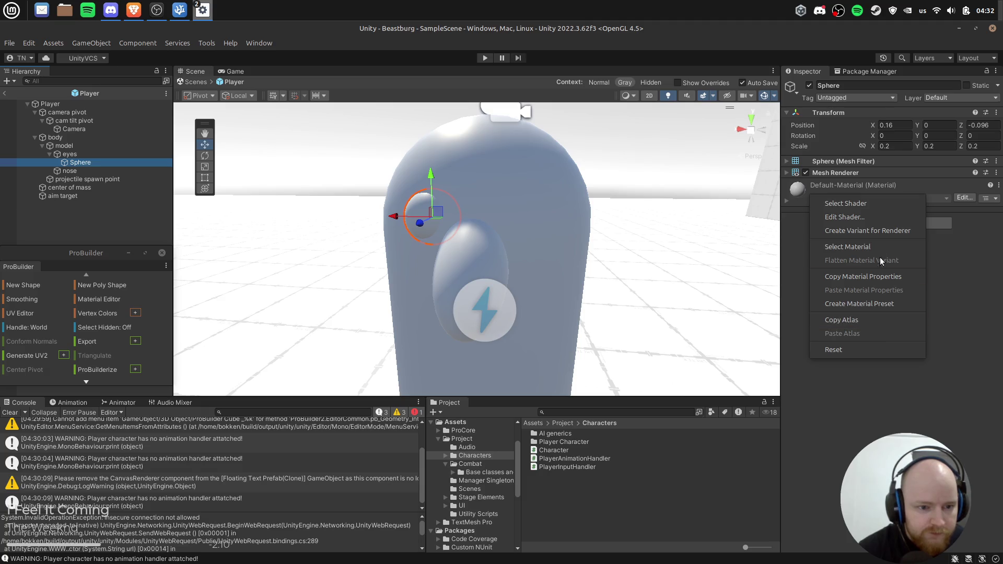
# Glance at Character.cs in VS Code, then return to the Player Character folder in Unity.
pyautogui.click(880, 247)
pyautogui.click(789, 200)
pyautogui.click(789, 199)
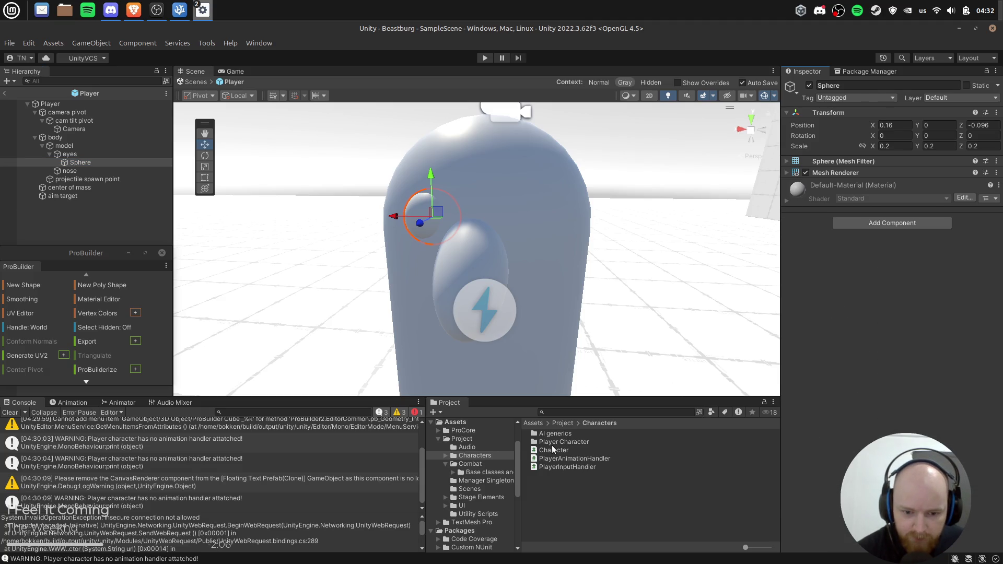
pyautogui.doubleClick(553, 450)
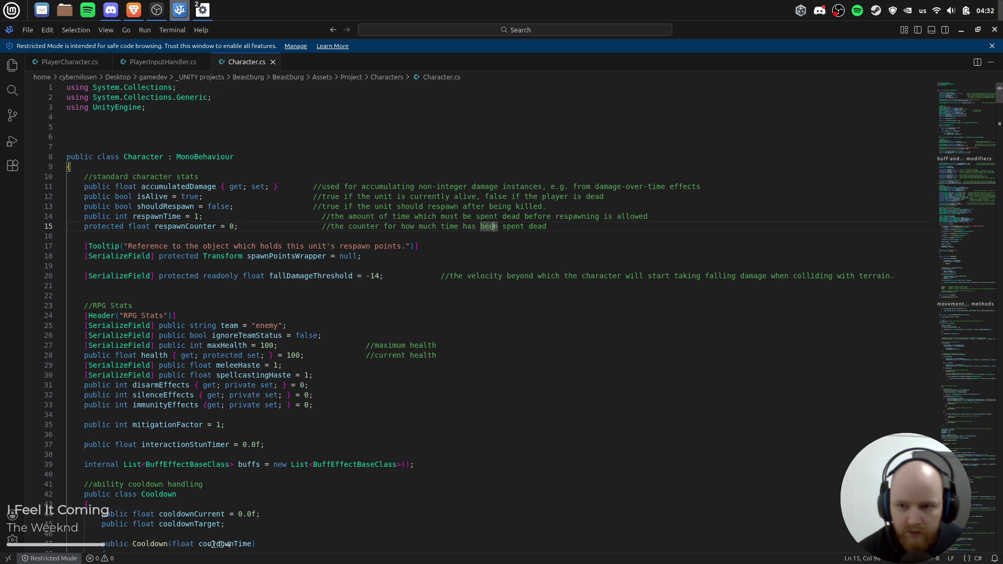
pyautogui.hotkey('alt', 'F4')
pyautogui.rightClick(556, 480)
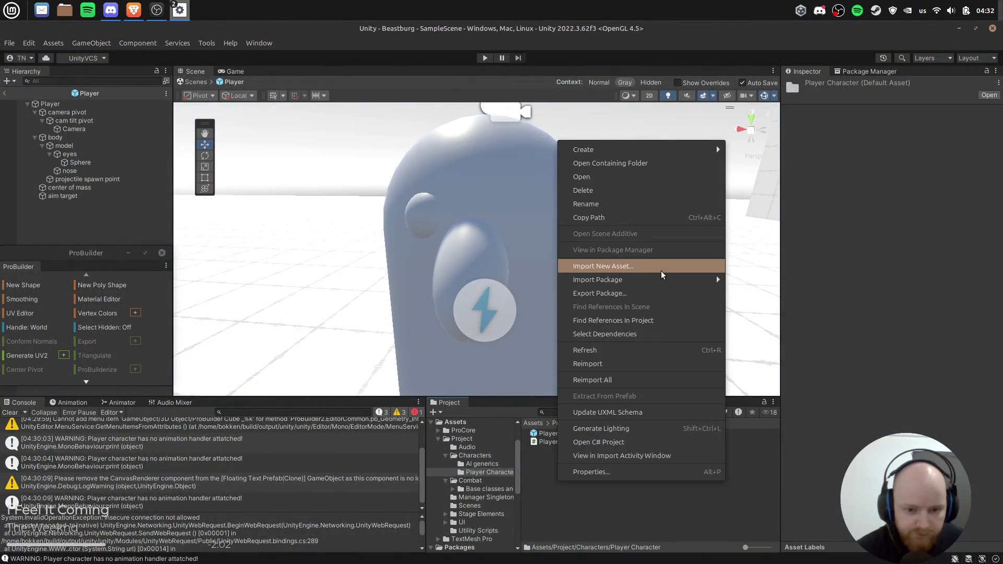
# Create a new material named eye in the Player Character folder.
pyautogui.rightClick(551, 493)
pyautogui.moveTo(636, 160)
pyautogui.scroll(-3, 779, 487)
pyautogui.scroll(-2, 778, 486)
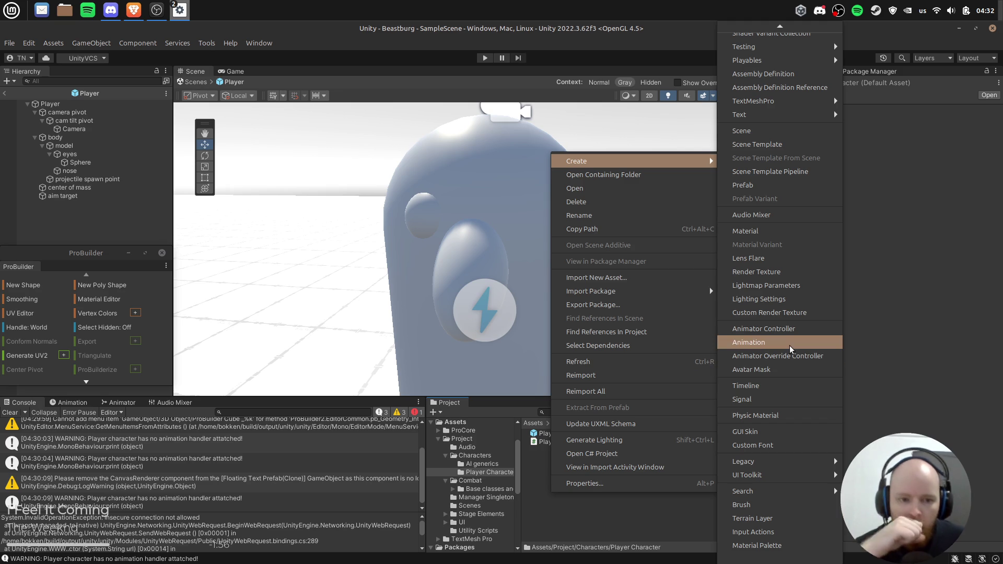
pyautogui.click(764, 231)
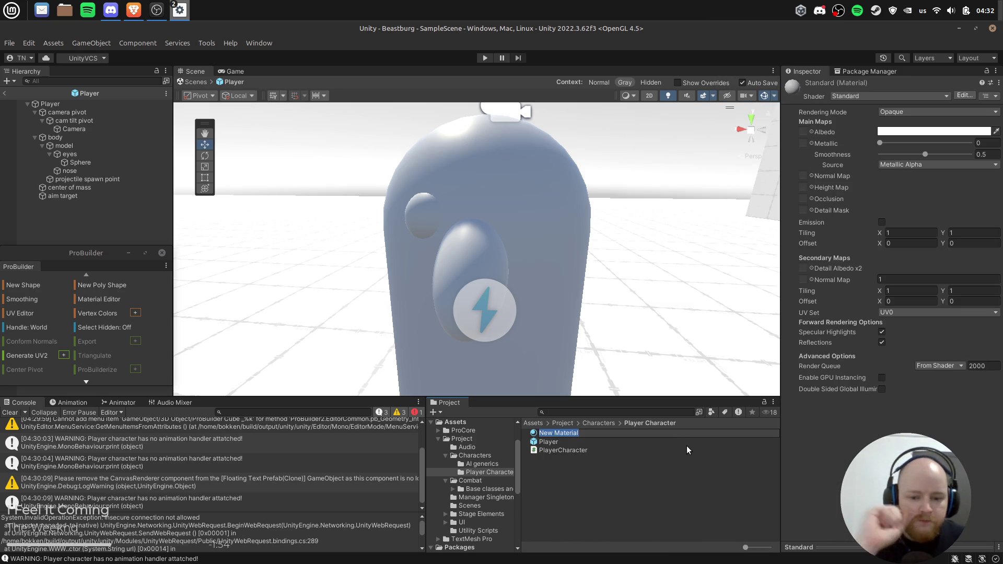
pyautogui.write('eye')
pyautogui.press('Return')
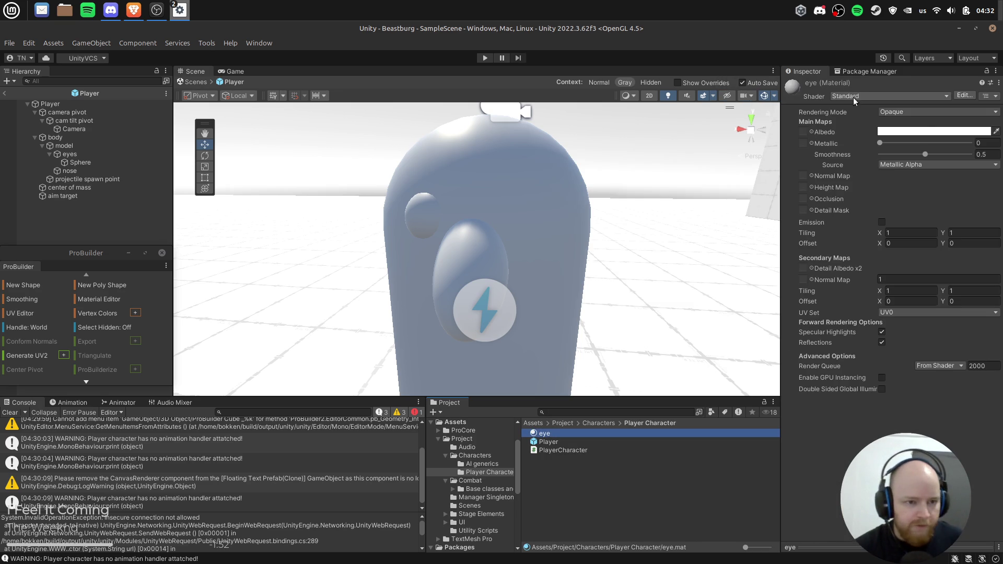
# Give the eye material a light blue Albedo and select the eye sphere for renaming.
pyautogui.click(925, 131)
pyautogui.click(851, 229)
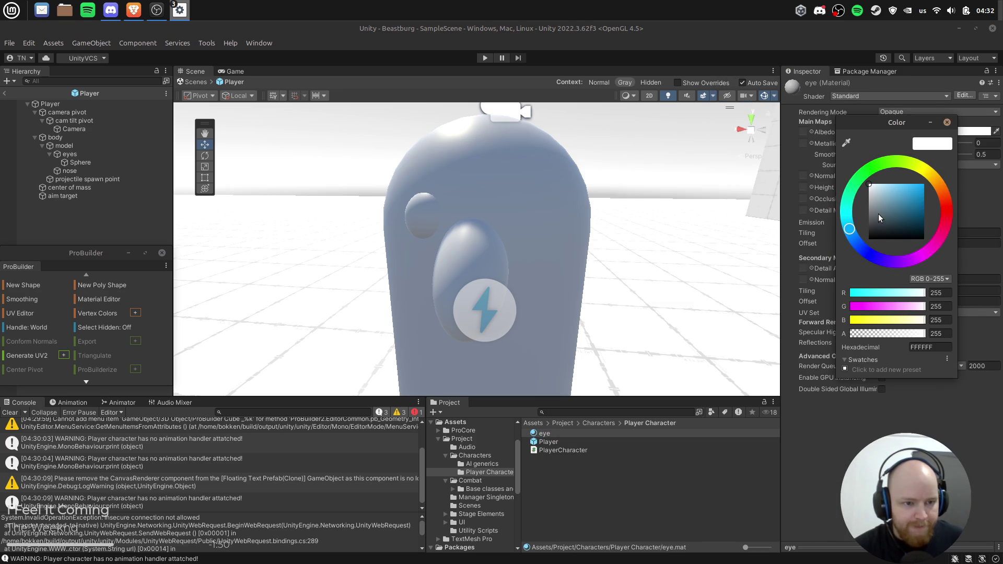
pyautogui.click(910, 188)
pyautogui.click(225, 201)
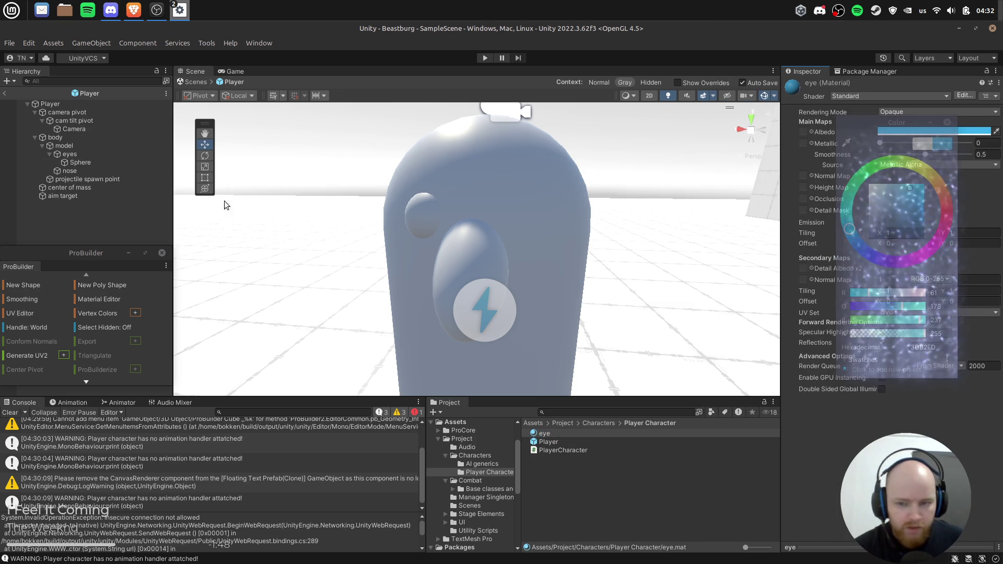
pyautogui.click(96, 163)
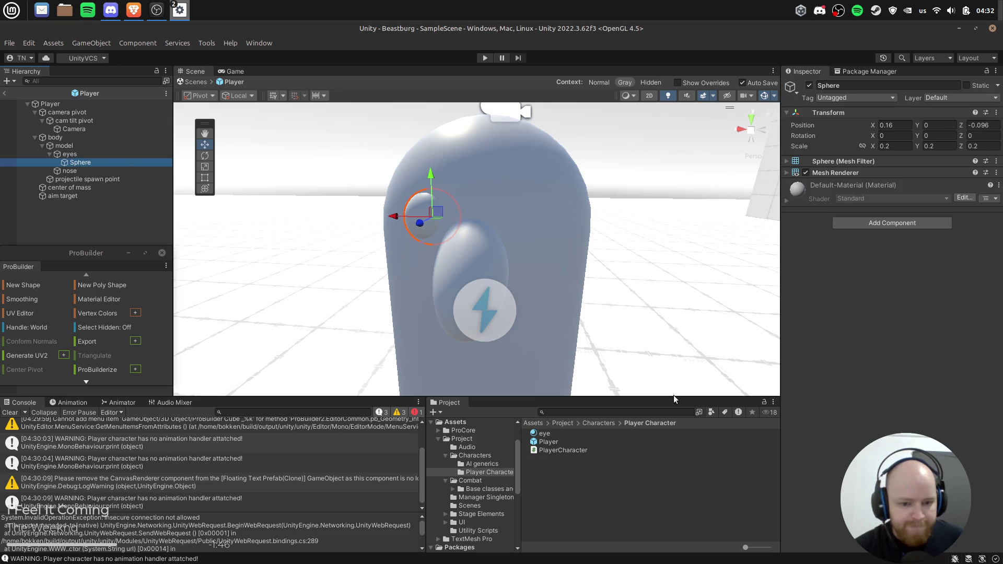
pyautogui.press('F2')
pyautogui.write('eyeball 1')
# Name the sphere eyeball 1 and apply the eye material to it.
pyautogui.press('Return')
pyautogui.moveTo(537, 438); pyautogui.dragTo(855, 183)
pyautogui.moveTo(536, 436)
pyautogui.mouseDown()
pyautogui.moveTo(70, 156)
pyautogui.moveTo(862, 209)
pyautogui.moveTo(836, 174)
pyautogui.mouseUp()
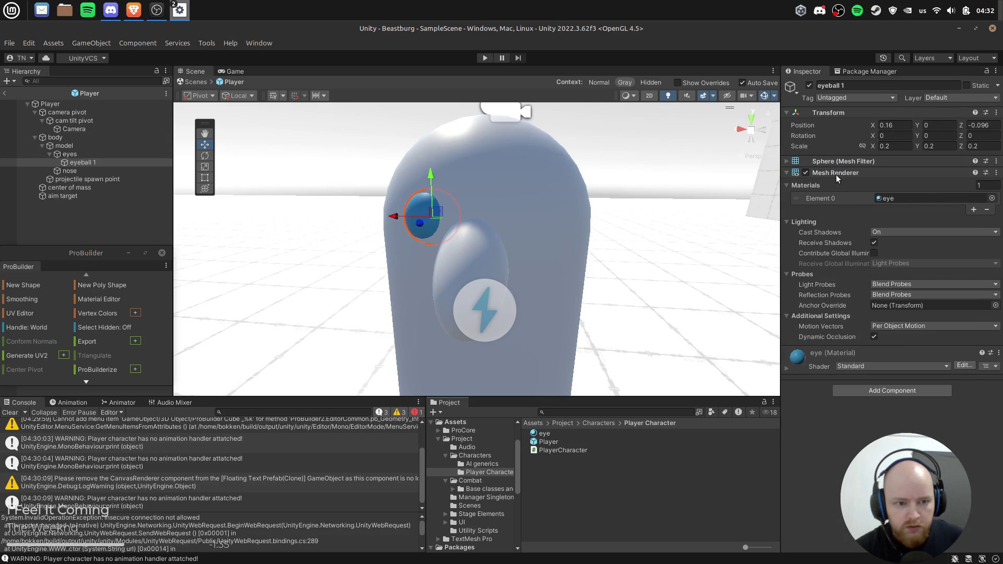
pyautogui.click(681, 535)
# Recolour the eye material's Albedo to a muted blue, 83B5CC.
pyautogui.click(562, 434)
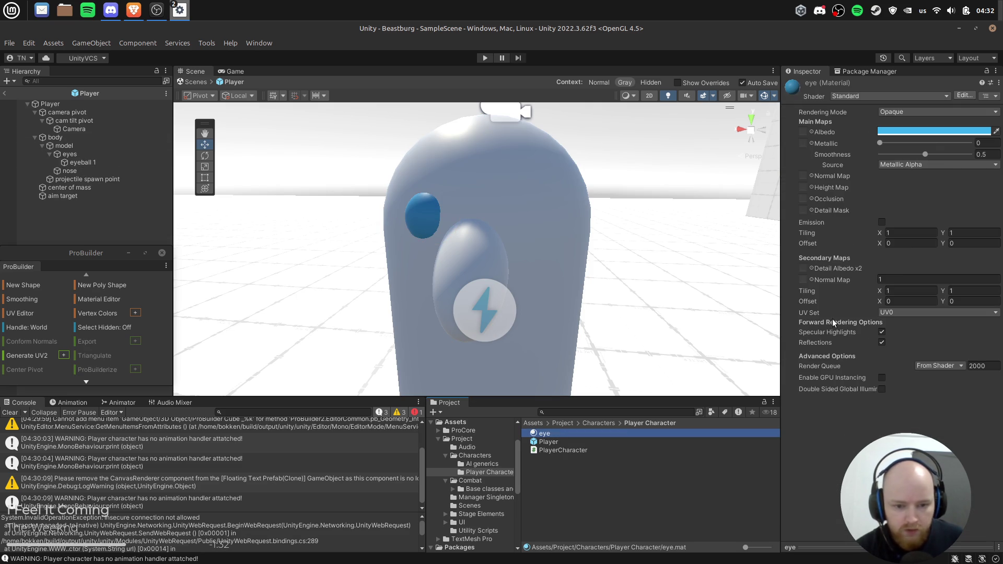
pyautogui.click(930, 132)
pyautogui.moveTo(955, 175); pyautogui.dragTo(969, 174)
pyautogui.moveTo(878, 238)
pyautogui.mouseDown()
pyautogui.moveTo(910, 172)
pyautogui.moveTo(951, 163)
pyautogui.moveTo(988, 192)
pyautogui.moveTo(980, 196)
pyautogui.moveTo(989, 182)
pyautogui.moveTo(971, 209)
pyautogui.moveTo(894, 230)
pyautogui.moveTo(934, 197)
pyautogui.mouseUp()
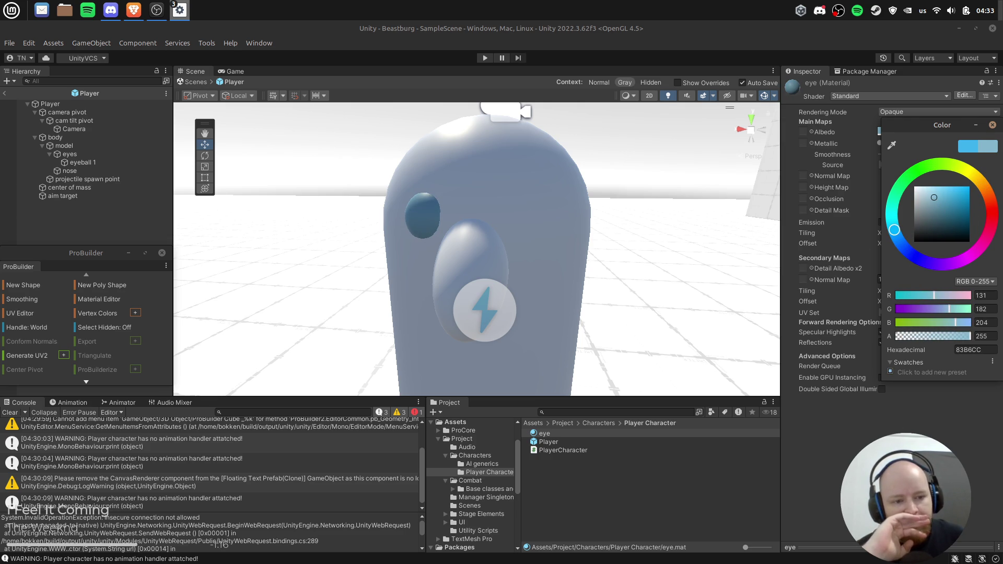
pyautogui.moveTo(895, 230)
pyautogui.mouseDown()
pyautogui.moveTo(903, 258)
pyautogui.moveTo(898, 233)
pyautogui.mouseUp()
pyautogui.click(836, 246)
# Duplicate eyeball 1 and set the copy's Position X to -0.16.
pyautogui.click(85, 153)
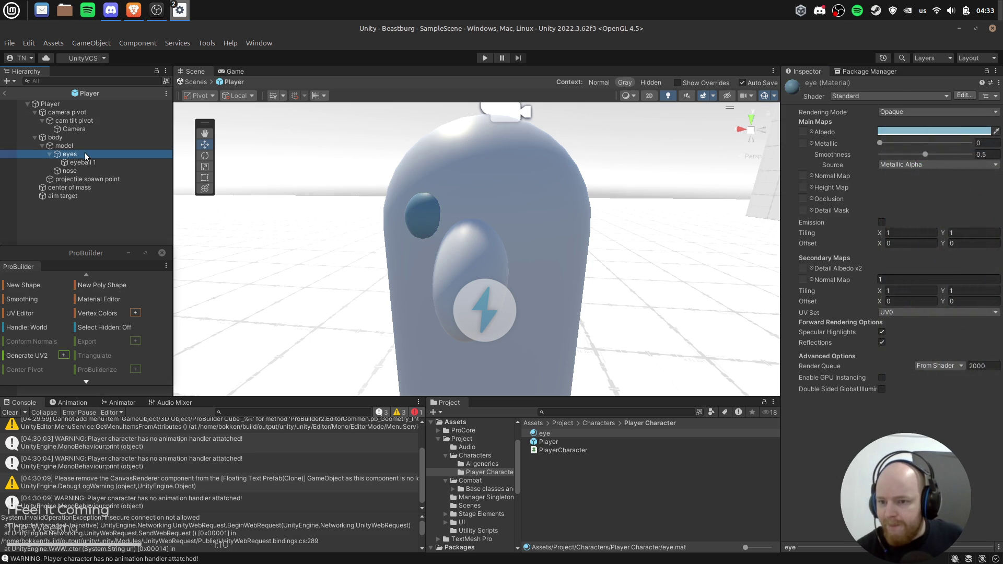
pyautogui.click(91, 162)
pyautogui.hotkey('ctrl', 'd')
pyautogui.click(900, 126)
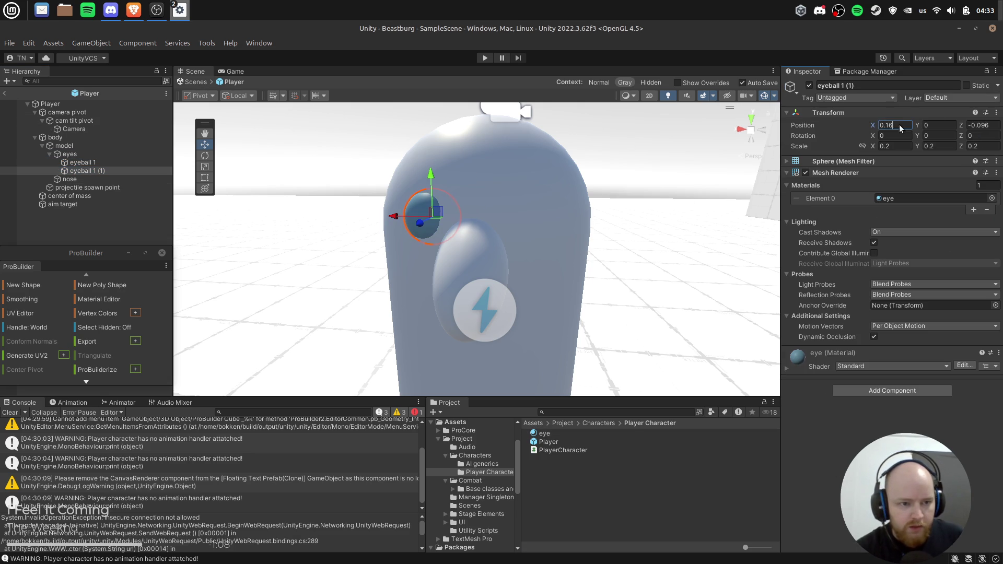
pyautogui.write('-0.16')
pyautogui.press('Return')
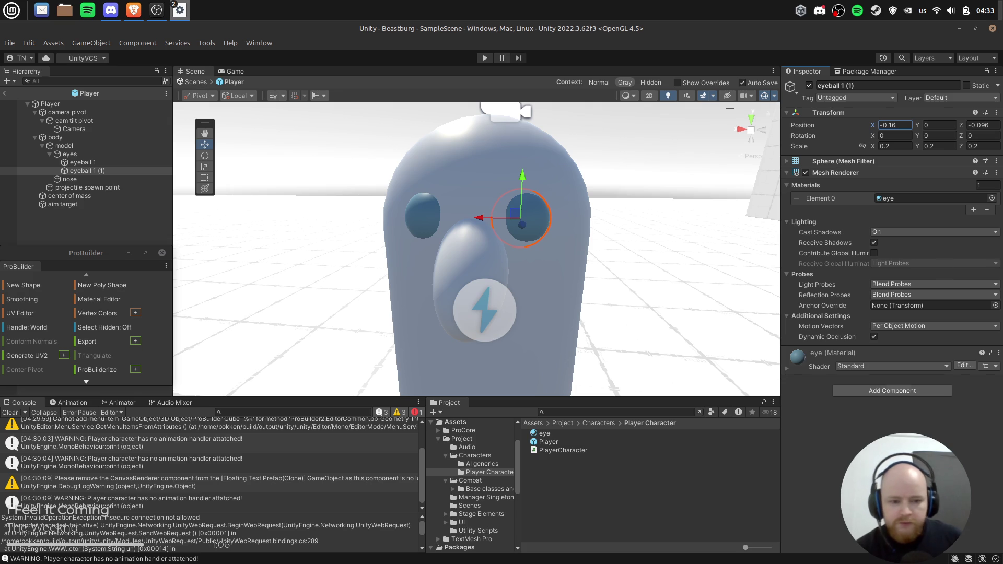
pyautogui.click(83, 179)
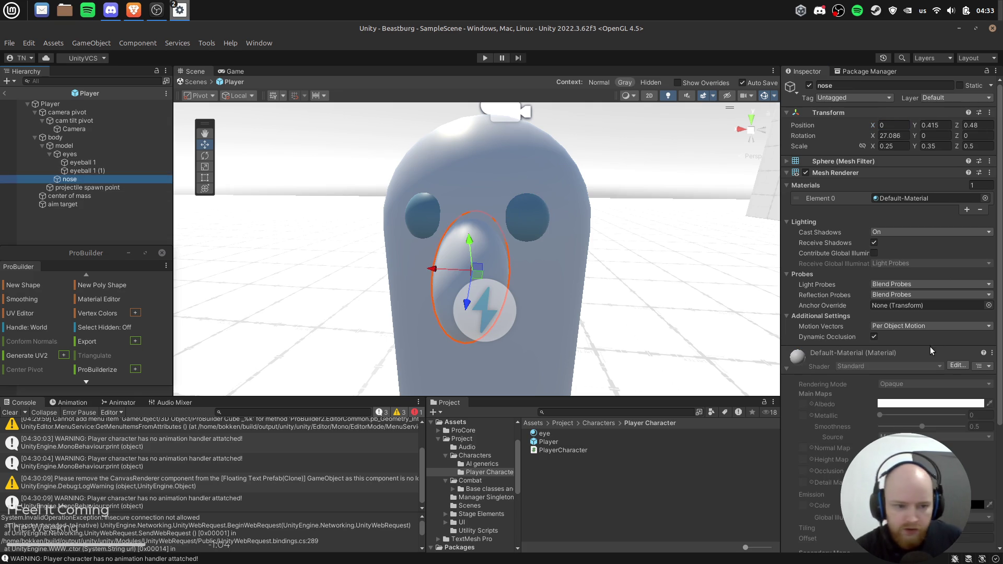
# Create a new material named skinColor in the Player Character folder.
pyautogui.rightClick(586, 491)
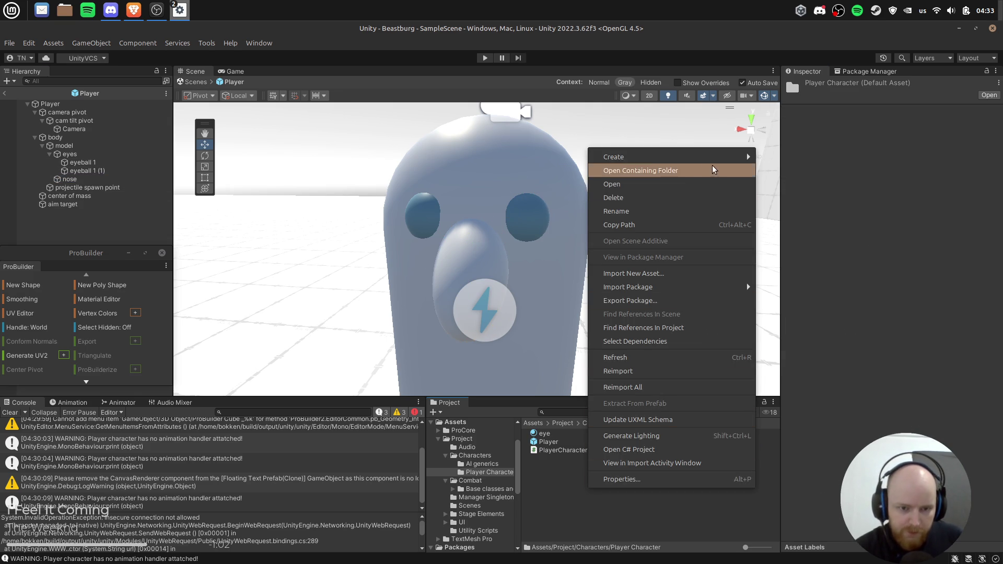
pyautogui.moveTo(690, 154)
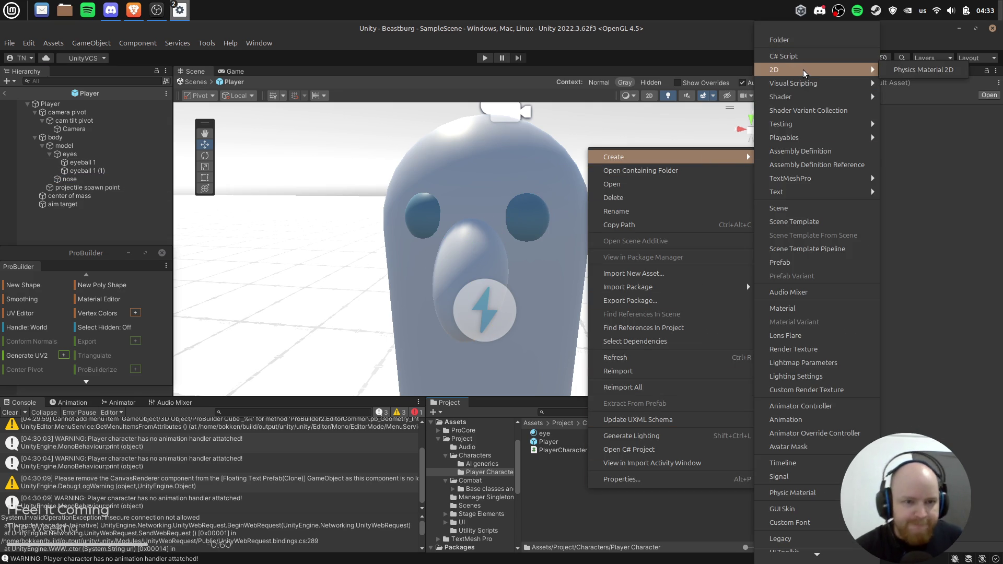
pyautogui.click(819, 309)
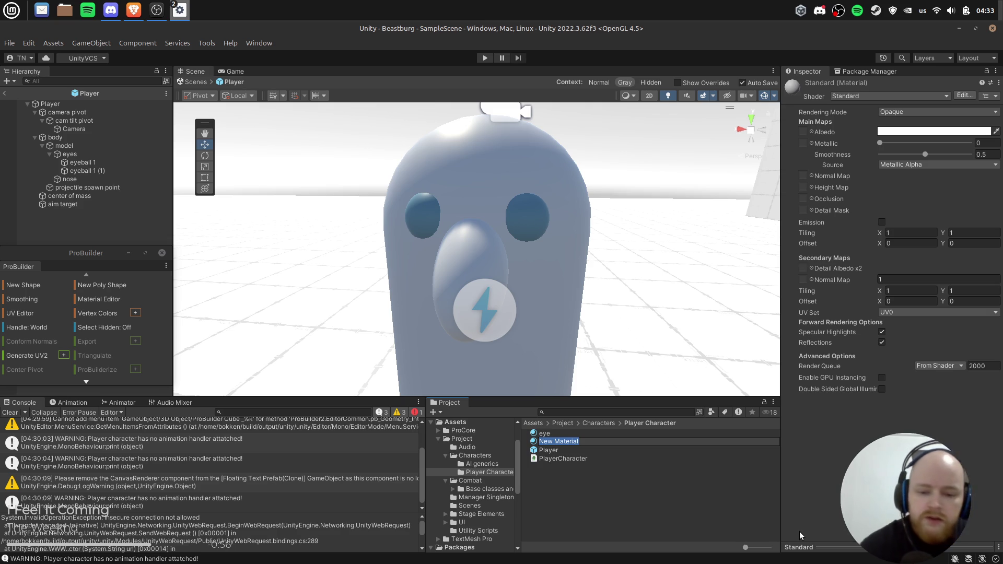
pyautogui.write('skinColor')
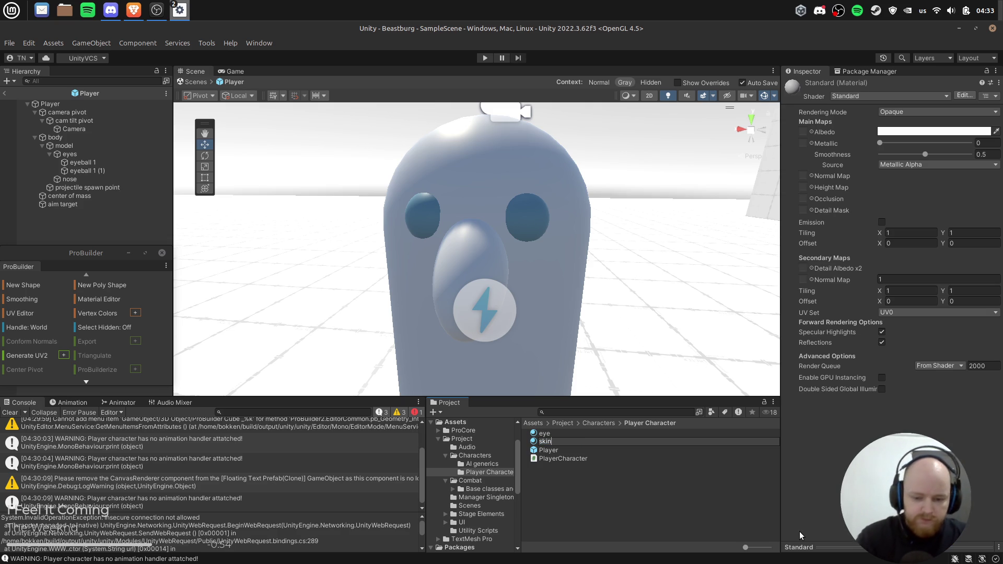
pyautogui.press('Return')
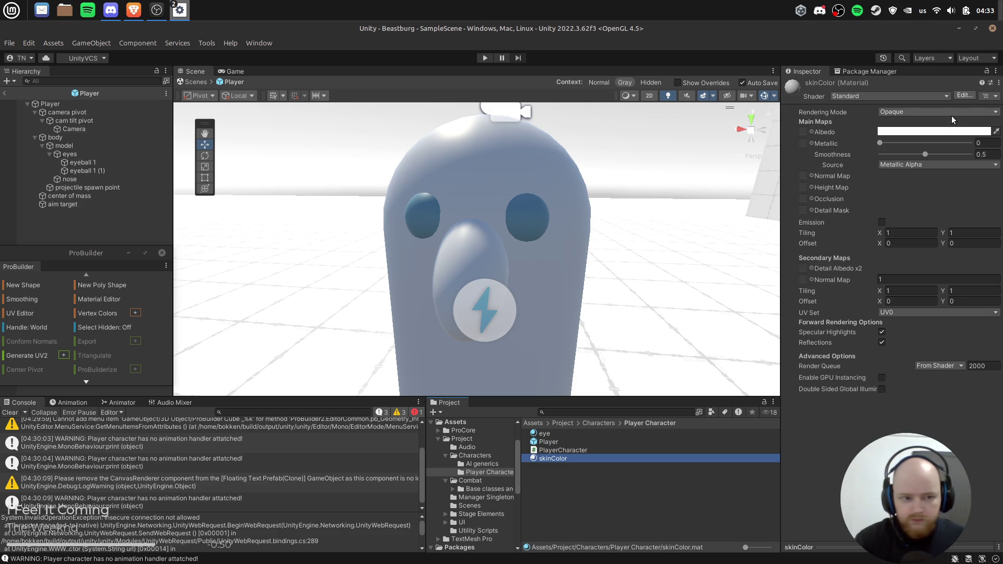
# Give skinColor a pale yellow Albedo and apply it to the nose.
pyautogui.click(935, 131)
pyautogui.click(975, 174)
pyautogui.click(942, 187)
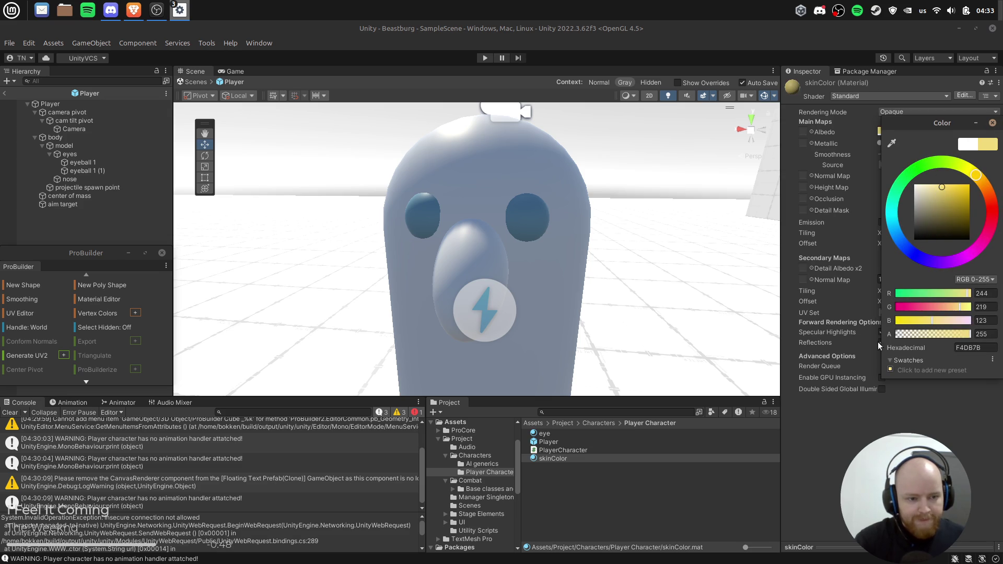
pyautogui.click(534, 459)
pyautogui.moveTo(542, 461)
pyautogui.mouseDown()
pyautogui.moveTo(126, 141)
pyautogui.moveTo(129, 170)
pyautogui.moveTo(112, 179)
pyautogui.mouseUp()
# Shift the skinColor tone to peach, F8DBBA, and try applying it to the body model.
pyautogui.moveTo(672, 242)
pyautogui.mouseDown()
pyautogui.moveTo(555, 218)
pyautogui.moveTo(574, 219)
pyautogui.mouseUp()
pyautogui.click(915, 132)
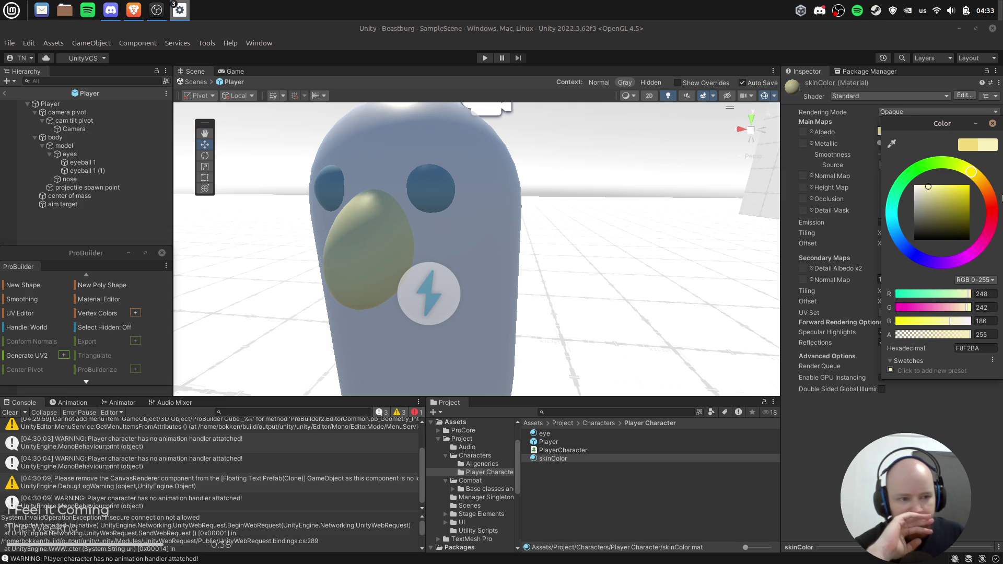
pyautogui.click(989, 198)
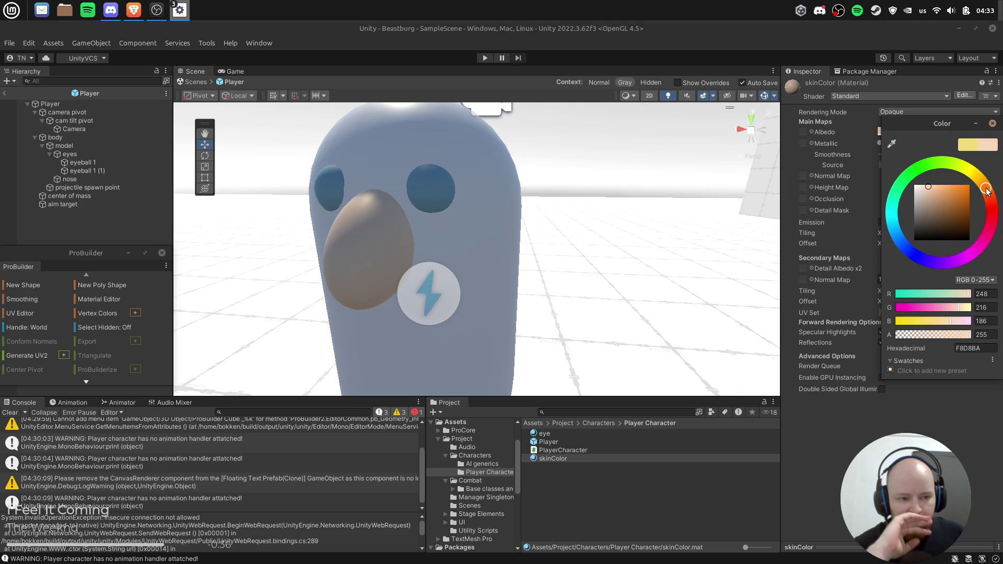
pyautogui.click(554, 459)
pyautogui.moveTo(536, 460)
pyautogui.mouseDown()
pyautogui.moveTo(125, 175)
pyautogui.moveTo(127, 152)
pyautogui.moveTo(159, 156)
pyautogui.mouseUp()
pyautogui.click(64, 145)
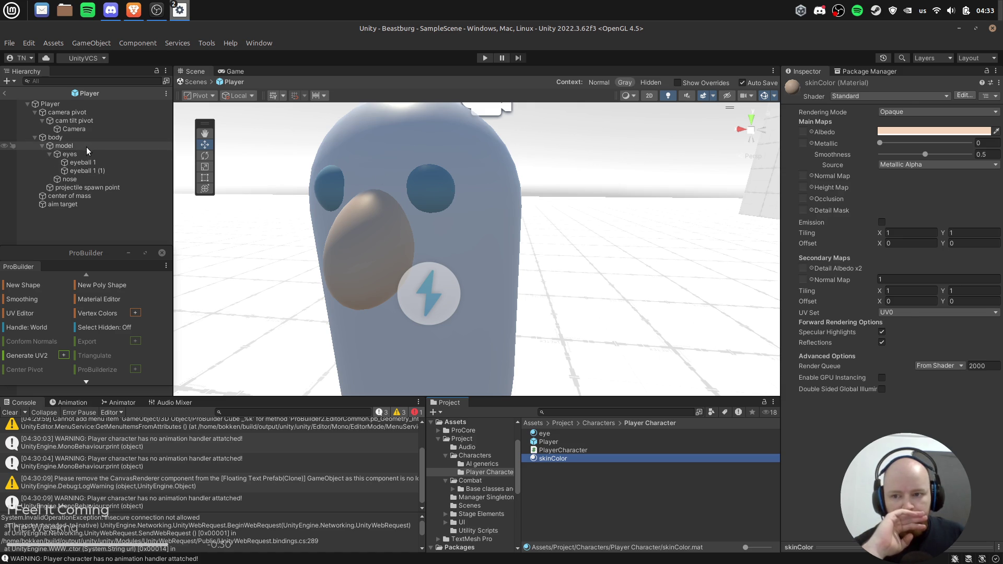
# Apply the skinColor material to the capsule body model, undoing an accidental move.
pyautogui.moveTo(679, 251); pyautogui.dragTo(366, 220)
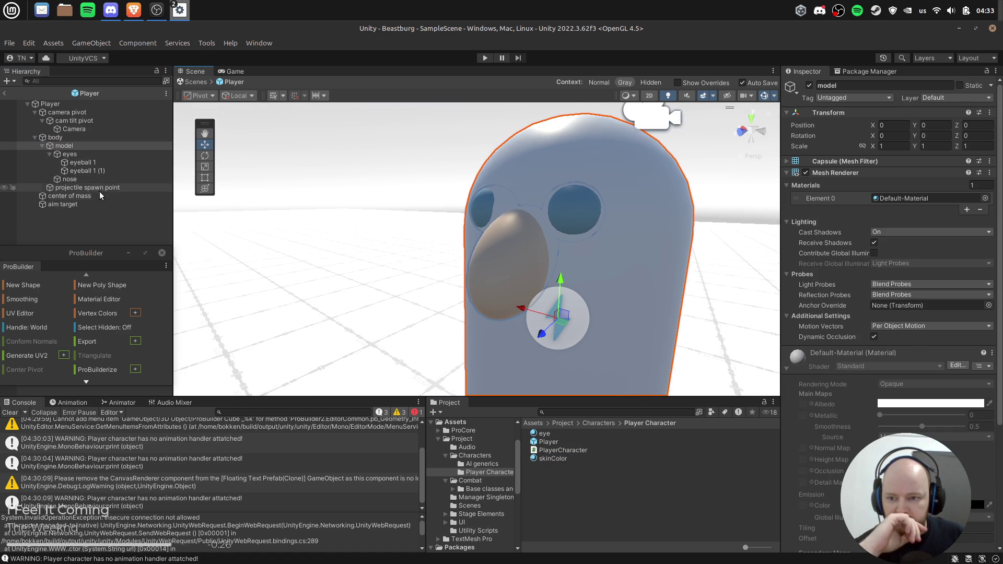
pyautogui.moveTo(648, 225)
pyautogui.mouseDown()
pyautogui.moveTo(403, 150)
pyautogui.moveTo(424, 208)
pyautogui.mouseUp()
pyautogui.press('w')
pyautogui.moveTo(513, 186); pyautogui.dragTo(376, 191)
pyautogui.hotkey('ctrl', 'z')
pyautogui.moveTo(586, 215)
pyautogui.mouseDown()
pyautogui.moveTo(568, 264)
pyautogui.moveTo(530, 258)
pyautogui.moveTo(611, 208)
pyautogui.mouseUp()
pyautogui.moveTo(553, 458)
pyautogui.mouseDown()
pyautogui.moveTo(342, 235)
pyautogui.moveTo(350, 270)
pyautogui.moveTo(481, 240)
pyautogui.mouseUp()
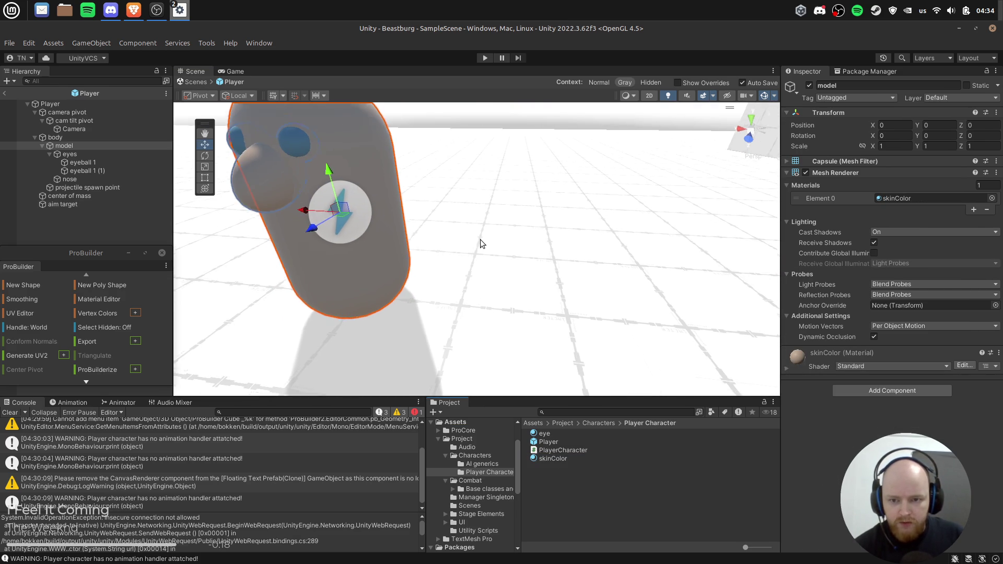
pyautogui.click(532, 111)
pyautogui.moveTo(495, 156); pyautogui.dragTo(481, 182)
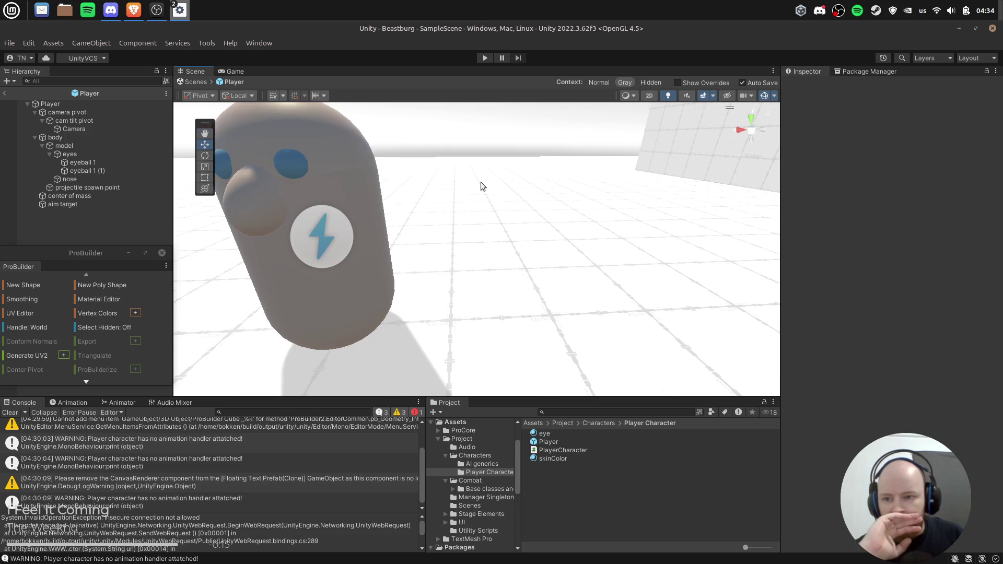
pyautogui.click(64, 155)
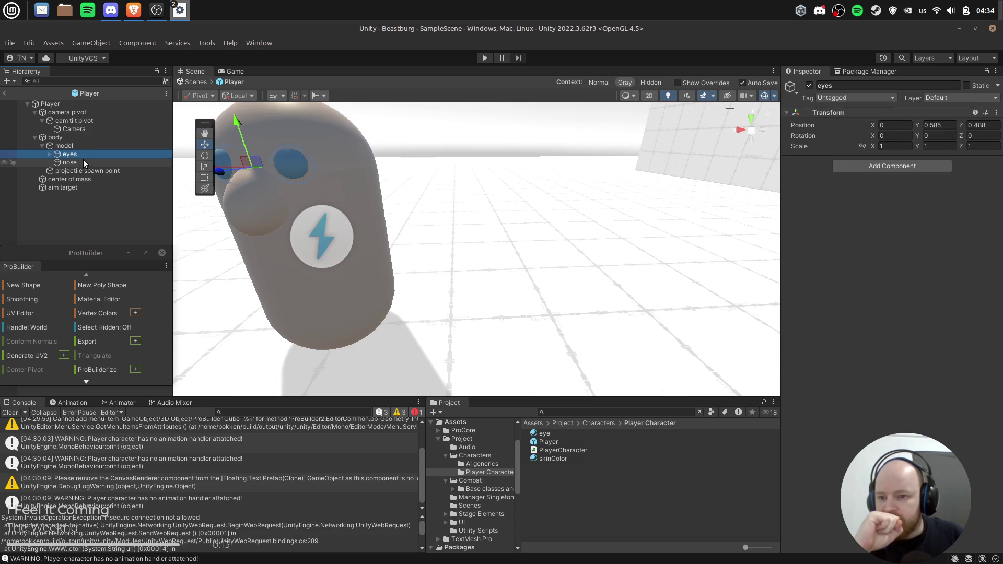
# Create an empty child of model named mouth and move it to the capsule's front.
pyautogui.click(83, 146)
pyautogui.rightClick(83, 146)
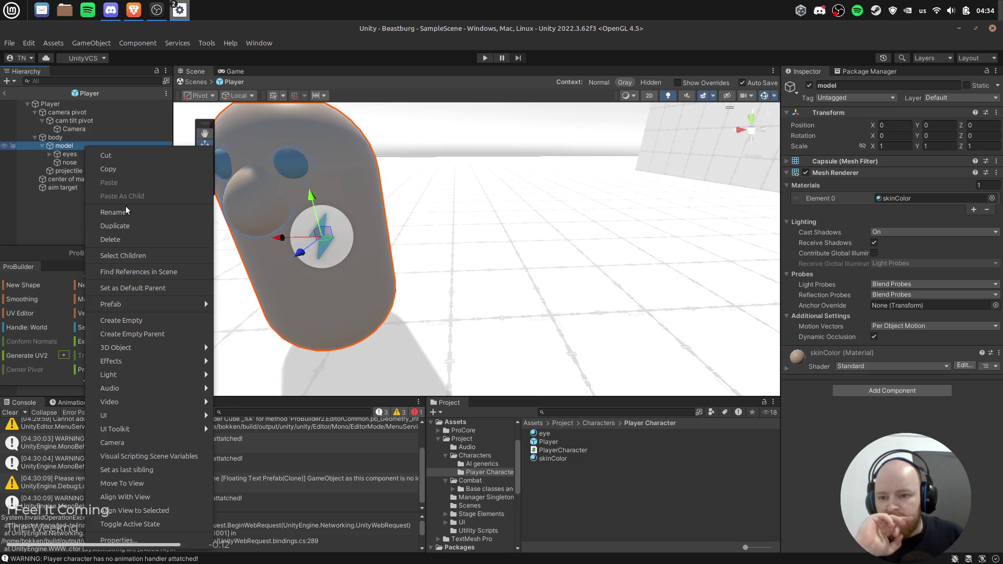
pyautogui.click(142, 326)
pyautogui.write('uth')
pyautogui.press('Return')
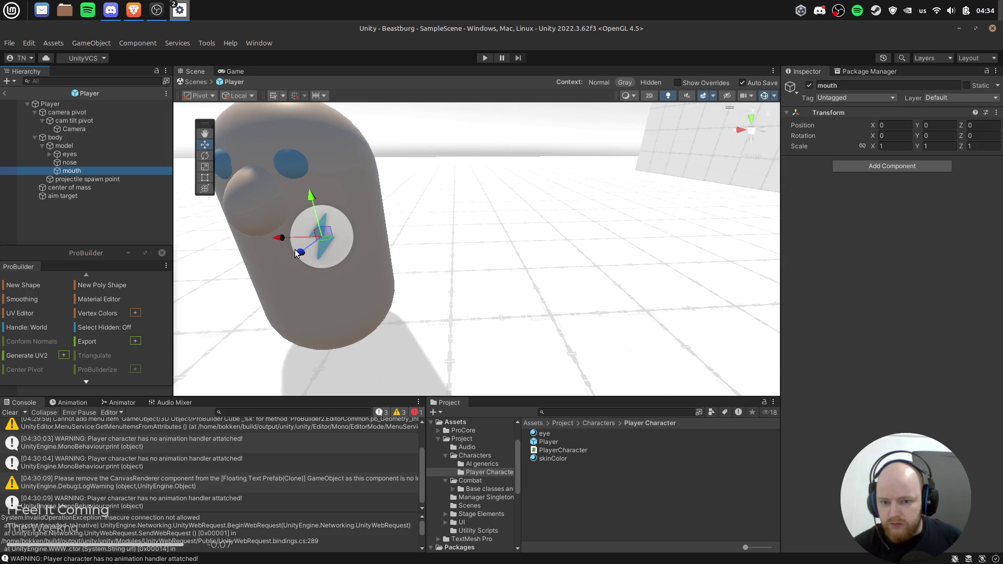
pyautogui.moveTo(275, 268); pyautogui.dragTo(282, 262)
pyautogui.scroll(-5, 387, 237)
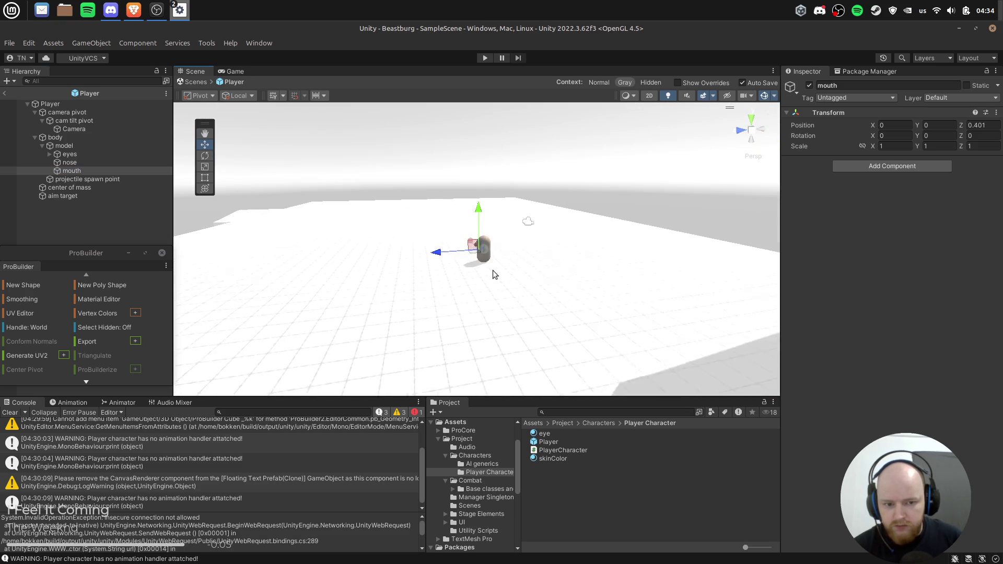
pyautogui.press('f')
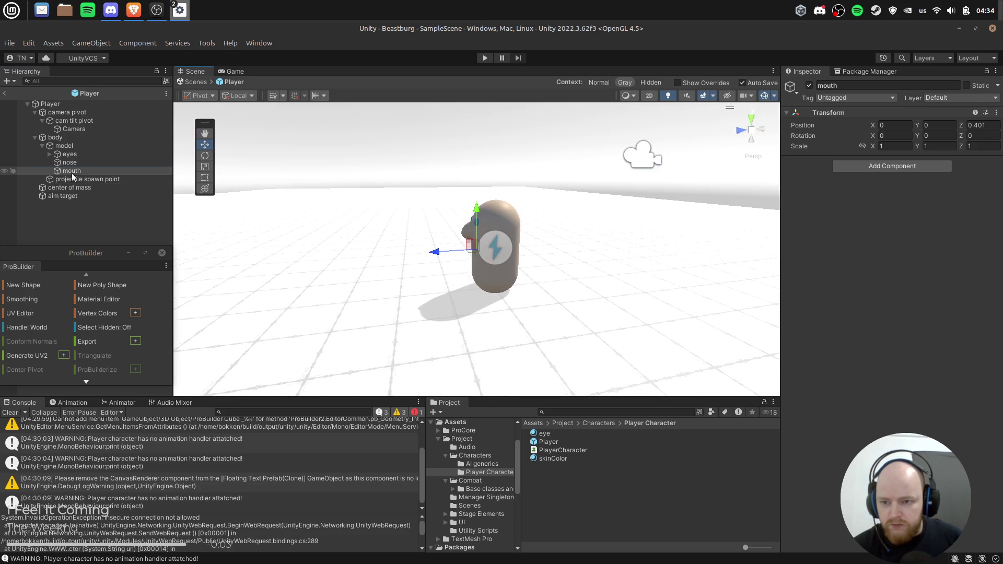
# Add a Cube as a child of the mouth object.
pyautogui.rightClick(73, 173)
pyautogui.moveTo(153, 368)
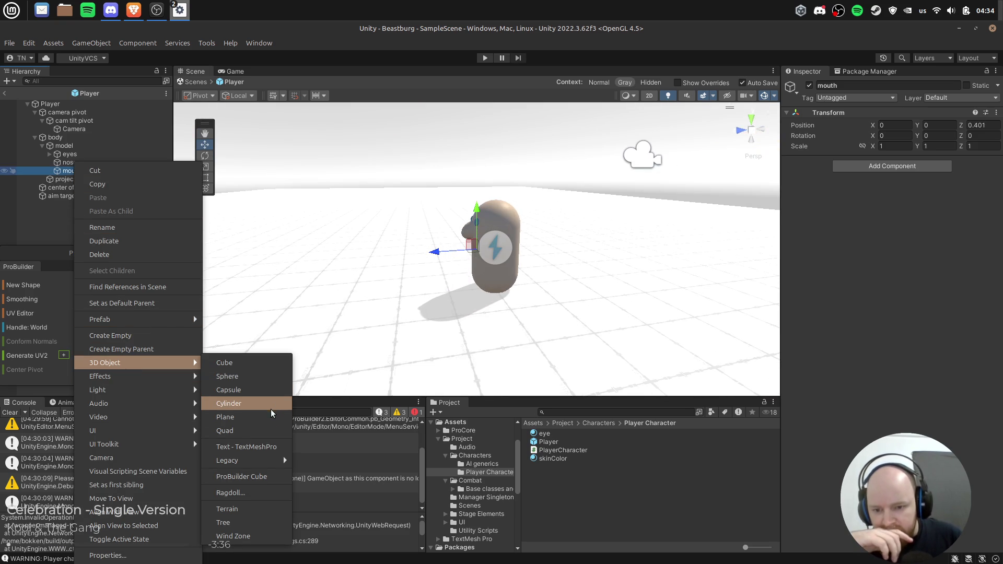
pyautogui.click(264, 362)
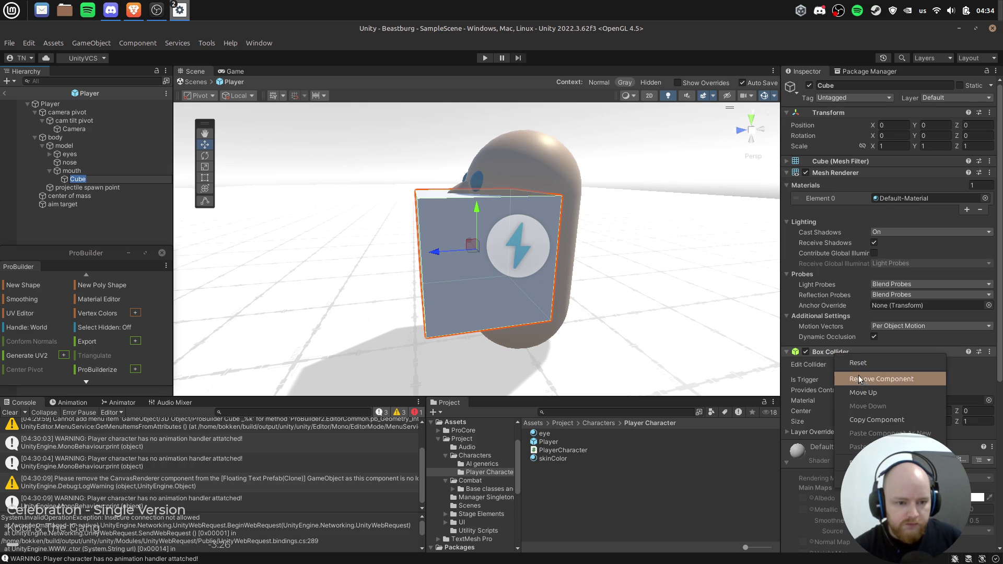
pyautogui.click(118, 155)
pyautogui.press('Right')
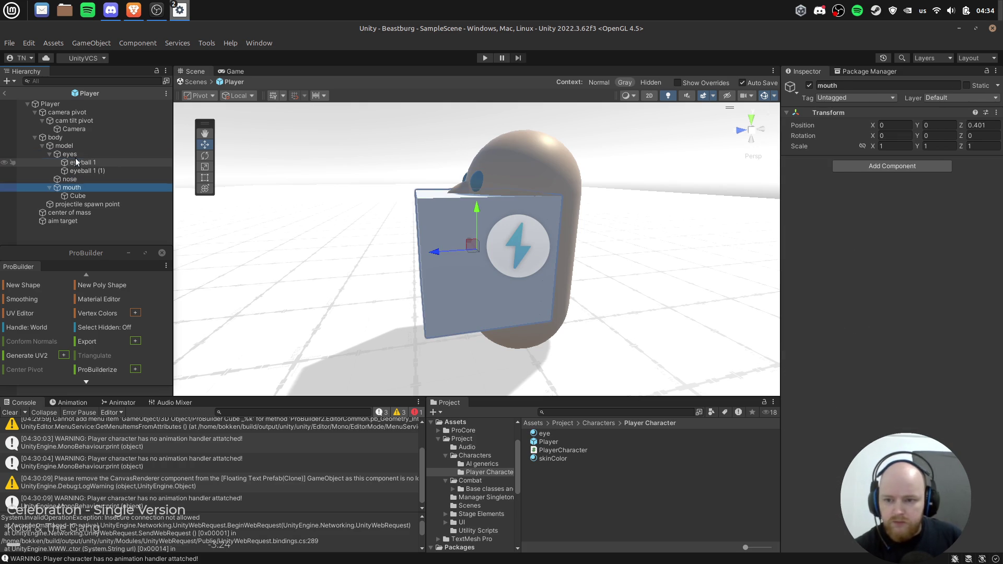
pyautogui.click(78, 162)
pyautogui.click(84, 171)
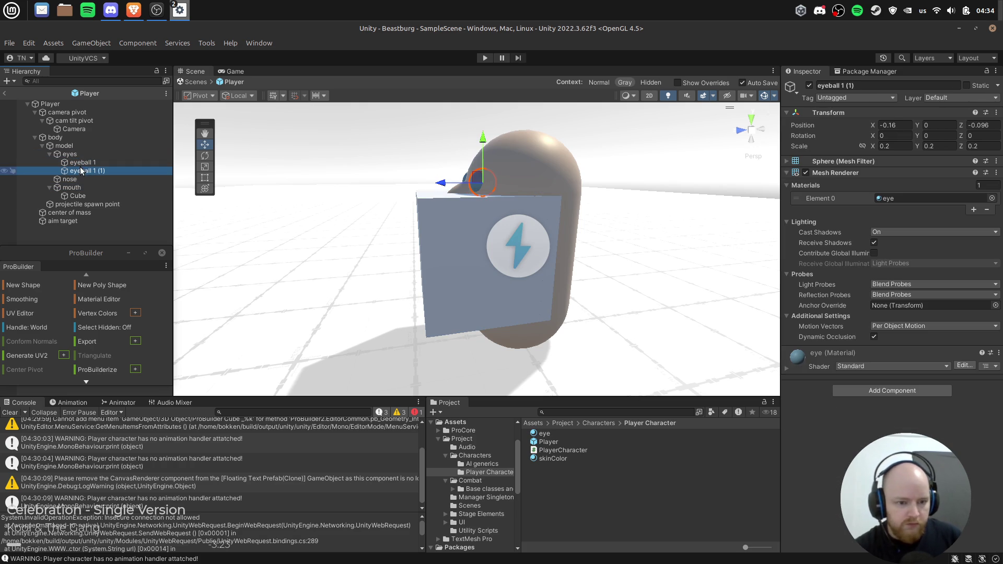
pyautogui.click(83, 196)
pyautogui.press('f')
# Flatten the cube and place the mouth below the nose at Y 0.086, Z 0.459.
pyautogui.press('r')
pyautogui.moveTo(494, 207)
pyautogui.mouseDown()
pyautogui.moveTo(492, 240)
pyautogui.moveTo(471, 245)
pyautogui.moveTo(486, 251)
pyautogui.moveTo(487, 242)
pyautogui.moveTo(414, 264)
pyautogui.moveTo(526, 228)
pyautogui.mouseUp()
pyautogui.press('w')
pyautogui.scroll(1, 469, 262)
pyautogui.scroll(3, 527, 229)
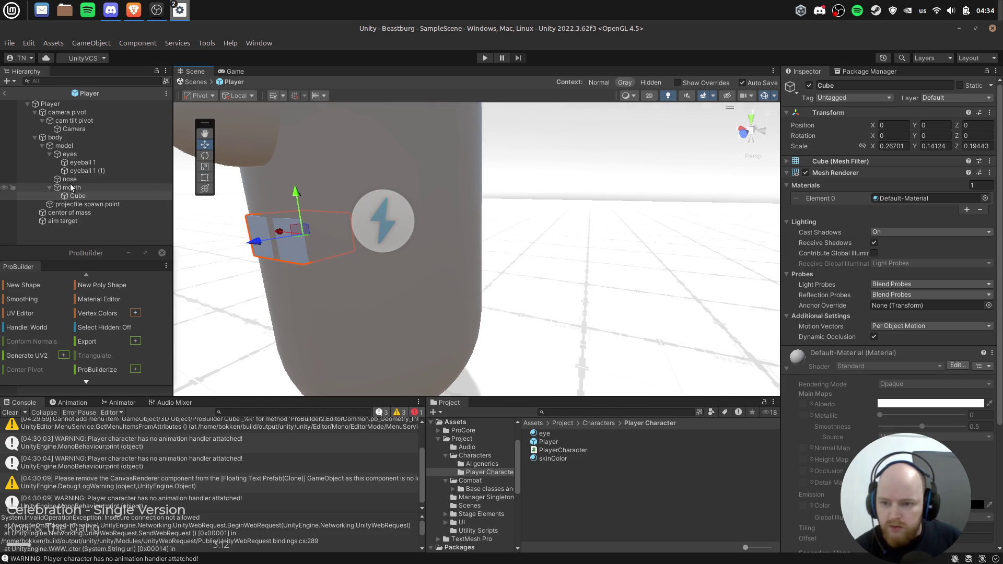
pyautogui.click(73, 189)
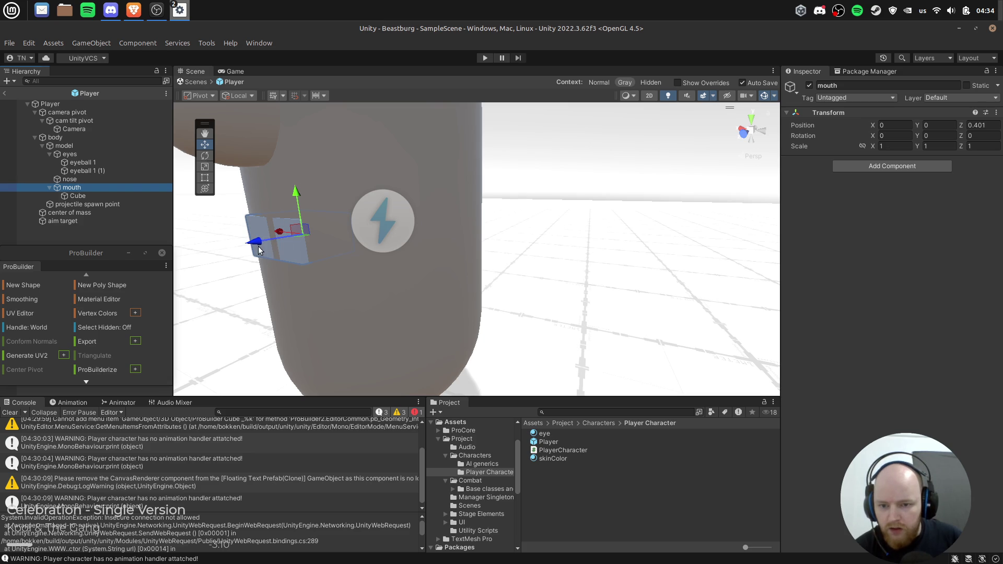
pyautogui.moveTo(259, 244); pyautogui.dragTo(250, 256)
pyautogui.click(73, 187)
pyautogui.moveTo(285, 193); pyautogui.dragTo(288, 179)
pyautogui.press('f')
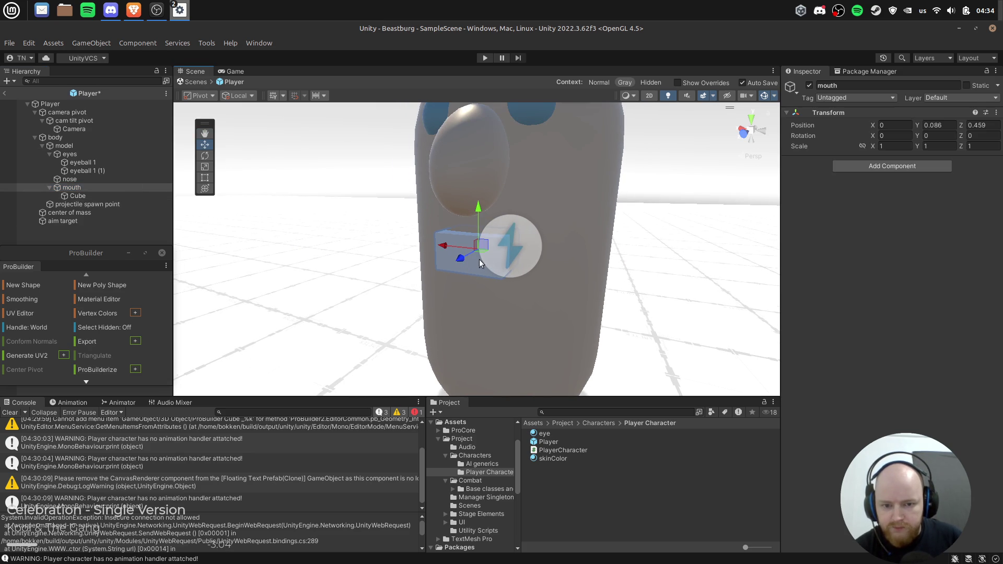
# Orbit around the character to review the face and start play mode.
pyautogui.click(140, 228)
pyautogui.moveTo(399, 234); pyautogui.dragTo(628, 227)
pyautogui.scroll(-5, 629, 224)
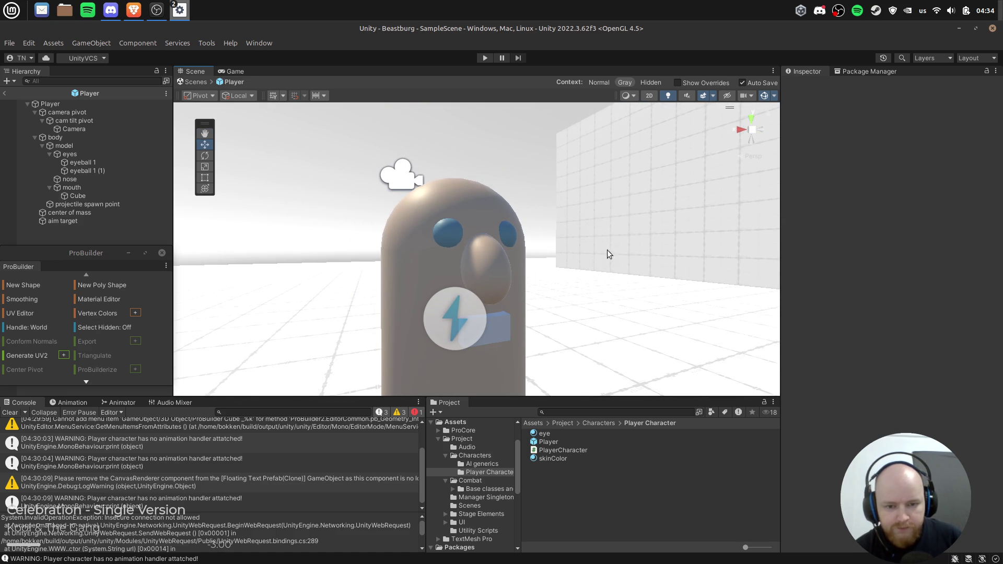
pyautogui.click(481, 58)
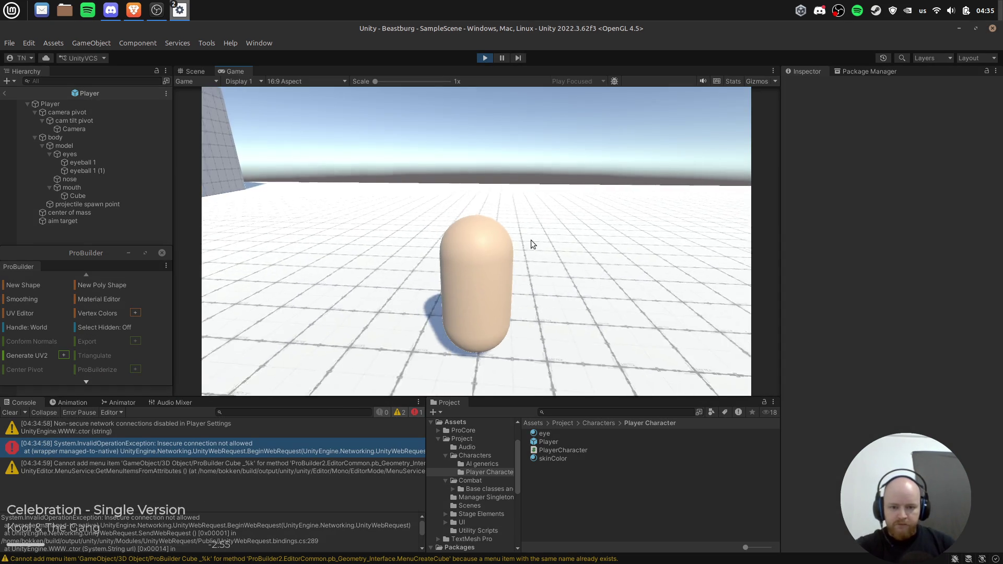
# Test the character in play mode, then widen the mouth cube's X scale.
pyautogui.click(531, 245)
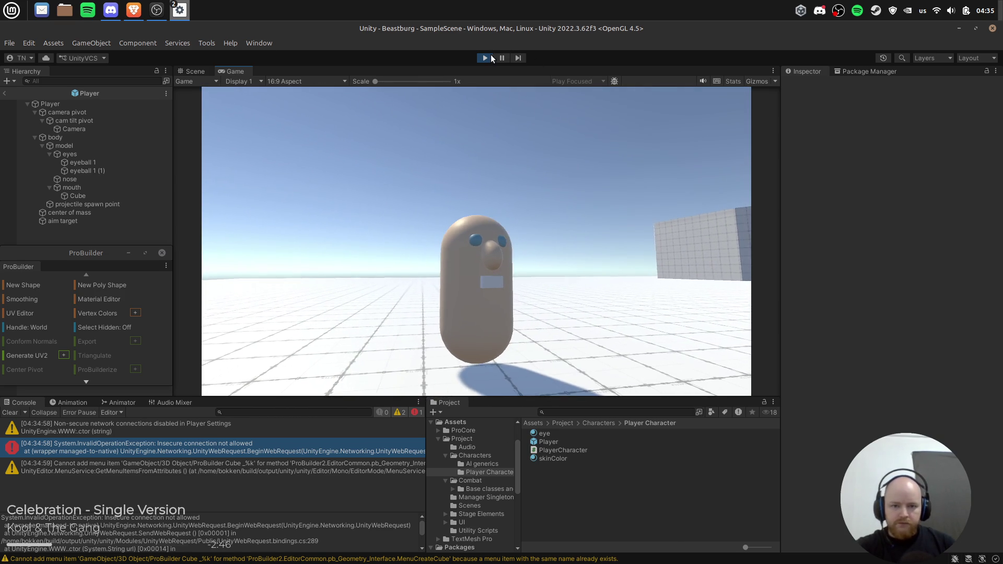
pyautogui.click(485, 58)
pyautogui.click(105, 196)
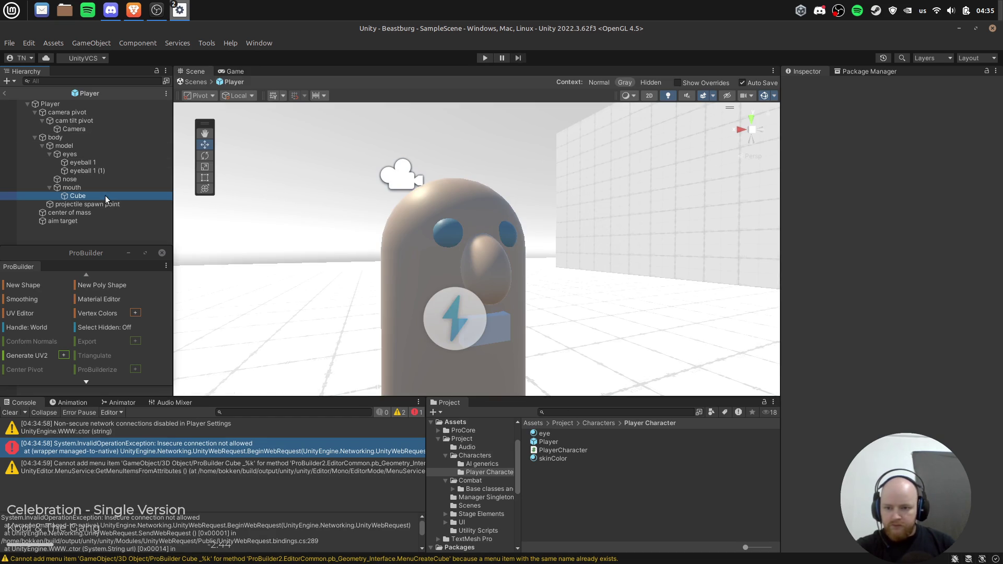
pyautogui.press('r')
pyautogui.moveTo(439, 331); pyautogui.dragTo(421, 336)
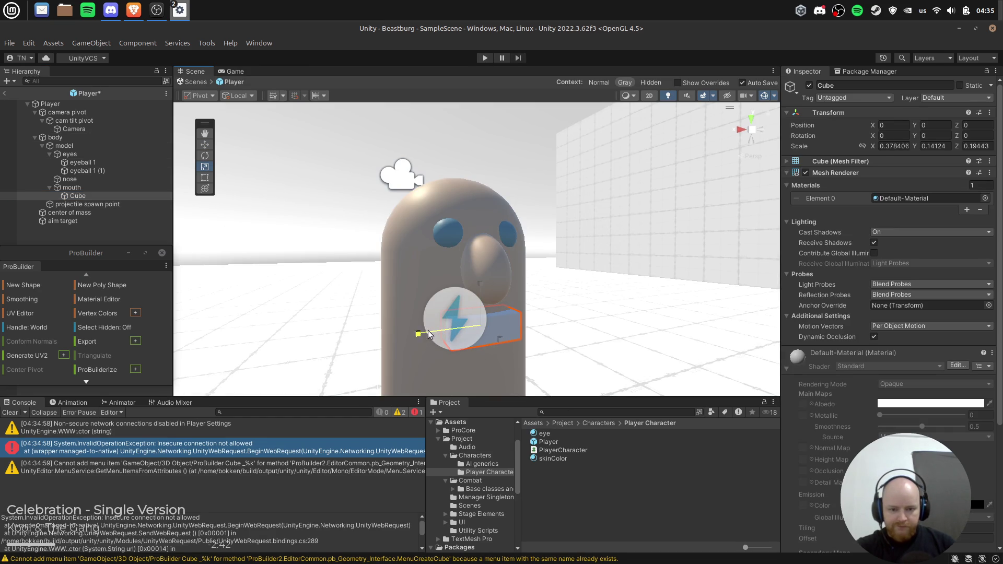
pyautogui.click(641, 237)
pyautogui.moveTo(641, 237)
pyautogui.mouseDown()
pyautogui.moveTo(634, 164)
pyautogui.moveTo(730, 190)
pyautogui.mouseUp()
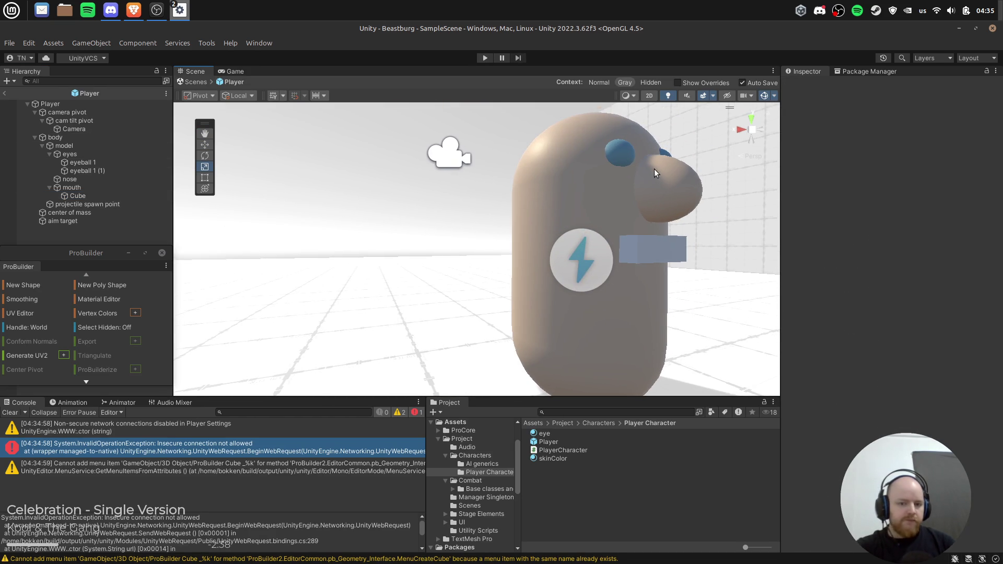
# Set the Player script's Torso Transform field to None and launch play mode.
pyautogui.click(50, 104)
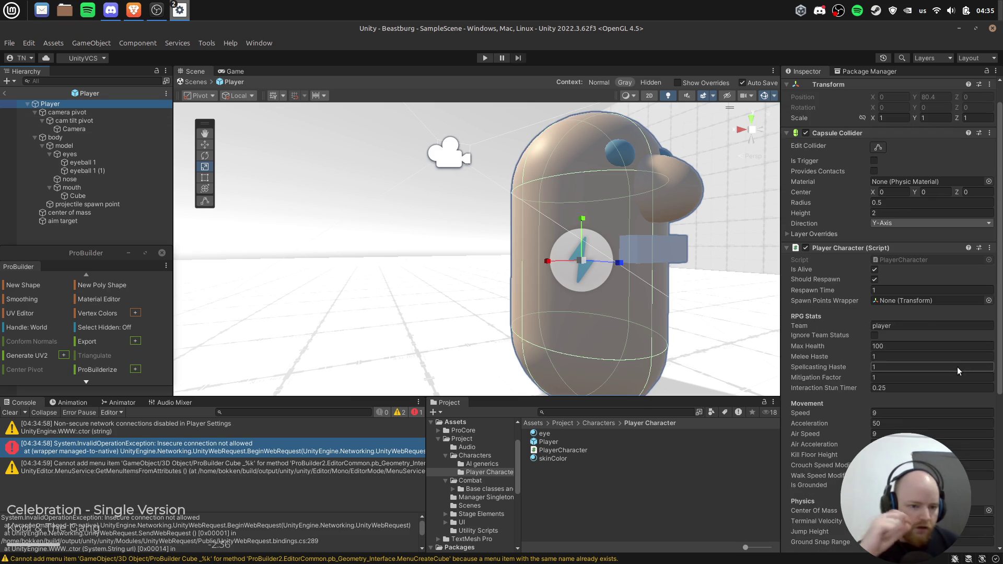
pyautogui.scroll(-5, 920, 307)
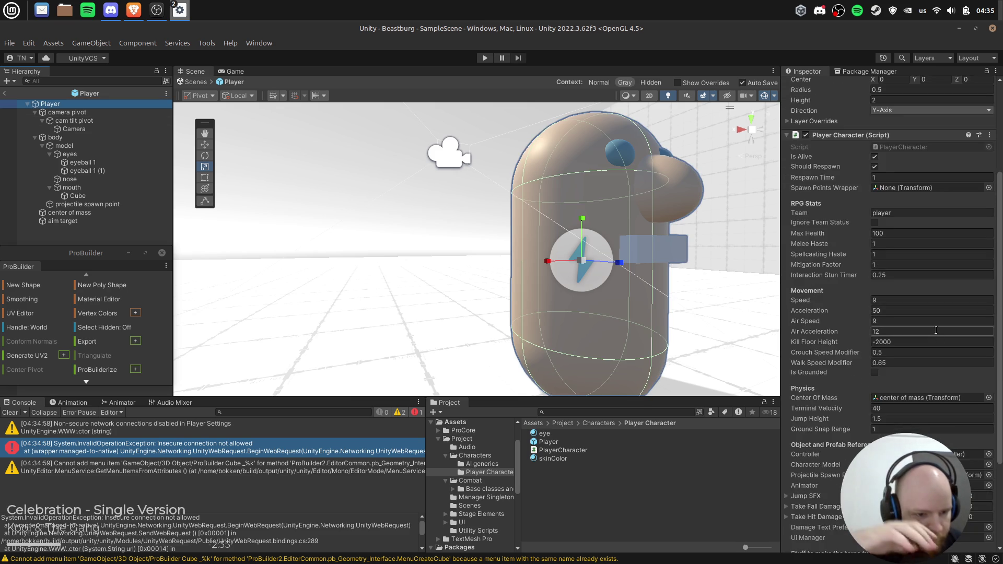
pyautogui.scroll(-2, 934, 328)
pyautogui.click(899, 408)
pyautogui.scroll(-3, 899, 408)
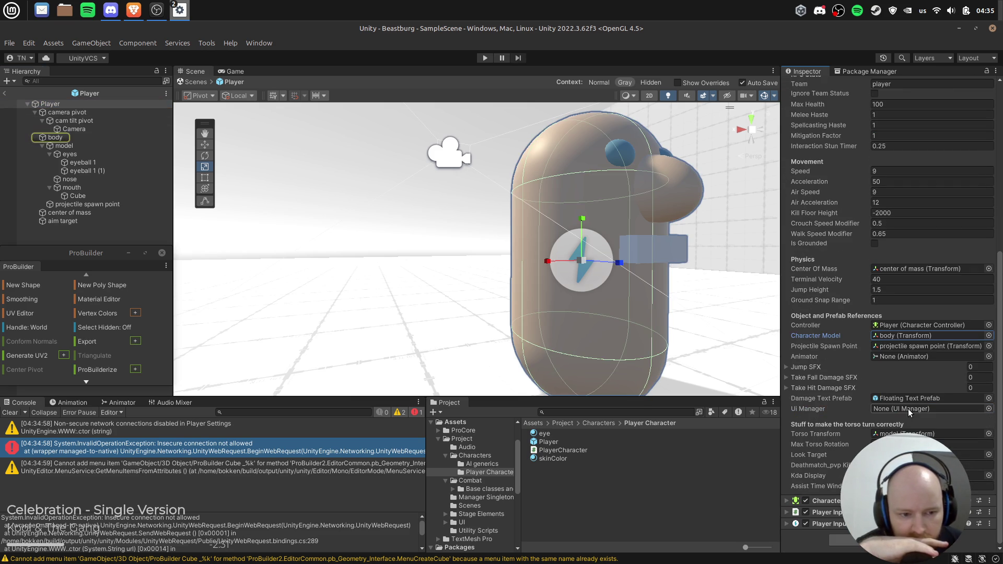
pyautogui.click(926, 434)
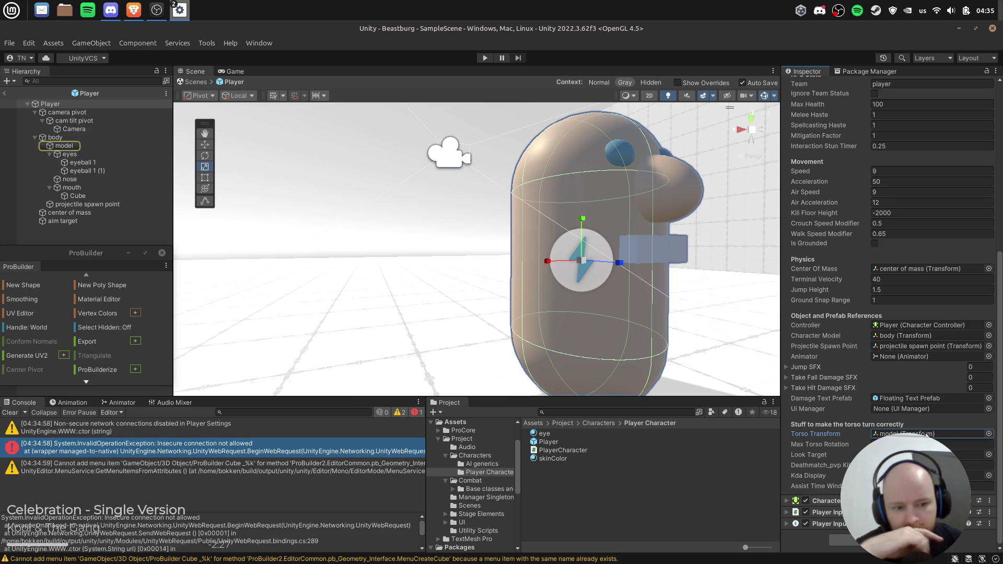
pyautogui.click(988, 434)
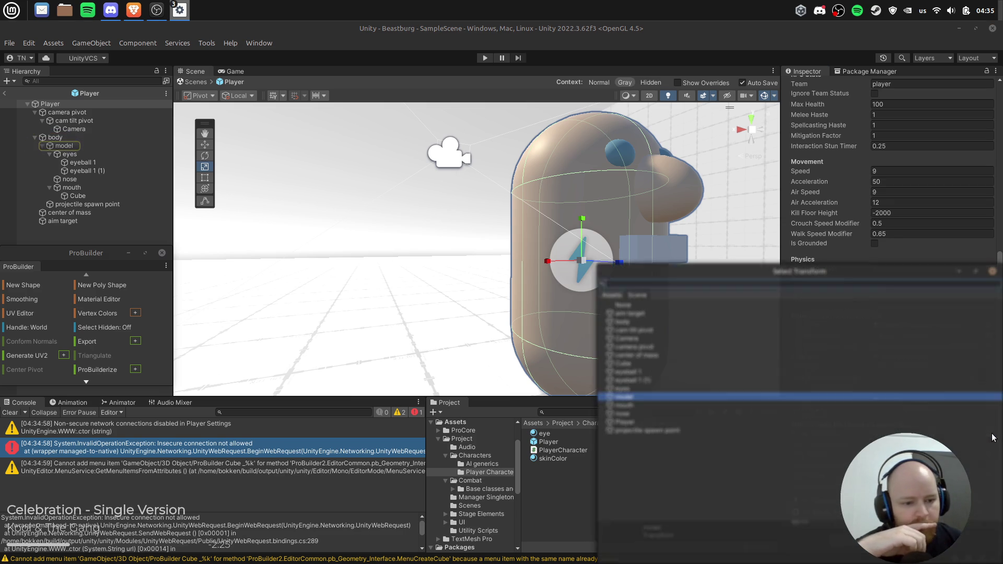
pyautogui.click(773, 304)
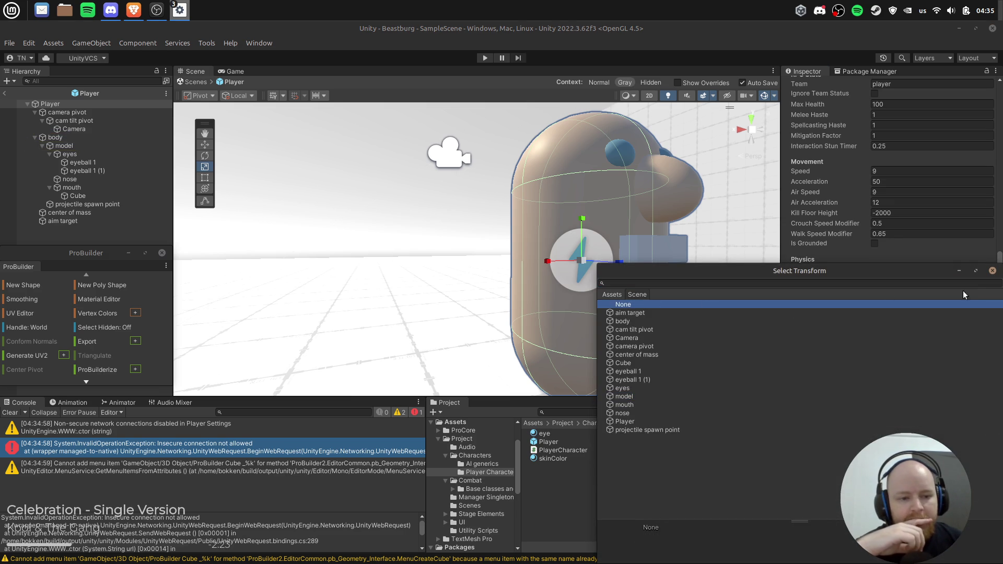
pyautogui.click(992, 272)
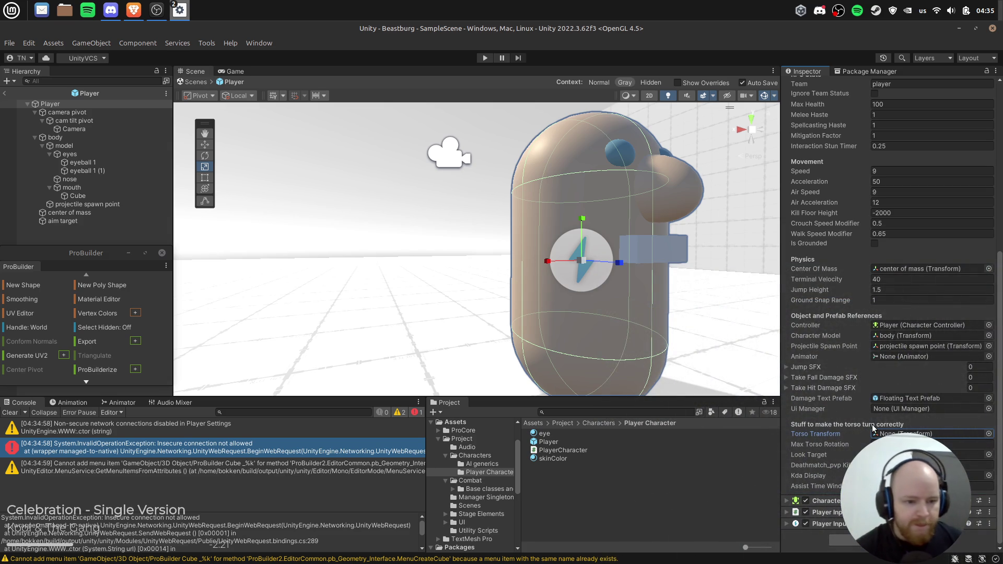
pyautogui.click(484, 59)
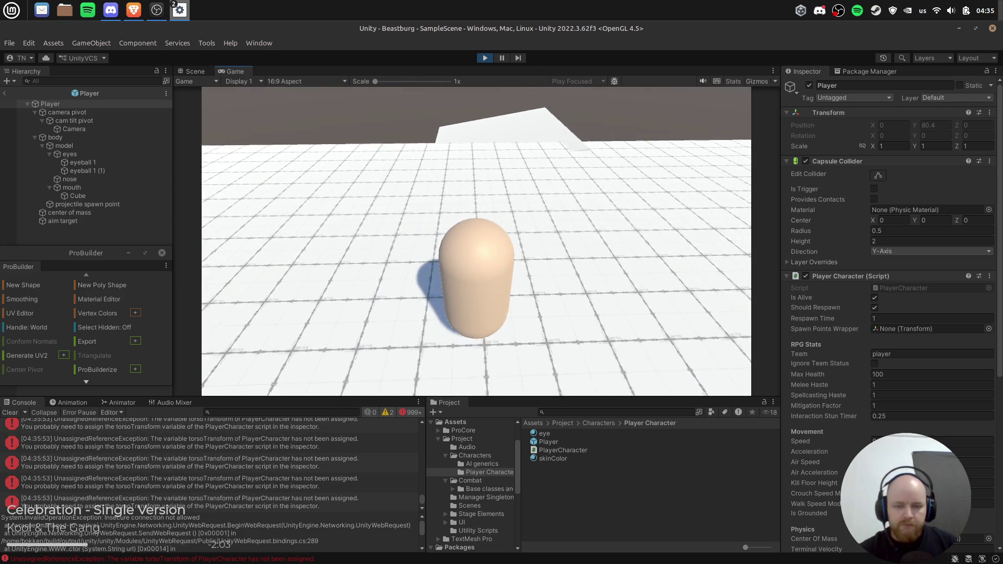
# Stop the play test and clear the console's error messages.
pyautogui.click(484, 59)
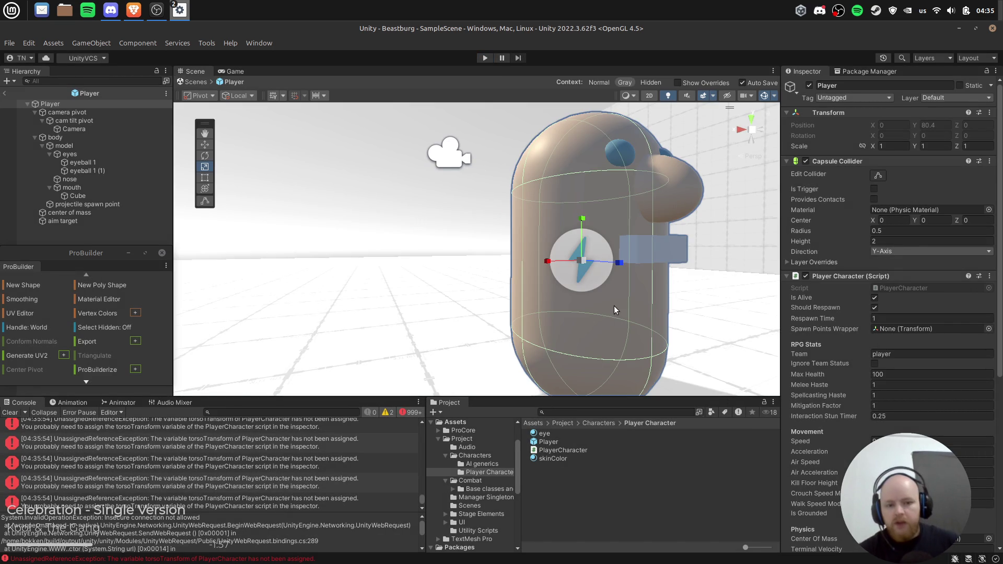
pyautogui.click(11, 413)
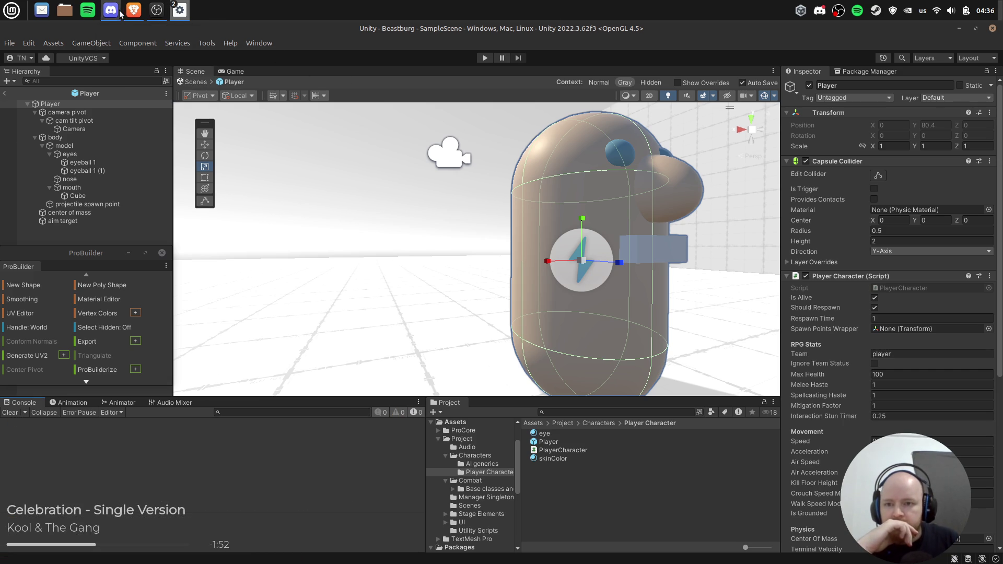
# Switch to OBS Studio and add a new scene, naming it 'AF'.
pyautogui.click(161, 12)
pyautogui.click(970, 361)
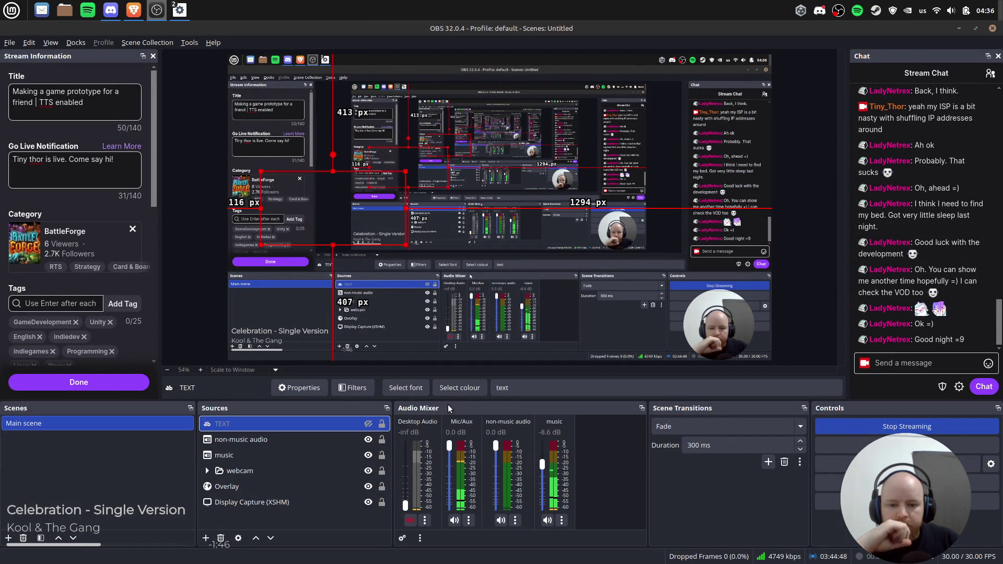
pyautogui.rightClick(73, 447)
pyautogui.click(103, 450)
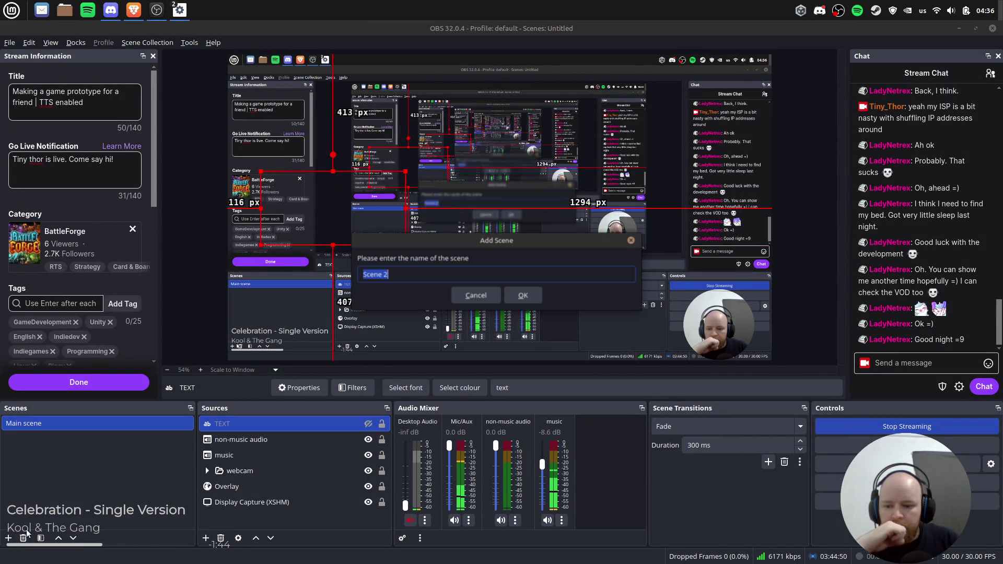
pyautogui.write('AF')
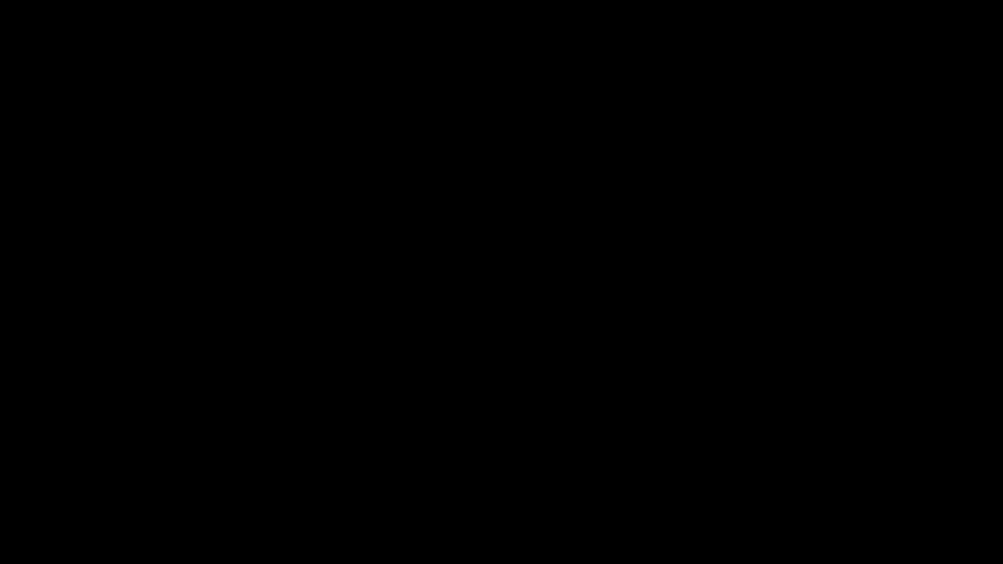
# Edit the text to read AFK with 'Will be back so' on a second line.
pyautogui.write('text')
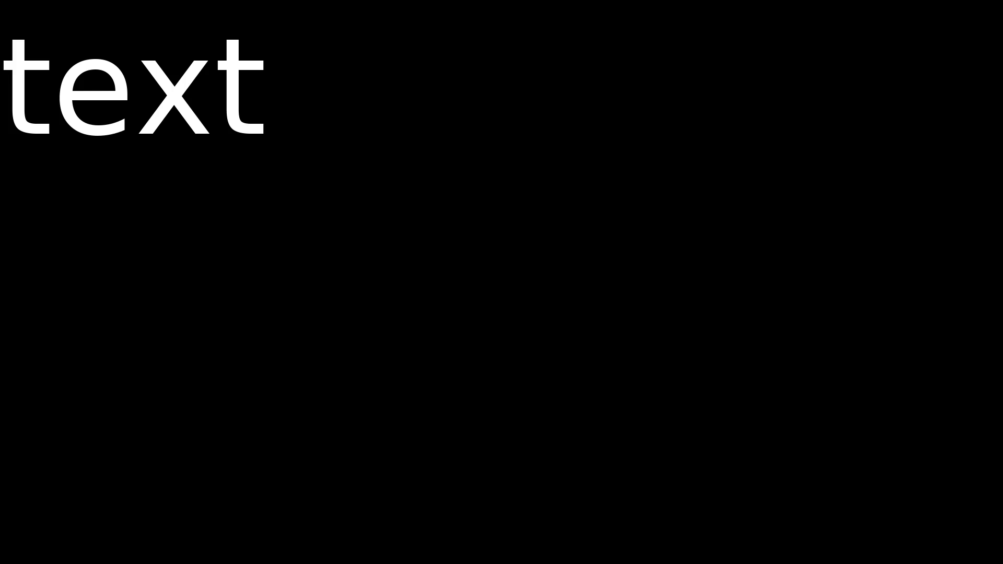
pyautogui.press('BackSpace')
pyautogui.press('BackSpace')
pyautogui.press('BackSpace')
pyautogui.write('AFK -- WI')
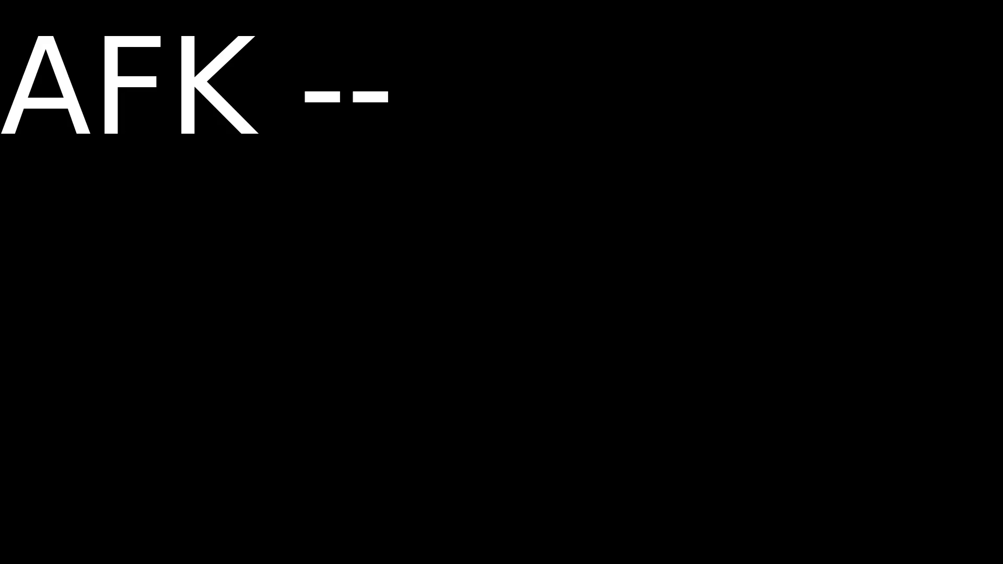
pyautogui.press('BackSpace')
pyautogui.press('BackSpace')
pyautogui.write('WI')
pyautogui.press('BackSpace')
pyautogui.press('BackSpace')
pyautogui.press('BackSpace')
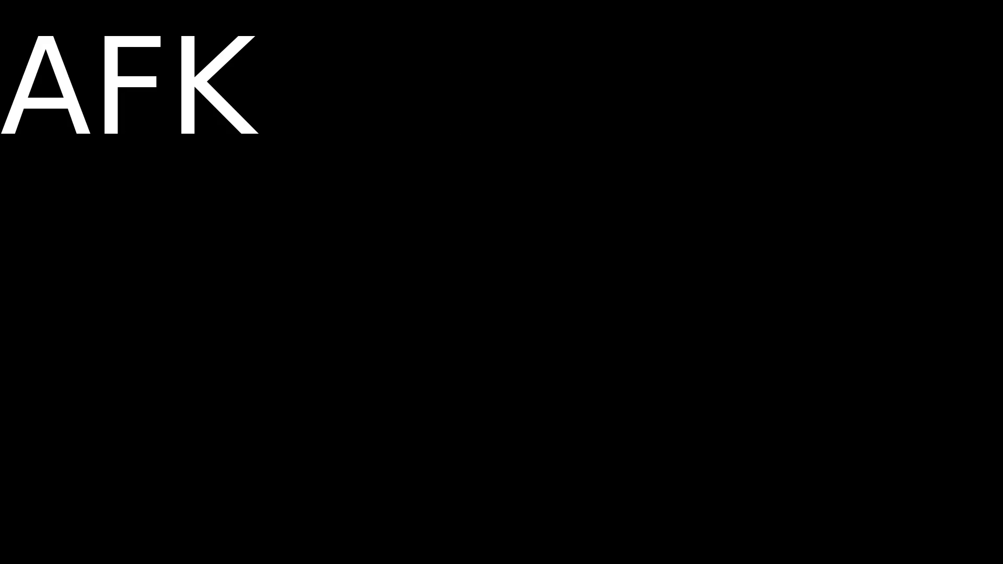
pyautogui.press('Return')
pyautogui.write('Will be back so')
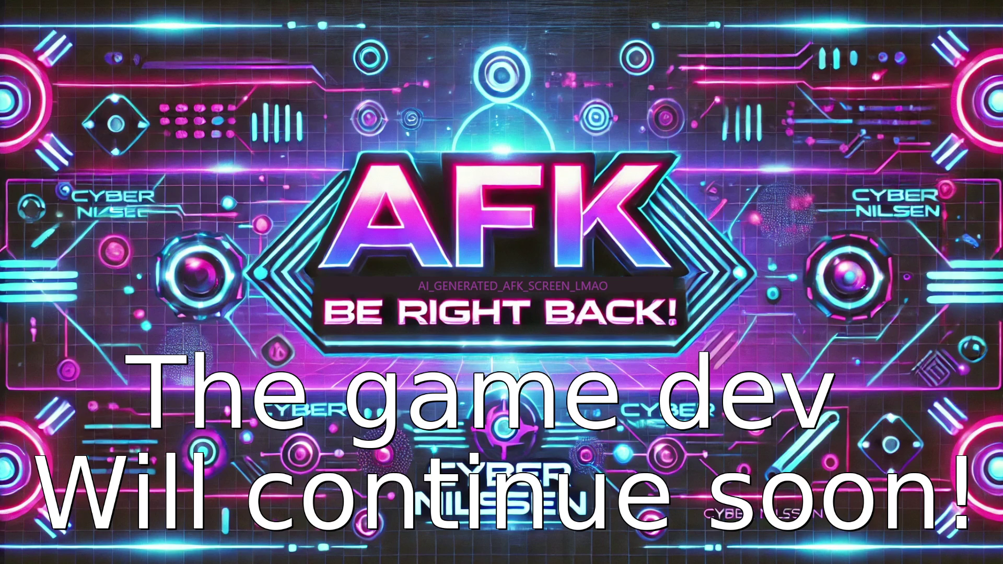
# Switch the stream from the AFK scene back to the Main scene.
pyautogui.click(48, 424)
pyautogui.click(52, 440)
pyautogui.click(84, 424)
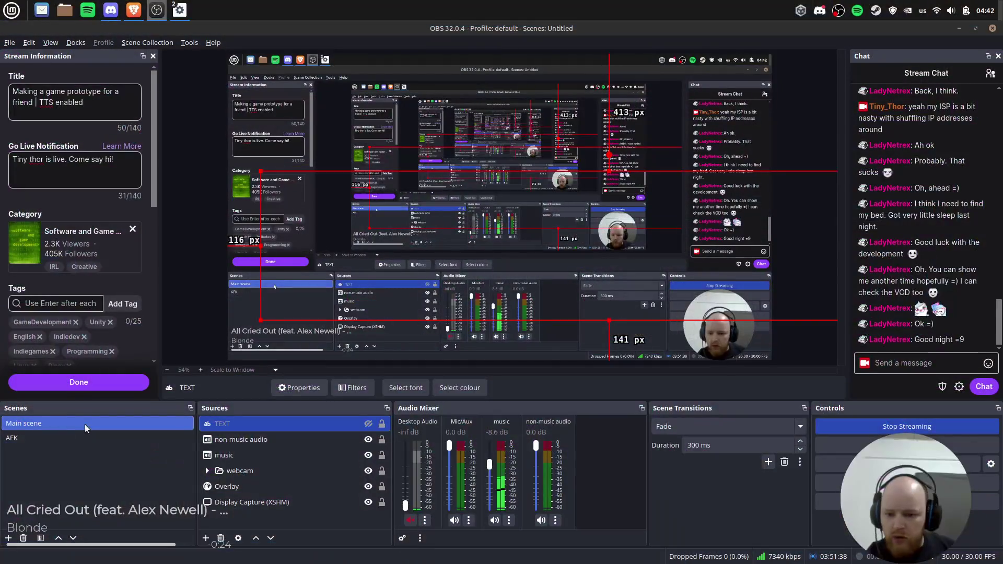
# Select the music and non-music audio sources and look at their options without changing anything.
pyautogui.click(284, 456)
pyautogui.keyDown('ctrl'); pyautogui.click(259, 441); pyautogui.keyUp('ctrl')
pyautogui.rightClick(259, 441)
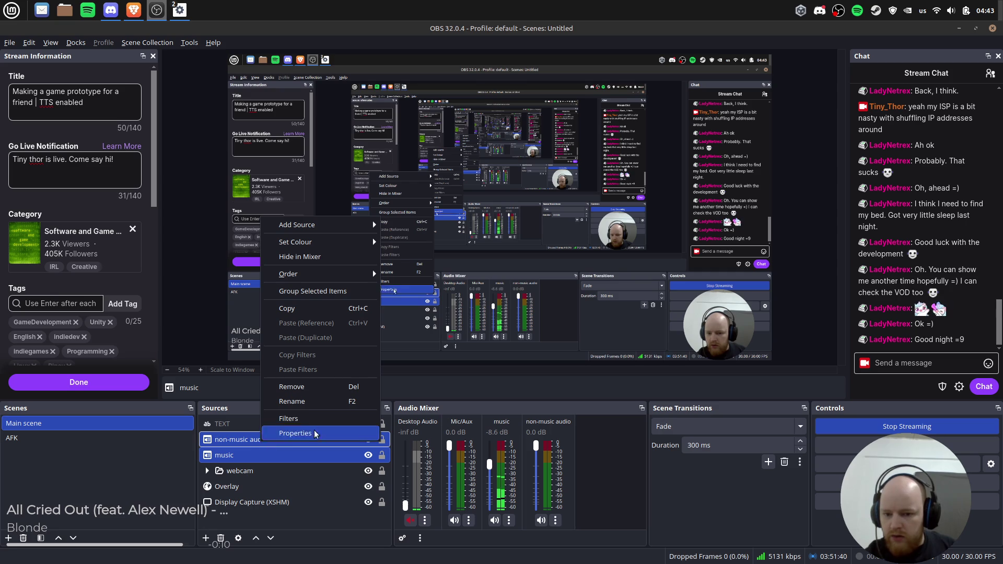
pyautogui.click(50, 438)
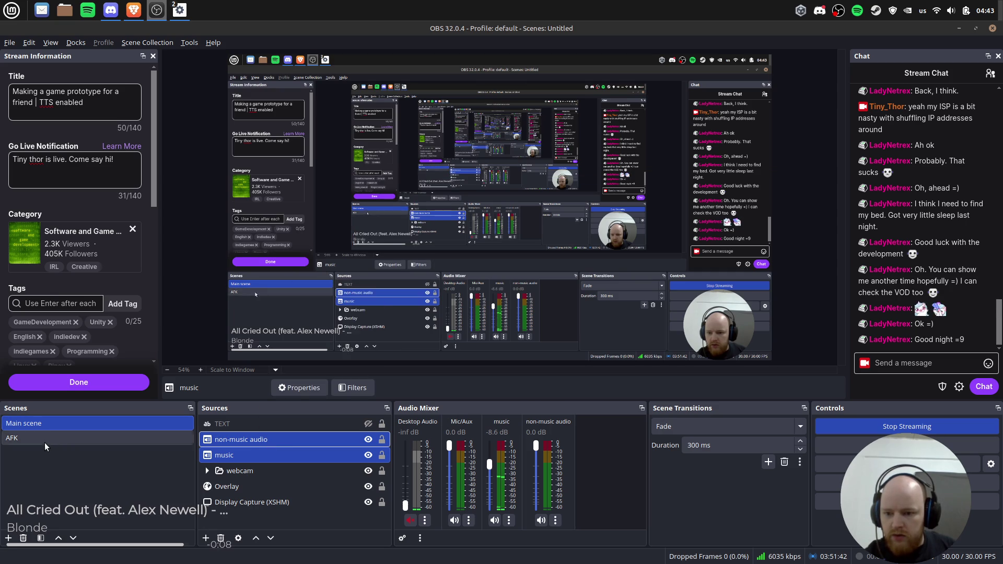
# Toggle the stream between the AFK break screen and the Main scene.
pyautogui.click(41, 442)
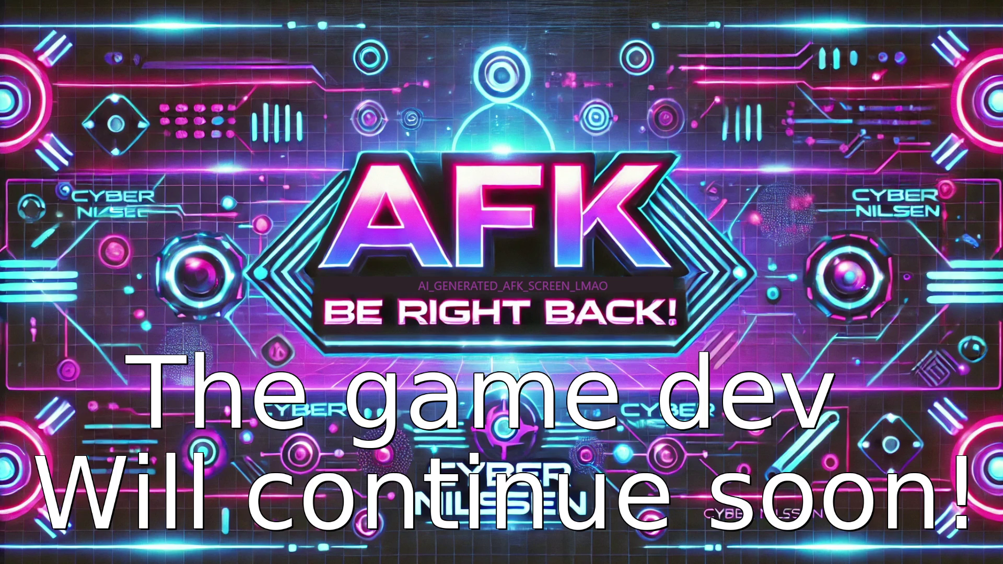
pyautogui.click(61, 425)
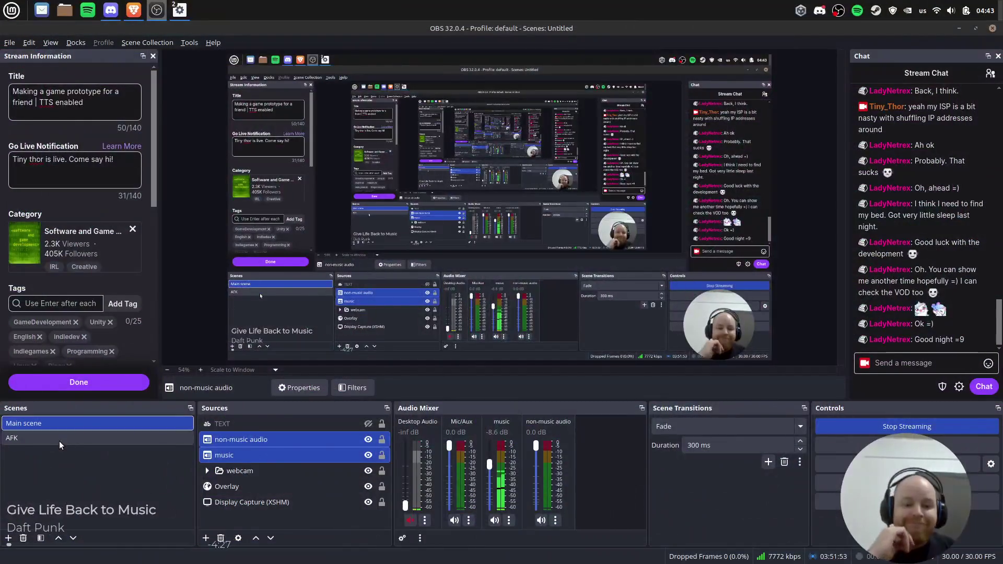
pyautogui.click(58, 441)
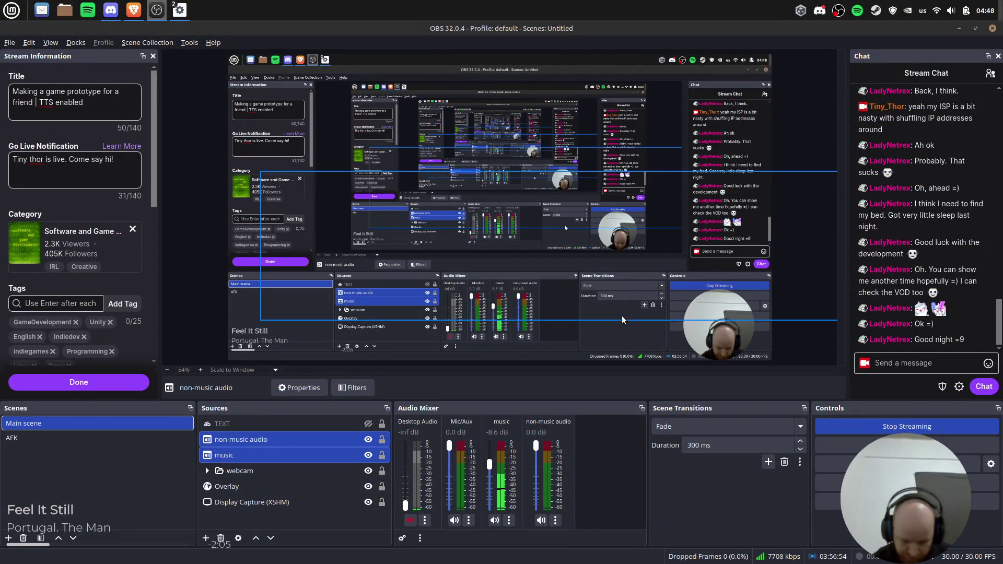
pyautogui.hotkey('alt', 'Tab')
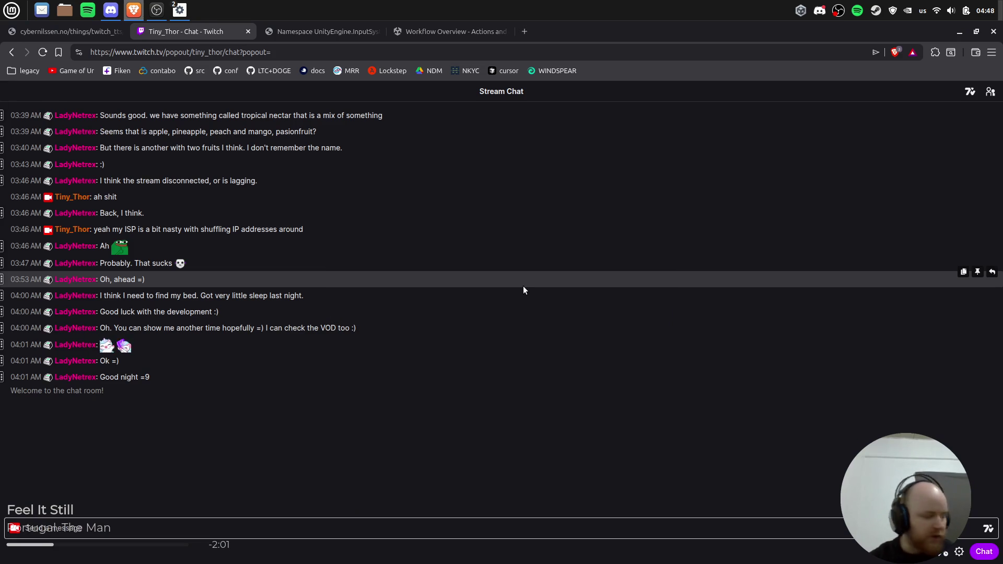
pyautogui.hotkey('alt', 'Tab')
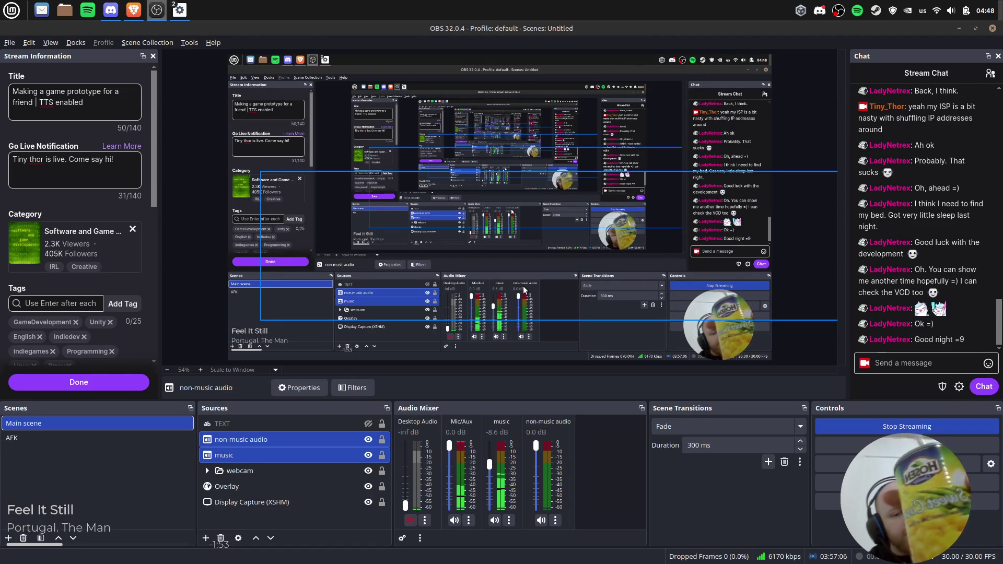
pyautogui.hotkey('alt', 'Tab')
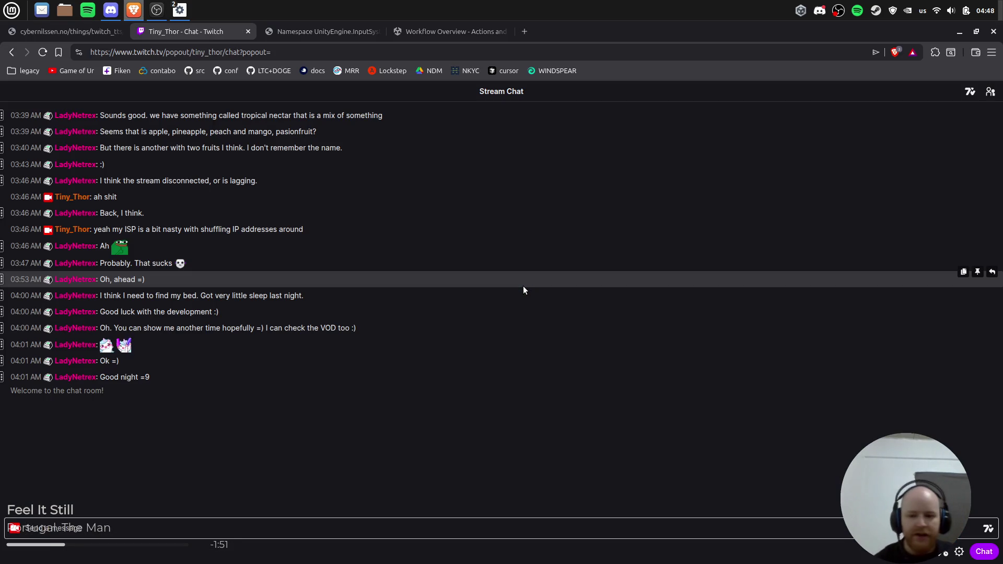
pyautogui.click(67, 31)
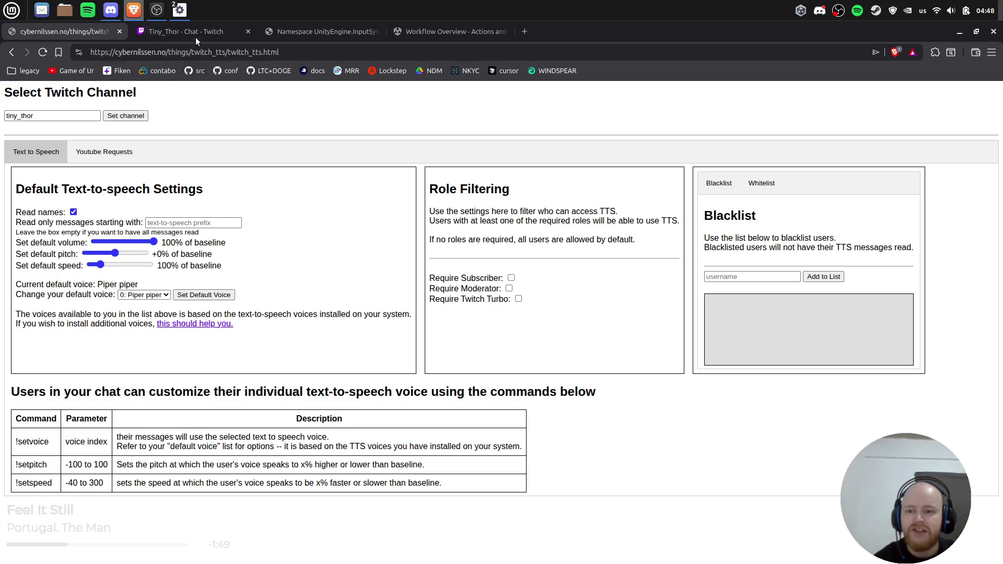
pyautogui.click(196, 32)
pyautogui.click(11, 52)
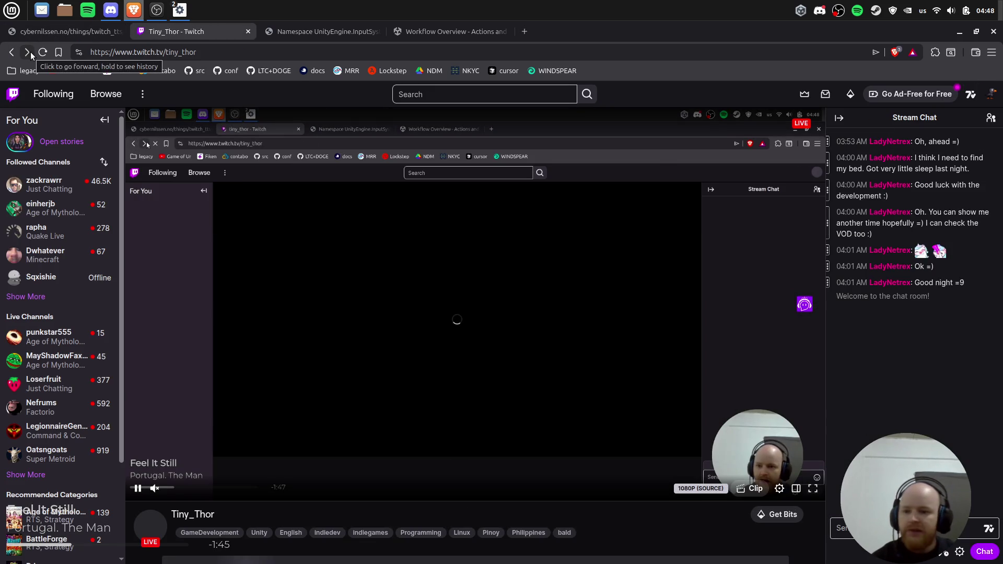
pyautogui.click(27, 52)
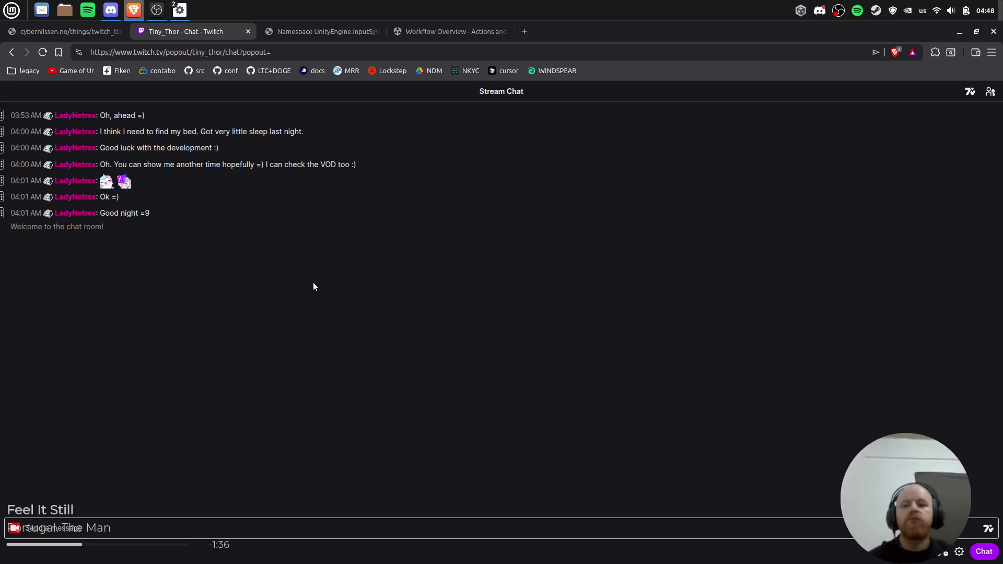
pyautogui.click(155, 13)
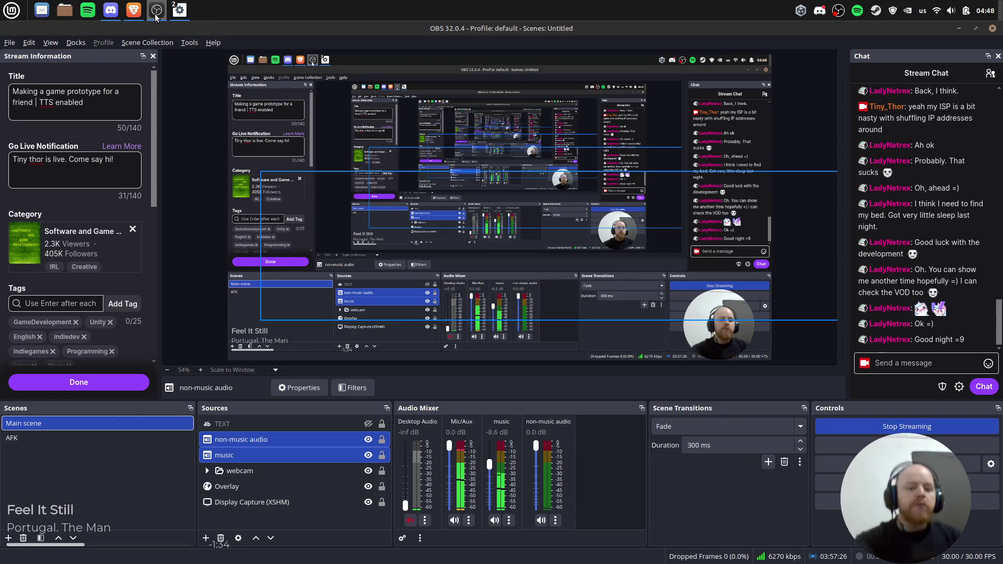
# In Unity, orbit around the capsule player, then preview and open PlayerCharacter.cs in the code editor.
pyautogui.click(188, 11)
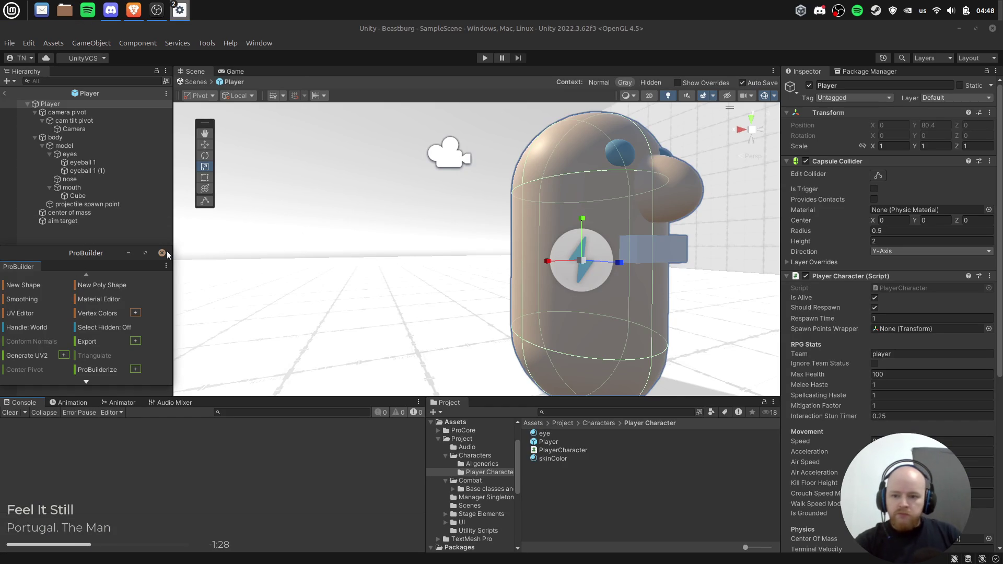
pyautogui.moveTo(455, 244)
pyautogui.mouseDown()
pyautogui.moveTo(444, 240)
pyautogui.moveTo(506, 269)
pyautogui.moveTo(506, 253)
pyautogui.moveTo(559, 249)
pyautogui.moveTo(582, 264)
pyautogui.moveTo(582, 229)
pyautogui.mouseUp()
pyautogui.click(569, 481)
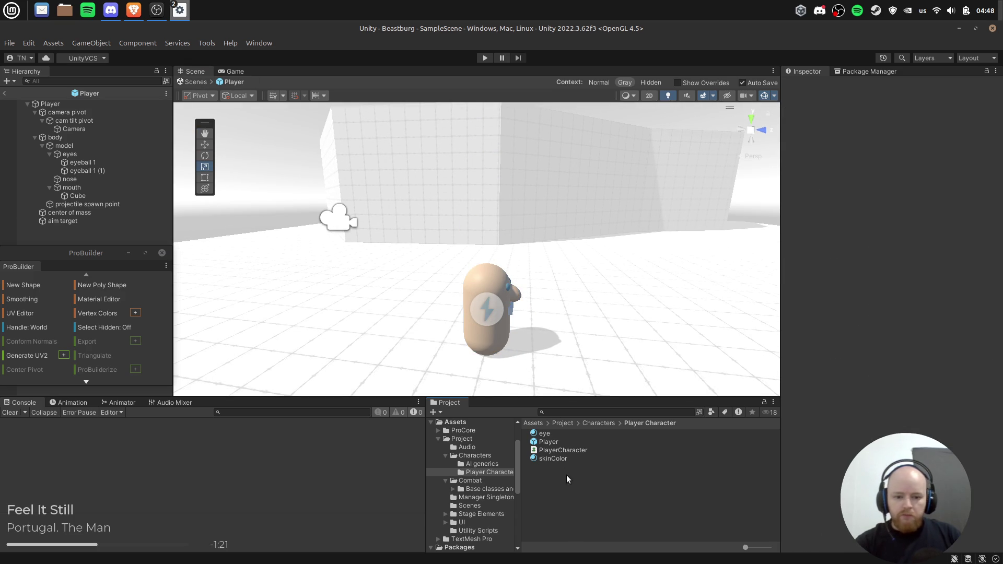
pyautogui.click(566, 451)
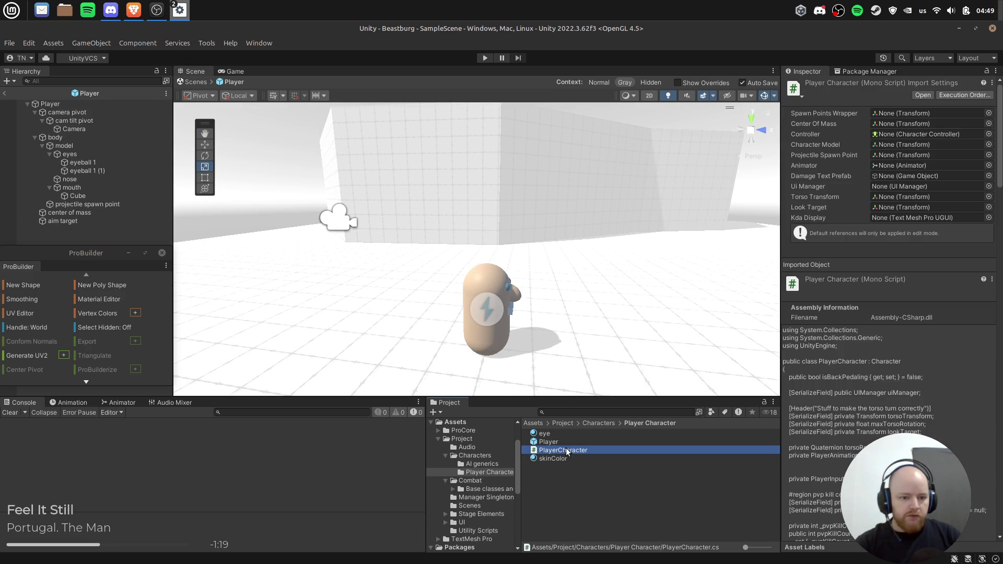
pyautogui.doubleClick(566, 449)
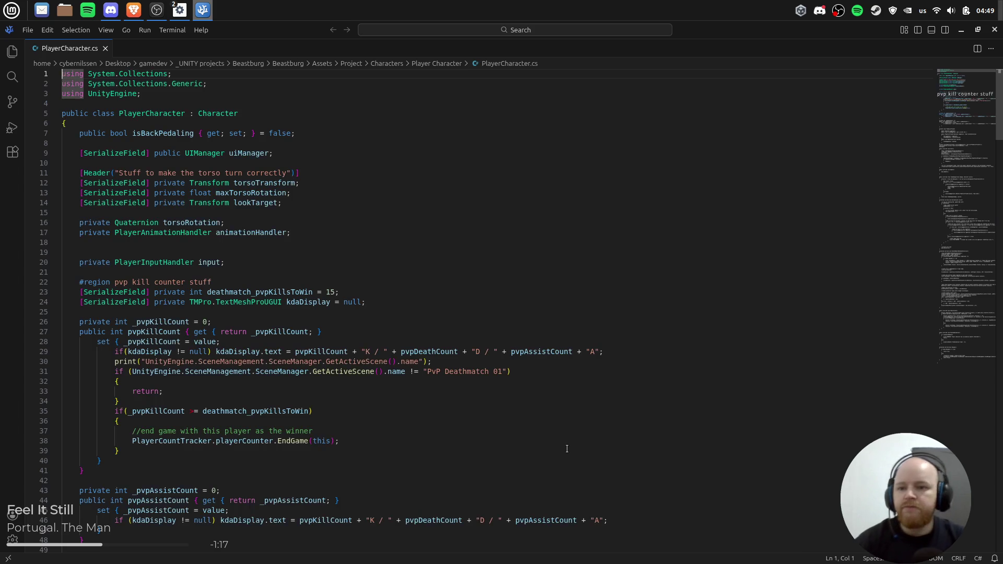
# Search for 'rotate' and locate the rotateAmount calculation around line 184.
pyautogui.write('rotate')
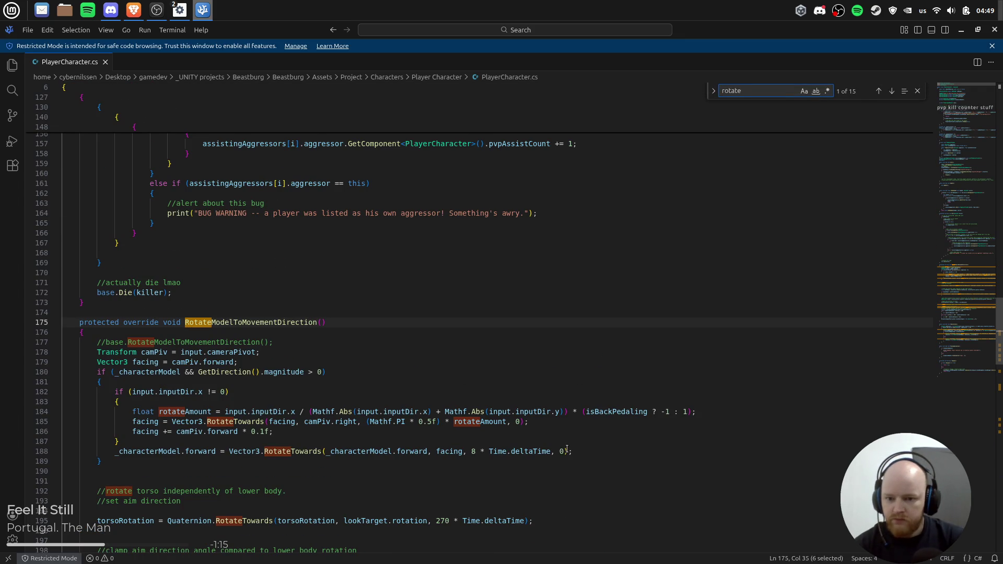
pyautogui.press('Escape')
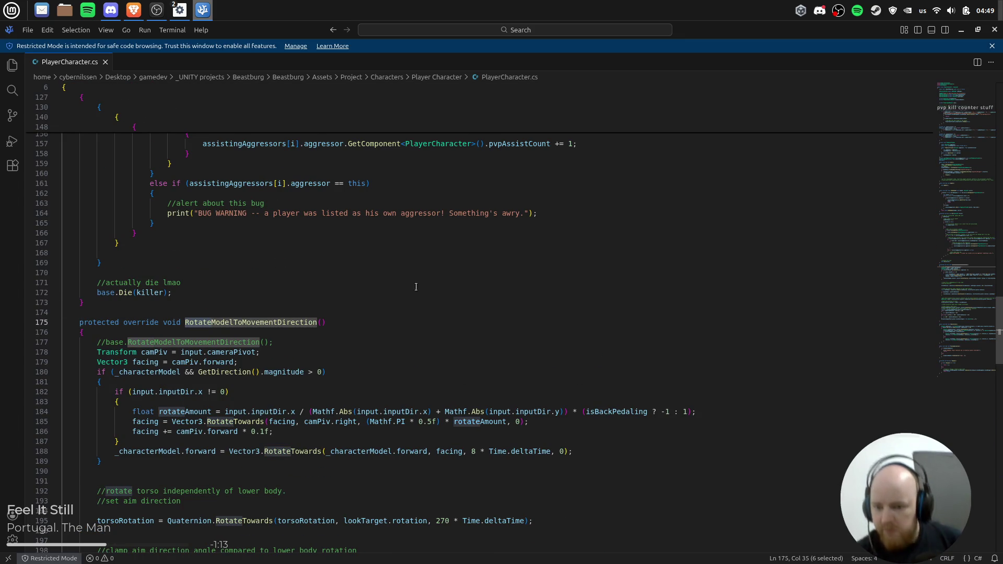
pyautogui.scroll(-3, 418, 290)
pyautogui.click(169, 327)
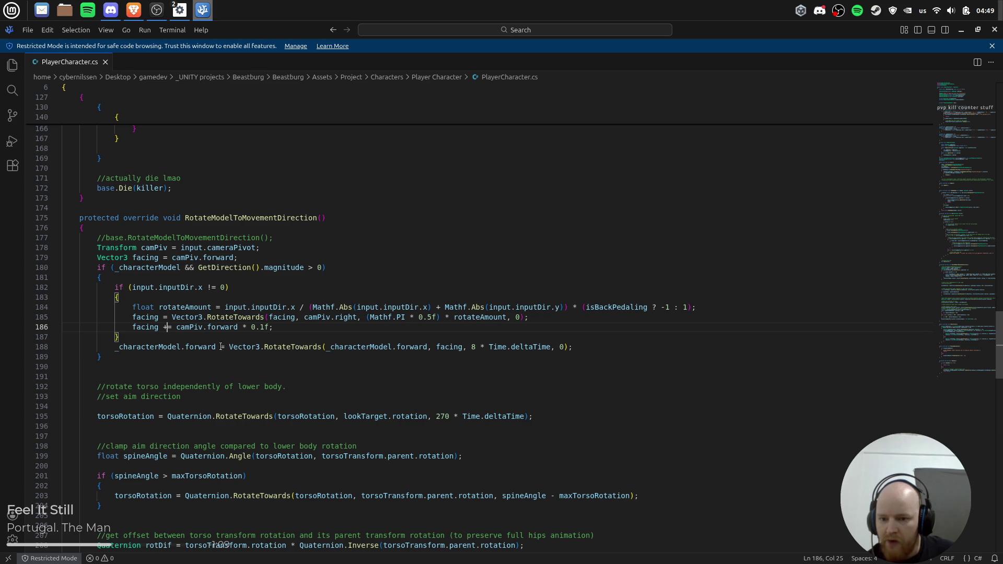
pyautogui.click(158, 308)
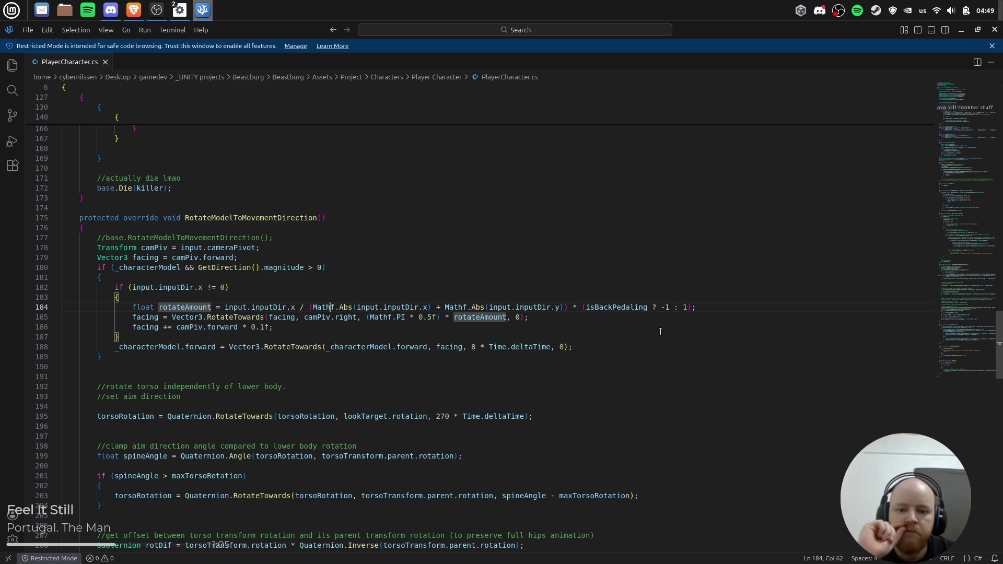
# Wrap the '* (isBackPedaling ? -1 : 1)' multiplier on line 184 in /* */ comments.
pyautogui.press('Right')
pyautogui.press('Right')
pyautogui.press('Right')
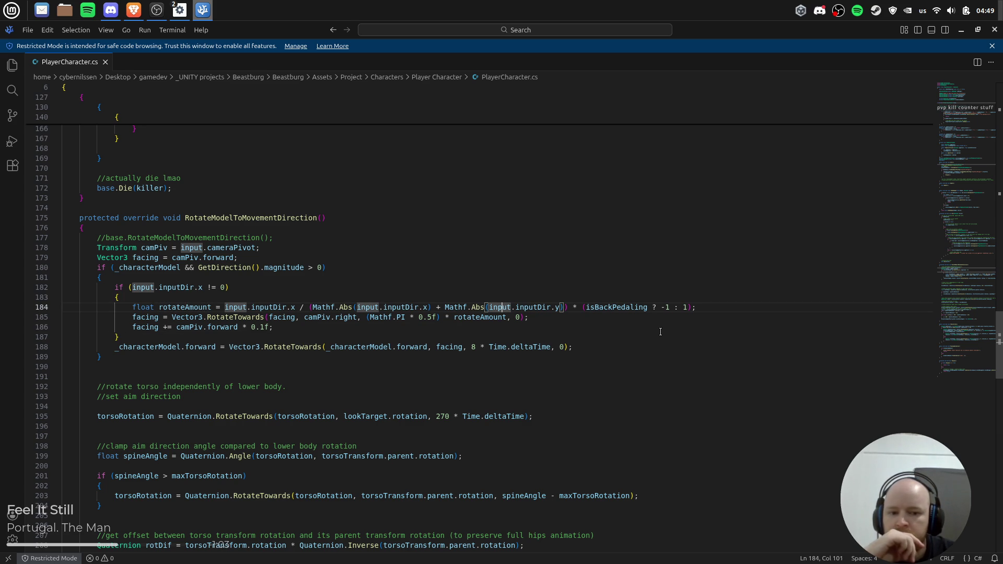
pyautogui.press('Right')
pyautogui.press('Right')
pyautogui.press('Right')
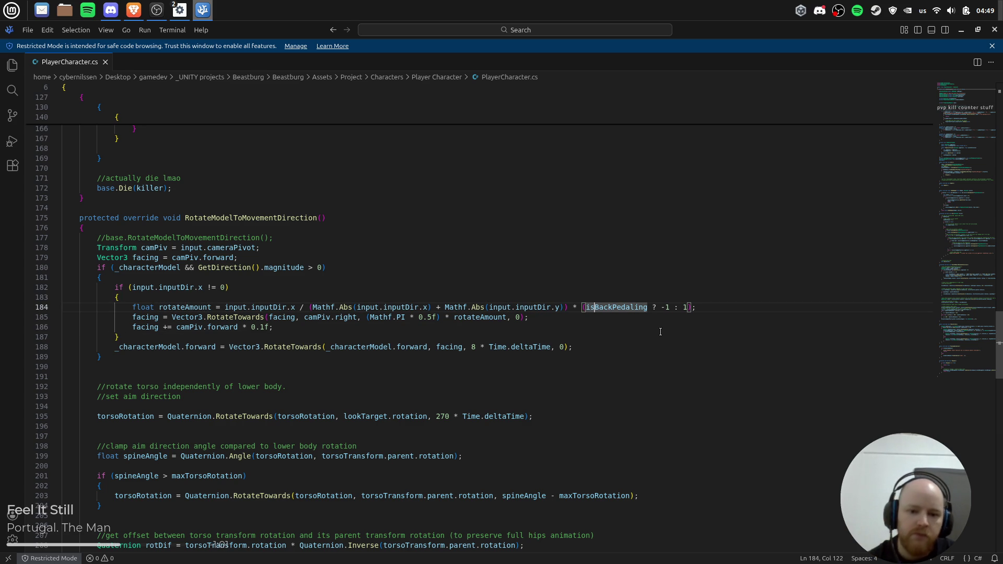
pyautogui.press('Left')
pyautogui.press('Left')
pyautogui.press('Left')
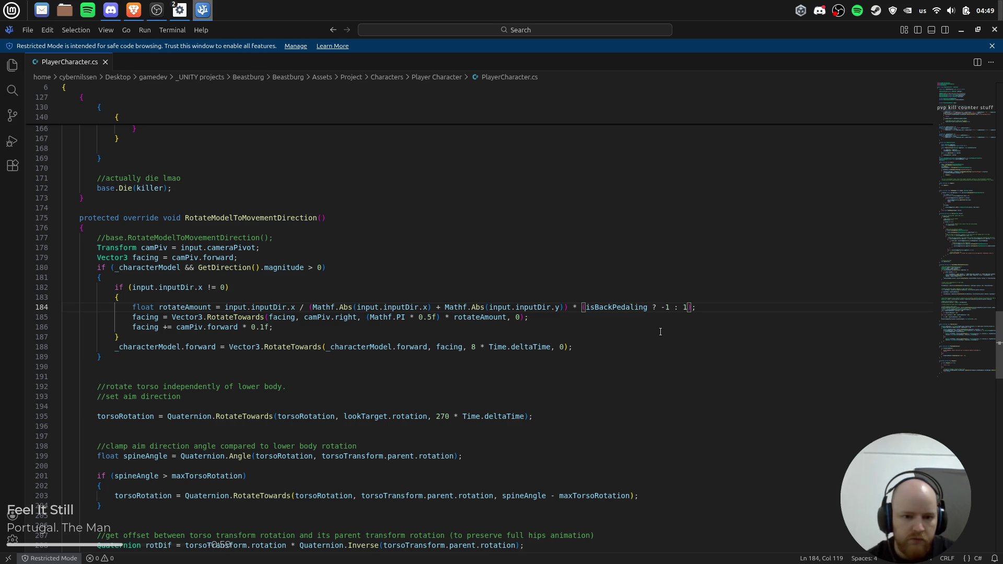
pyautogui.write('/*')
pyautogui.press('BackSpace')
pyautogui.press('BackSpace')
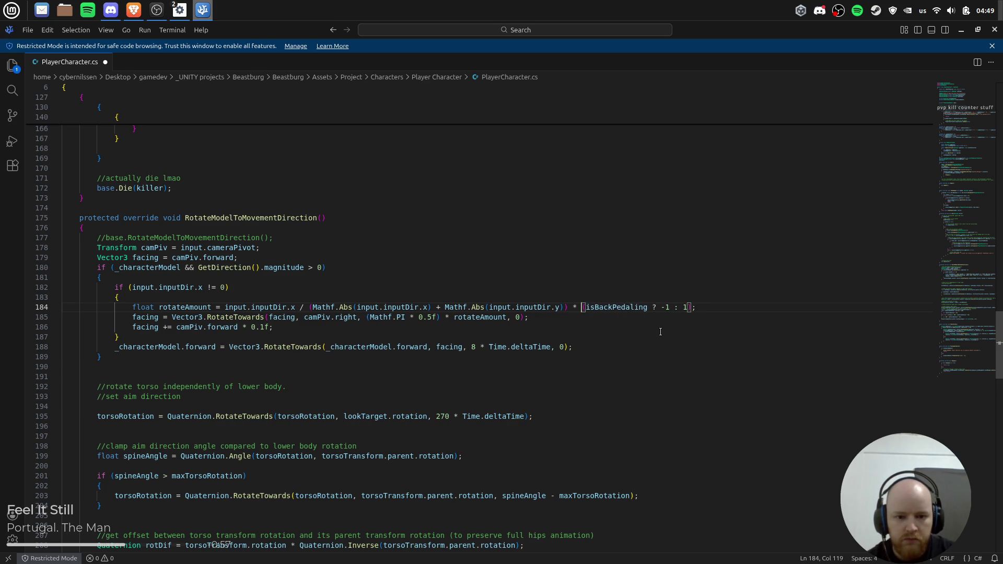
pyautogui.write('*')
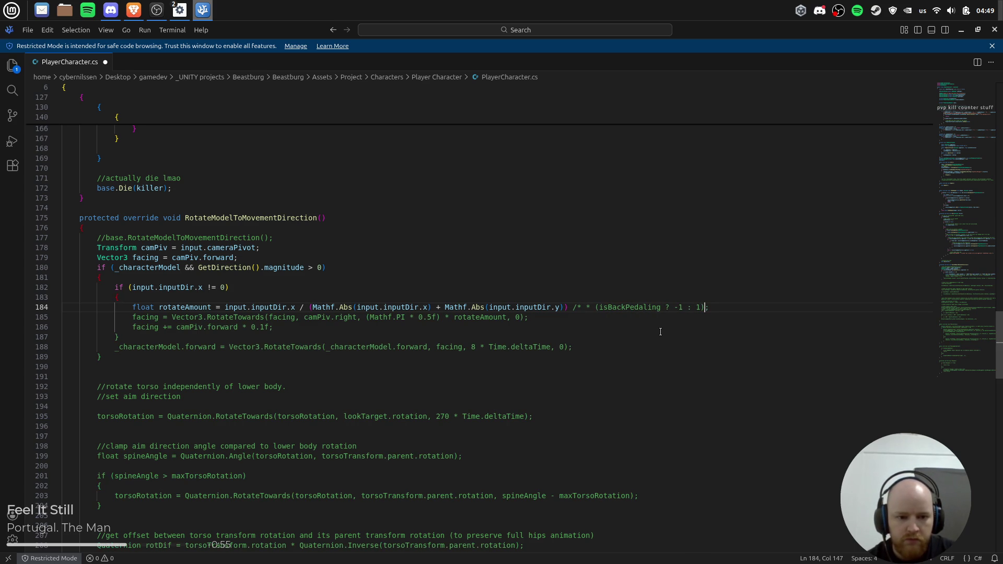
pyautogui.write('/')
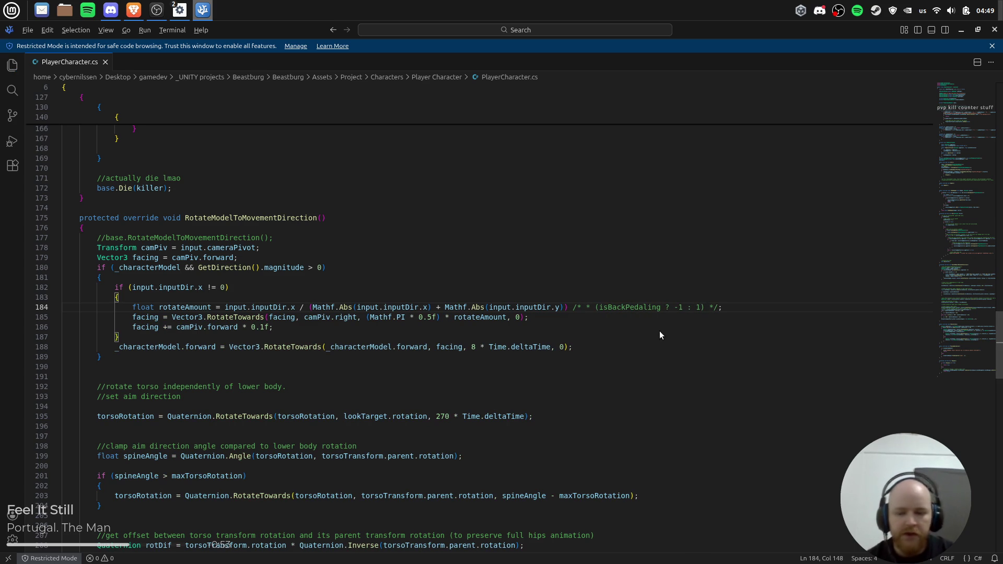
pyautogui.hotkey('alt', 'Tab')
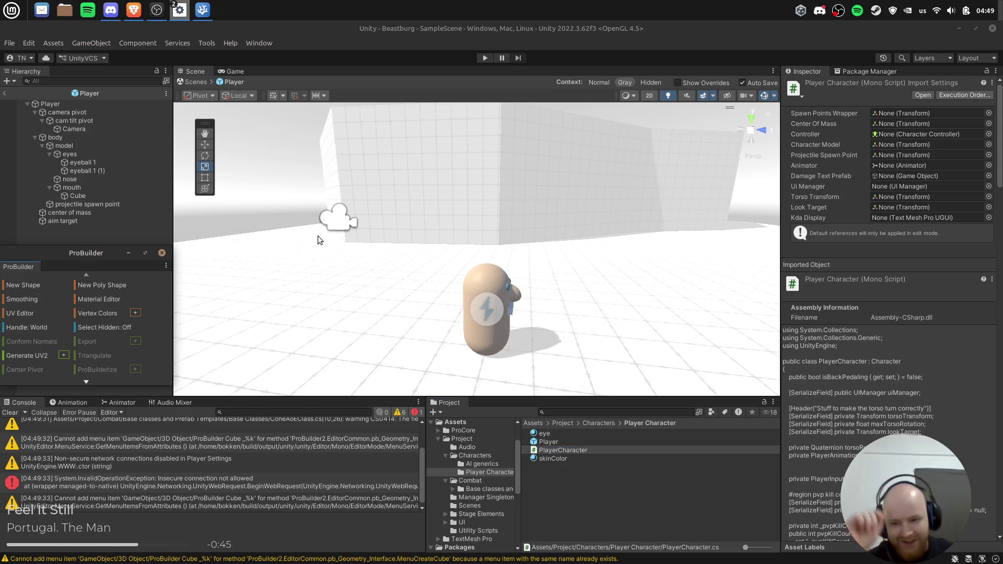
# Check the insecure connection error, clear the Console, and run then stop a Play-mode test.
pyautogui.click(50, 482)
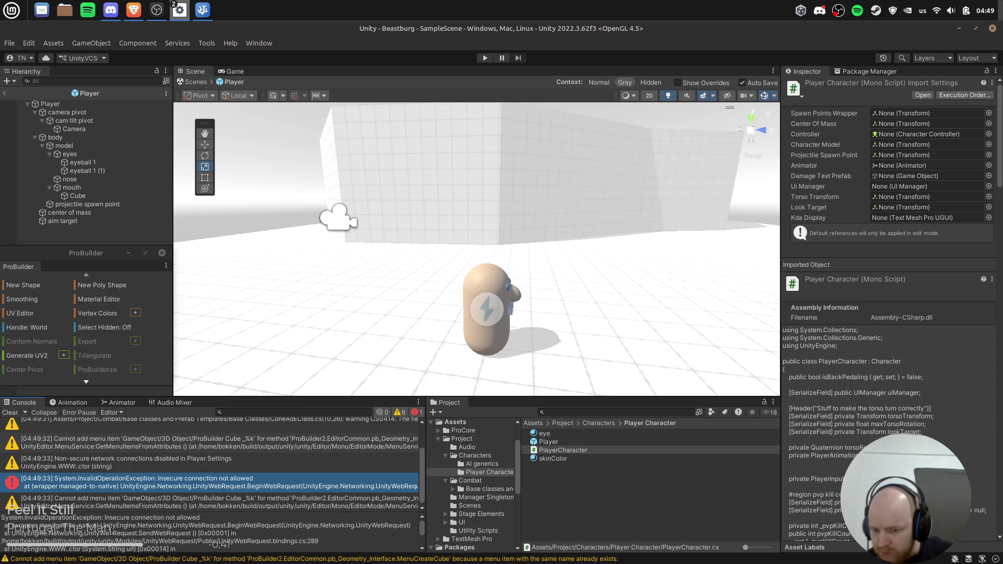
pyautogui.scroll(-3, 107, 531)
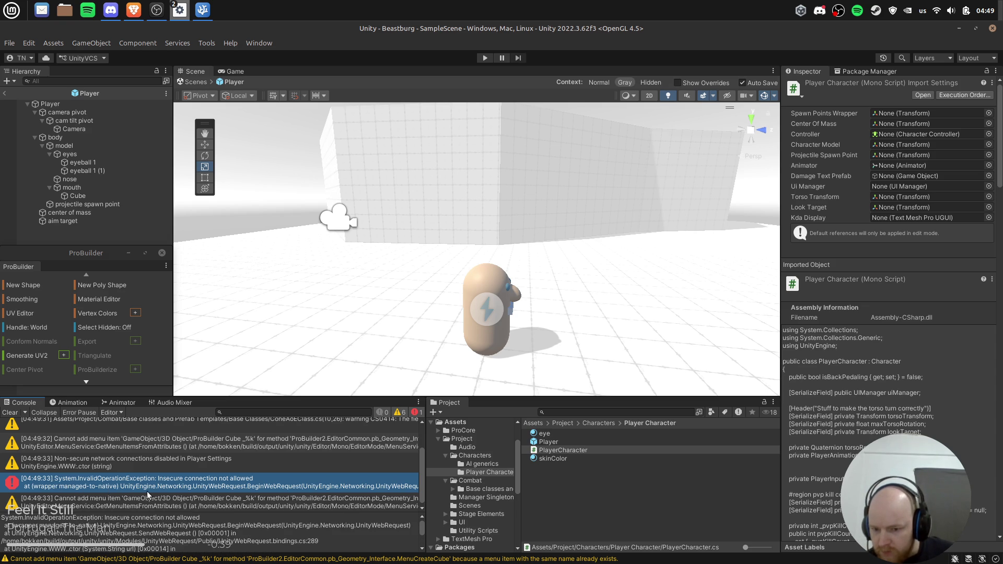
pyautogui.click(10, 412)
pyautogui.click(484, 59)
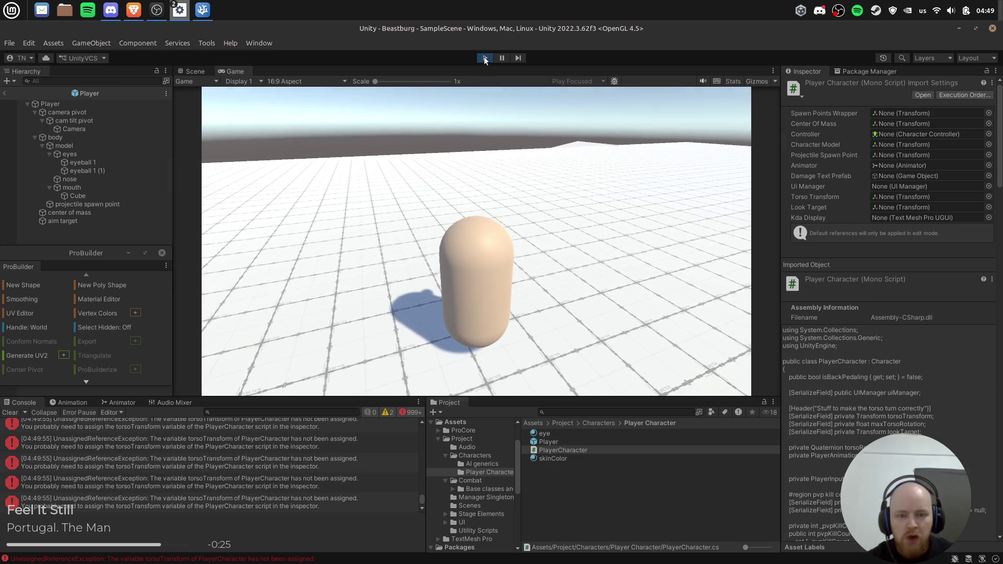
pyautogui.hotkey('ctrl', 'p')
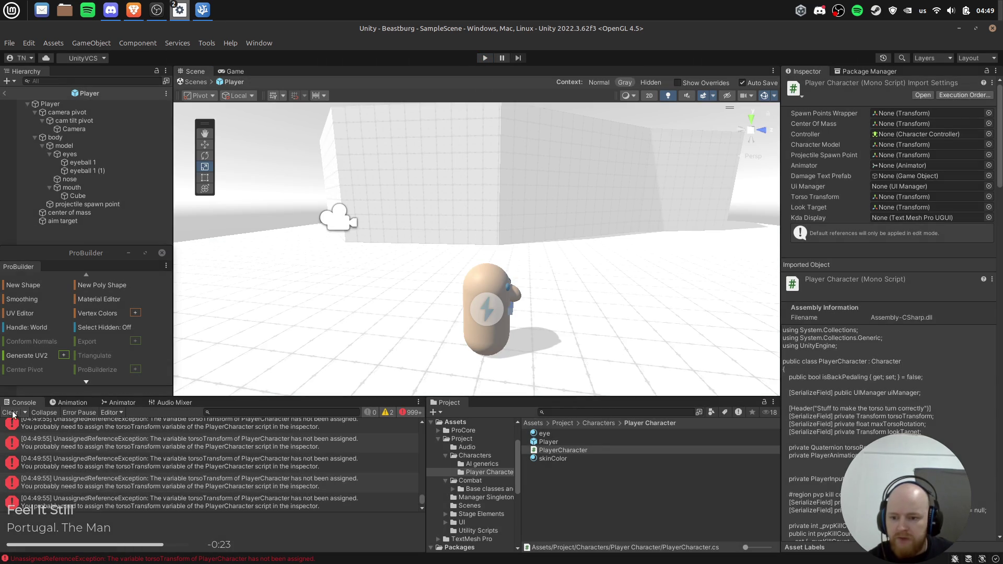
# Clear the console errors and create an empty child named torso under model.
pyautogui.click(10, 413)
pyautogui.click(115, 104)
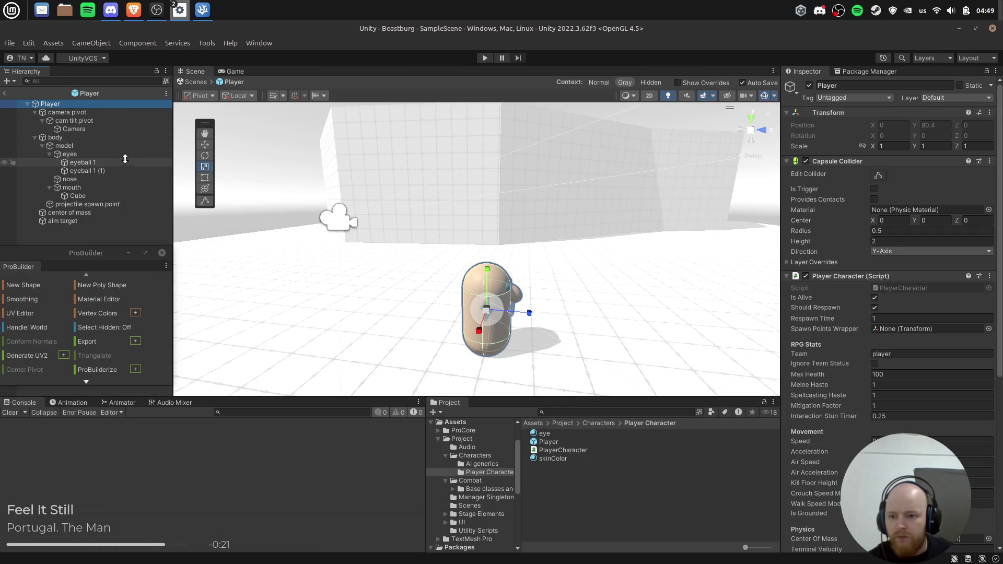
pyautogui.scroll(-5, 882, 350)
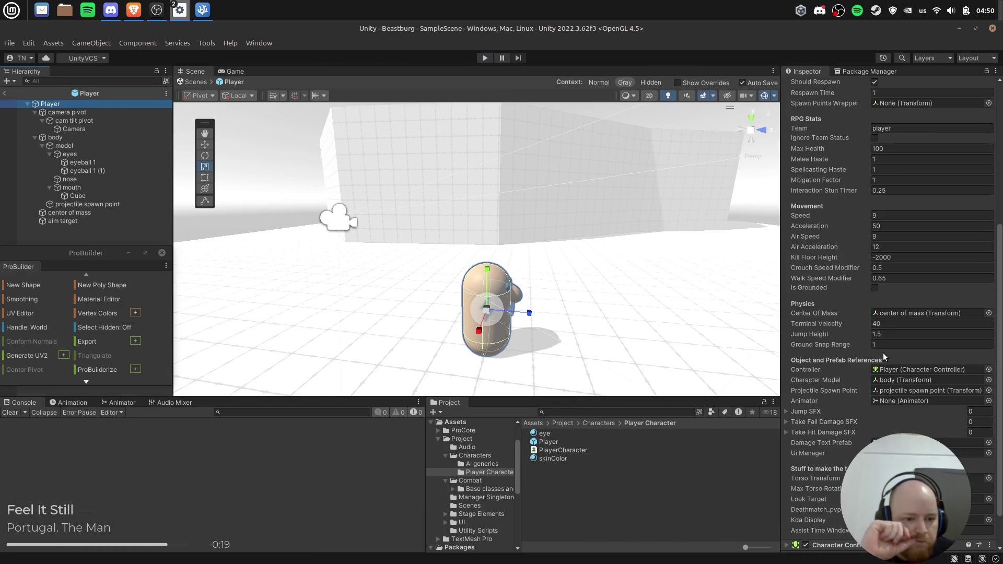
pyautogui.scroll(-1, 882, 403)
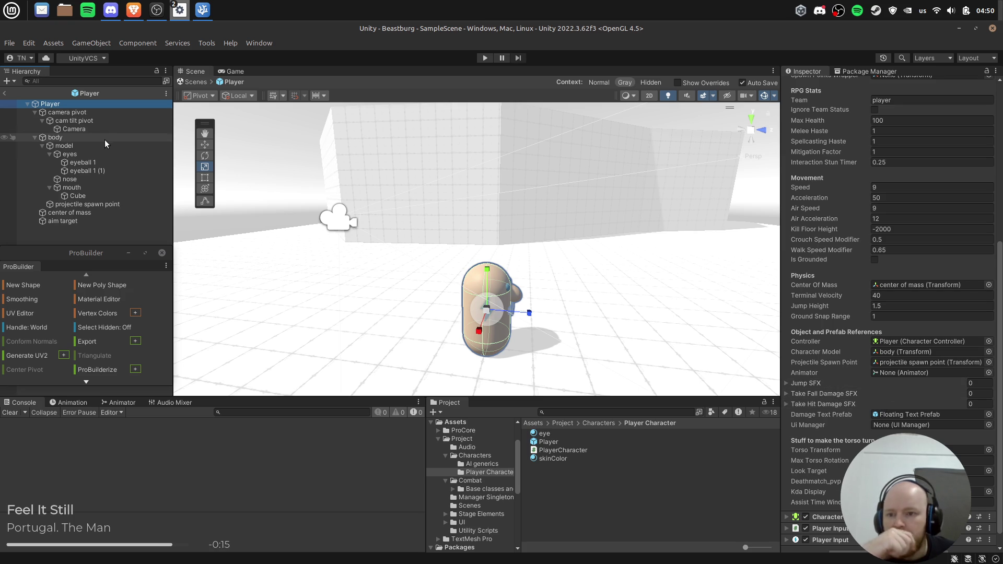
pyautogui.click(87, 135)
pyautogui.rightClick(85, 145)
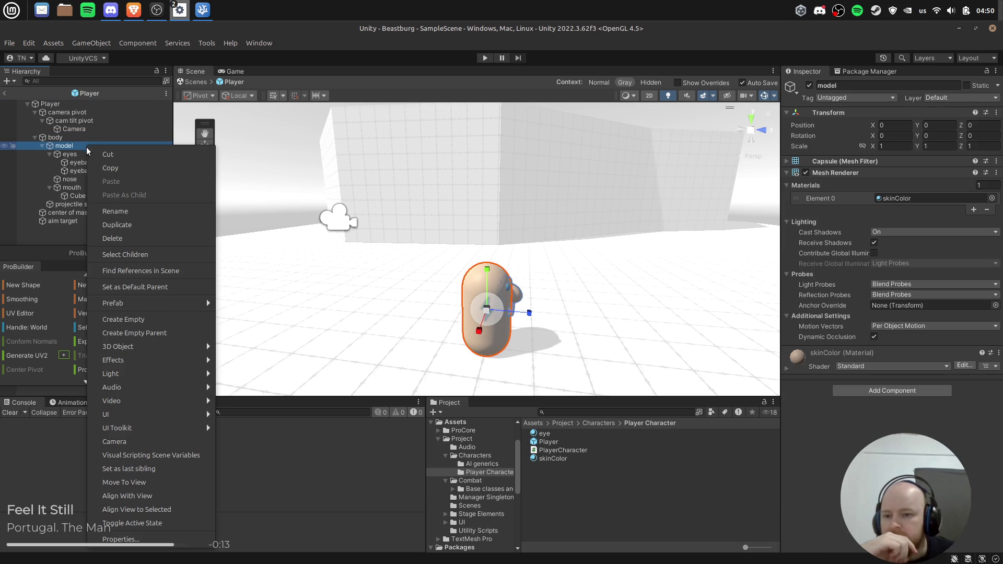
pyautogui.click(136, 320)
pyautogui.write('t')
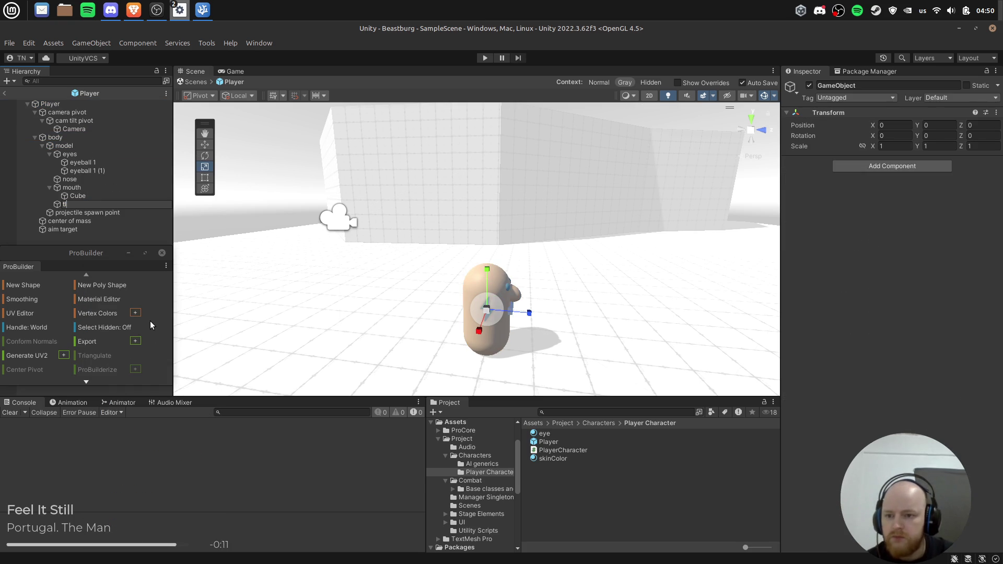
pyautogui.write('orso')
pyautogui.press('Return')
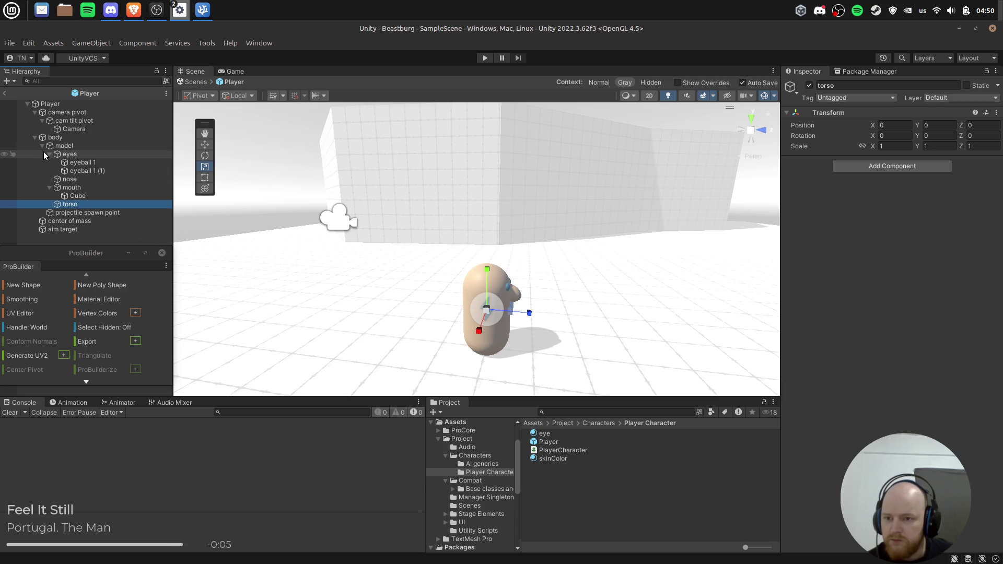
# Create an empty face object under model and move eyes, nose and mouth into it.
pyautogui.click(67, 179)
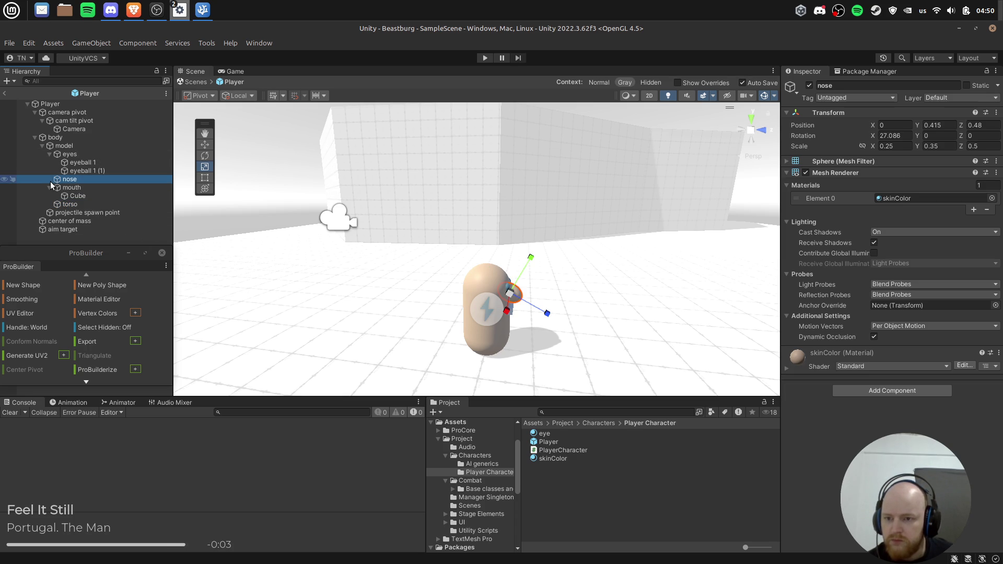
pyautogui.rightClick(59, 145)
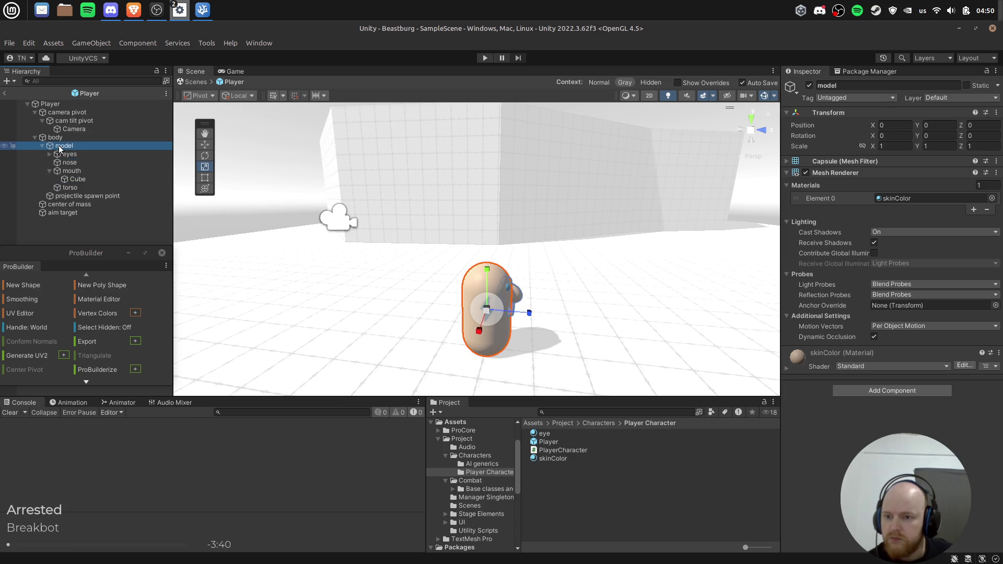
pyautogui.click(104, 319)
pyautogui.write('face')
pyautogui.press('Return')
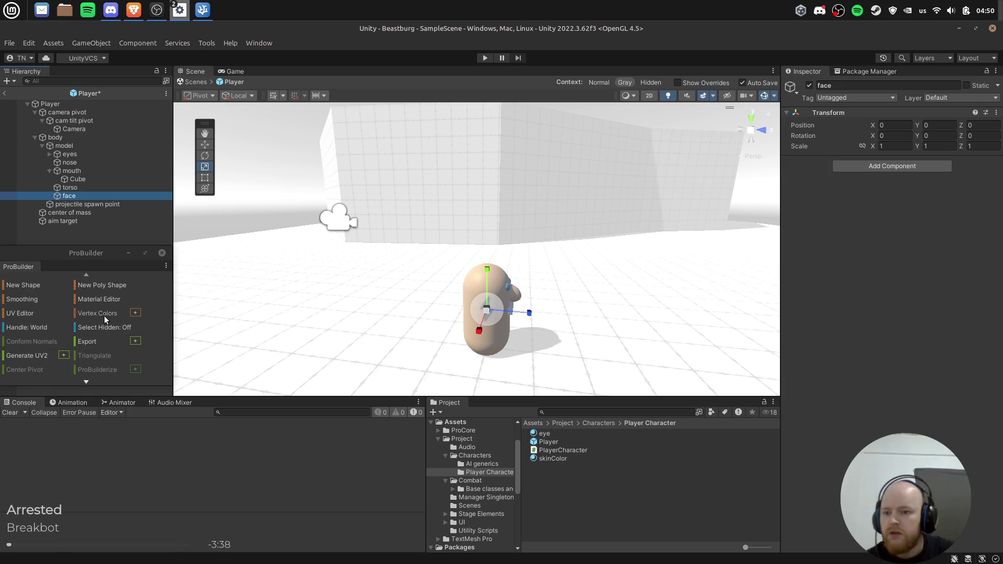
pyautogui.click(70, 154)
pyautogui.keyDown('shift'); pyautogui.click(69, 171); pyautogui.keyUp('shift')
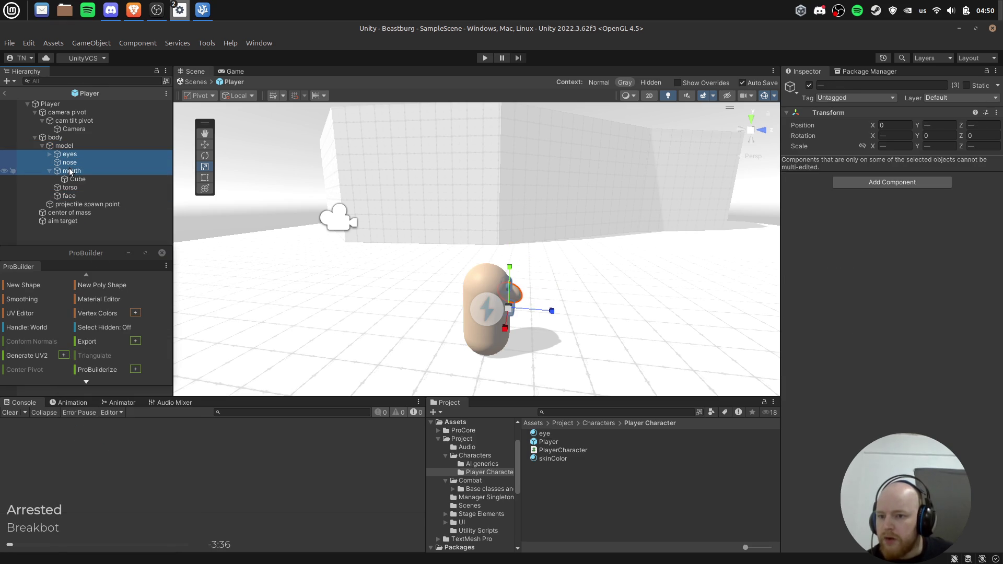
pyautogui.moveTo(66, 168)
pyautogui.mouseDown()
pyautogui.moveTo(70, 201)
pyautogui.moveTo(70, 154)
pyautogui.mouseUp()
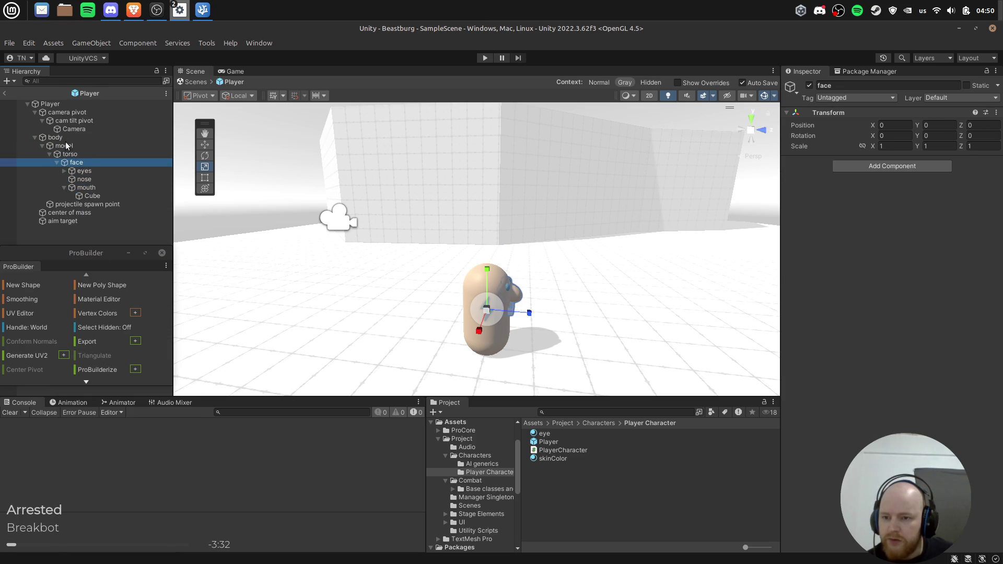
pyautogui.click(50, 103)
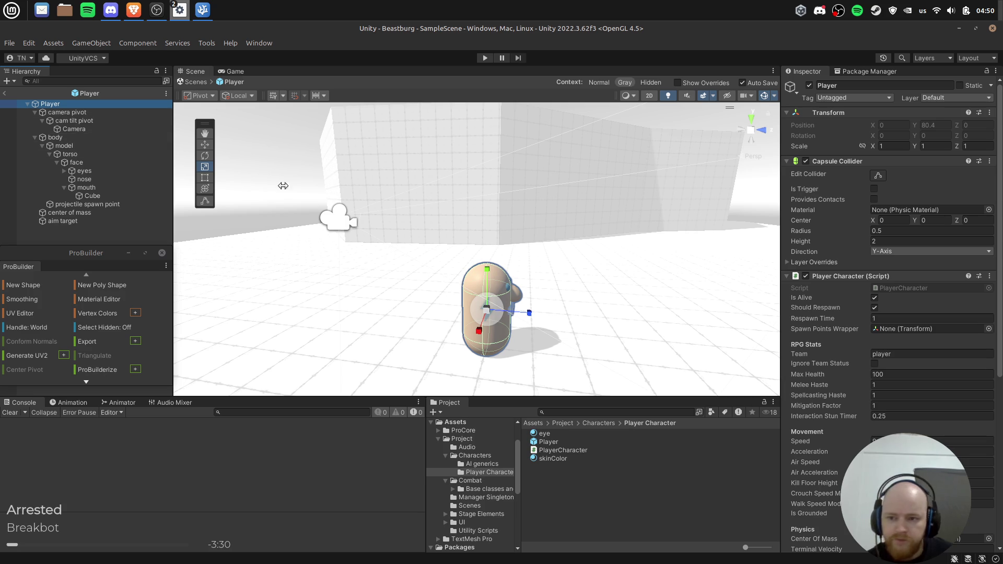
pyautogui.scroll(-8, 936, 419)
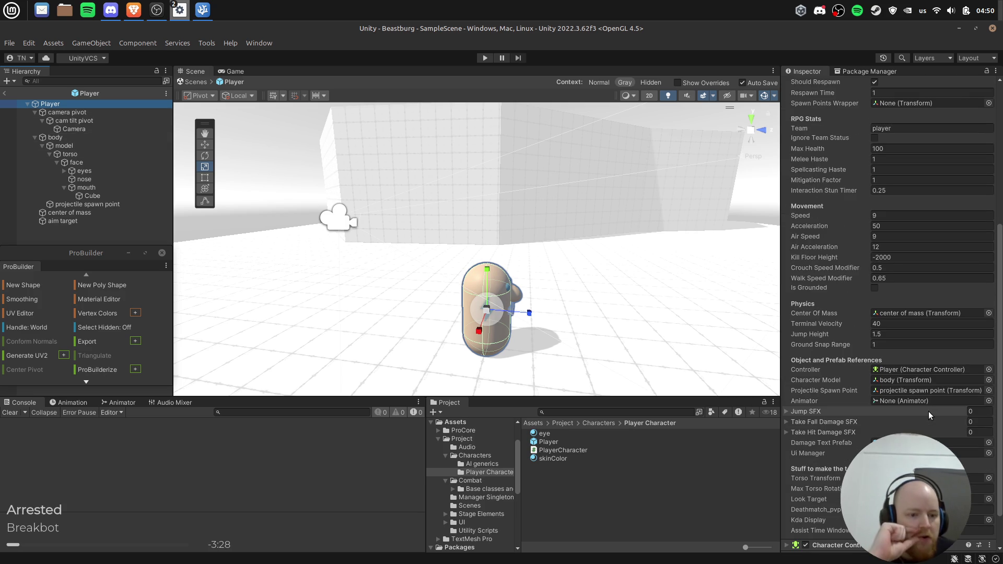
# Assign torso to the Torso Transform field and create an empty legs child under model.
pyautogui.moveTo(89, 153)
pyautogui.mouseDown()
pyautogui.moveTo(915, 484)
pyautogui.moveTo(930, 480)
pyautogui.mouseUp()
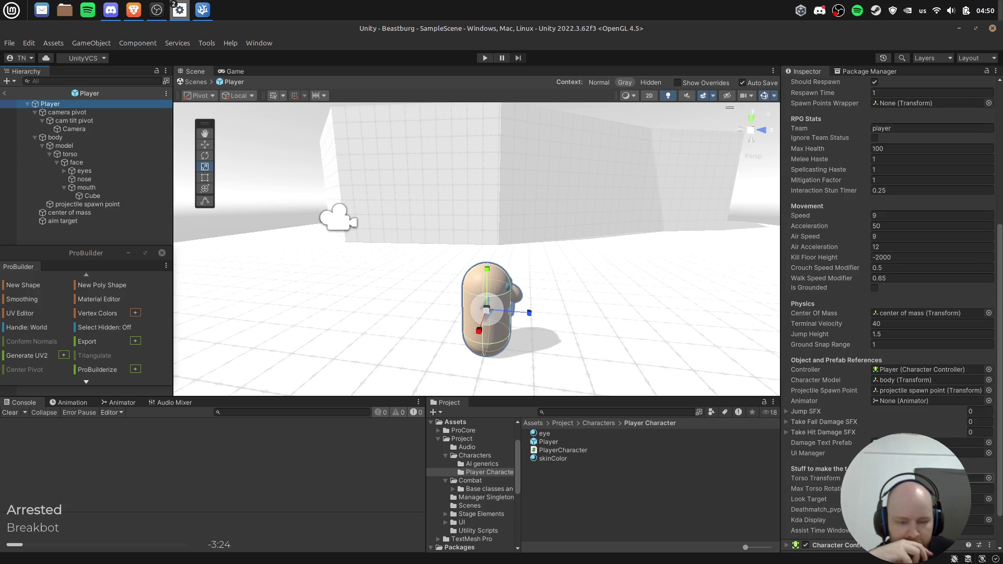
pyautogui.click(50, 154)
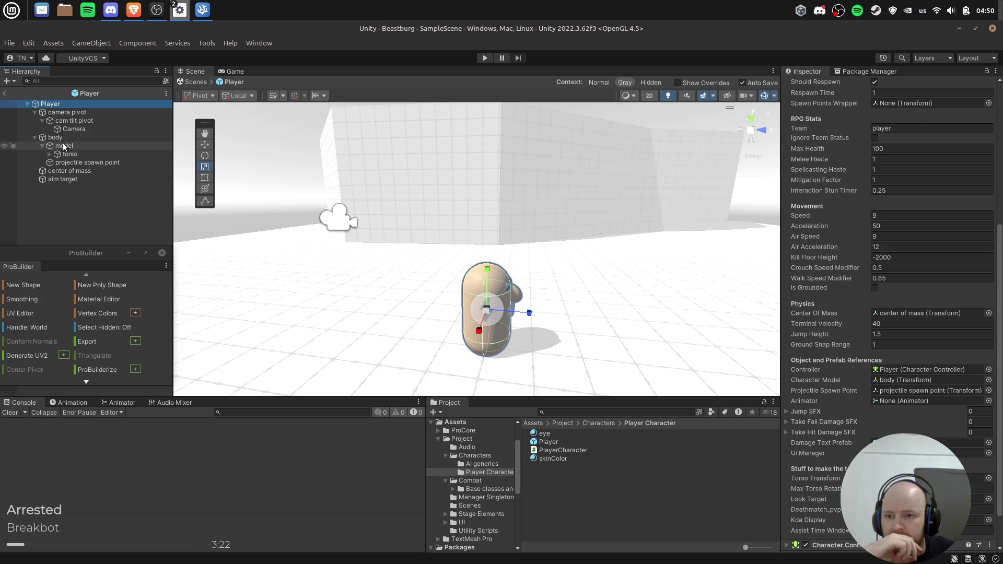
pyautogui.click(60, 146)
pyautogui.rightClick(66, 145)
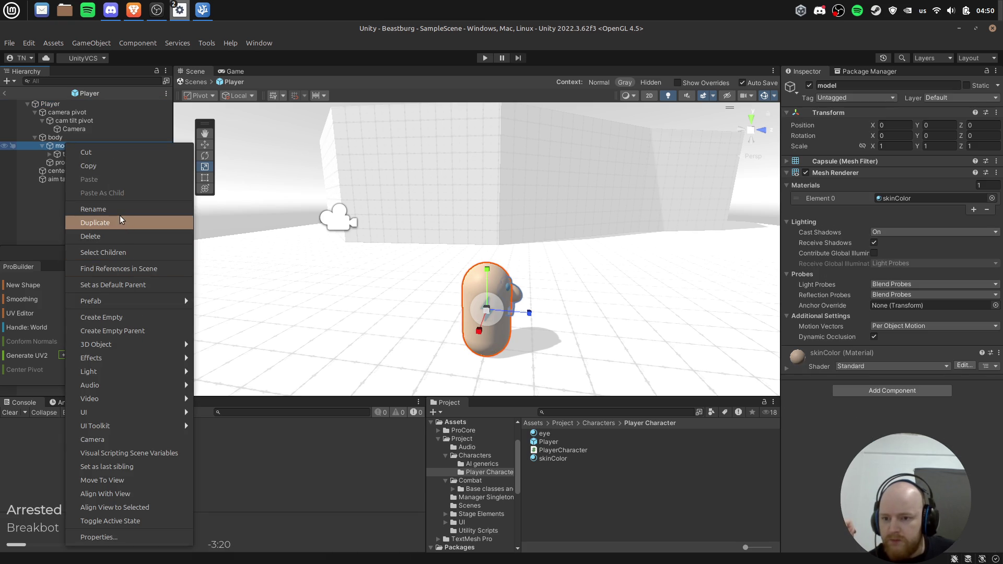
pyautogui.click(115, 315)
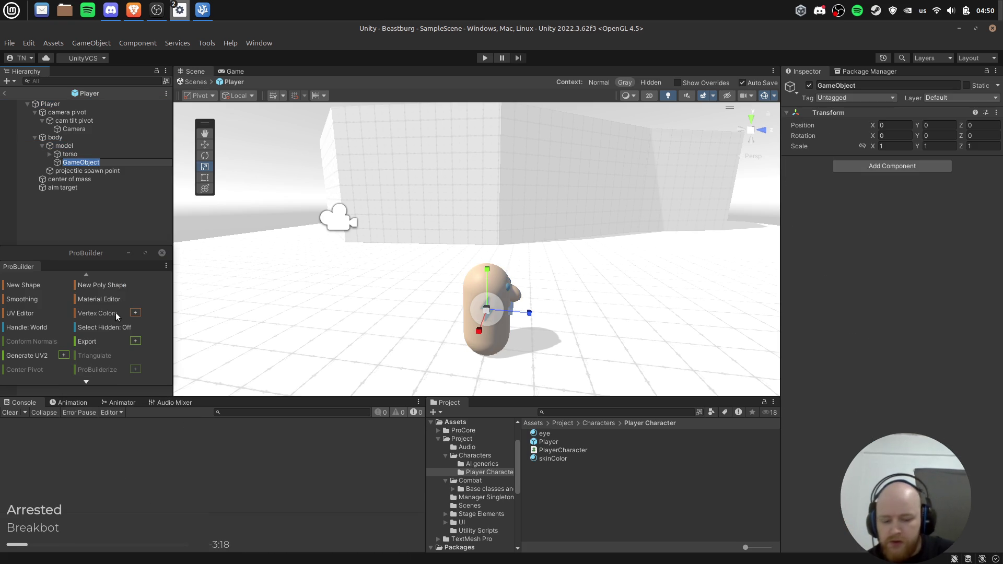
pyautogui.write('leg')
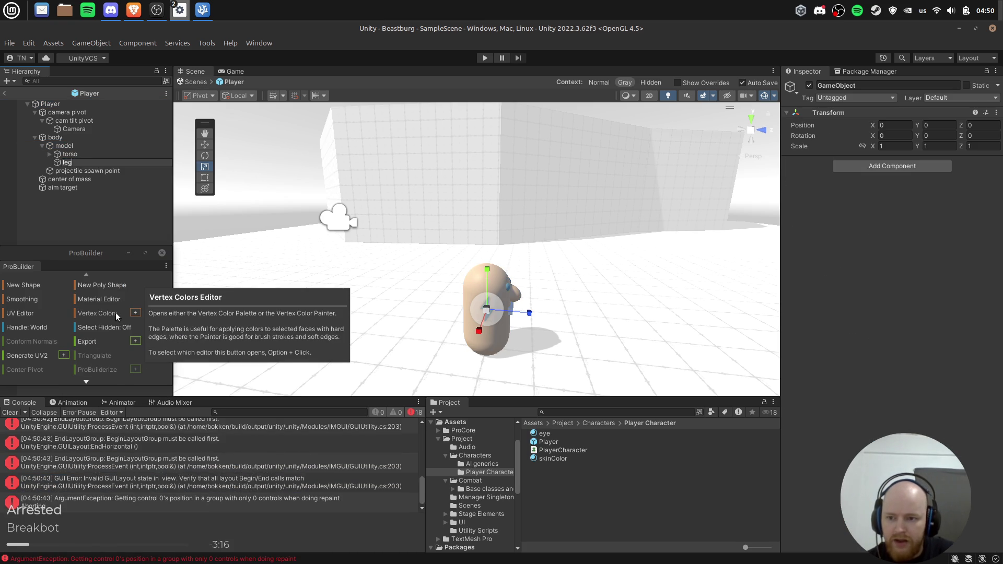
pyautogui.write('s')
pyautogui.press('Return')
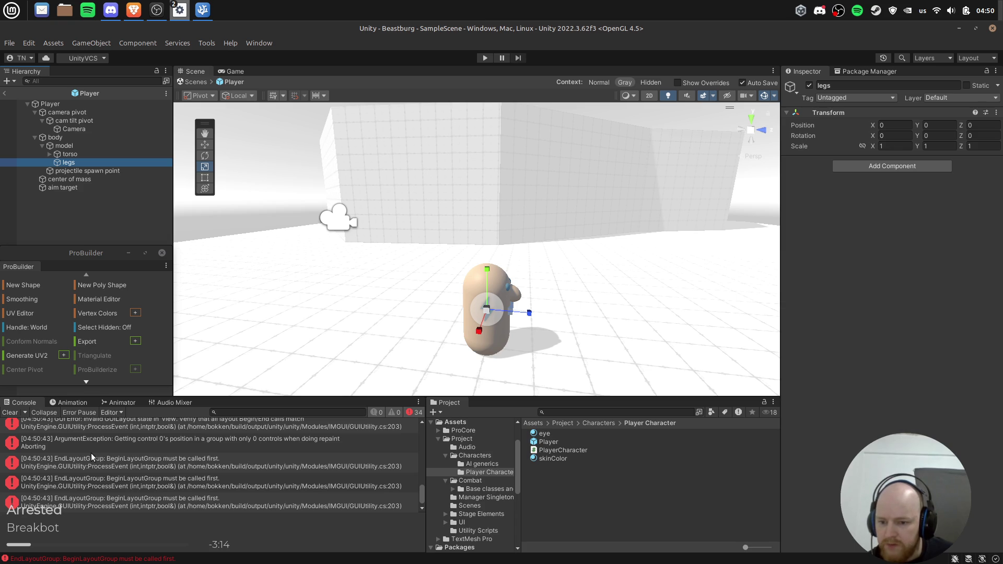
# Clear the console errors and select the legs and Player objects.
pyautogui.click(10, 412)
pyautogui.click(87, 171)
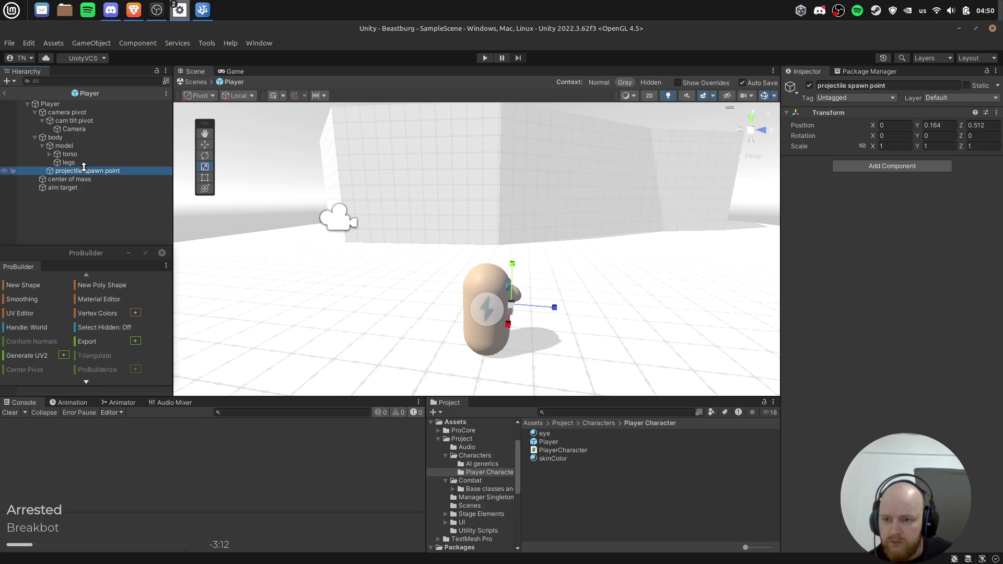
pyautogui.click(83, 162)
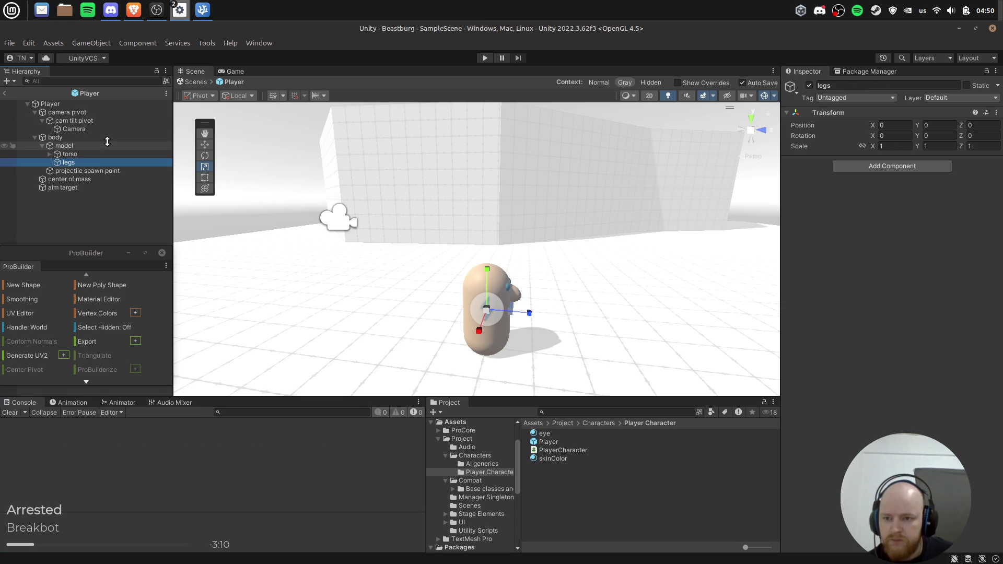
pyautogui.click(65, 104)
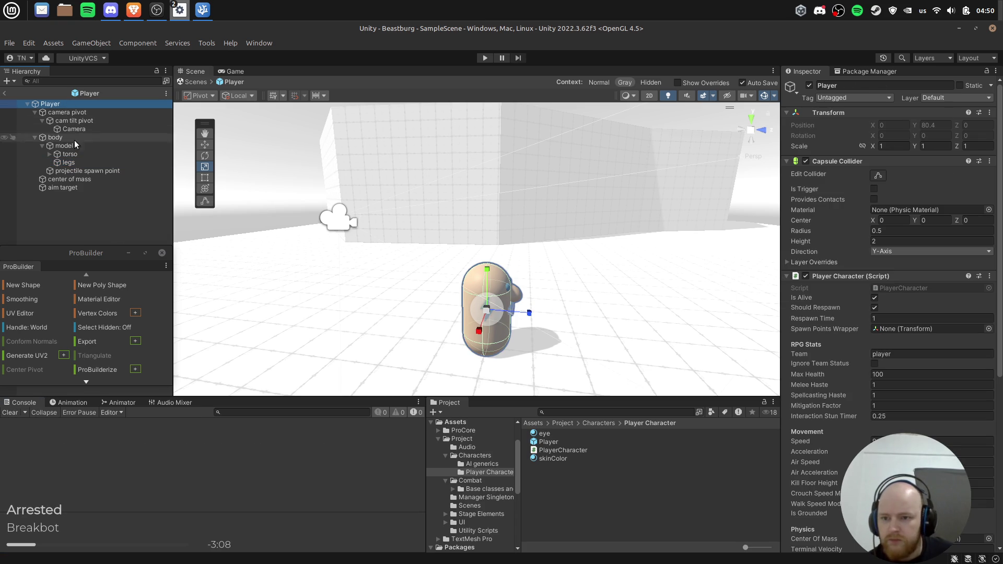
# Try moving model under the cam tilt pivot and squashing the body, then undo both.
pyautogui.click(83, 138)
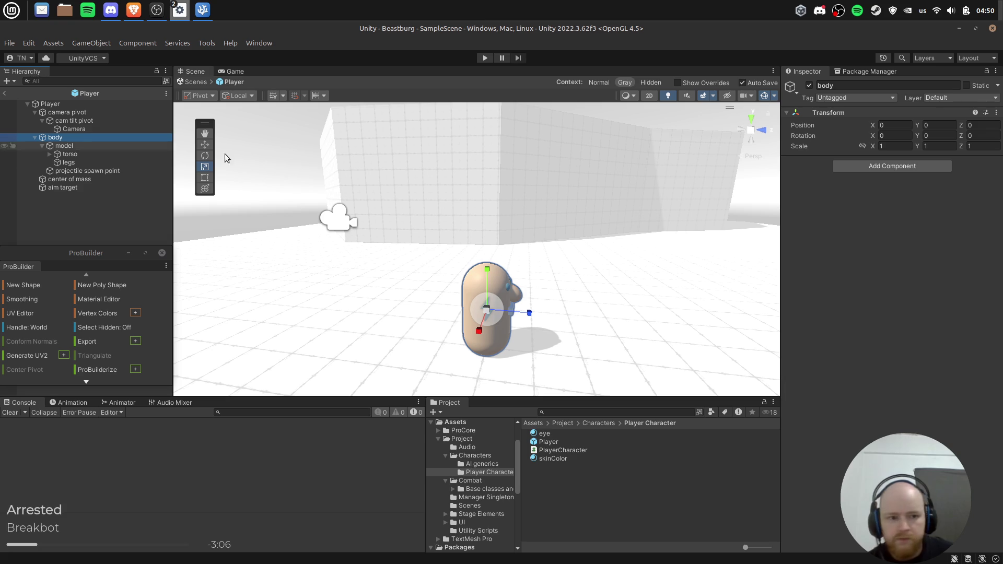
pyautogui.click(59, 146)
pyautogui.moveTo(60, 146); pyautogui.dragTo(62, 135)
pyautogui.click(51, 161)
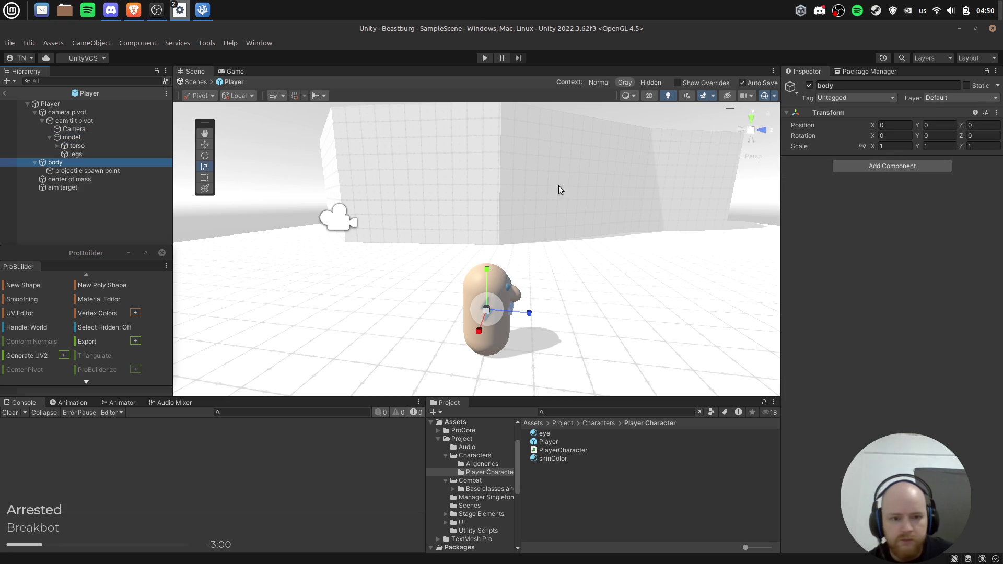
pyautogui.moveTo(486, 270); pyautogui.dragTo(485, 302)
pyautogui.hotkey('ctrl', 'z')
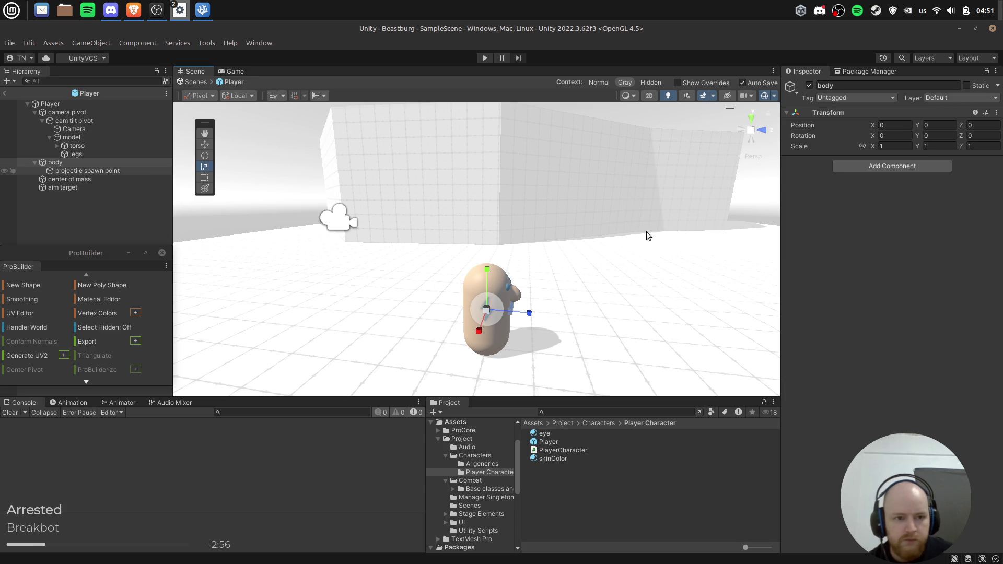
pyautogui.hotkey('ctrl', 'z')
pyautogui.hotkey('ctrl', 'z')
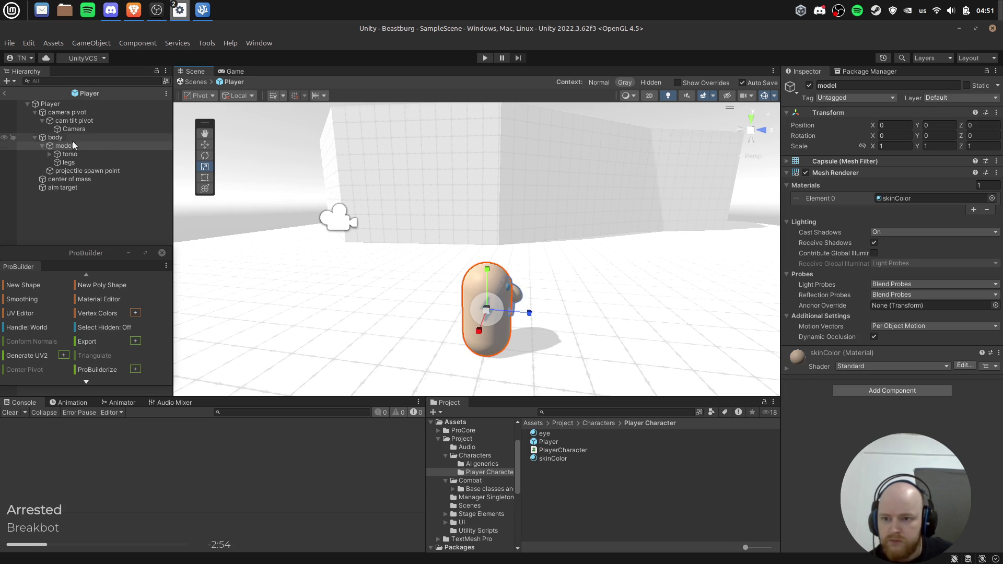
# Move torso and legs directly under body.
pyautogui.click(70, 144)
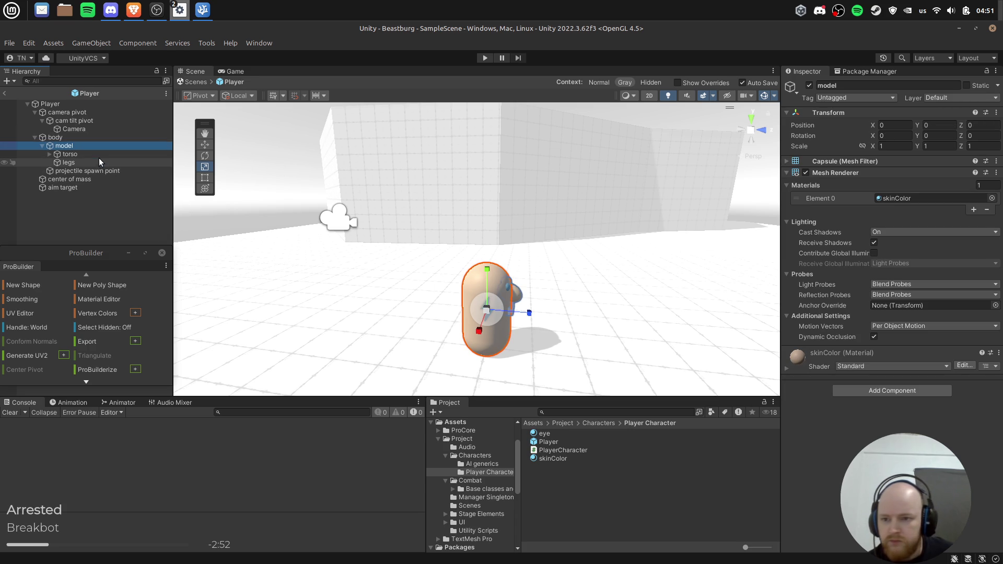
pyautogui.click(99, 161)
pyautogui.keyDown('ctrl'); pyautogui.click(68, 154); pyautogui.keyUp('ctrl')
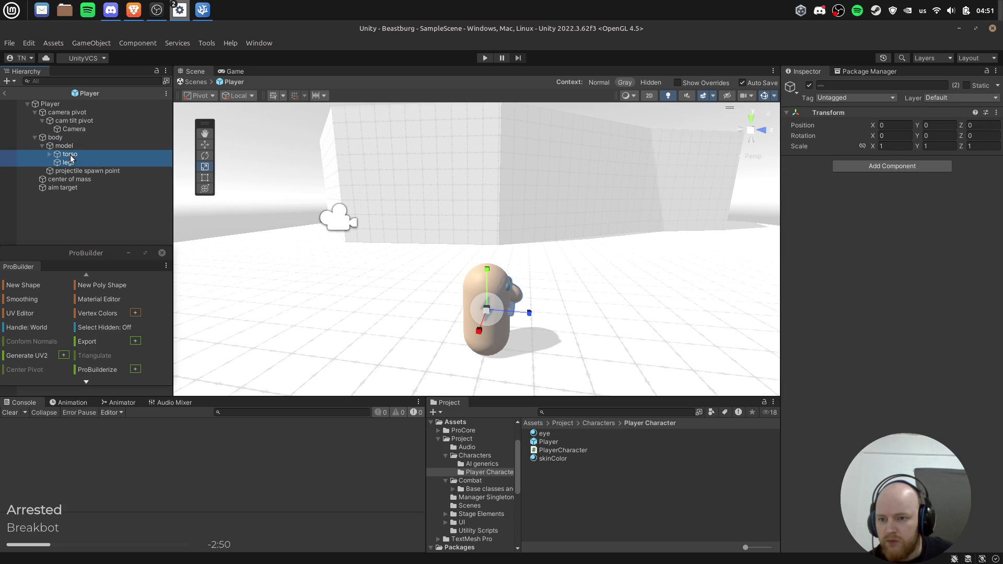
pyautogui.moveTo(68, 154); pyautogui.dragTo(70, 141)
# Squash the model capsule to Y scale 0.514 and raise it to Y 0.262.
pyautogui.click(71, 162)
pyautogui.moveTo(484, 268)
pyautogui.mouseDown()
pyautogui.moveTo(491, 290)
pyautogui.moveTo(484, 256)
pyautogui.moveTo(484, 268)
pyautogui.mouseUp()
pyautogui.press('w')
pyautogui.moveTo(609, 274)
pyautogui.mouseDown()
pyautogui.moveTo(360, 258)
pyautogui.moveTo(571, 275)
pyautogui.mouseUp()
pyautogui.press('f')
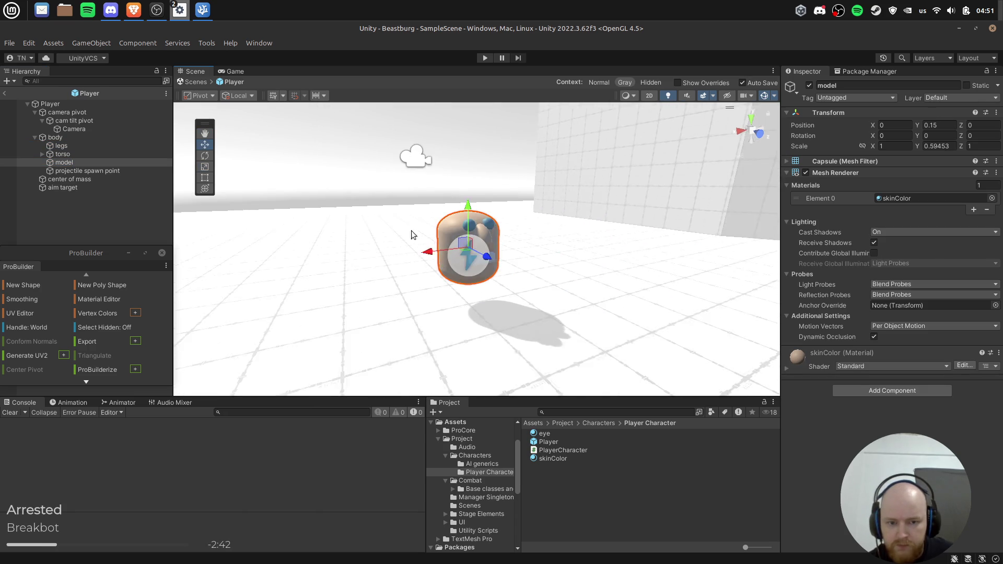
pyautogui.moveTo(460, 214)
pyautogui.mouseDown()
pyautogui.moveTo(464, 197)
pyautogui.moveTo(610, 209)
pyautogui.mouseUp()
pyautogui.press('r')
pyautogui.press('w')
# Return torso and legs under model and lower legs to Y -0.89.
pyautogui.moveTo(92, 166); pyautogui.dragTo(74, 159)
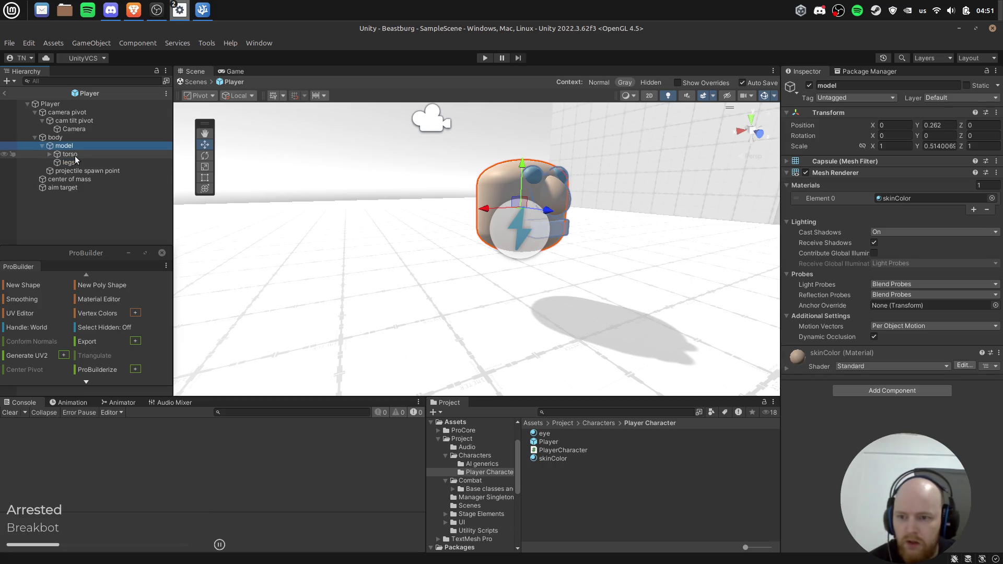
pyautogui.click(78, 171)
pyautogui.moveTo(653, 236)
pyautogui.mouseDown()
pyautogui.moveTo(481, 235)
pyautogui.moveTo(575, 230)
pyautogui.mouseUp()
pyautogui.click(601, 246)
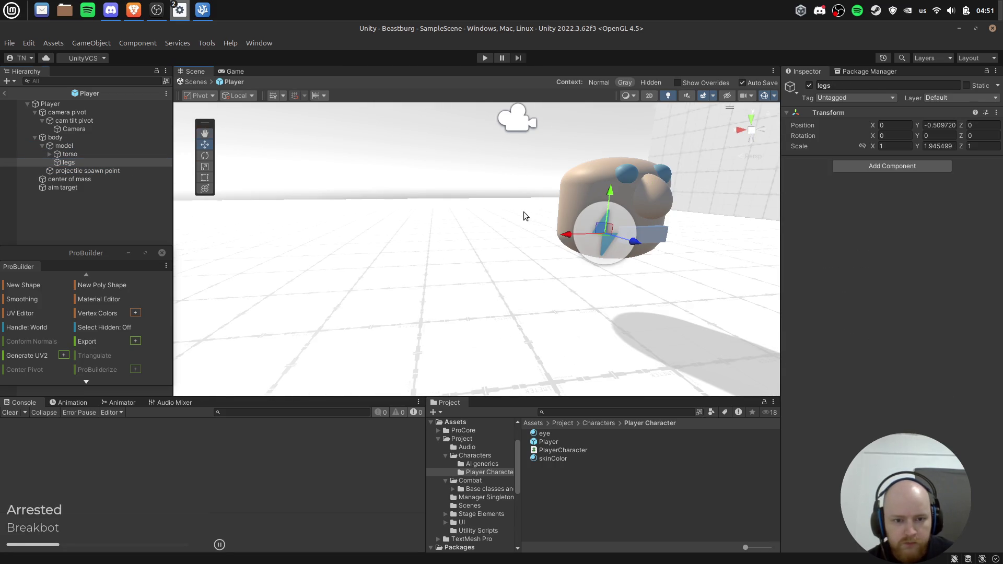
pyautogui.press('f')
pyautogui.moveTo(529, 180); pyautogui.dragTo(529, 184)
pyautogui.scroll(3, 529, 201)
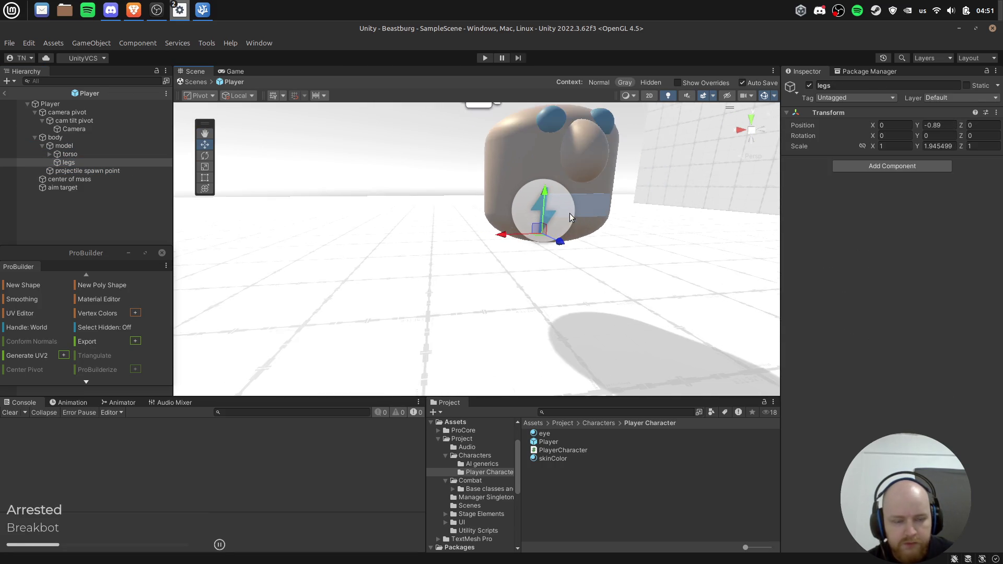
pyautogui.rightClick(97, 167)
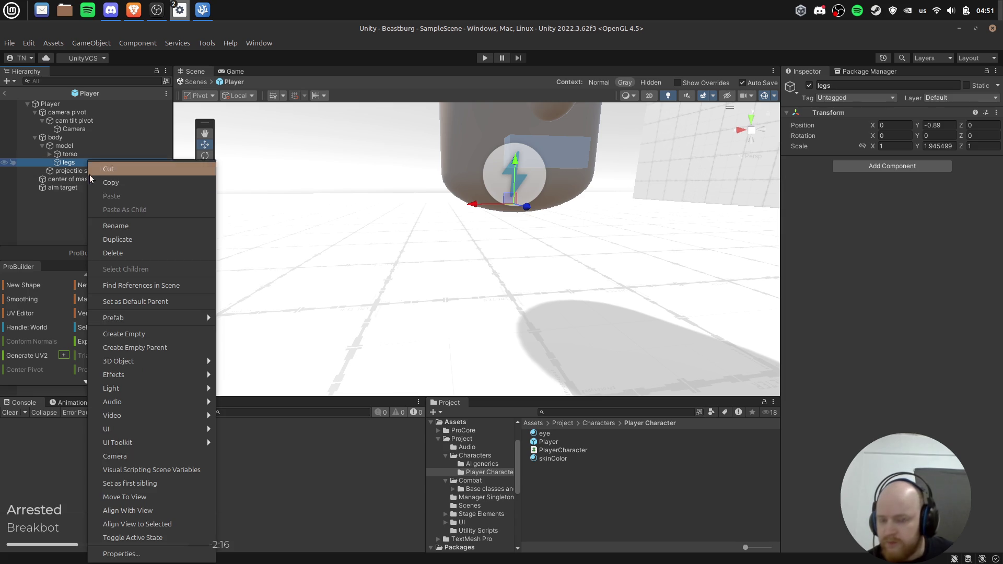
# Add a capsule as a child of legs and remove its Capsule Collider.
pyautogui.moveTo(157, 361)
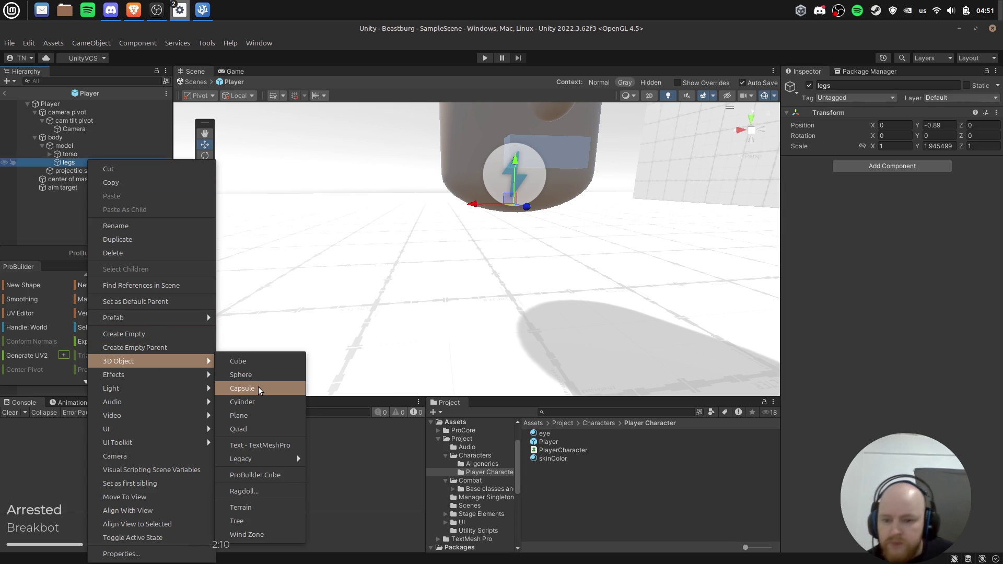
pyautogui.click(259, 389)
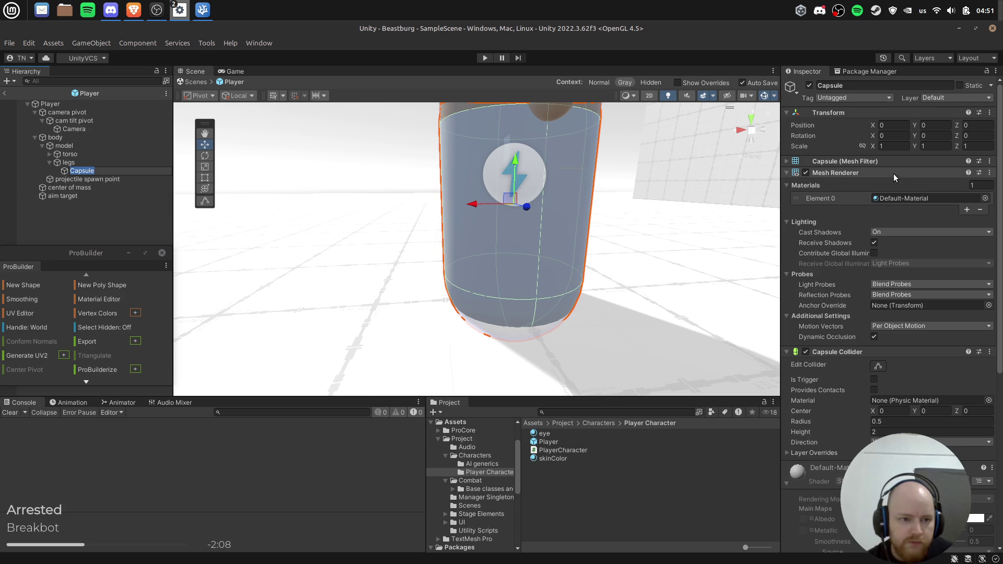
pyautogui.rightClick(849, 353)
pyautogui.click(871, 382)
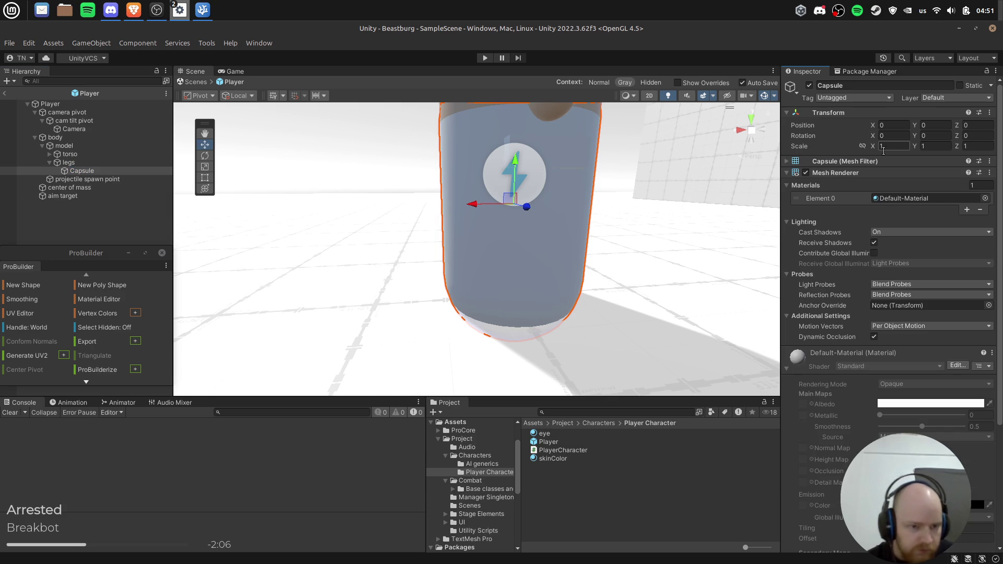
# Scale the capsule to 0.2 × 0.25 × 0.2 and move it down to the left hip.
pyautogui.click(895, 147)
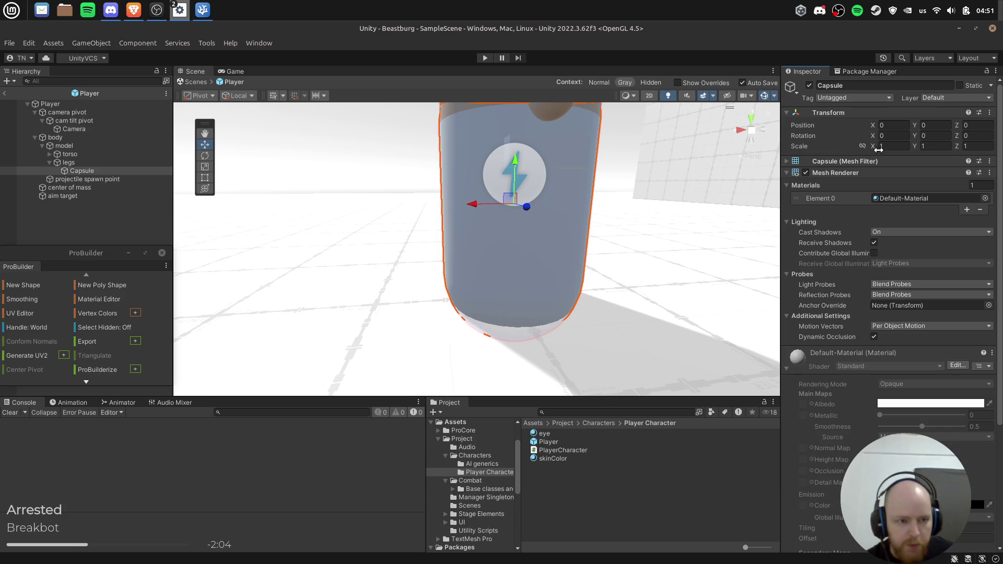
pyautogui.write('.1')
pyautogui.press('Tab')
pyautogui.write('.1')
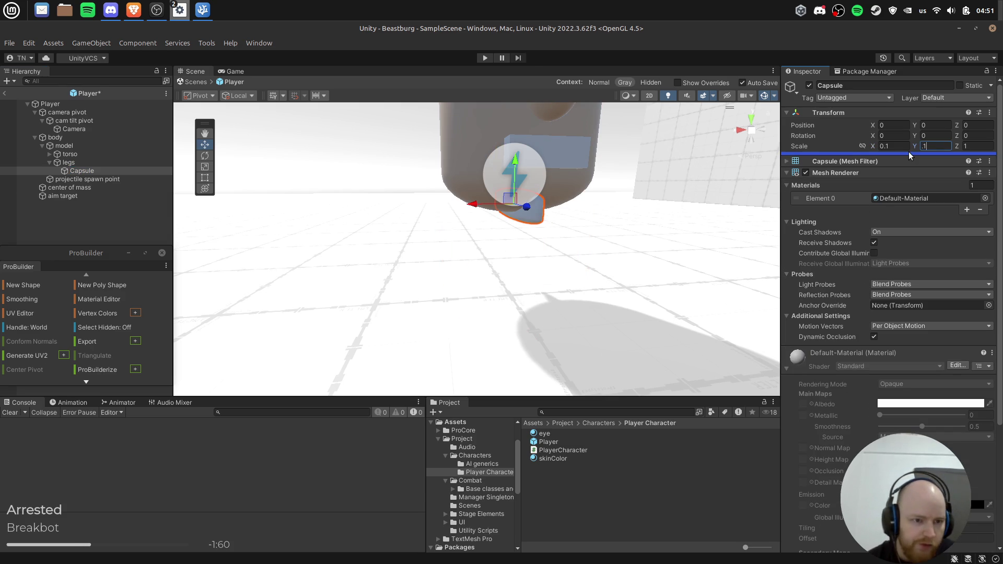
pyautogui.press('BackSpace')
pyautogui.press('BackSpace')
pyautogui.write('1')
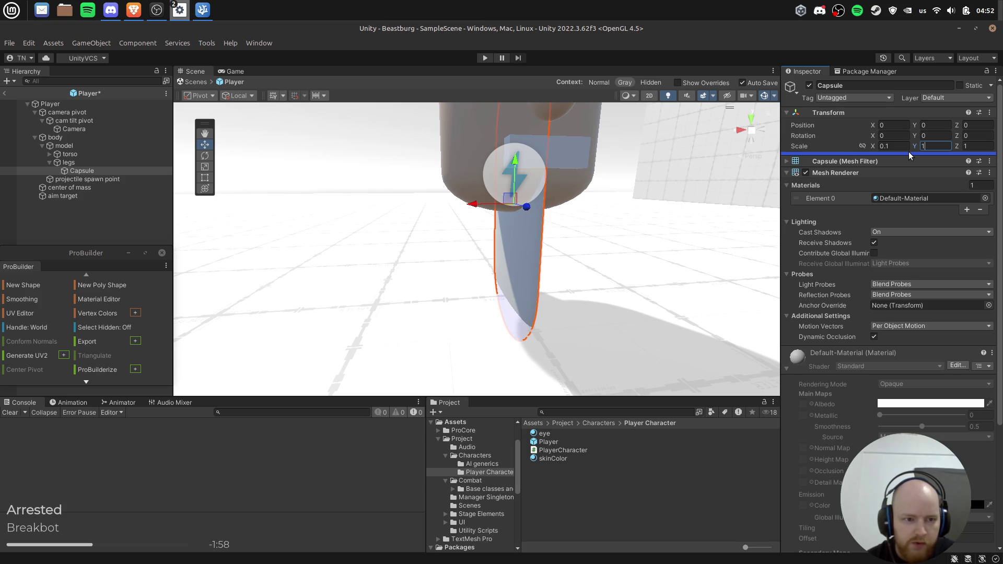
pyautogui.press('Tab')
pyautogui.write('.1')
pyautogui.hotkey('shift', 'Tab')
pyautogui.hotkey('shift', 'Tab')
pyautogui.write('.2')
pyautogui.press('Tab')
pyautogui.press('Tab')
pyautogui.write('2')
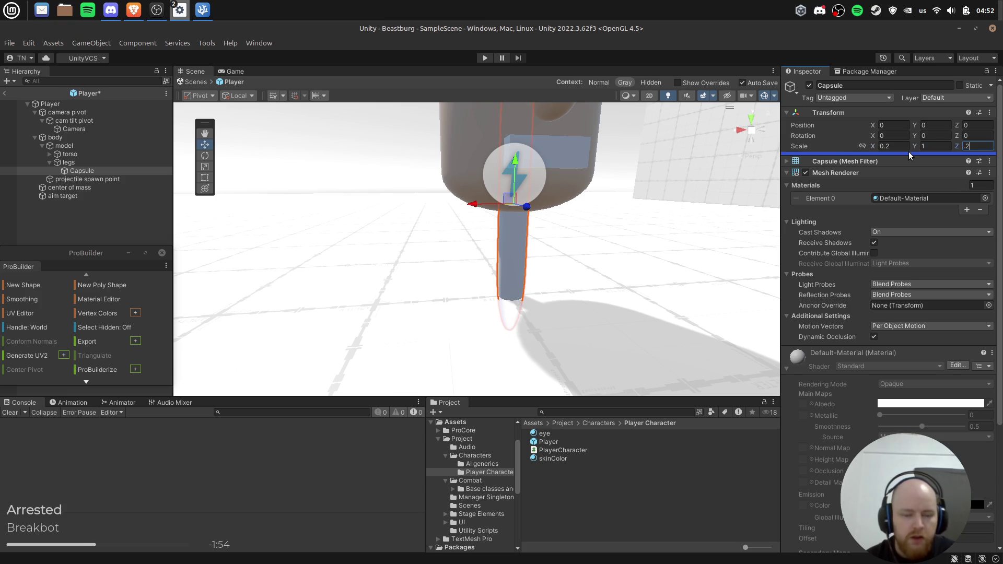
pyautogui.write('.2')
pyautogui.click(938, 146)
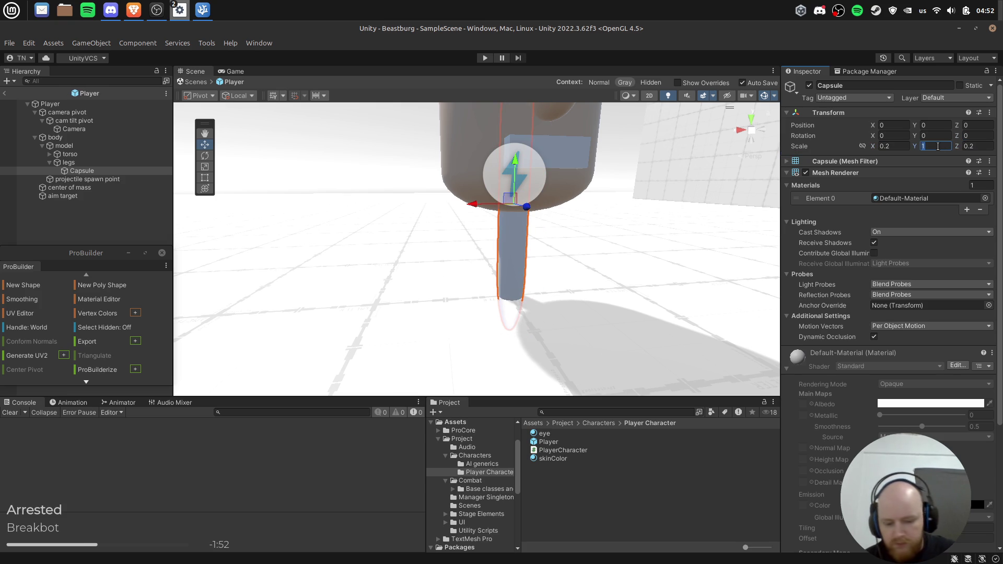
pyautogui.write('.25')
pyautogui.moveTo(511, 199)
pyautogui.mouseDown()
pyautogui.moveTo(432, 206)
pyautogui.moveTo(539, 272)
pyautogui.moveTo(587, 240)
pyautogui.moveTo(677, 226)
pyautogui.moveTo(716, 188)
pyautogui.moveTo(668, 225)
pyautogui.moveTo(625, 205)
pyautogui.mouseUp()
# Tilt the capsule using world-axis rotation and lower it beneath the body.
pyautogui.press('r')
pyautogui.press('e')
pyautogui.hotkey('ctrl', 'z')
pyautogui.press('f')
pyautogui.press('e')
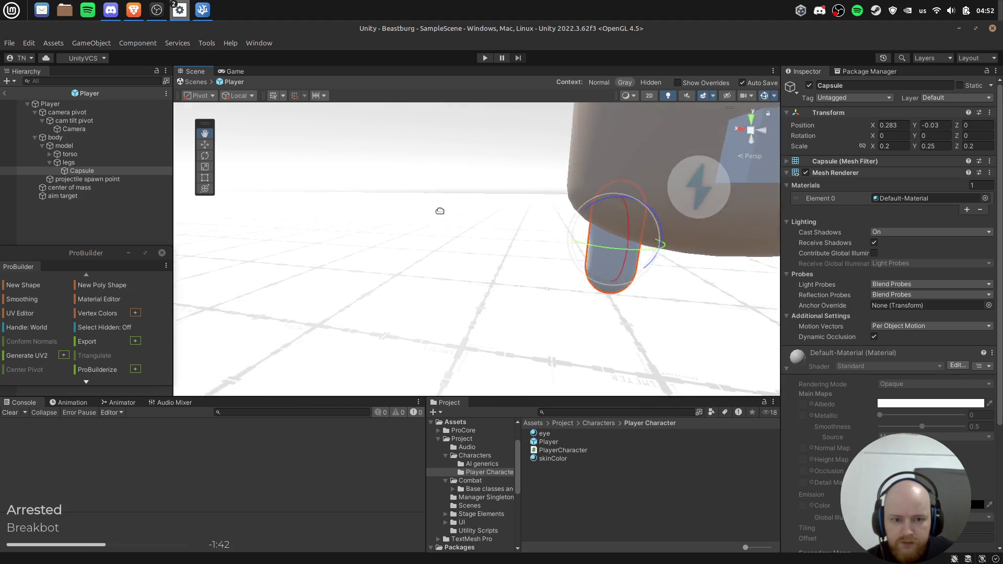
pyautogui.click(256, 114)
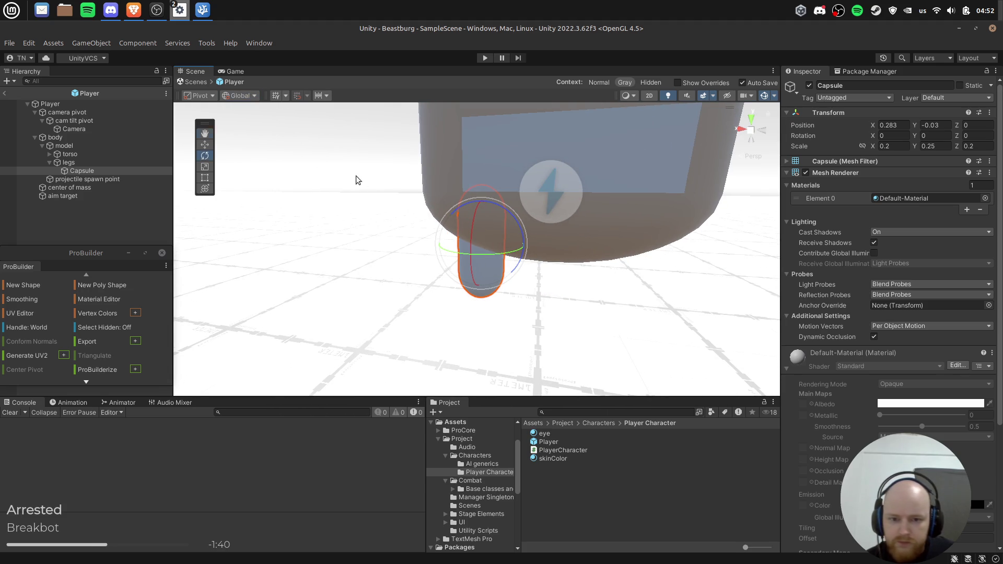
pyautogui.moveTo(534, 173)
pyautogui.mouseDown()
pyautogui.moveTo(456, 190)
pyautogui.moveTo(417, 159)
pyautogui.moveTo(460, 209)
pyautogui.moveTo(517, 206)
pyautogui.mouseUp()
pyautogui.press('w')
pyautogui.moveTo(521, 172)
pyautogui.mouseDown()
pyautogui.moveTo(523, 223)
pyautogui.moveTo(536, 223)
pyautogui.moveTo(520, 230)
pyautogui.moveTo(399, 168)
pyautogui.moveTo(375, 186)
pyautogui.moveTo(403, 174)
pyautogui.moveTo(486, 199)
pyautogui.moveTo(576, 284)
pyautogui.moveTo(345, 202)
pyautogui.moveTo(321, 211)
pyautogui.mouseUp()
pyautogui.press('r')
pyautogui.press('e')
# Rename the capsule to 'left thigh'.
pyautogui.press('F2')
pyautogui.write('left')
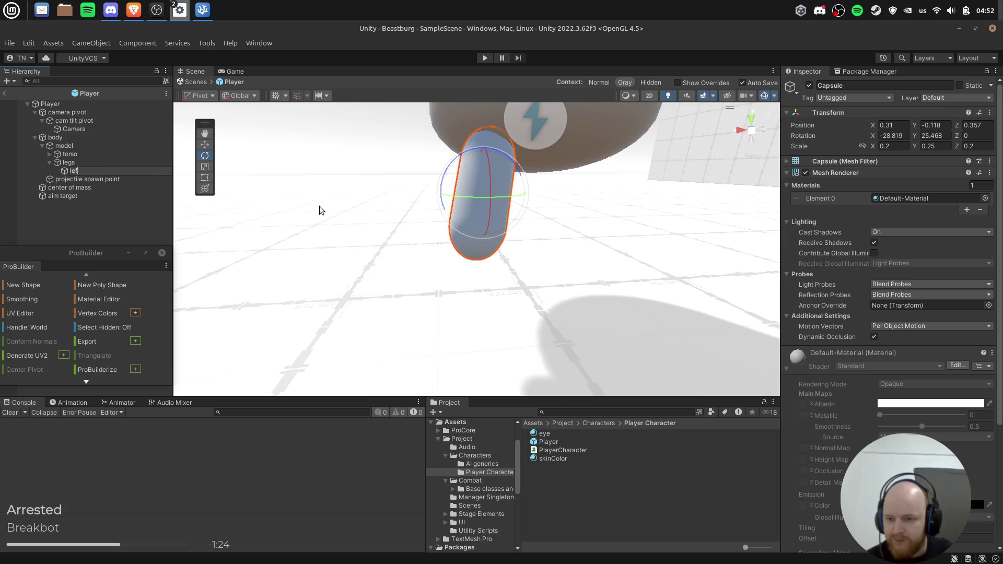
pyautogui.press('Return')
pyautogui.press('F2')
pyautogui.write('thigh')
pyautogui.press('Return')
# Duplicate the thigh as 'left calf' and lower it below the thigh.
pyautogui.hotkey('ctrl', 'd')
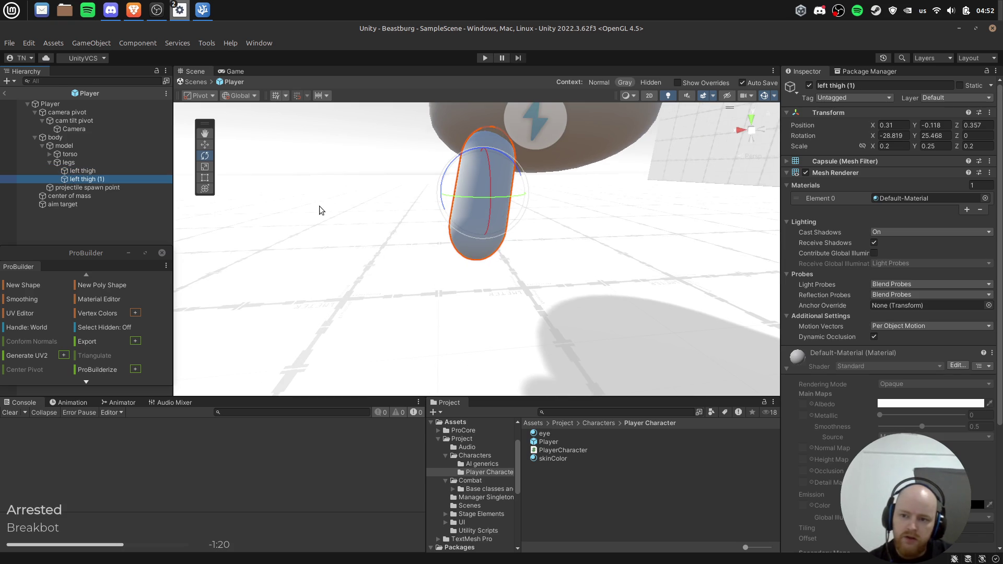
pyautogui.hotkey('ctrl', 'shift', 'Left')
pyautogui.write('calf')
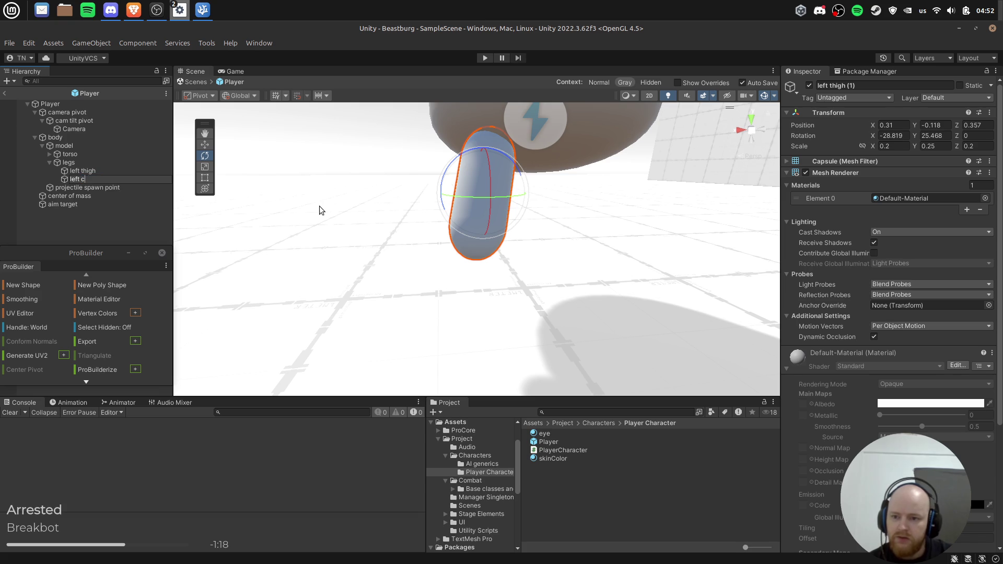
pyautogui.press('Return')
pyautogui.press('w')
pyautogui.moveTo(484, 157); pyautogui.dragTo(478, 230)
# Tilt the calf back on its local axes to bend the knee and meet the thigh's end.
pyautogui.press('e')
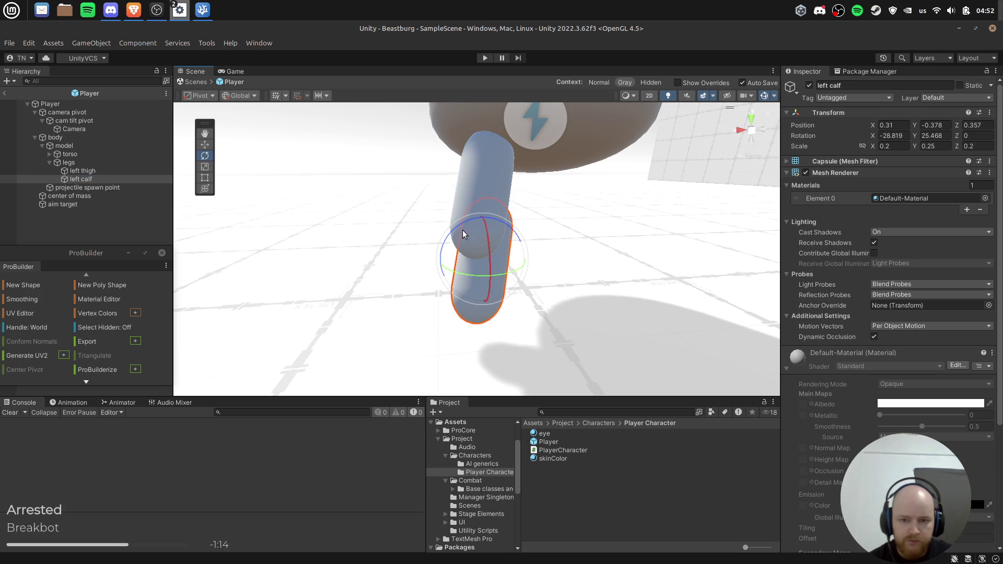
pyautogui.click(239, 96)
pyautogui.click(259, 124)
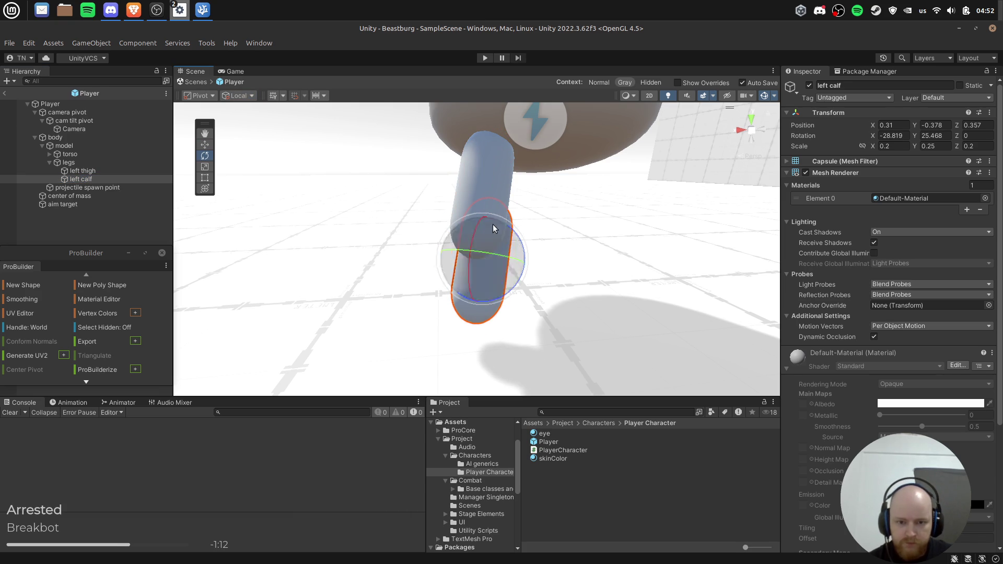
pyautogui.moveTo(479, 235); pyautogui.dragTo(474, 270)
pyautogui.press('w')
pyautogui.moveTo(595, 237)
pyautogui.mouseDown()
pyautogui.moveTo(510, 197)
pyautogui.moveTo(454, 215)
pyautogui.moveTo(466, 205)
pyautogui.mouseUp()
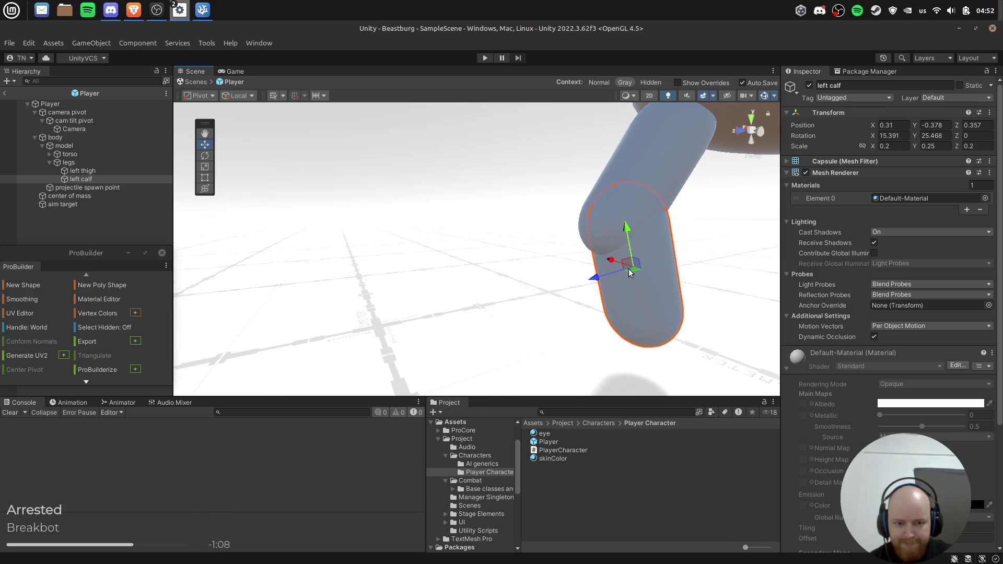
pyautogui.moveTo(631, 264); pyautogui.dragTo(609, 299)
# Parent left calf under left thigh, then duplicate the thigh with its calf.
pyautogui.click(50, 103)
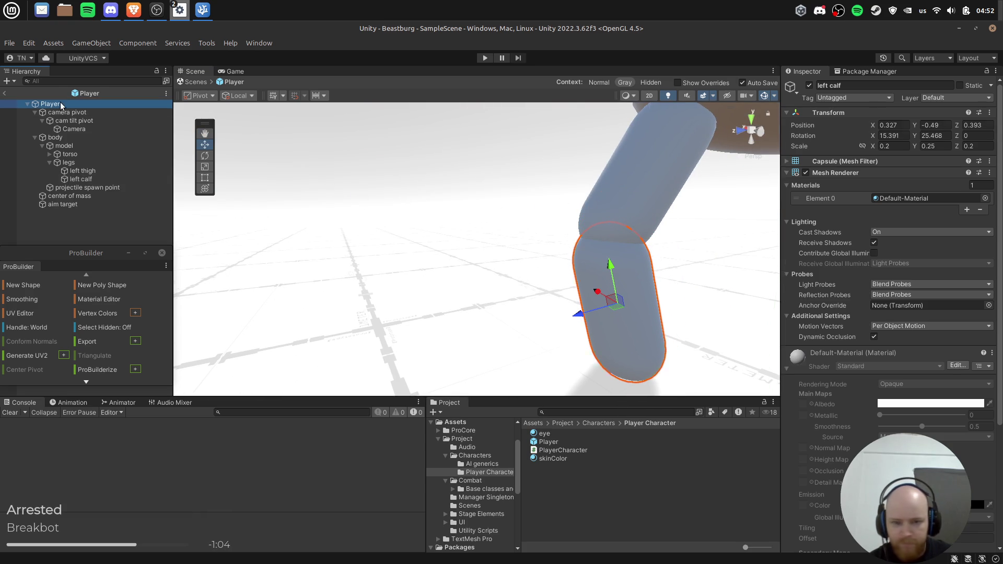
pyautogui.moveTo(457, 178)
pyautogui.mouseDown()
pyautogui.moveTo(502, 181)
pyautogui.moveTo(492, 172)
pyautogui.moveTo(412, 203)
pyautogui.moveTo(485, 203)
pyautogui.moveTo(566, 238)
pyautogui.moveTo(219, 190)
pyautogui.mouseUp()
pyautogui.click(78, 170)
pyautogui.click(86, 179)
pyautogui.moveTo(94, 181); pyautogui.dragTo(94, 172)
pyautogui.click(81, 174)
pyautogui.hotkey('ctrl', 'd')
pyautogui.click(236, 95)
# Slide the thigh copy sideways along X on global handles, trying then cancelling -0.2 X and Z scales.
pyautogui.click(237, 111)
pyautogui.moveTo(304, 218)
pyautogui.mouseDown()
pyautogui.moveTo(311, 230)
pyautogui.moveTo(437, 226)
pyautogui.mouseUp()
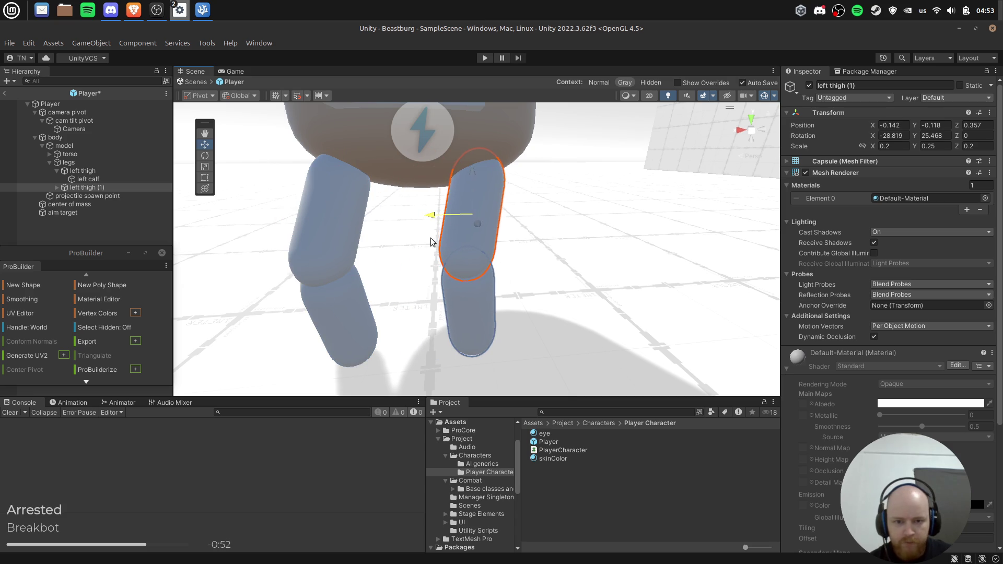
pyautogui.click(893, 149)
pyautogui.write('-0.2')
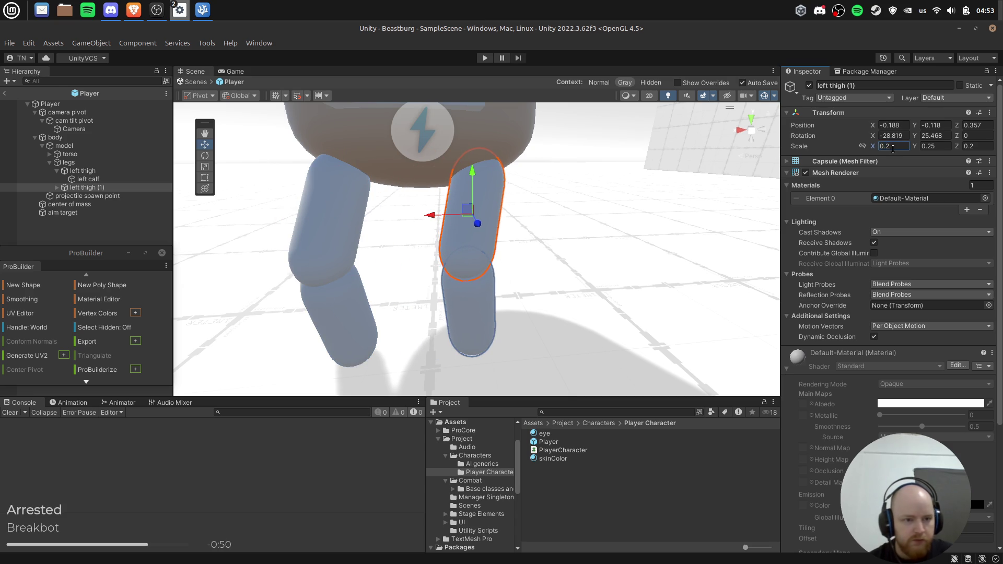
pyautogui.press('Escape')
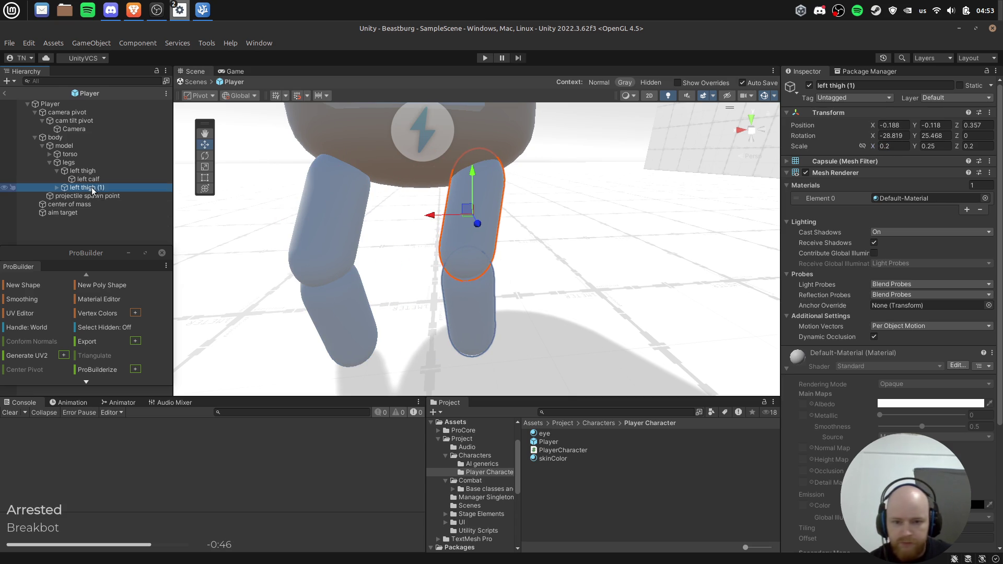
pyautogui.click(979, 146)
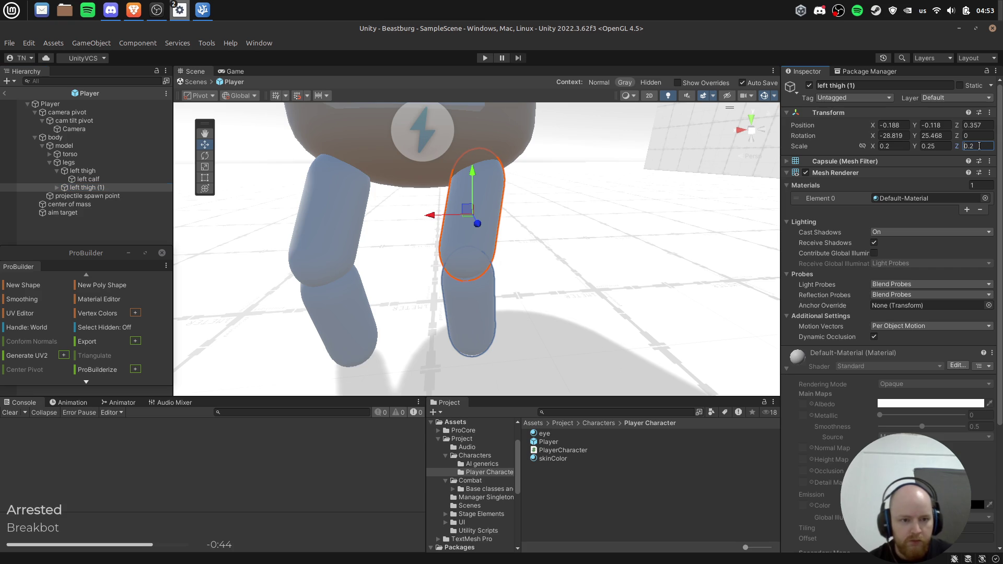
pyautogui.write('-0.2')
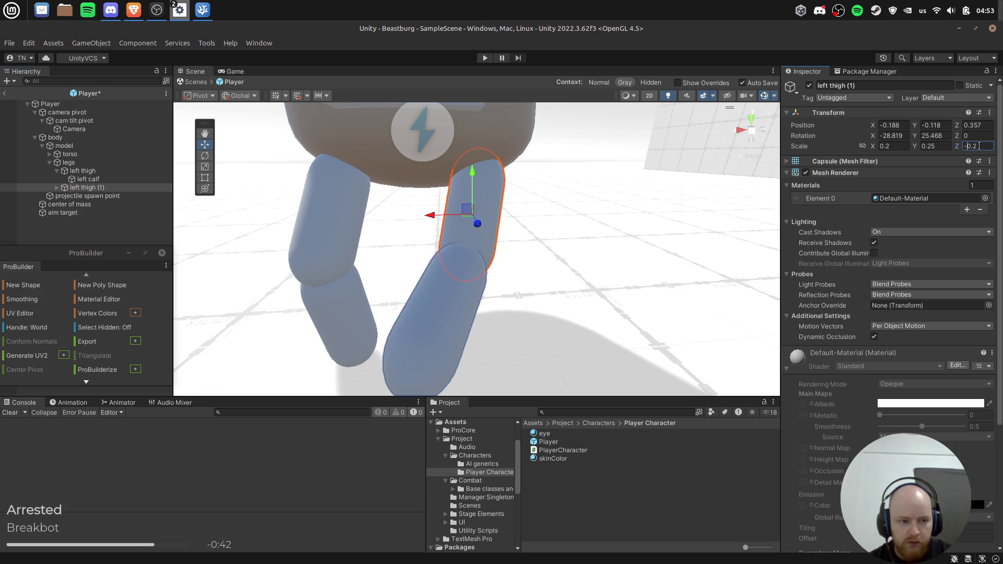
pyautogui.press('Escape')
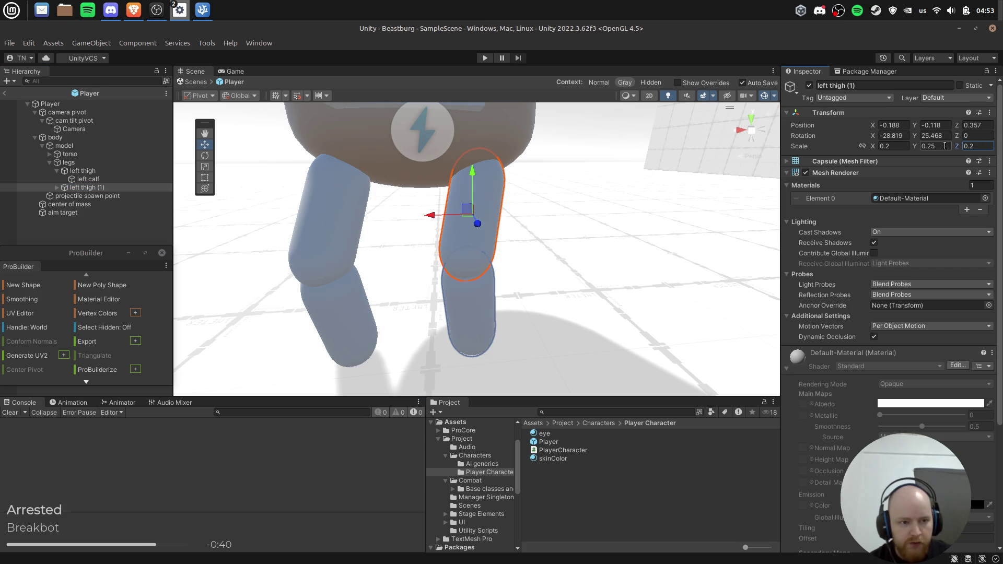
pyautogui.click(897, 148)
pyautogui.click(898, 150)
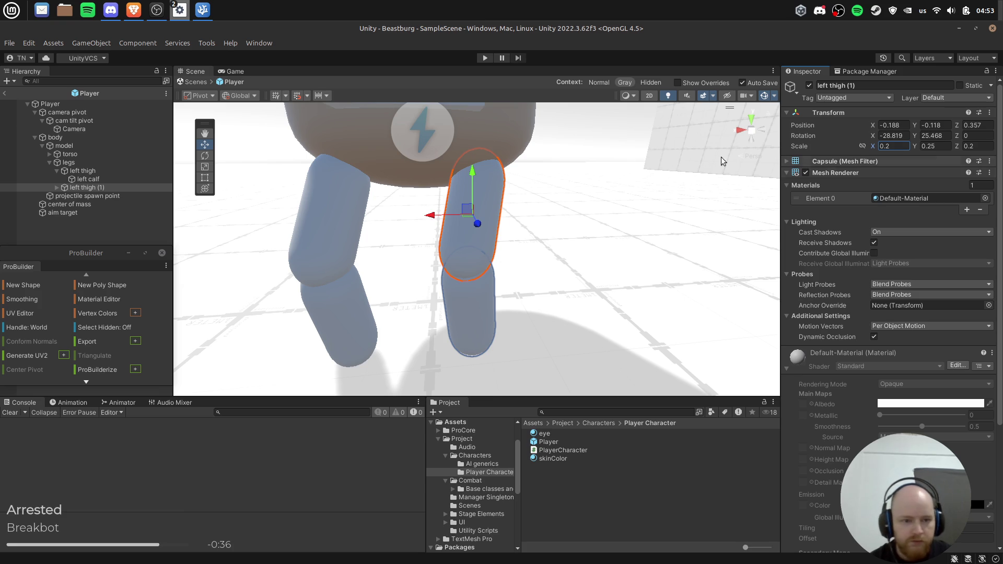
# Rotate the right thigh to about -35.862 on Y to angle the second leg.
pyautogui.moveTo(566, 202)
pyautogui.mouseDown()
pyautogui.moveTo(519, 186)
pyautogui.moveTo(559, 225)
pyautogui.mouseUp()
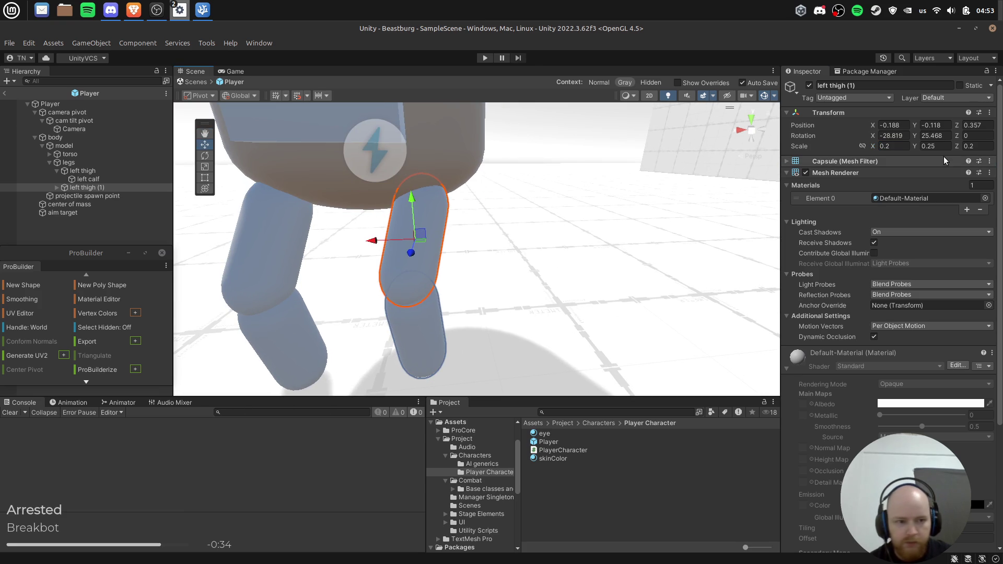
pyautogui.press('e')
pyautogui.moveTo(396, 257)
pyautogui.mouseDown()
pyautogui.moveTo(473, 264)
pyautogui.moveTo(401, 246)
pyautogui.moveTo(513, 220)
pyautogui.moveTo(504, 225)
pyautogui.moveTo(477, 180)
pyautogui.moveTo(459, 218)
pyautogui.moveTo(591, 208)
pyautogui.moveTo(603, 233)
pyautogui.moveTo(578, 162)
pyautogui.moveTo(570, 169)
pyautogui.mouseUp()
pyautogui.press('w')
pyautogui.click(403, 248)
pyautogui.click(413, 247)
pyautogui.click(463, 200)
pyautogui.scroll(-5, 463, 201)
pyautogui.scroll(3, 493, 208)
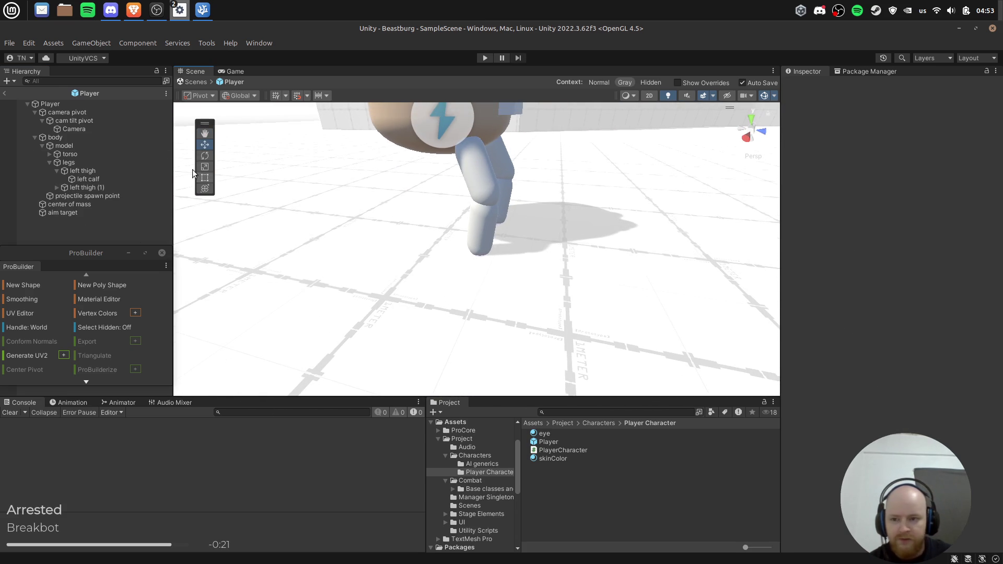
# Select left thigh and left thigh (1), shift them along Z under the body, and start Play.
pyautogui.click(108, 162)
pyautogui.click(108, 169)
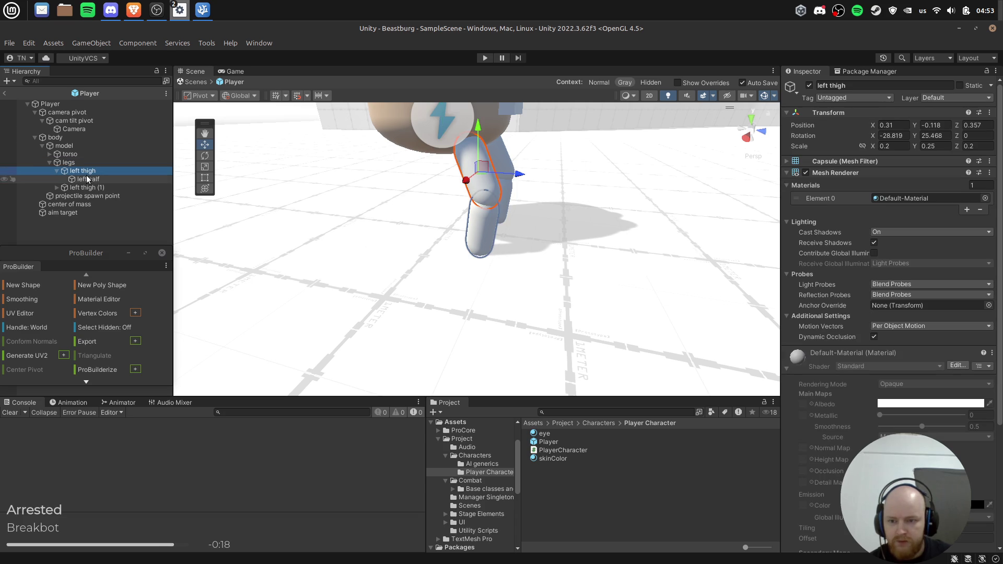
pyautogui.click(57, 171)
pyautogui.keyDown('shift'); pyautogui.click(87, 179); pyautogui.keyUp('shift')
pyautogui.moveTo(538, 159); pyautogui.dragTo(514, 164)
pyautogui.click(513, 164)
pyautogui.click(484, 58)
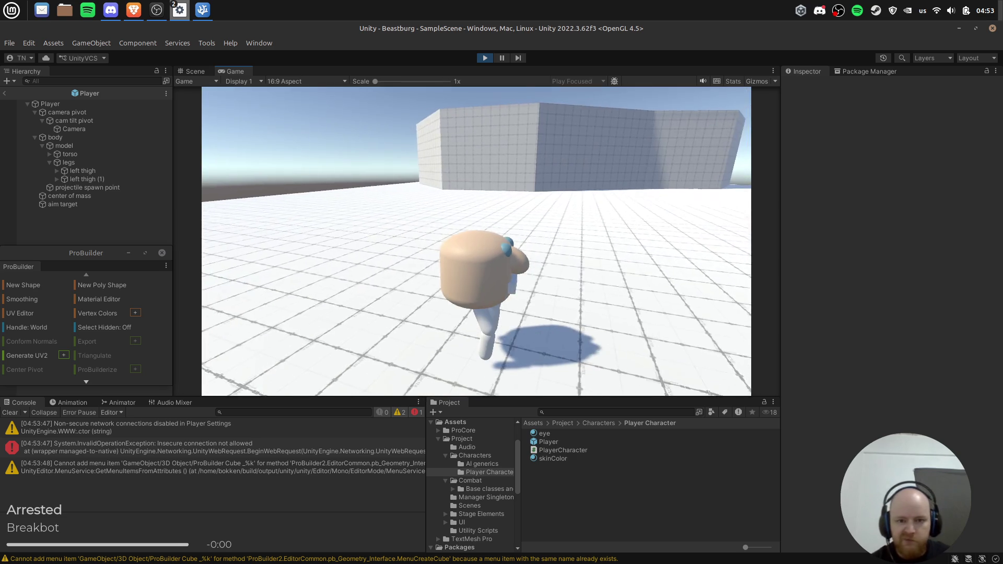
# Stop the play test, review the Player's script settings in the Inspector, and un-maximize Unity.
pyautogui.hotkey('ctrl', 'p')
pyautogui.click(42, 104)
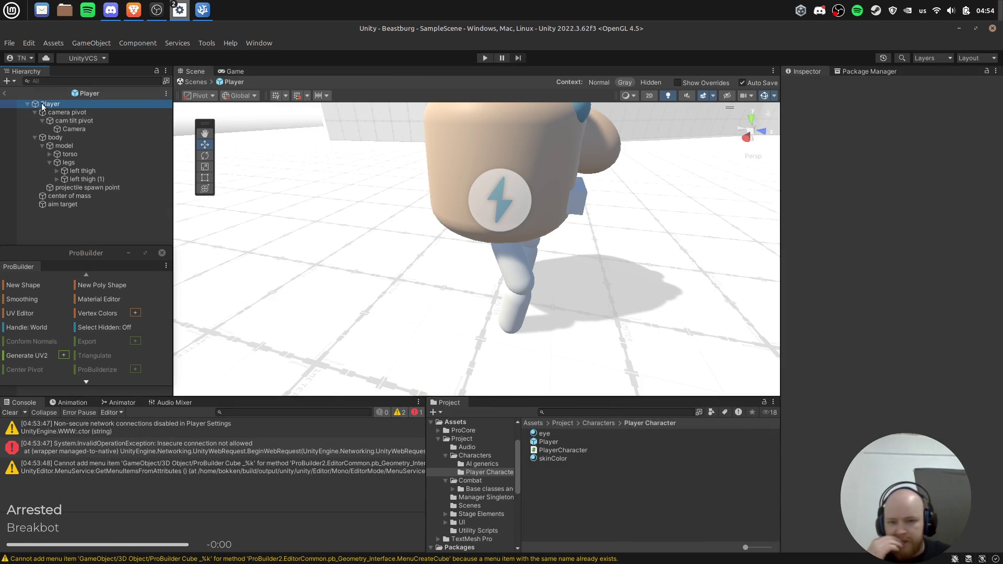
pyautogui.scroll(-5, 932, 328)
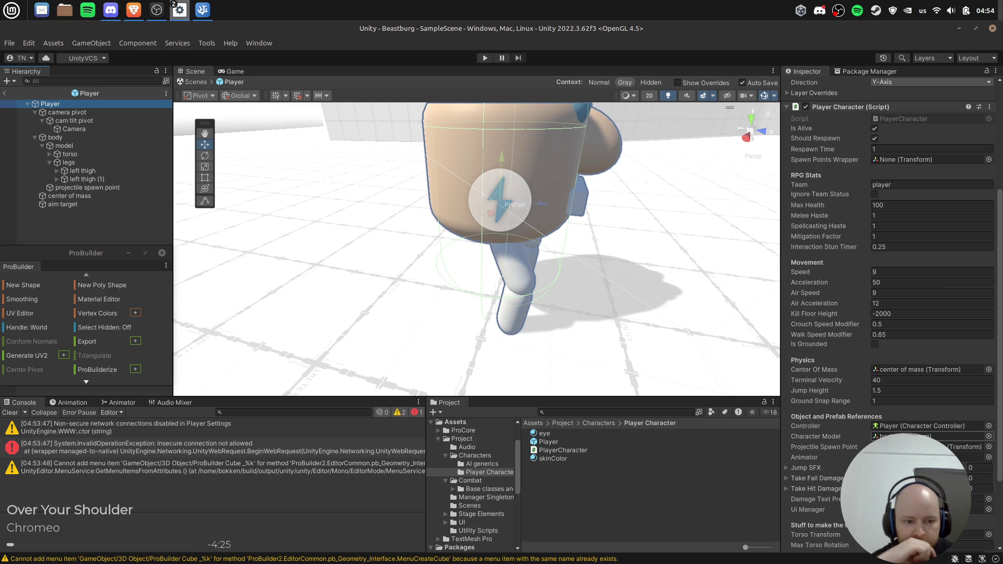
pyautogui.scroll(-3, 904, 438)
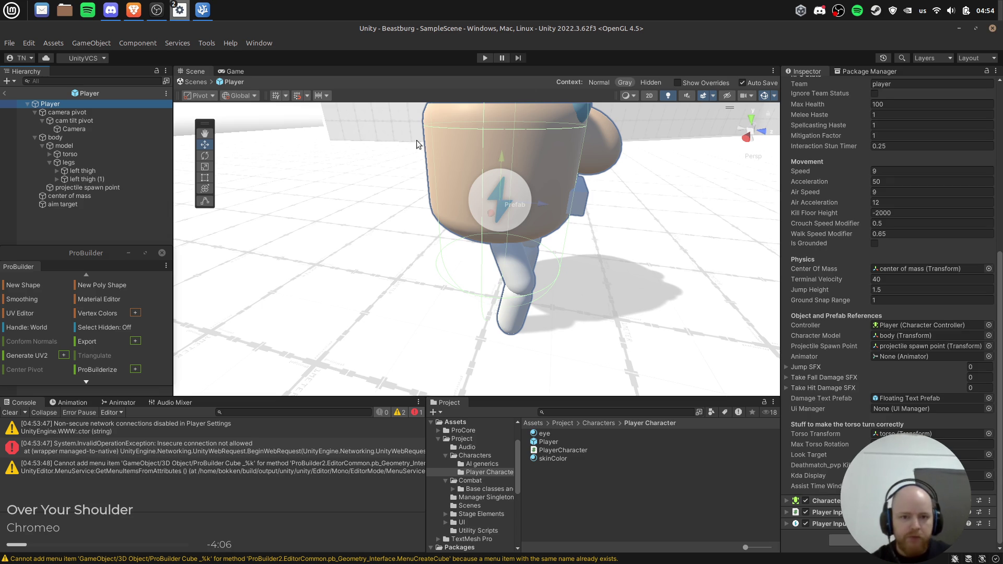
pyautogui.doubleClick(351, 30)
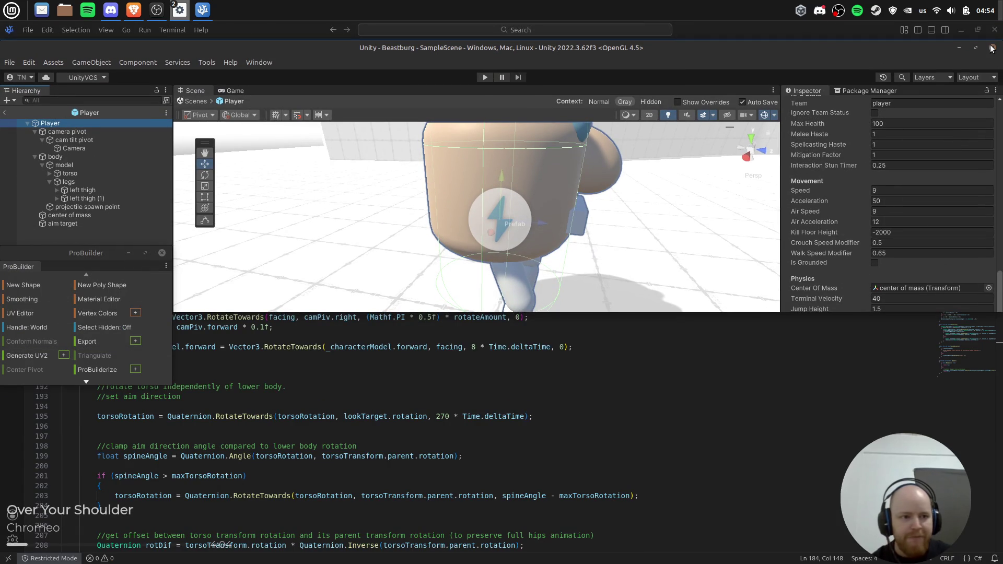
# Move the editor window aside and open Discord's friends window from the tray icon.
pyautogui.moveTo(671, 50)
pyautogui.mouseDown()
pyautogui.moveTo(366, 13)
pyautogui.moveTo(131, 14)
pyautogui.mouseUp()
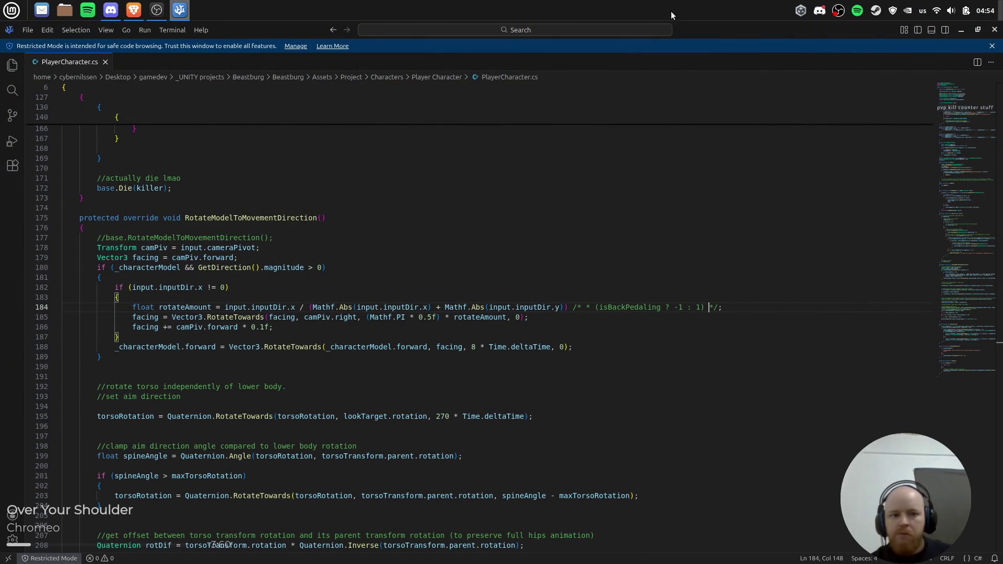
pyautogui.rightClick(818, 15)
pyautogui.click(814, 11)
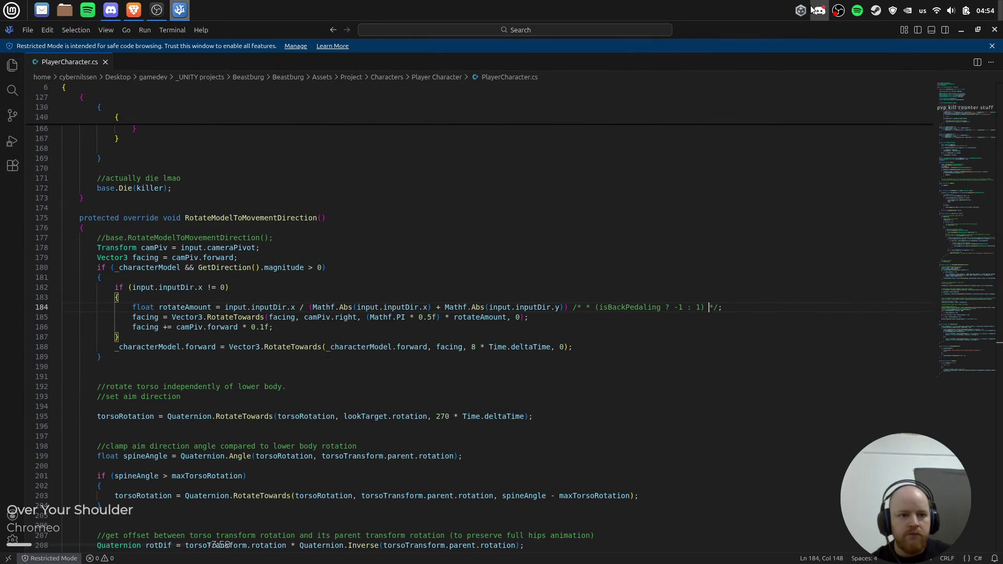
pyautogui.click(817, 20)
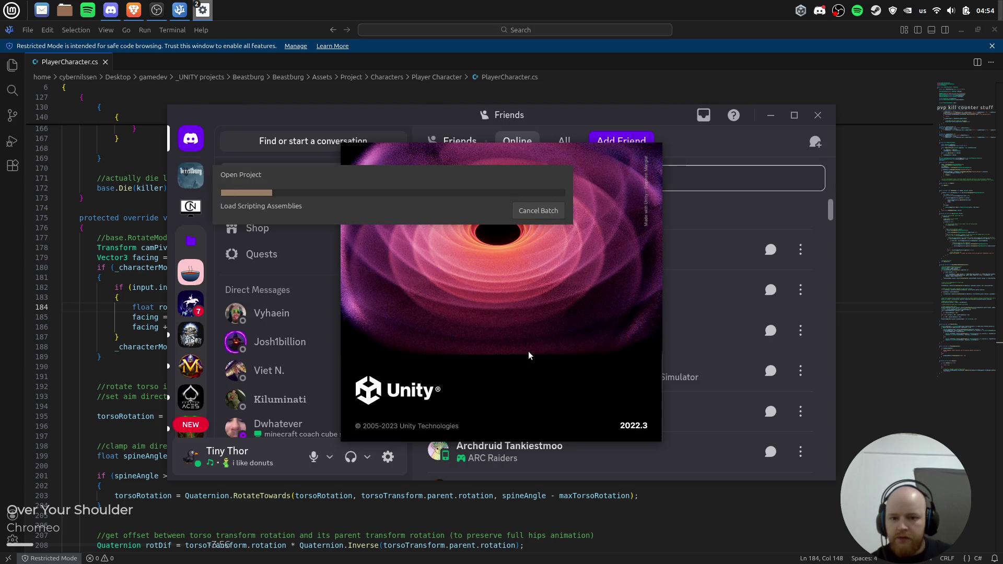
# Close Discord, show the InvalidOperationException stack trace in the Console, and select all its text.
pyautogui.click(818, 115)
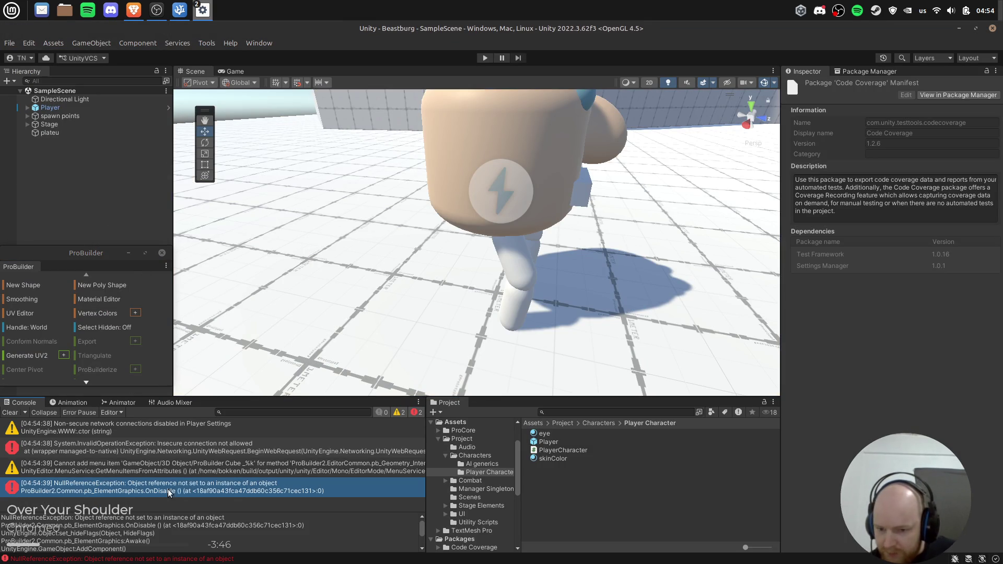
pyautogui.click(215, 452)
pyautogui.scroll(-5, 243, 538)
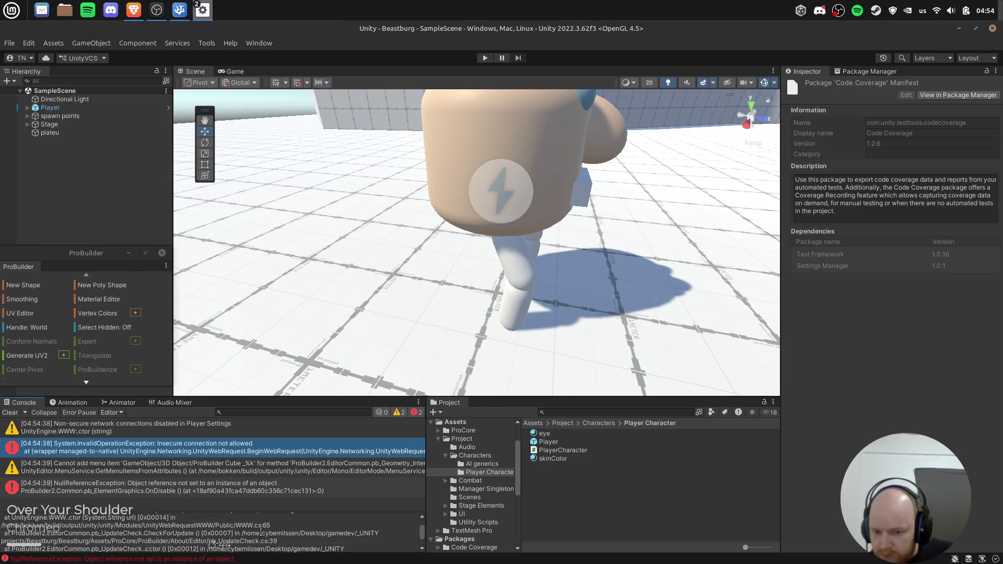
pyautogui.hotkey('ctrl', 'a')
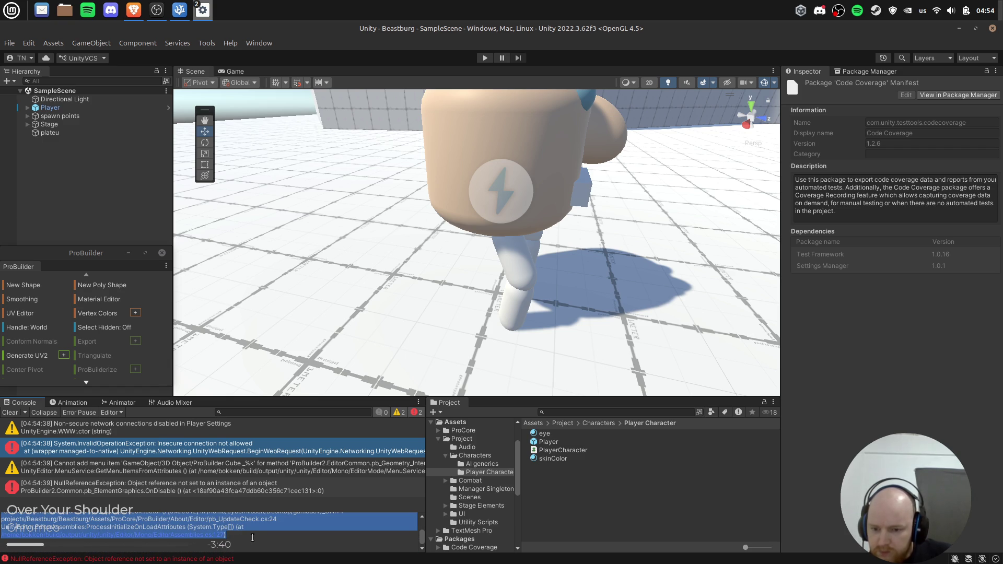
# Open a new Brave tab on 'chatgpt', then switch back to Unity.
pyautogui.moveTo(134, 10)
pyautogui.moveTo(161, 69)
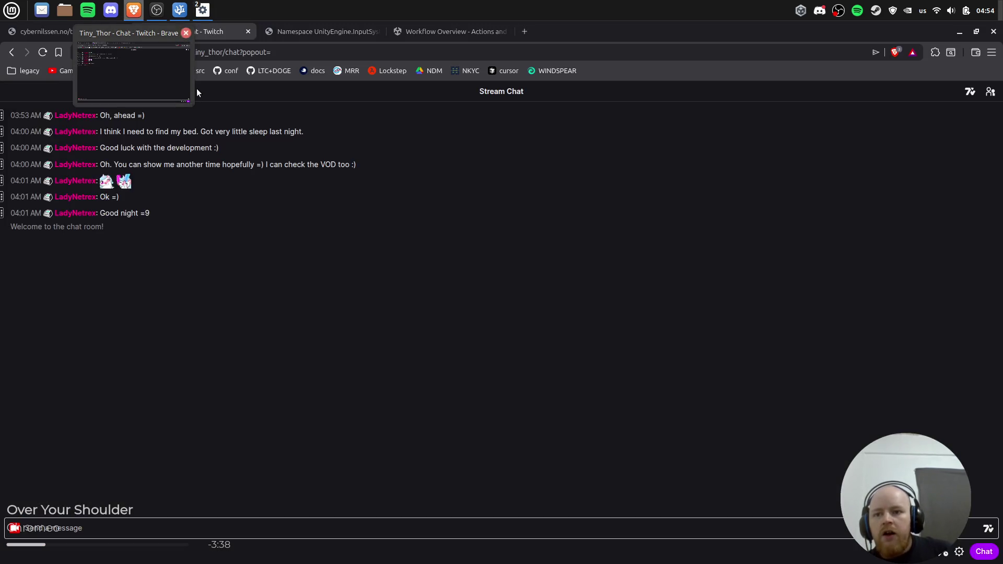
pyautogui.hotkey('ctrl', 't')
pyautogui.write('ch')
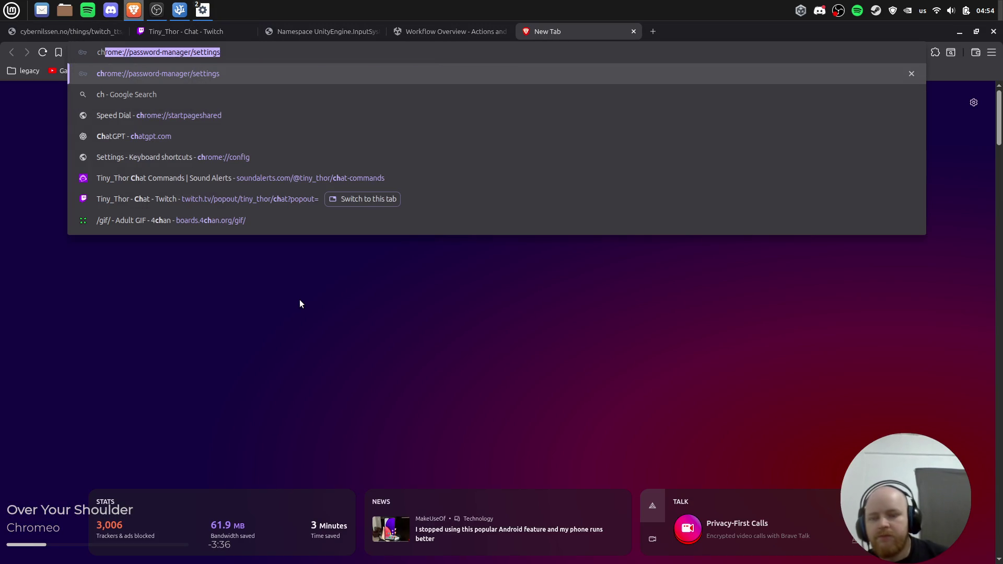
pyautogui.write('atgpt.com')
pyautogui.press('Return')
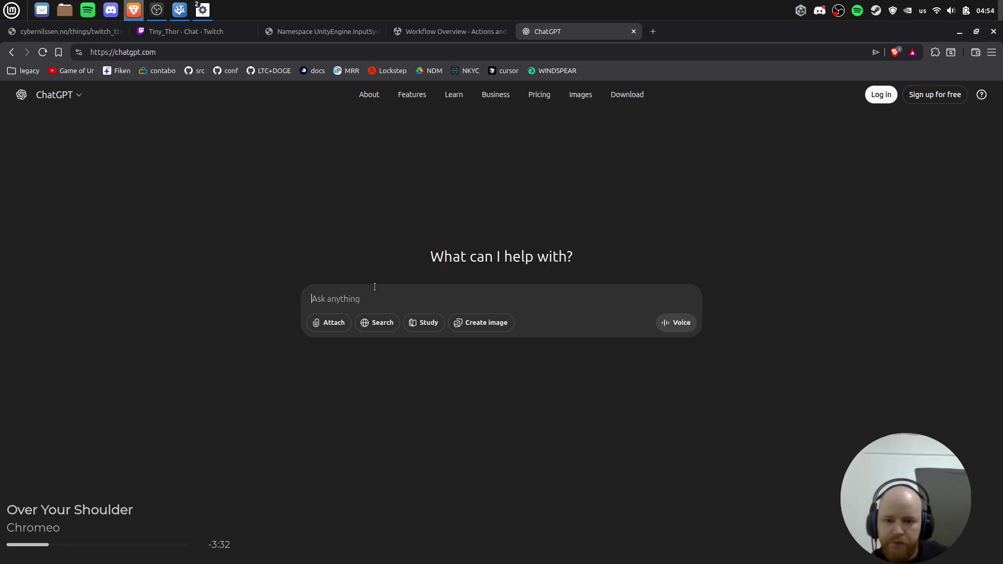
pyautogui.hotkey('alt', 'Tab')
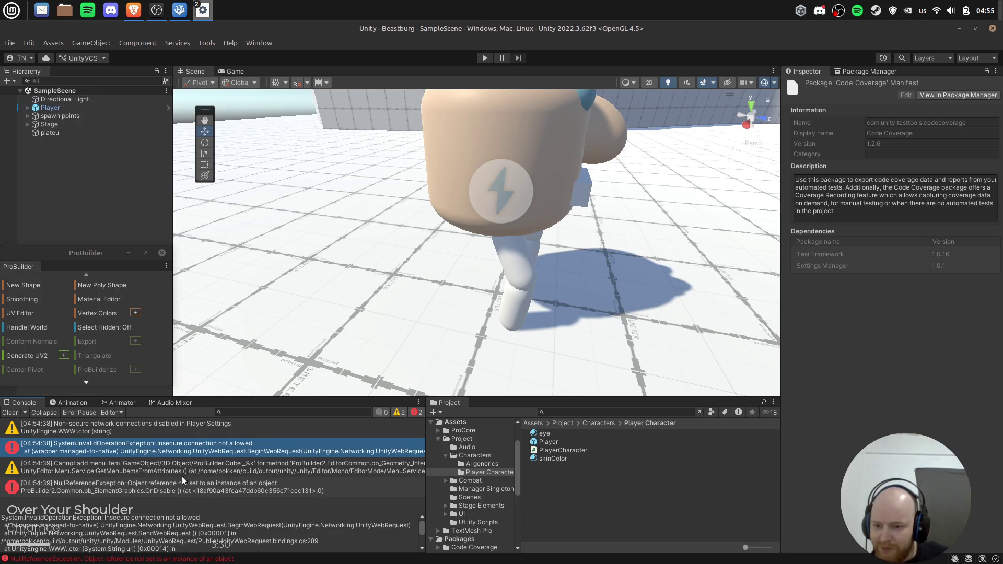
# Inspect the non-secure network warning, then open Project Settings from the Edit menu.
pyautogui.click(137, 432)
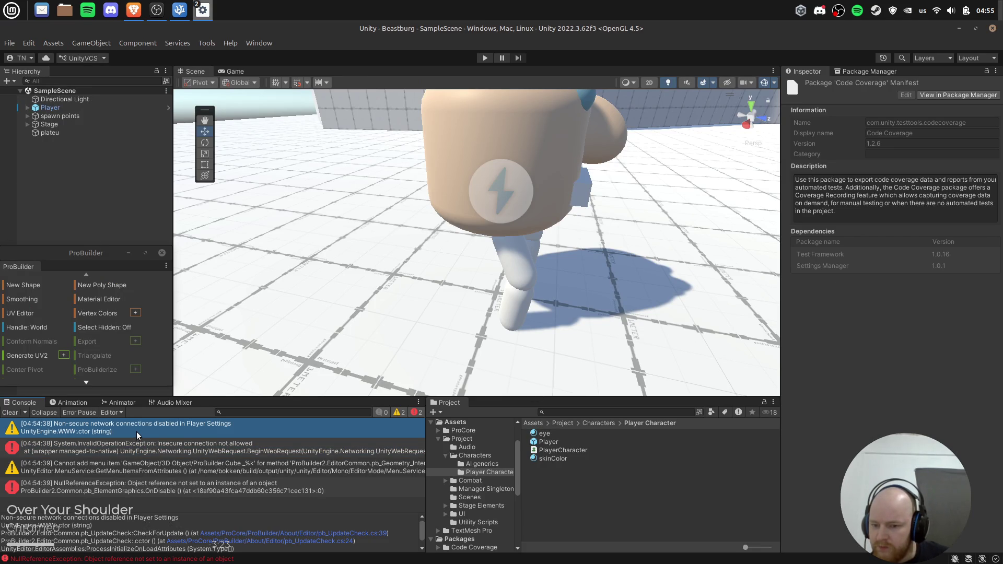
pyautogui.click(9, 43)
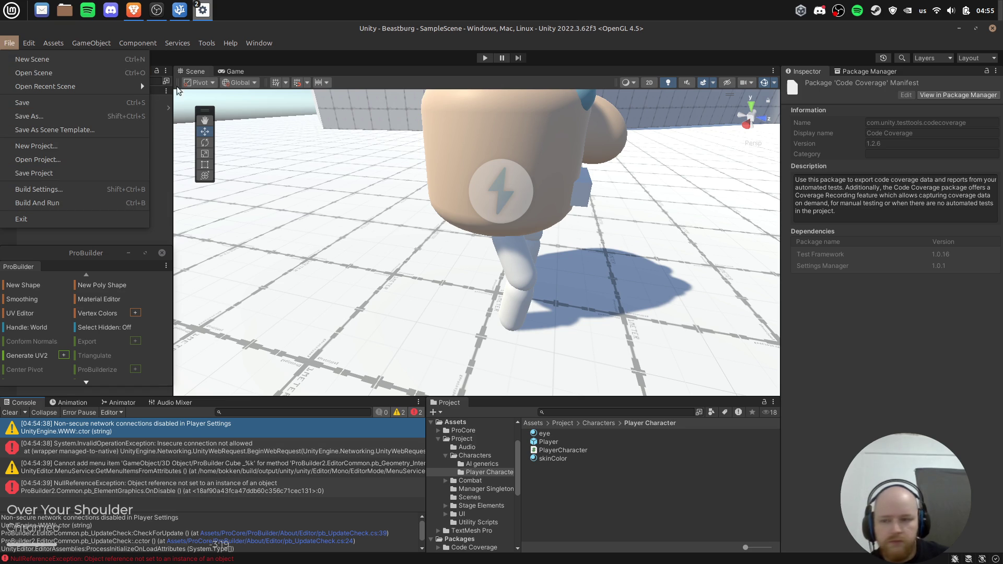
pyautogui.click(29, 43)
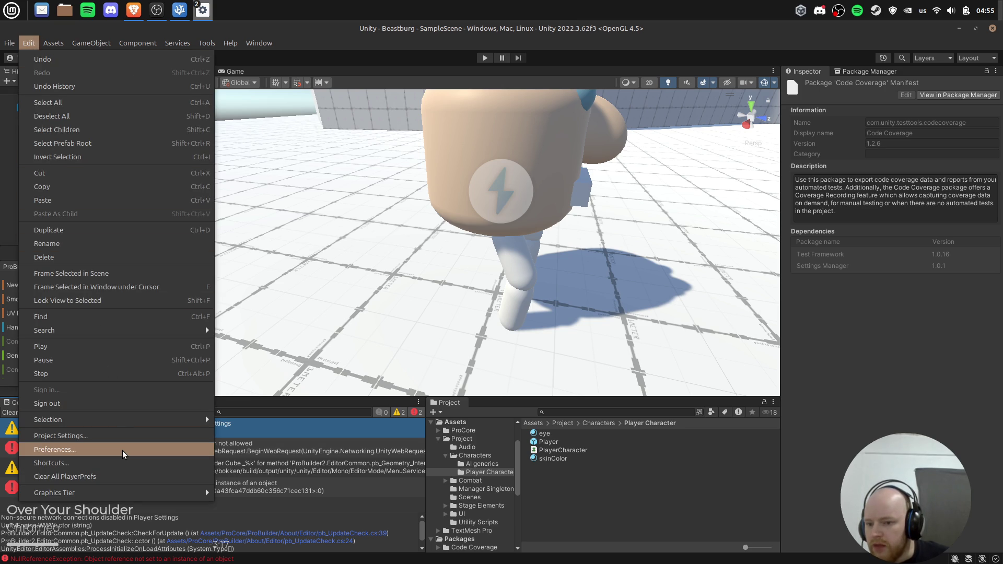
pyautogui.click(125, 437)
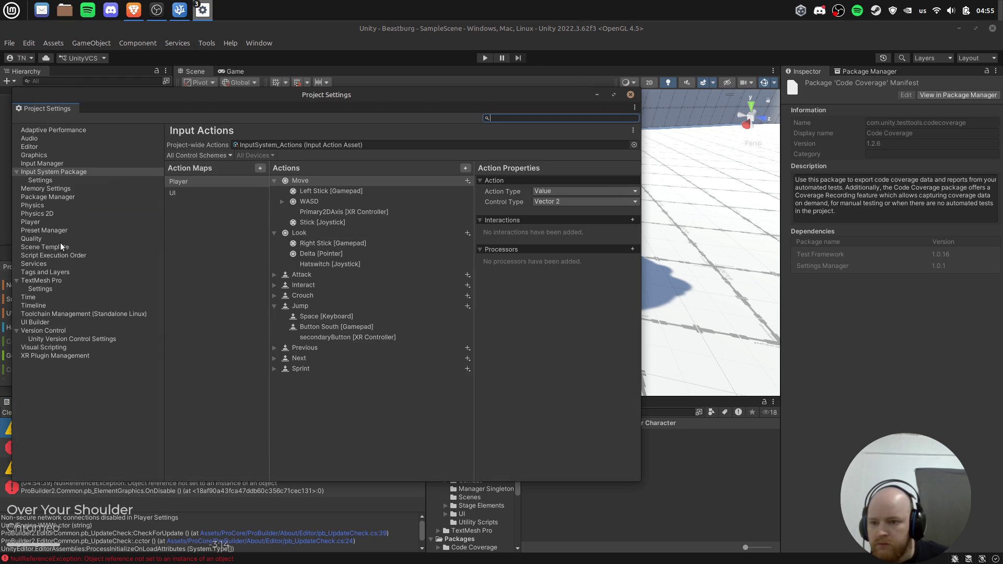
# Show Player > Other Settings, keeping Linear color space and Downgrade MSAA fallback.
pyautogui.click(31, 222)
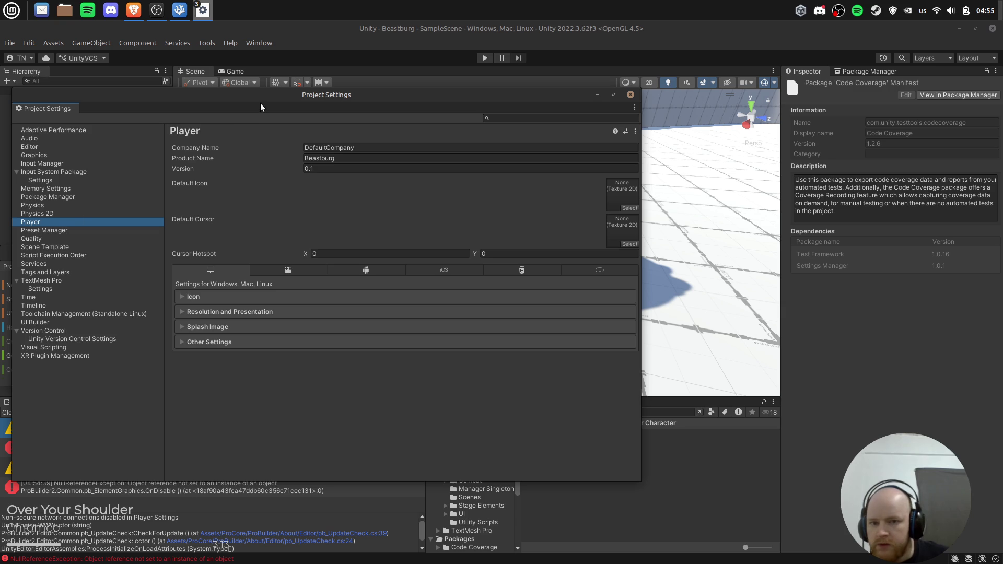
pyautogui.moveTo(257, 102); pyautogui.dragTo(523, 112)
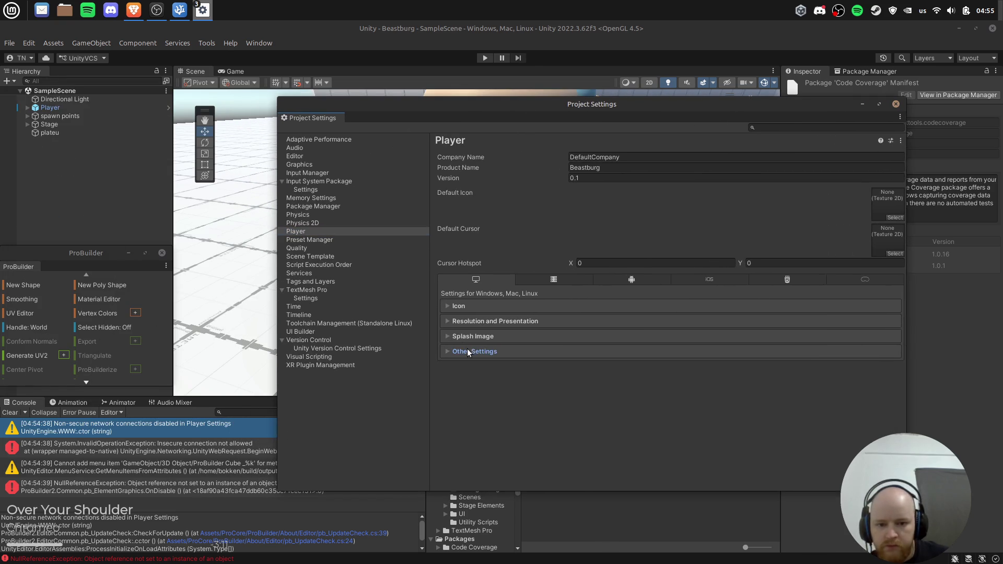
pyautogui.click(469, 352)
pyautogui.scroll(-5, 716, 365)
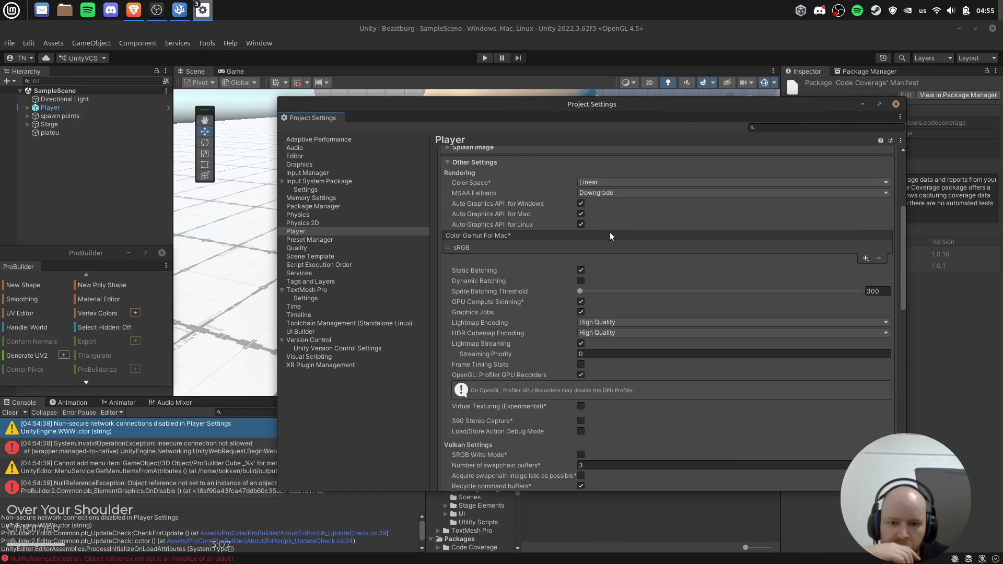
pyautogui.click(620, 181)
pyautogui.click(656, 182)
pyautogui.click(655, 192)
pyautogui.click(650, 193)
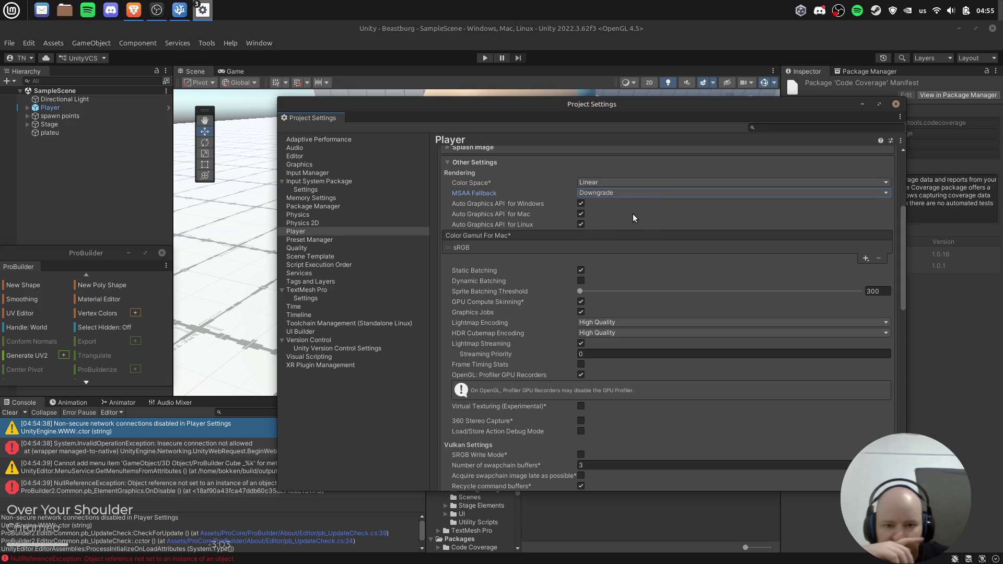
# Leave Api Compatibility at .NET Standard 2.1 and the scripting backend on Mono.
pyautogui.scroll(-1, 624, 227)
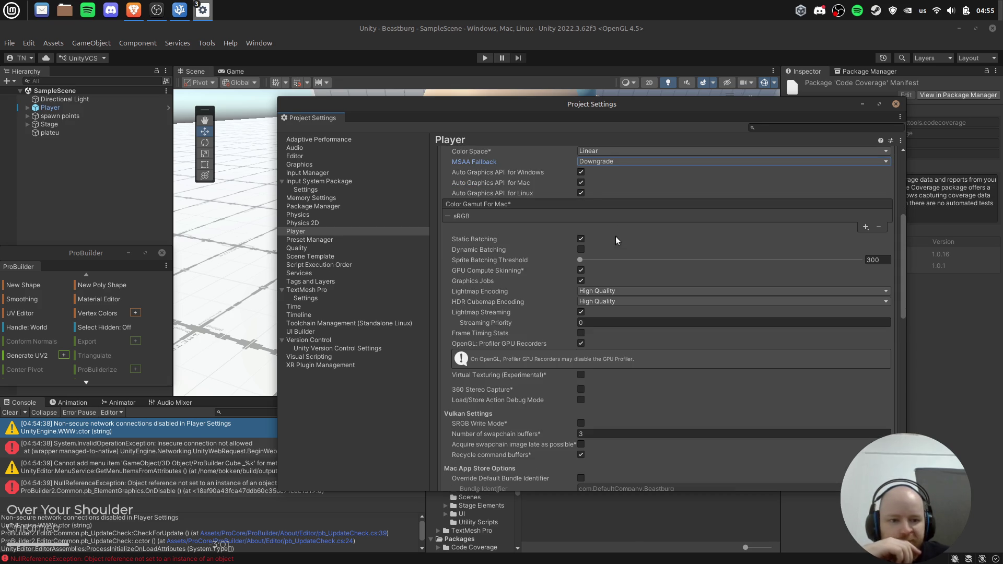
pyautogui.scroll(-3, 593, 239)
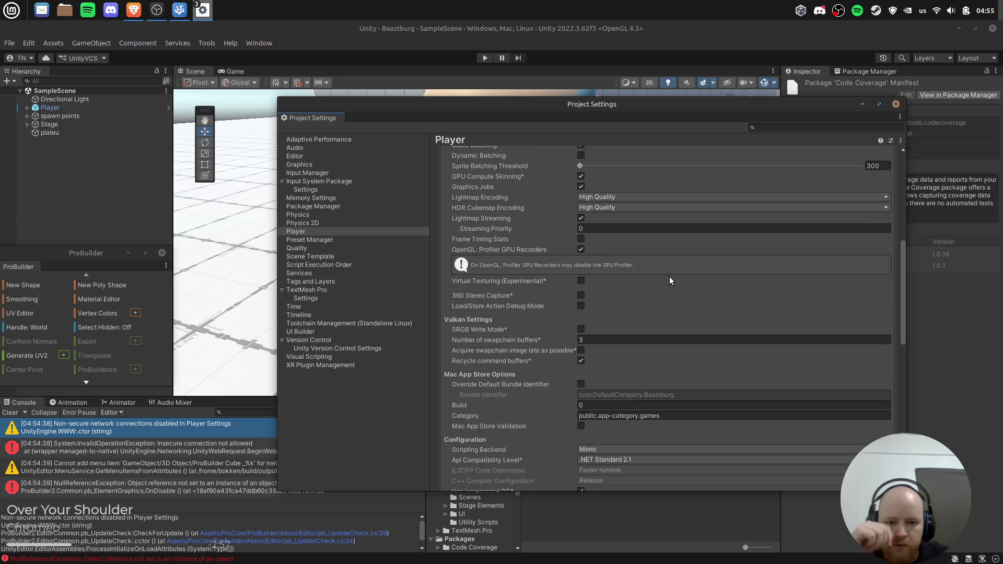
pyautogui.scroll(-5, 648, 286)
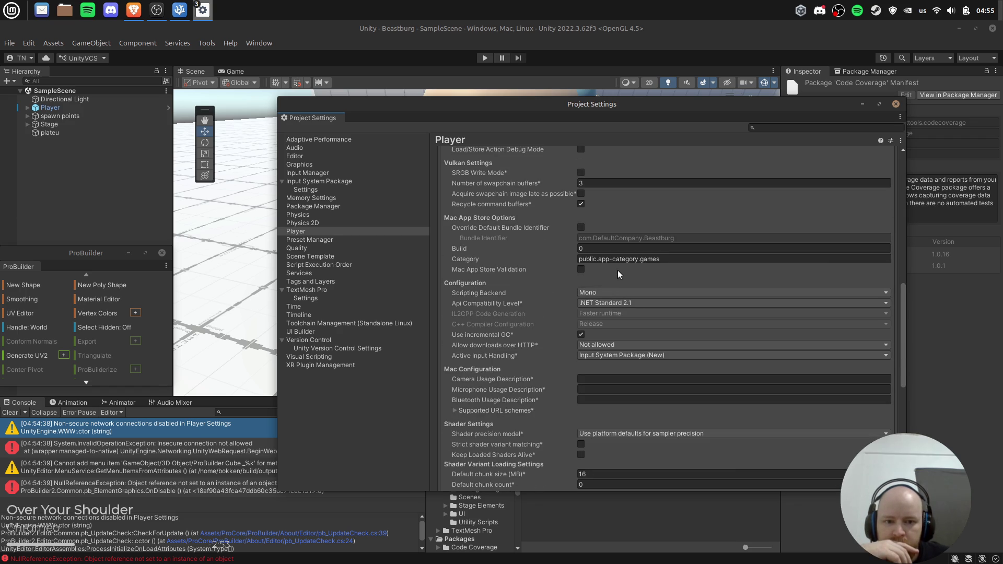
pyautogui.scroll(-1, 618, 274)
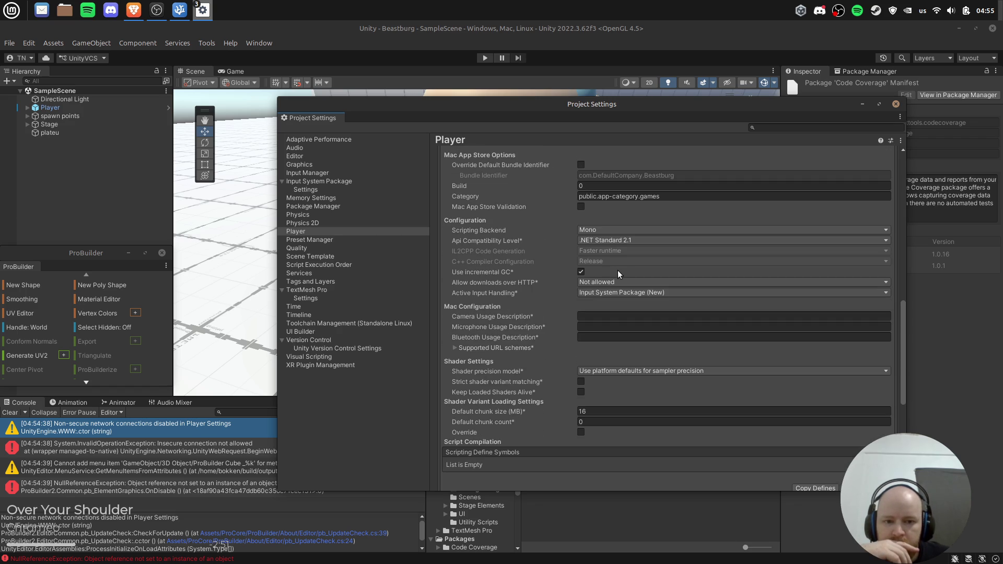
pyautogui.click(612, 240)
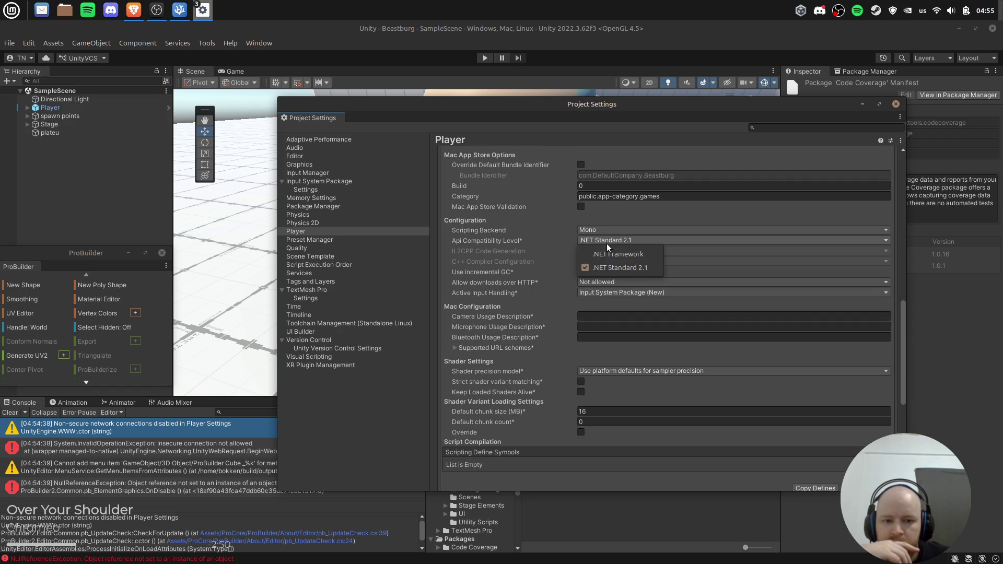
pyautogui.click(651, 218)
pyautogui.click(629, 229)
pyautogui.click(666, 209)
# Set Allow downloads over HTTP to 'Allowed in development builds' and close Project Settings.
pyautogui.scroll(-3, 645, 258)
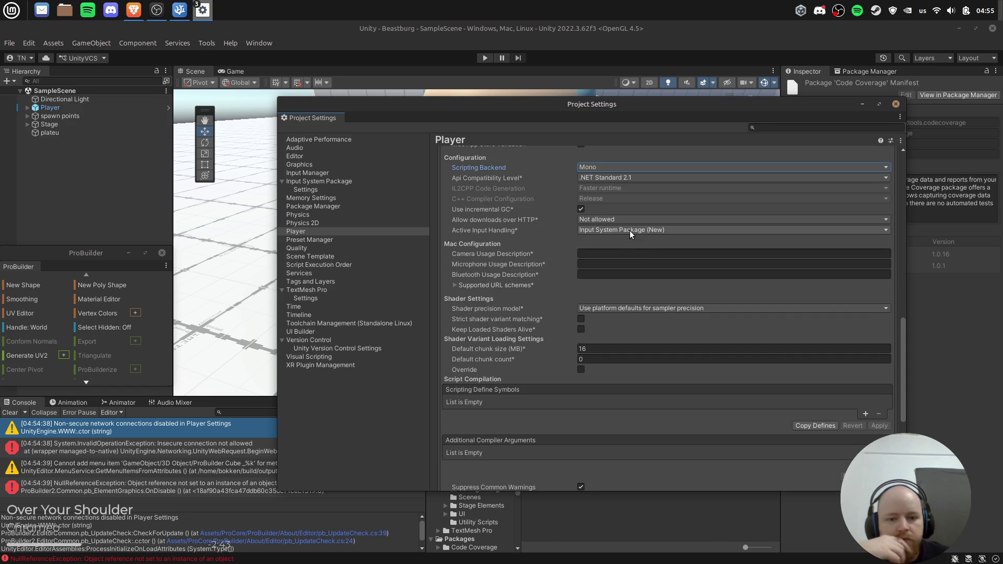
pyautogui.click(601, 218)
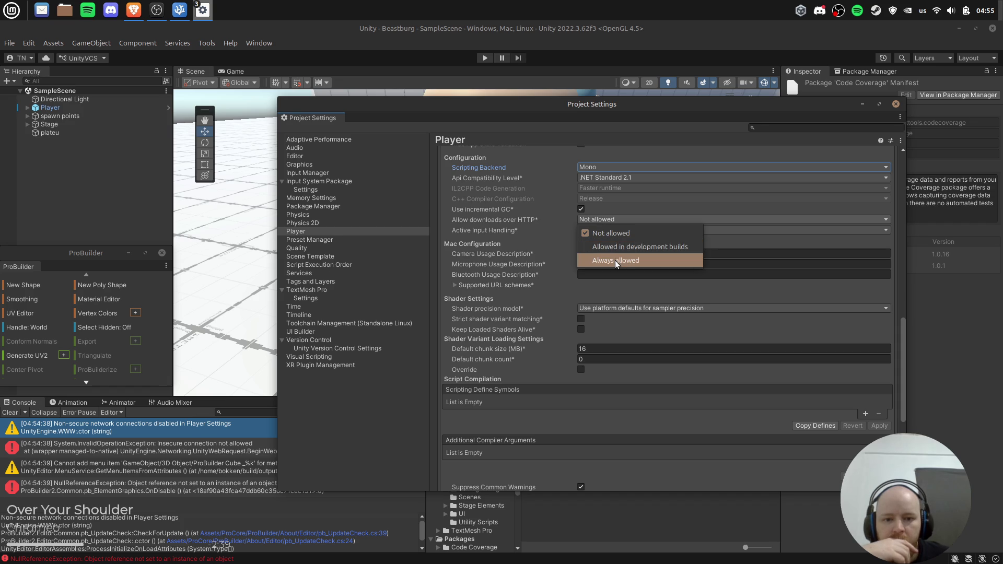
pyautogui.click(621, 248)
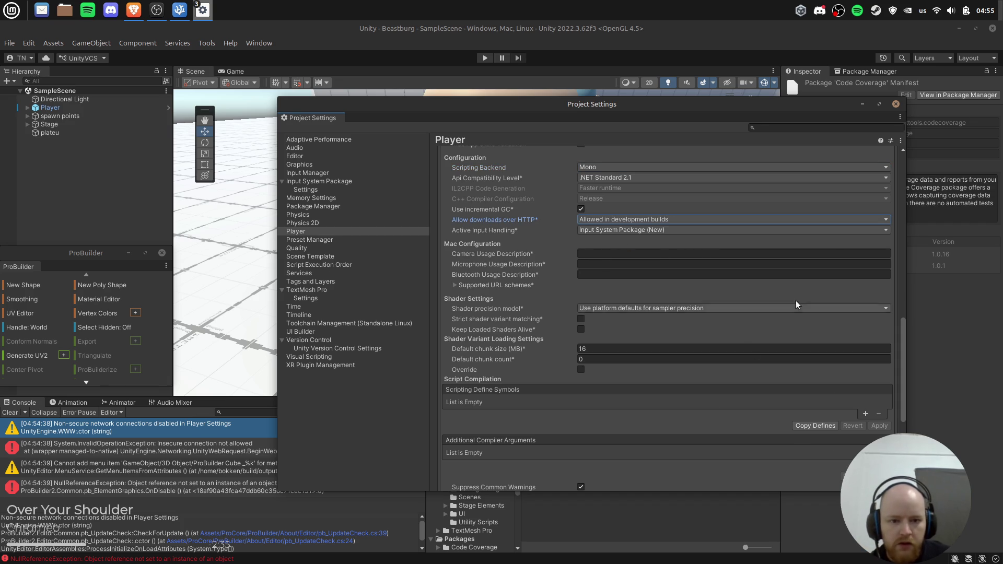
pyautogui.click(897, 104)
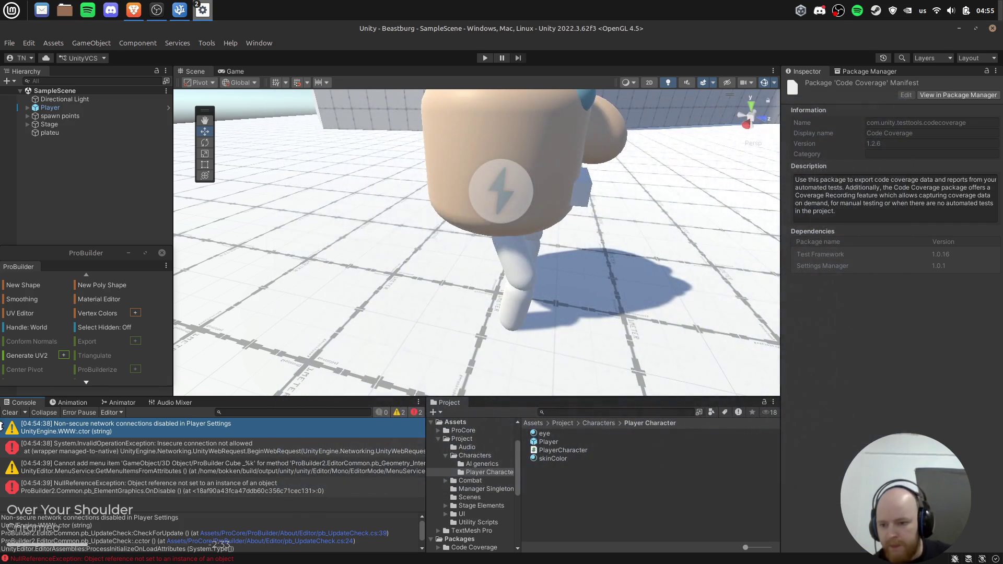
# Clear the console, run another play test of the character, then stop it.
pyautogui.click(11, 412)
pyautogui.click(481, 57)
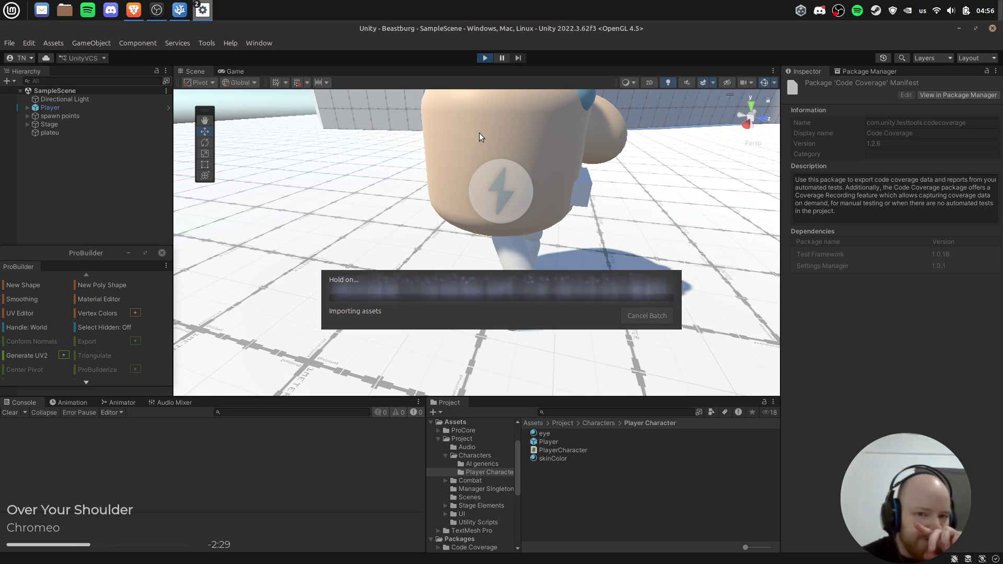
pyautogui.click(444, 278)
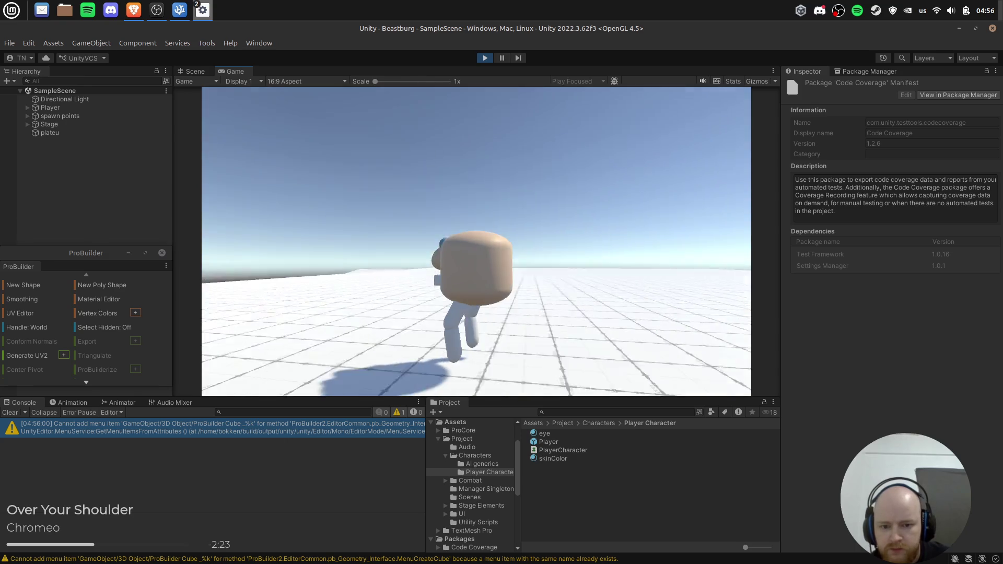
pyautogui.click(485, 58)
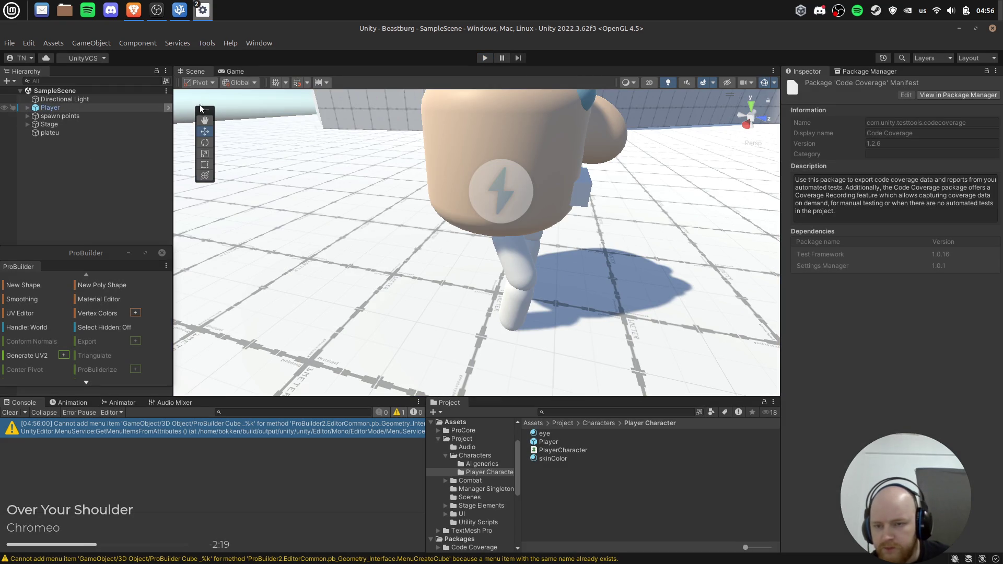
# Open the Player prefab, lower the legs group slightly, and frame the character side-on.
pyautogui.click(168, 107)
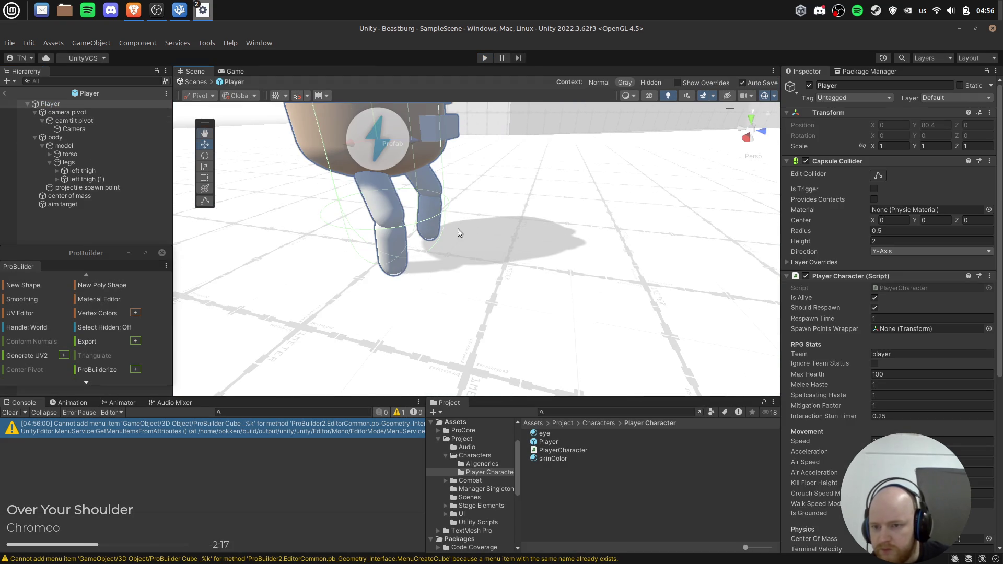
pyautogui.click(112, 162)
pyautogui.moveTo(381, 135); pyautogui.dragTo(382, 124)
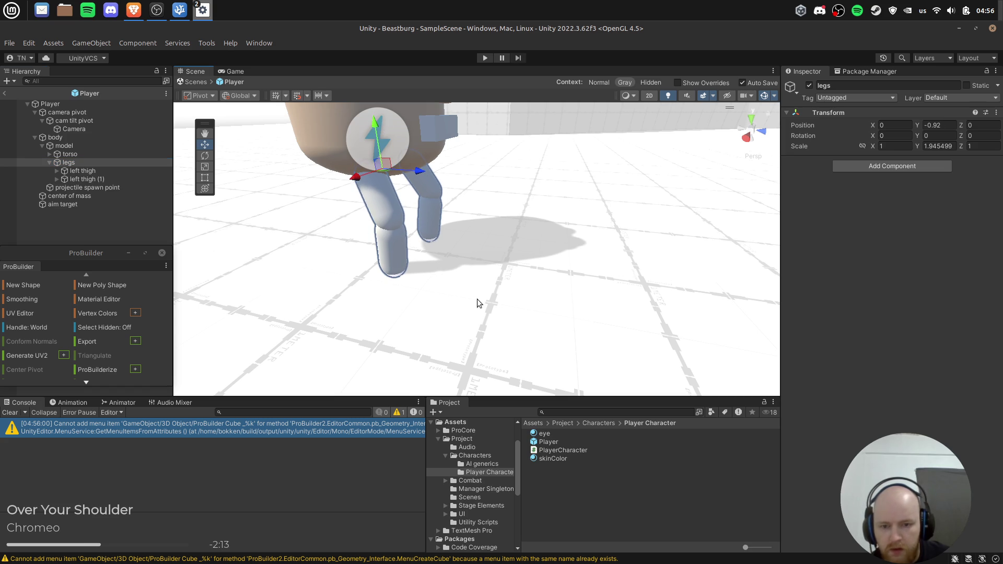
pyautogui.doubleClick(89, 104)
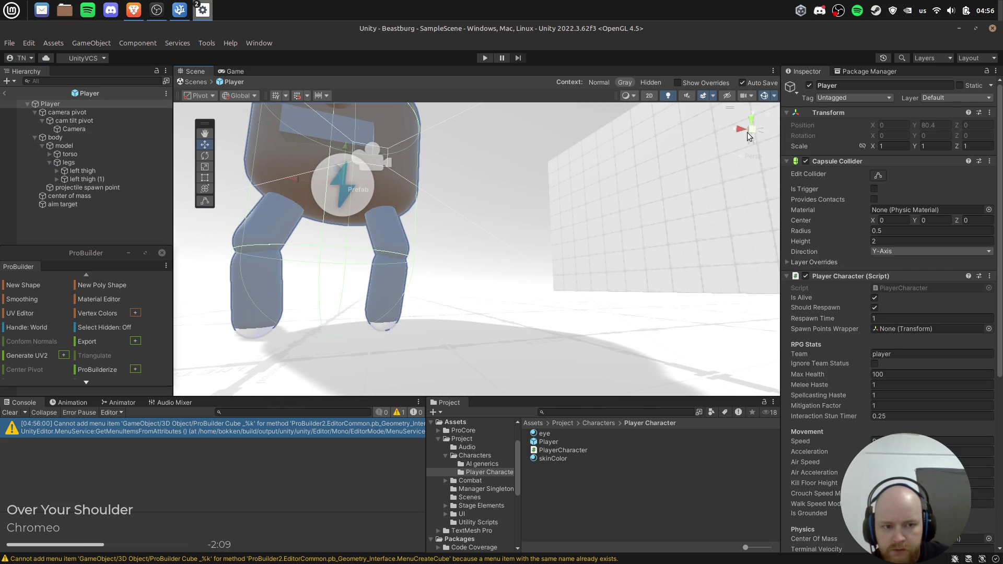
pyautogui.click(748, 133)
pyautogui.moveTo(618, 234); pyautogui.dragTo(536, 217)
# Select both thigh capsules and drag them down under the body.
pyautogui.click(106, 163)
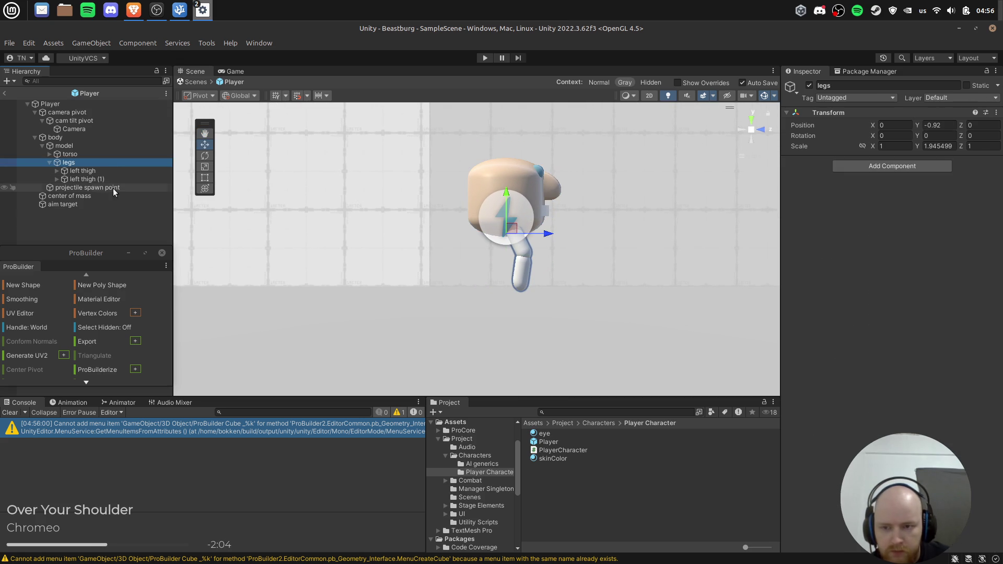
pyautogui.click(104, 168)
pyautogui.keyDown('shift'); pyautogui.click(98, 179); pyautogui.keyUp('shift')
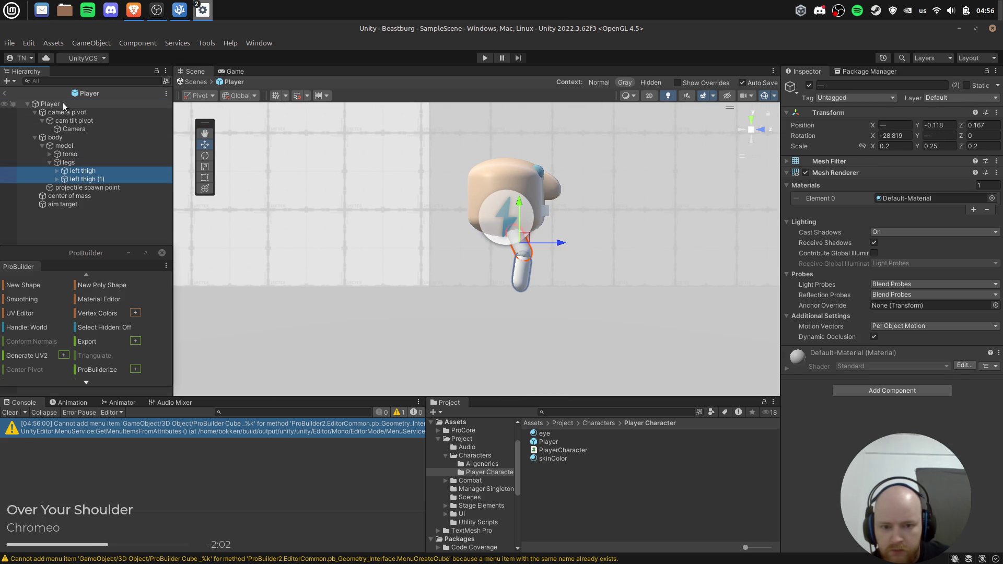
pyautogui.keyDown('ctrl'); pyautogui.click(63, 102); pyautogui.keyUp('ctrl')
pyautogui.keyDown('ctrl'); pyautogui.click(61, 102); pyautogui.keyUp('ctrl')
pyautogui.moveTo(567, 243); pyautogui.dragTo(551, 246)
pyautogui.moveTo(511, 203); pyautogui.dragTo(510, 206)
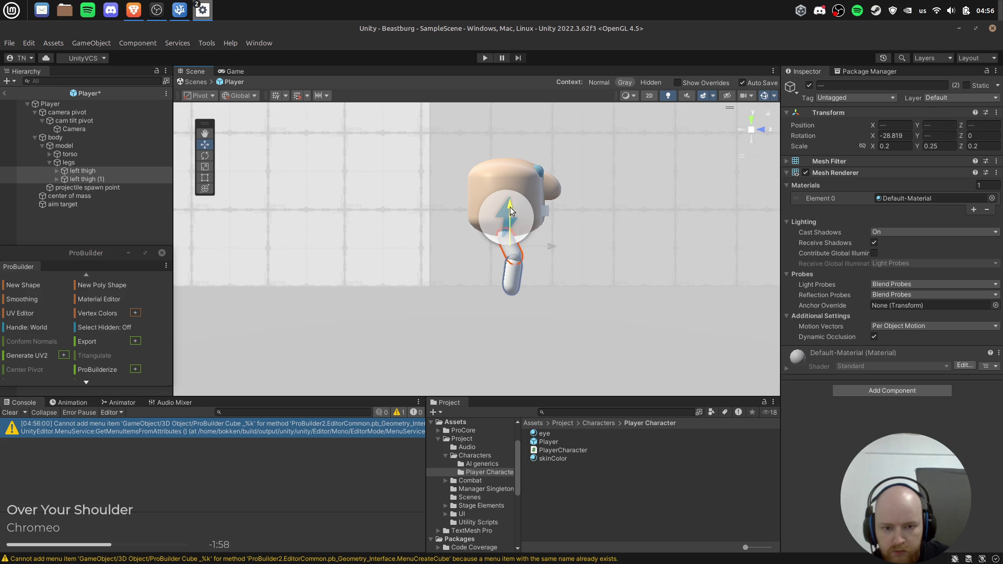
# Nudge both thighs slightly sideways to align them under the body.
pyautogui.click(94, 104)
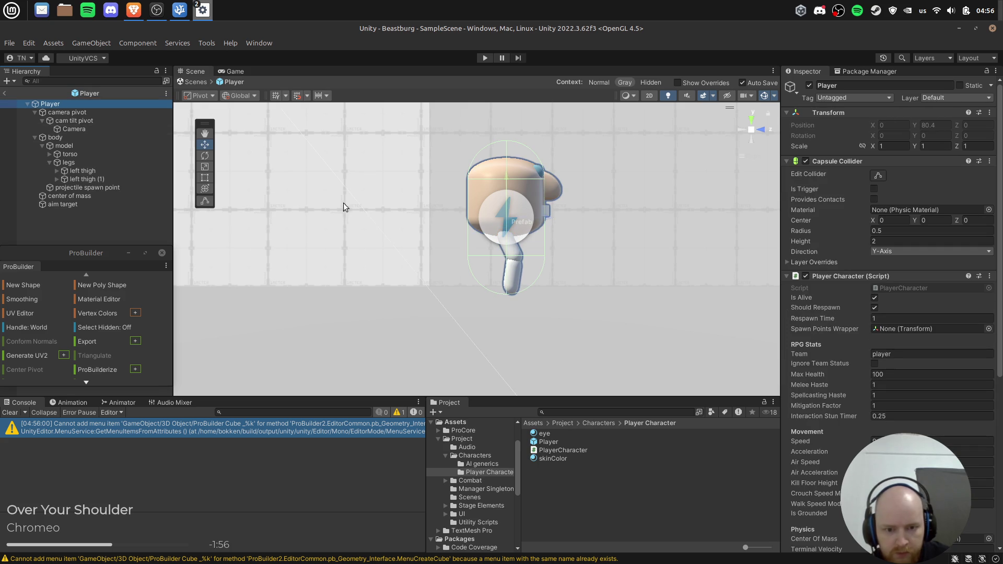
pyautogui.moveTo(610, 244); pyautogui.dragTo(541, 230)
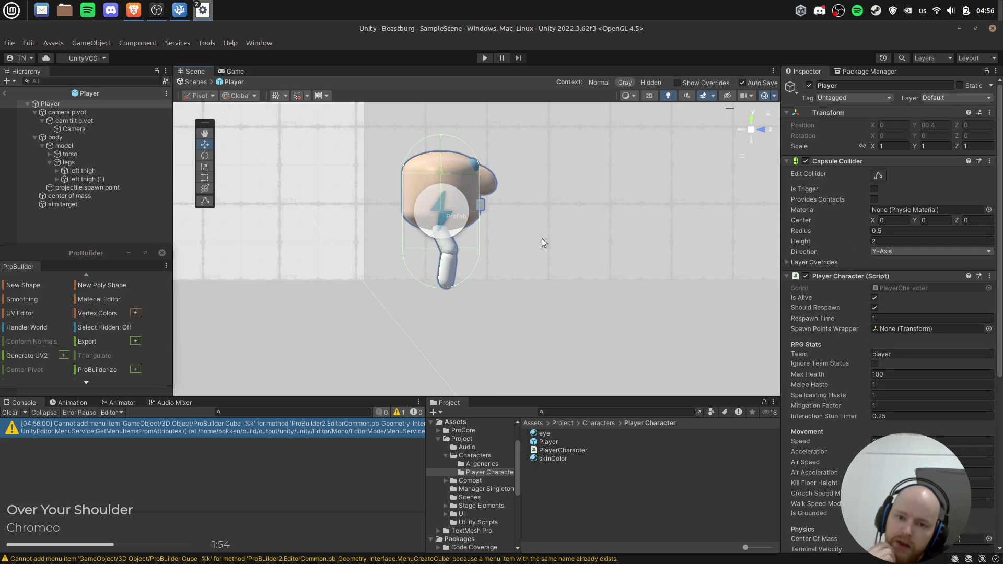
pyautogui.click(96, 171)
pyautogui.keyDown('ctrl'); pyautogui.click(96, 179); pyautogui.keyUp('ctrl')
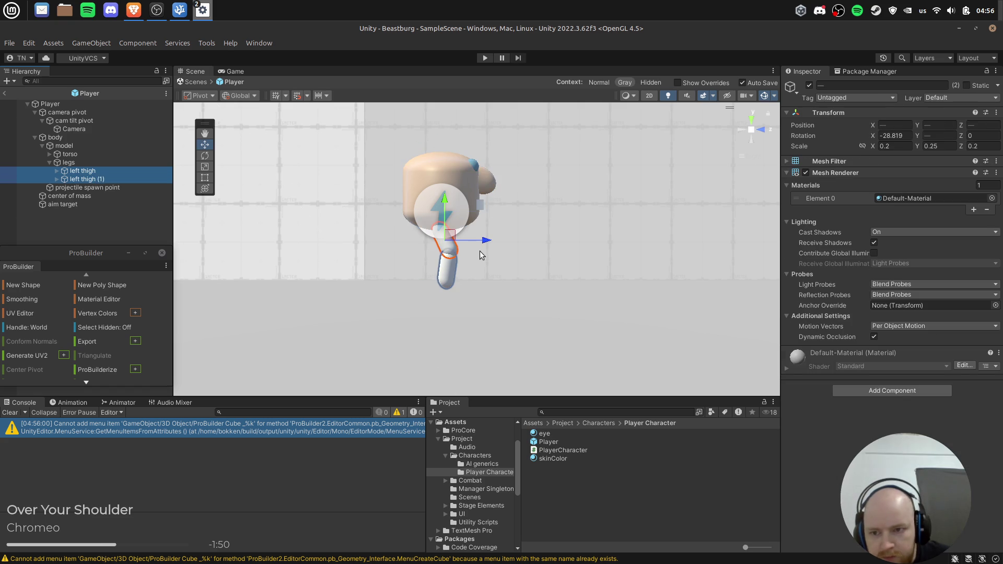
pyautogui.moveTo(484, 241); pyautogui.dragTo(479, 240)
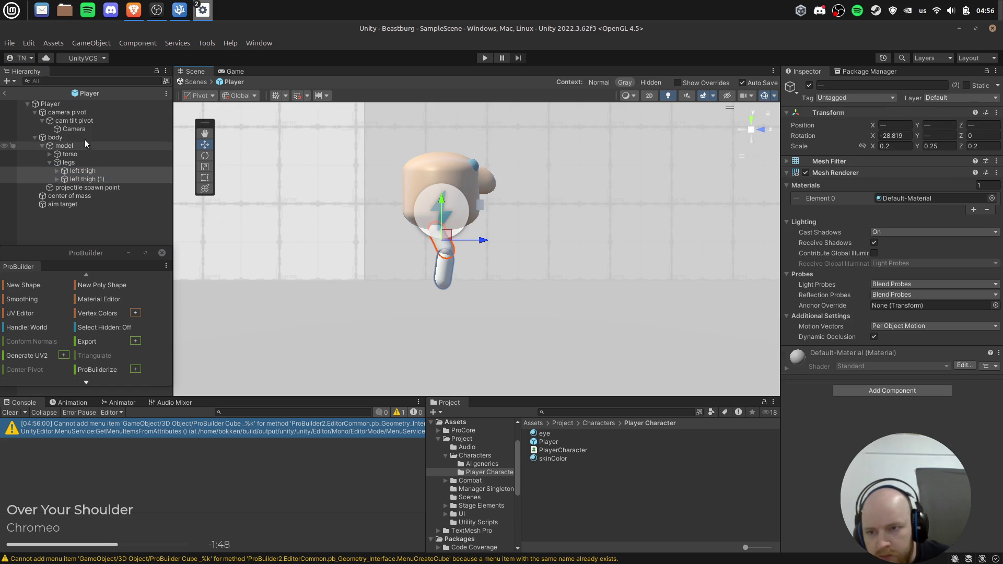
# Check the repositioned legs from an angled perspective view of the Player.
pyautogui.click(74, 104)
pyautogui.moveTo(554, 255); pyautogui.dragTo(537, 239)
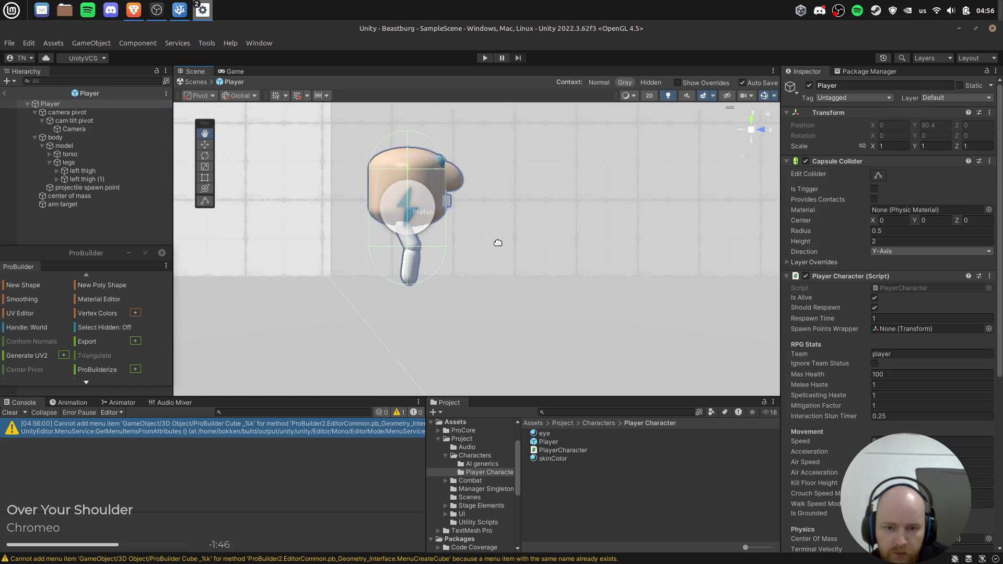
pyautogui.moveTo(475, 240); pyautogui.dragTo(732, 136)
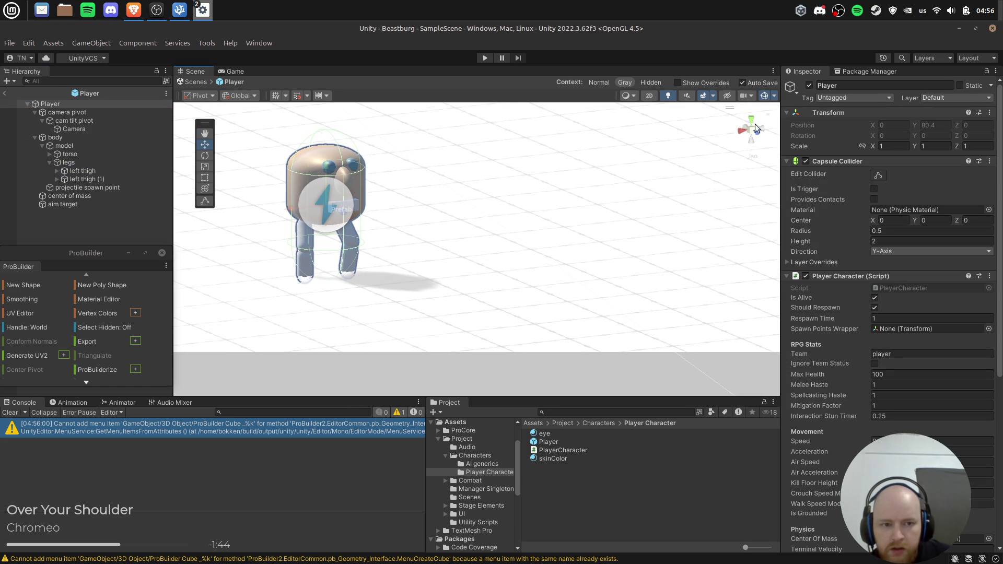
pyautogui.click(752, 130)
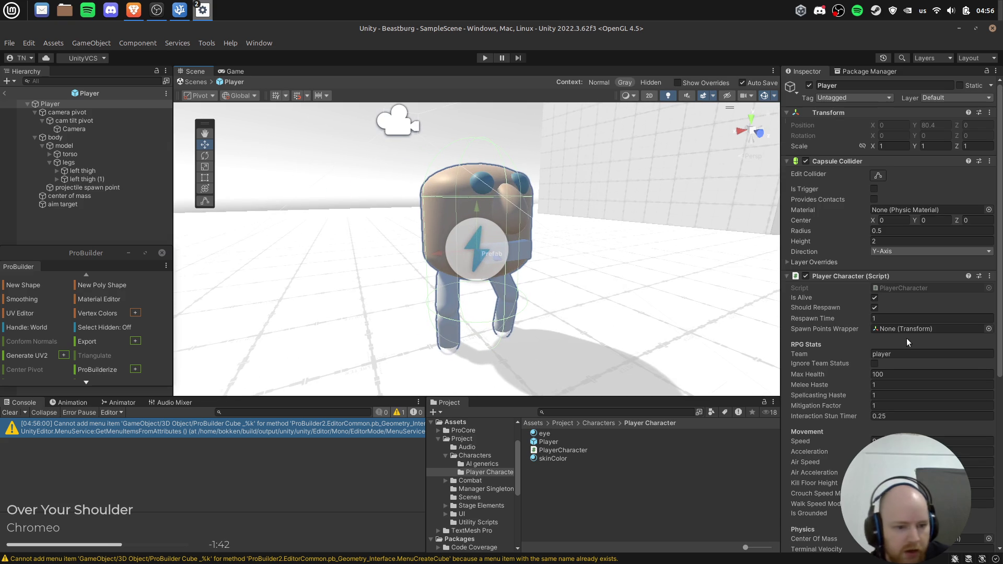
pyautogui.scroll(-8, 908, 343)
pyautogui.scroll(-2, 941, 375)
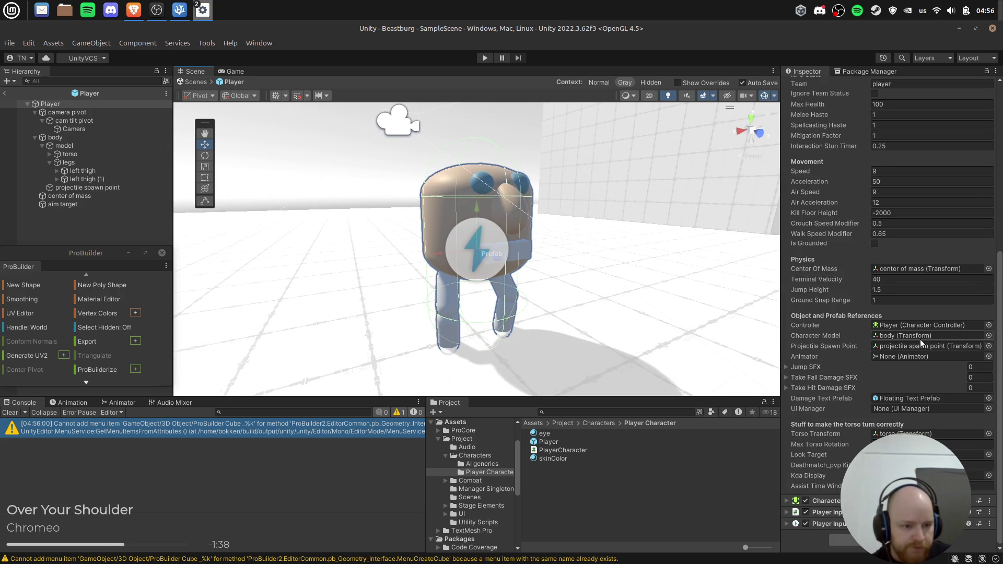
# In PlayerCharacter.cs, close the rotate search and highlight _characterModel and facing in the rotation code.
pyautogui.click(177, 13)
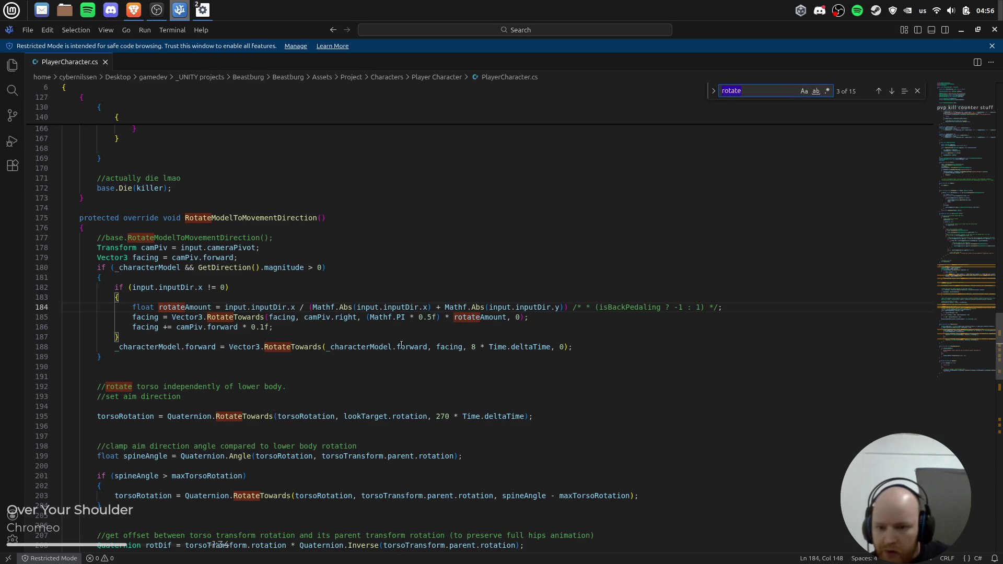
pyautogui.click(147, 322)
pyautogui.press('Escape')
pyautogui.doubleClick(160, 347)
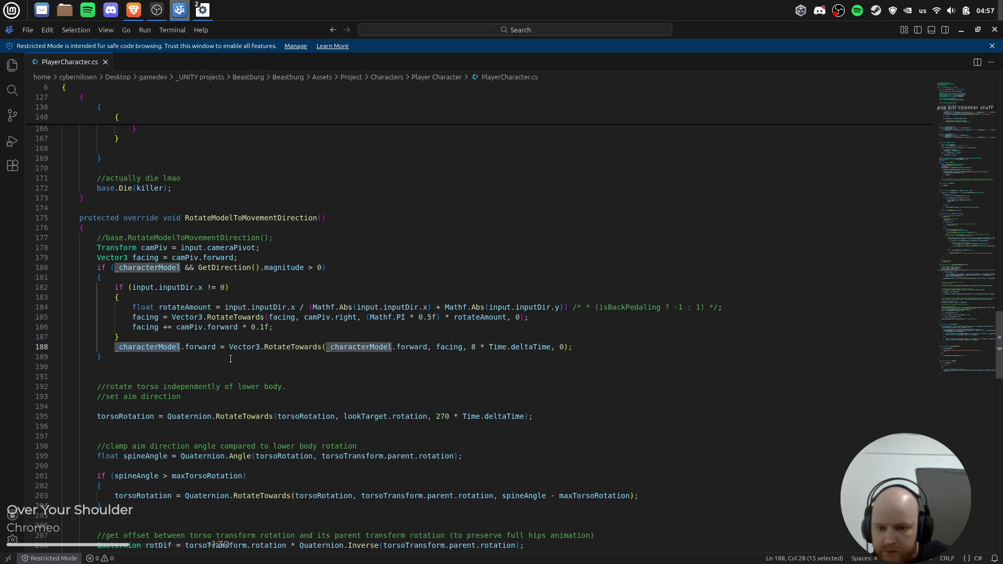
pyautogui.click(448, 347)
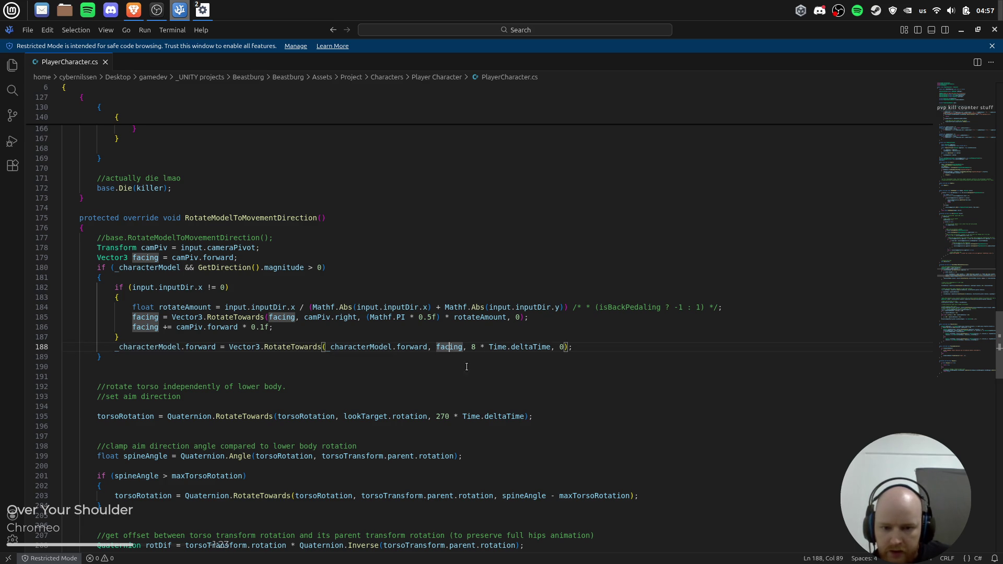
# Check the camera pivot in Unity, then trace facing from cameraPivot's forward direction (lines 178-179).
pyautogui.hotkey('alt', 'Tab')
pyautogui.click(97, 112)
pyautogui.hotkey('alt', 'Tab')
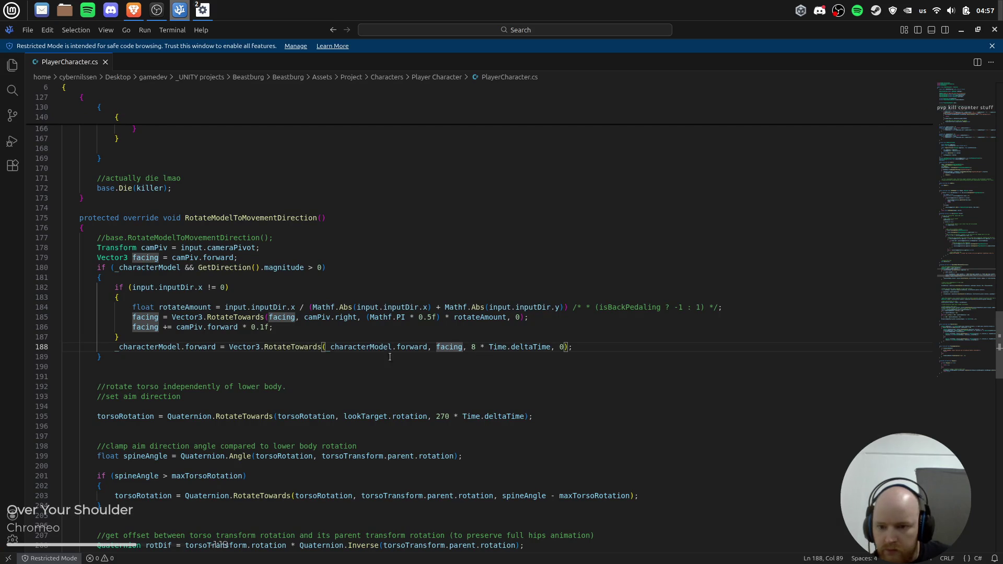
pyautogui.click(267, 256)
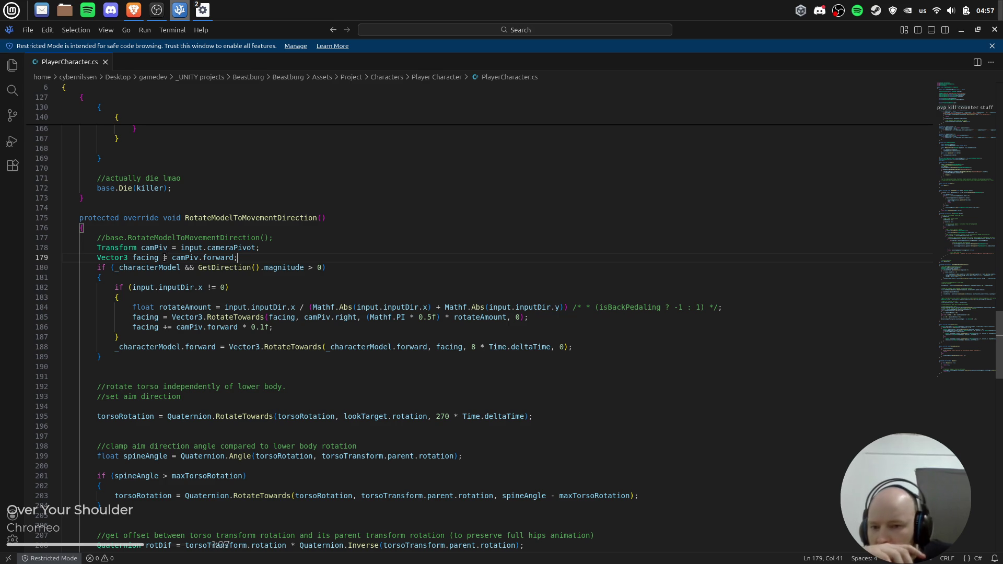
pyautogui.click(234, 247)
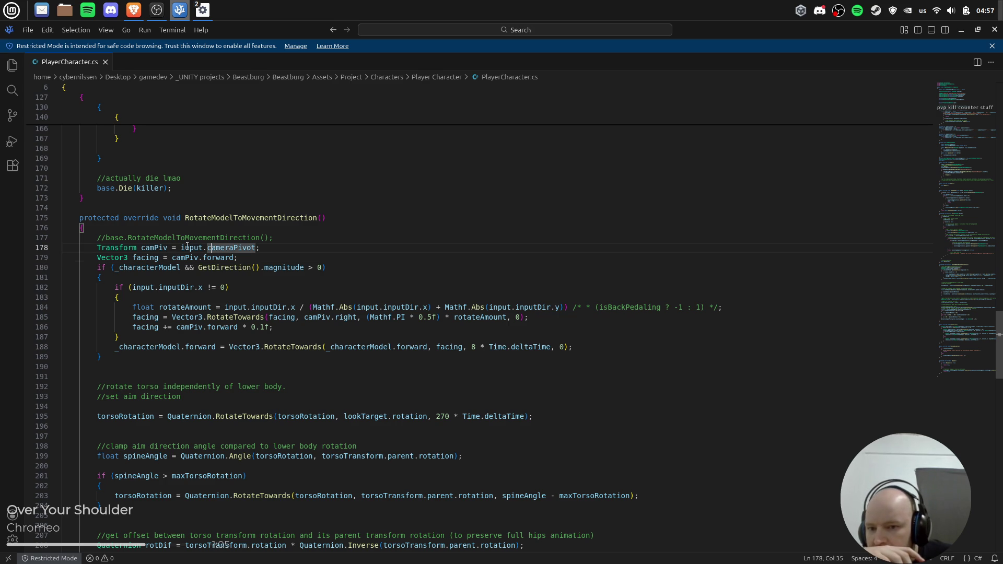
pyautogui.click(158, 247)
pyautogui.click(233, 248)
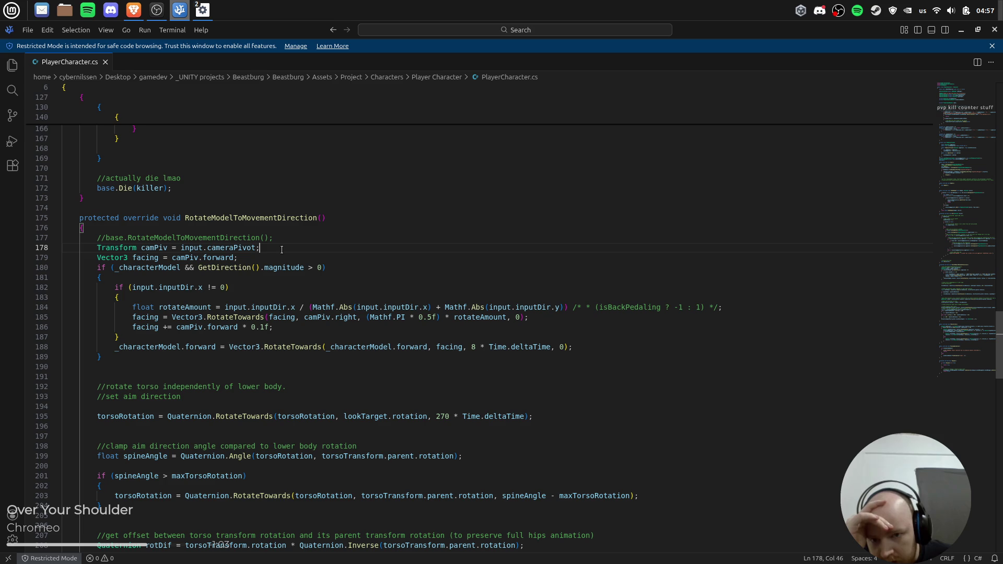
pyautogui.click(200, 257)
pyautogui.click(215, 258)
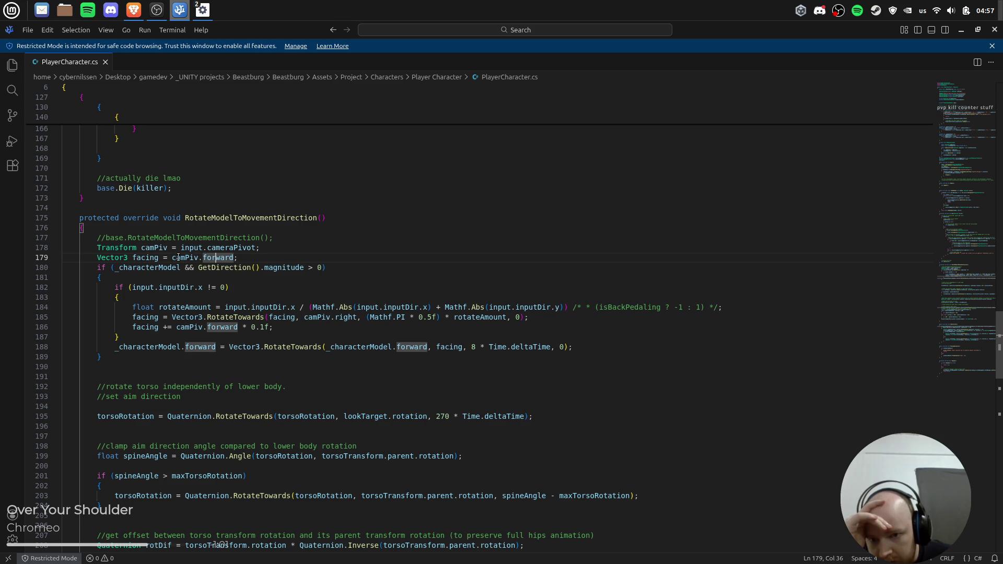
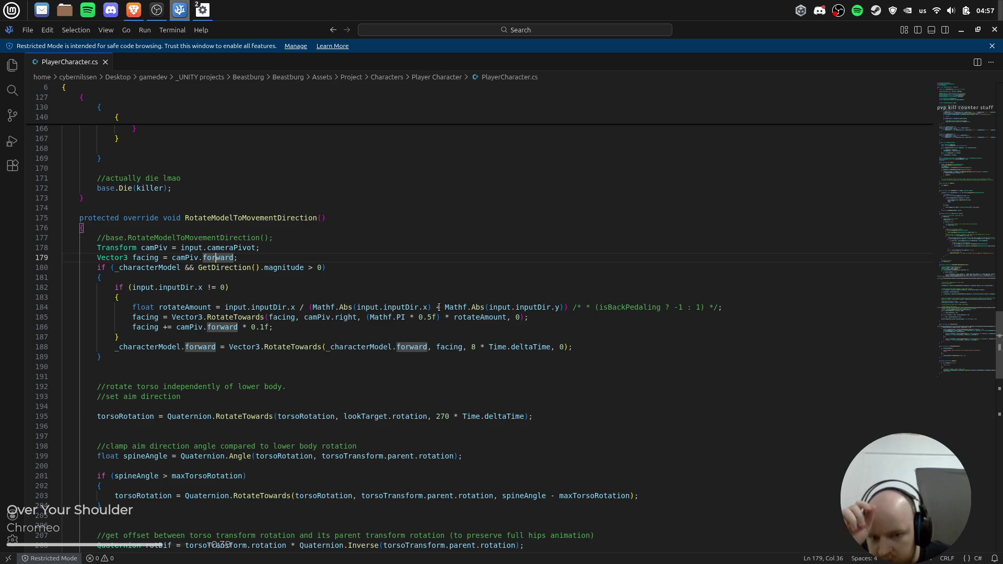
# Uncomment the '* (isBackPedaling ? -1 : 1)' multiplier on line 184 and save PlayerCharacter.cs.
pyautogui.click(378, 323)
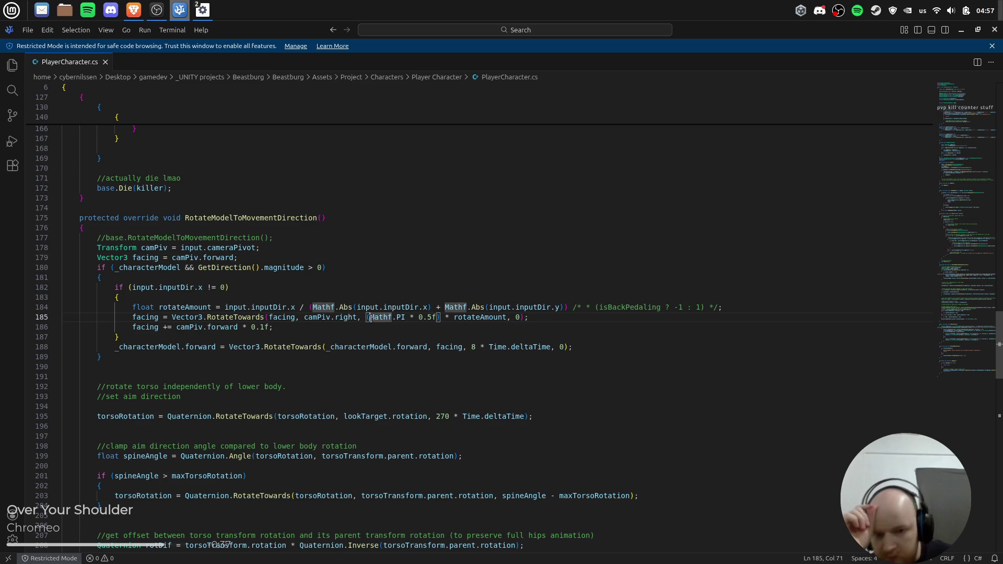
pyautogui.click(579, 308)
pyautogui.press('BackSpace')
pyautogui.press('BackSpace')
pyautogui.press('BackSpace')
pyautogui.press('End')
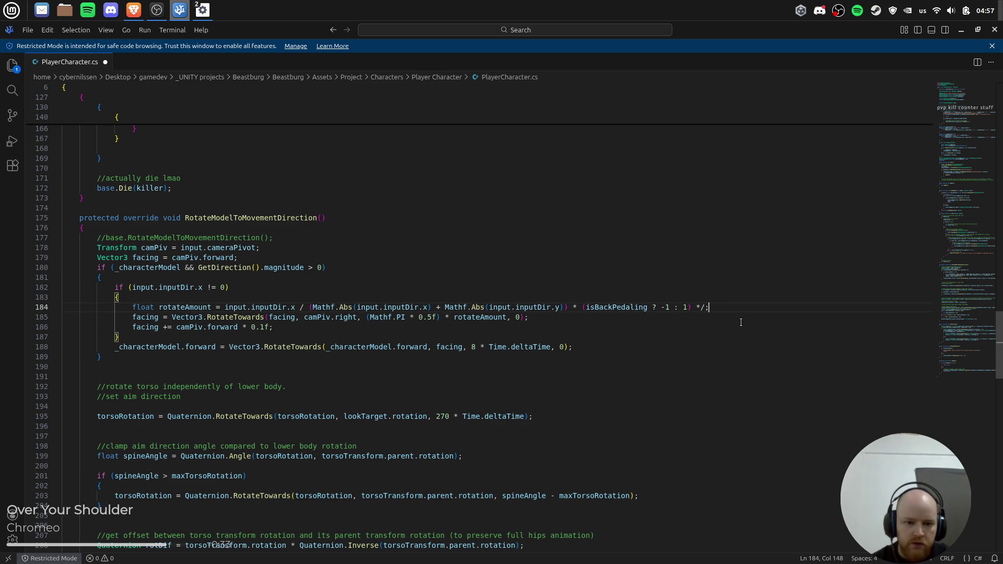
pyautogui.press('BackSpace')
pyautogui.press('BackSpace')
pyautogui.hotkey('ctrl', 's')
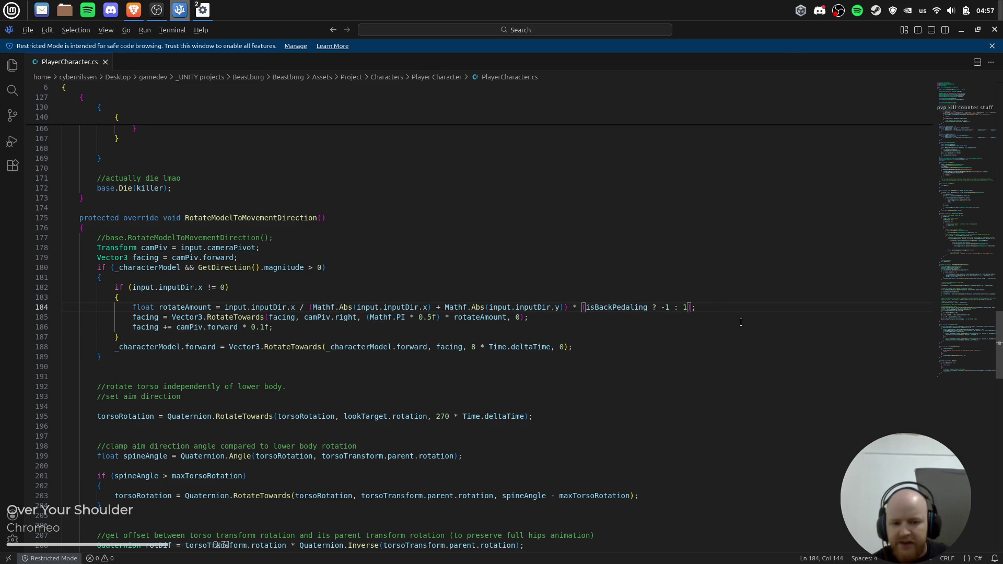
pyautogui.hotkey('alt', 'Tab')
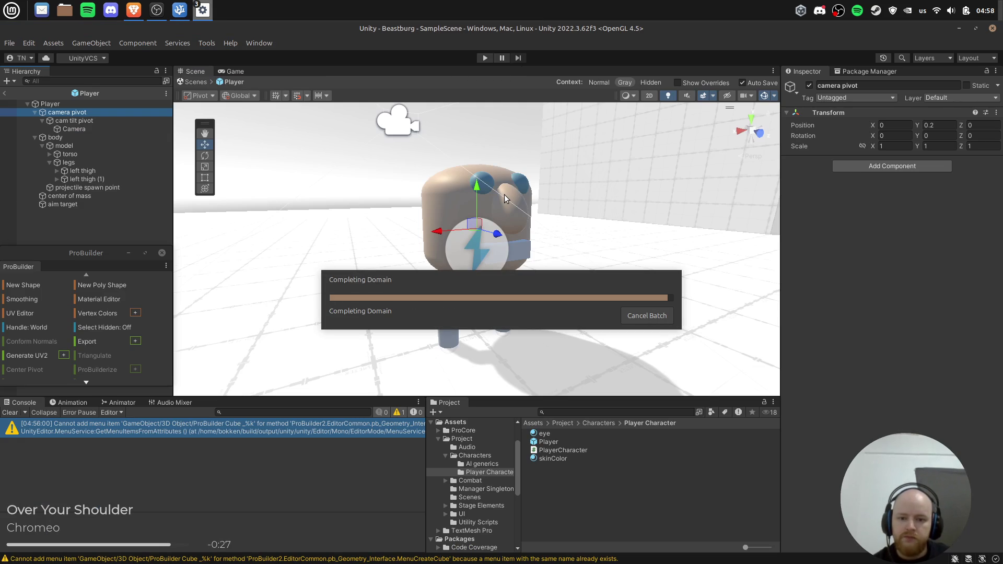
# Play-test the facing, then wrap line 184's isBackPedaling multiplier in /* */ again and save.
pyautogui.click(485, 58)
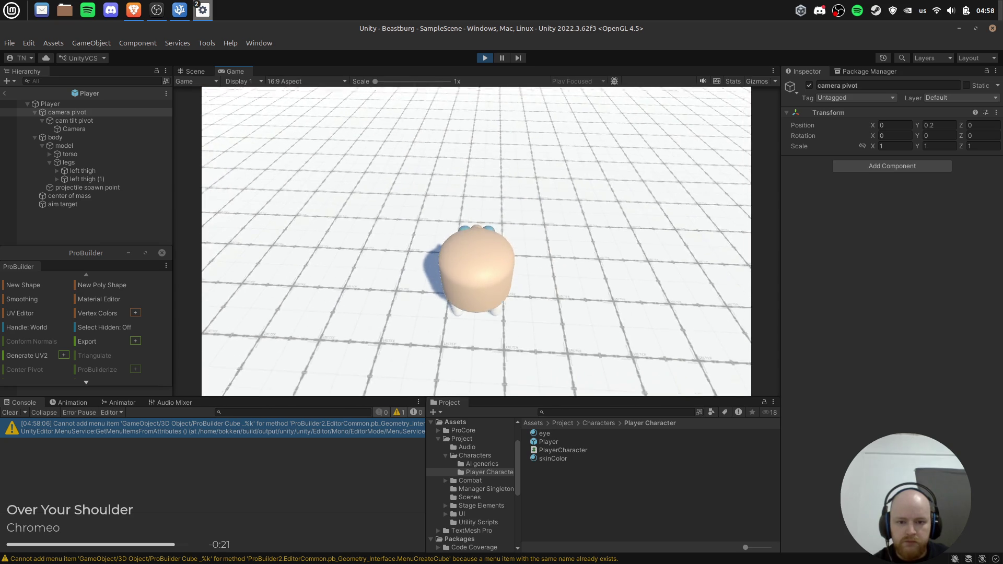
pyautogui.hotkey('alt', 'Tab')
pyautogui.write('*/')
pyautogui.click(569, 307)
pyautogui.write('/*')
pyautogui.click(552, 317)
pyautogui.hotkey('ctrl', 's')
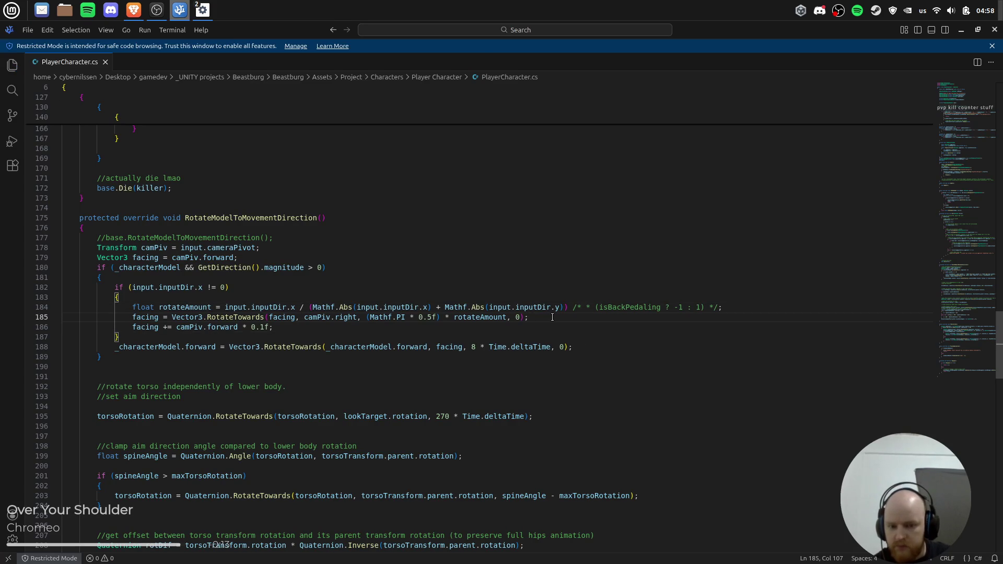
# Delete the two blank lines after the facing block around line 190.
pyautogui.click(313, 332)
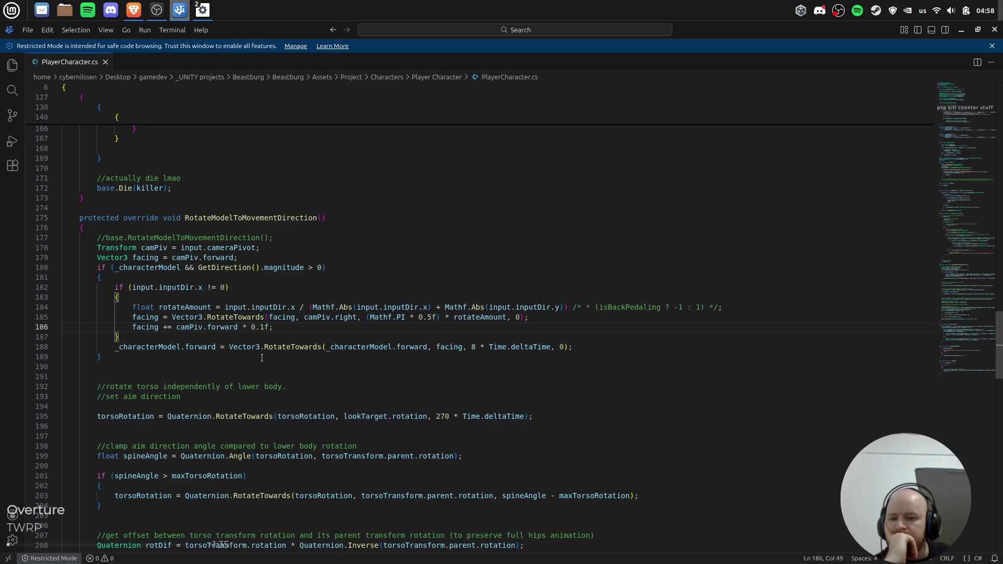
pyautogui.click(473, 365)
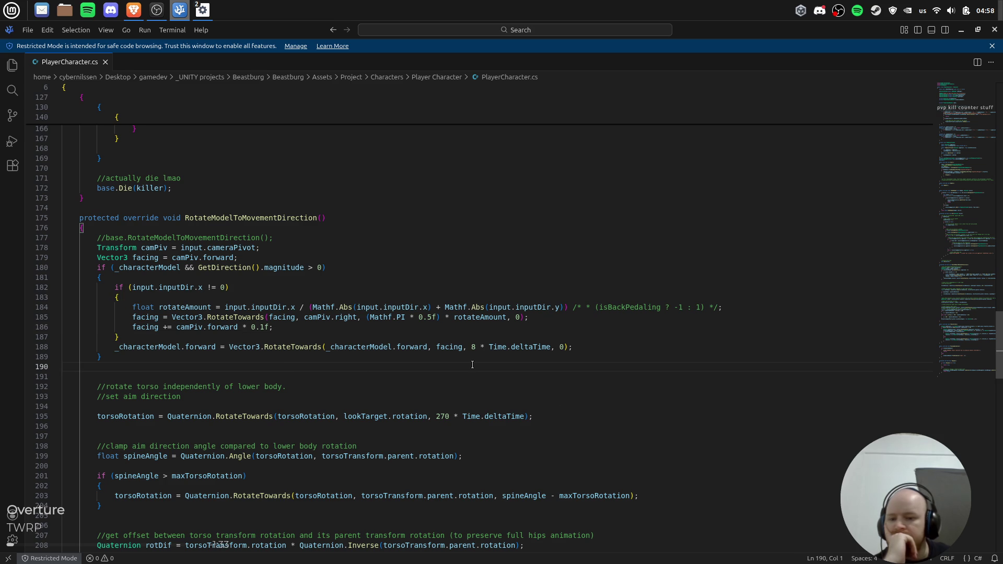
pyautogui.press('Delete')
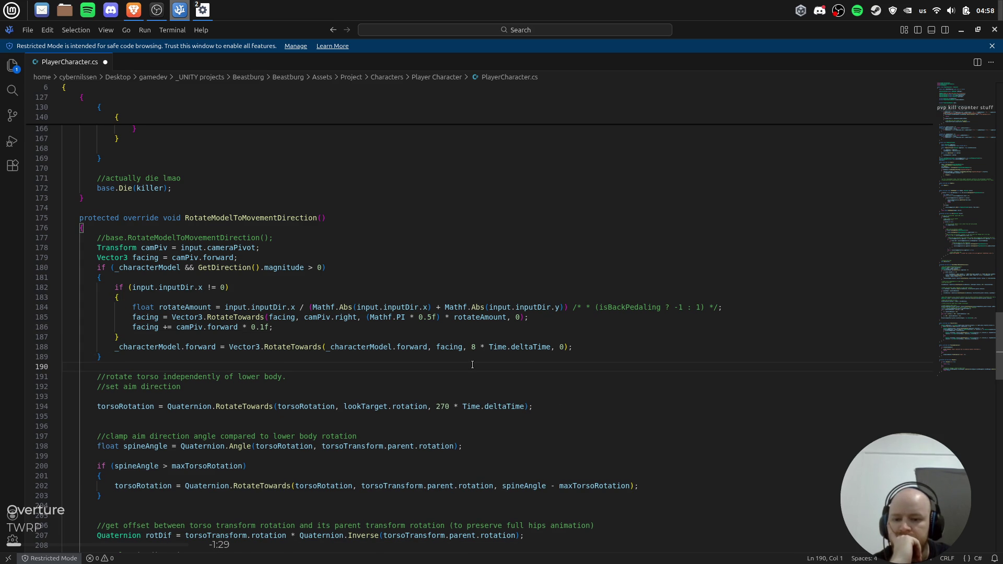
pyautogui.press('BackSpace')
pyautogui.scroll(-3, 406, 380)
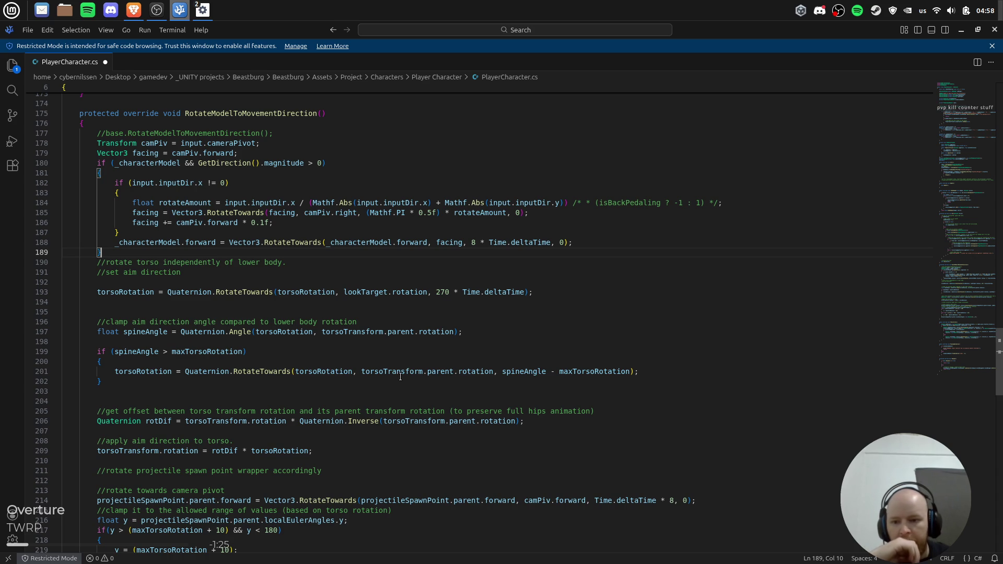
pyautogui.scroll(-4, 360, 350)
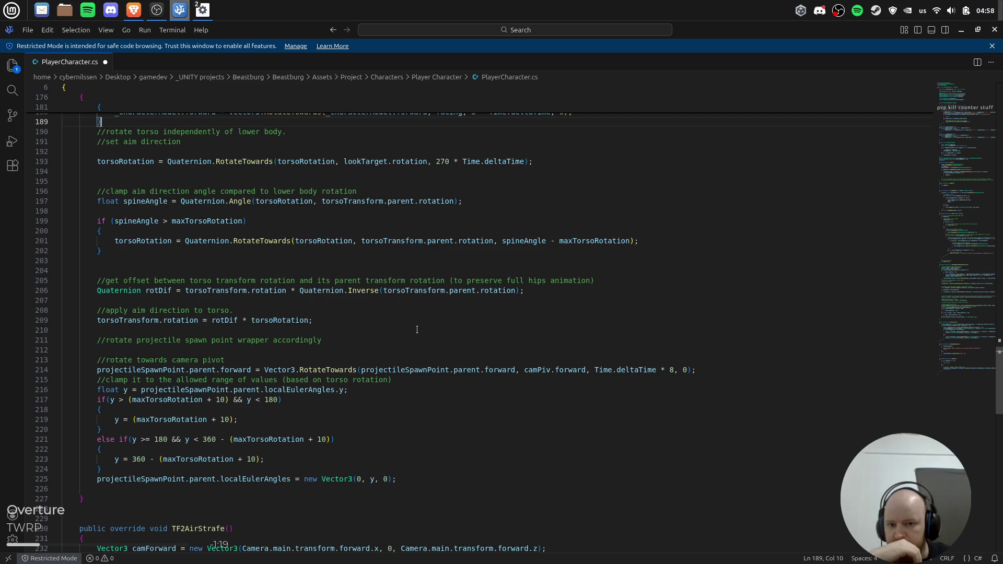
pyautogui.scroll(3, 405, 329)
# Restore and minimise the OBS window, then bring Unity back to the front.
pyautogui.moveTo(161, 13)
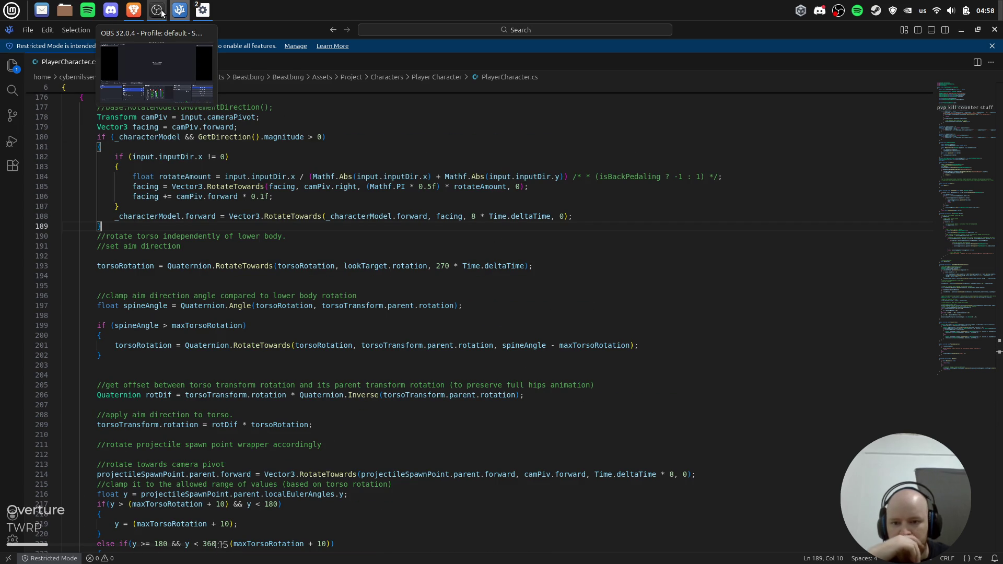
pyautogui.click(162, 11)
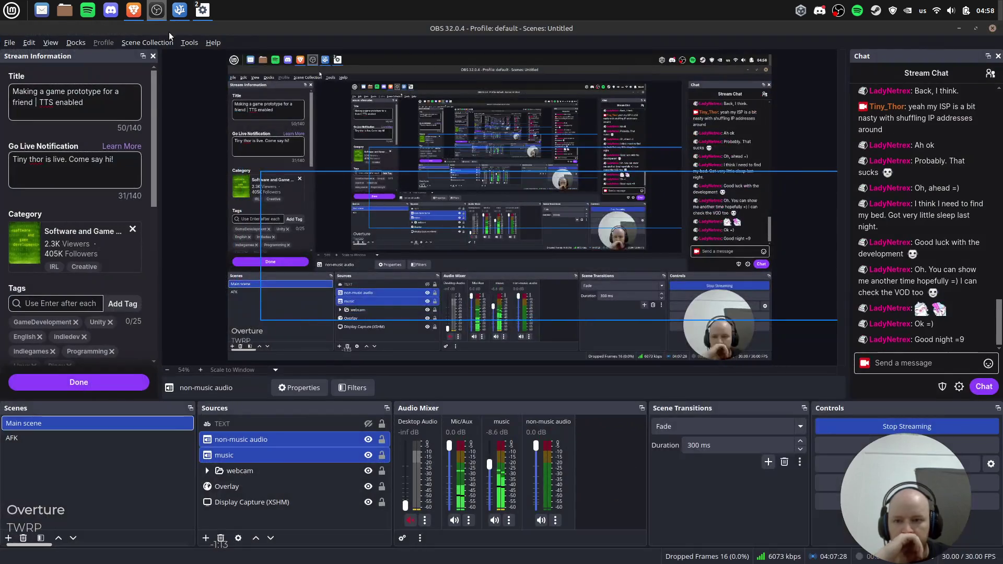
pyautogui.click(168, 11)
pyautogui.click(203, 10)
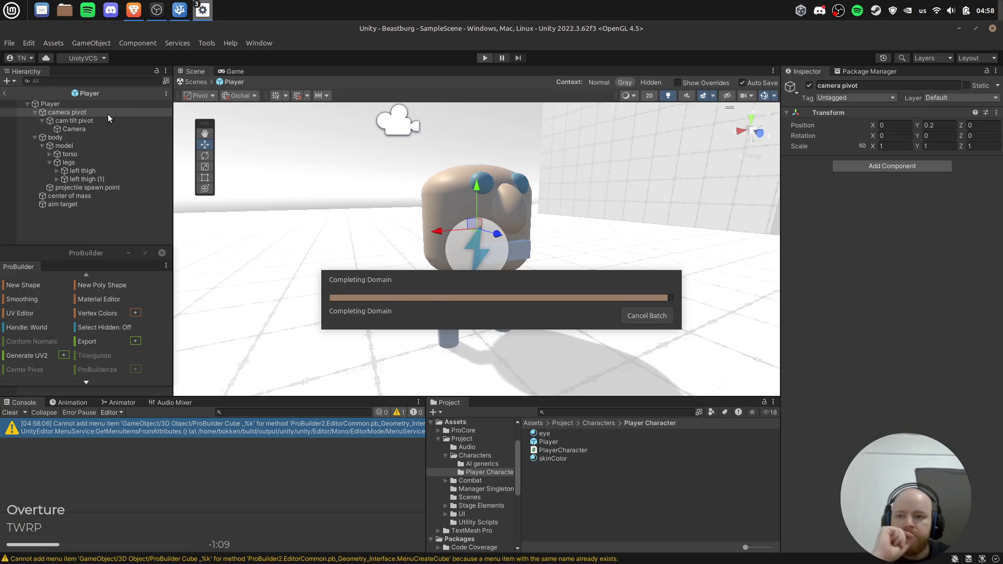
# Inspect the Player's model, torso and legs objects, then reselect Player to view its script.
pyautogui.click(75, 104)
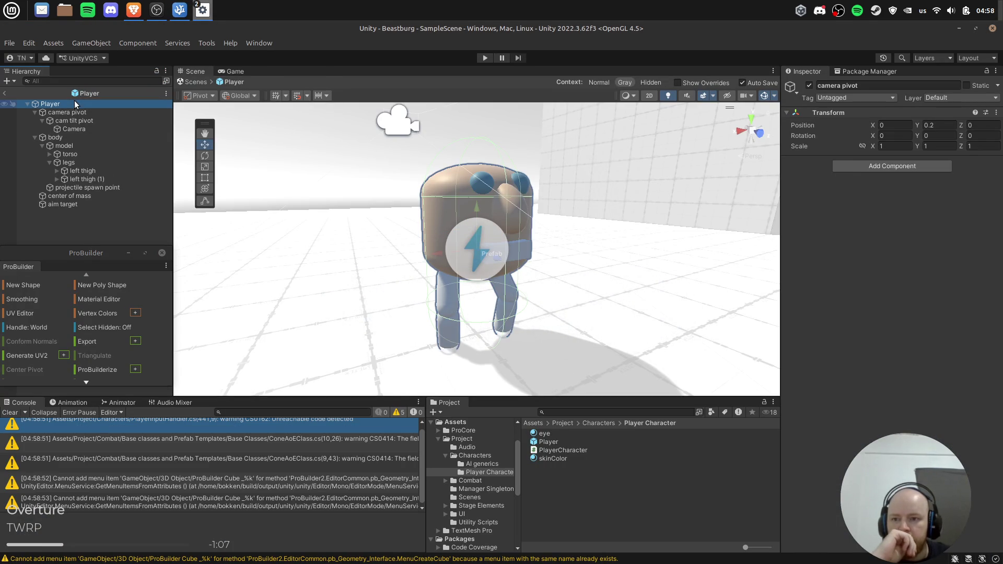
pyautogui.click(92, 154)
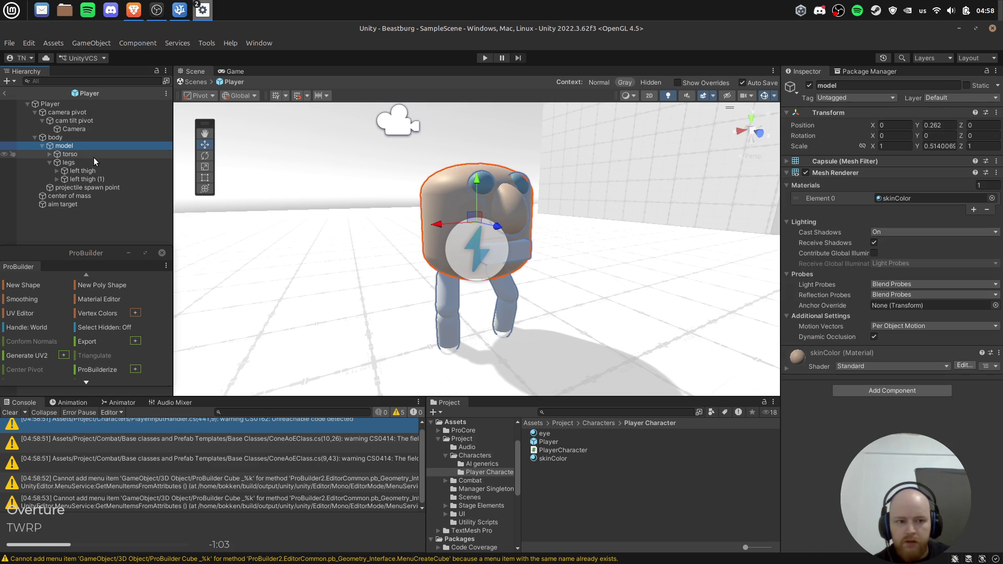
pyautogui.click(93, 155)
pyautogui.click(89, 161)
pyautogui.click(93, 146)
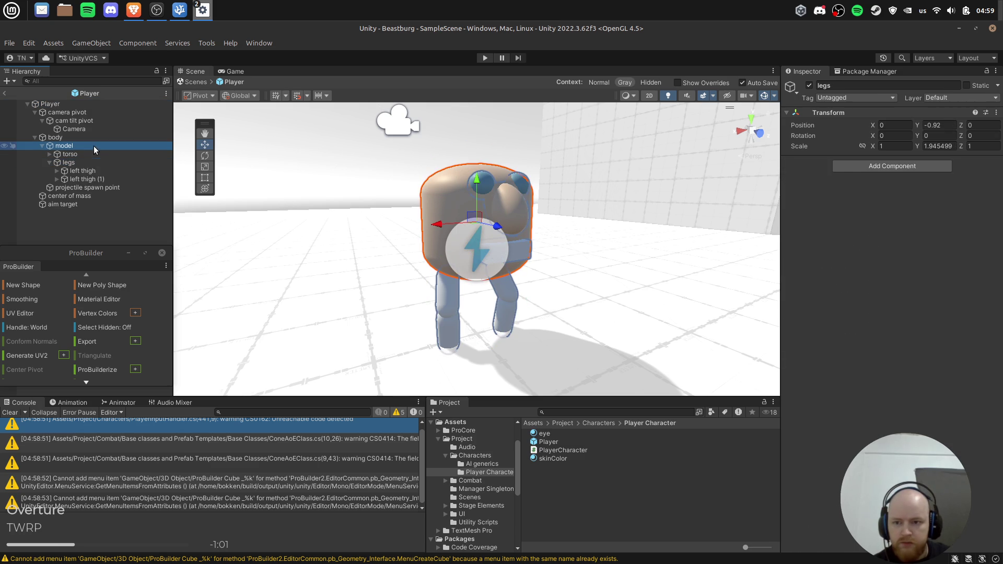
pyautogui.click(96, 105)
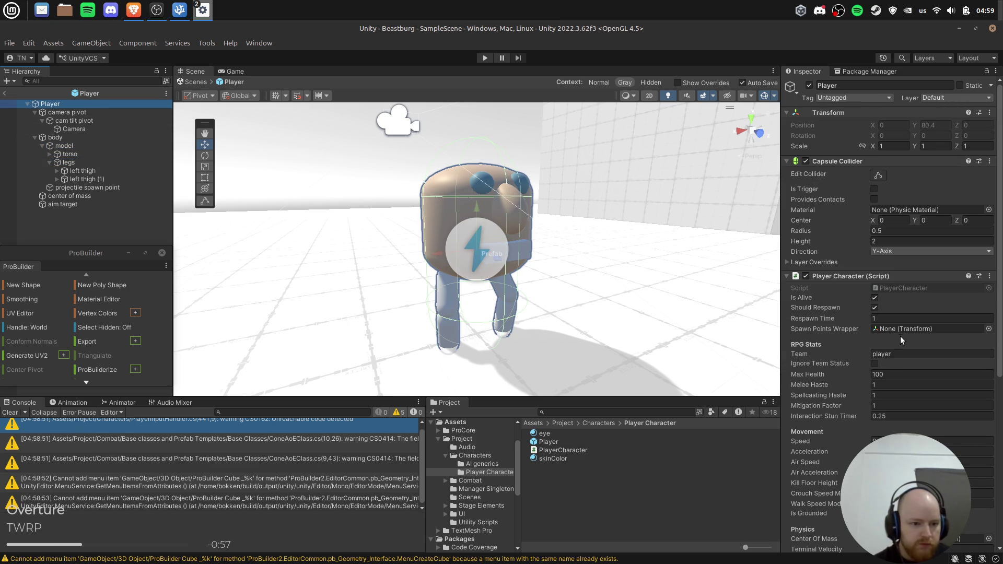
pyautogui.scroll(-5, 902, 330)
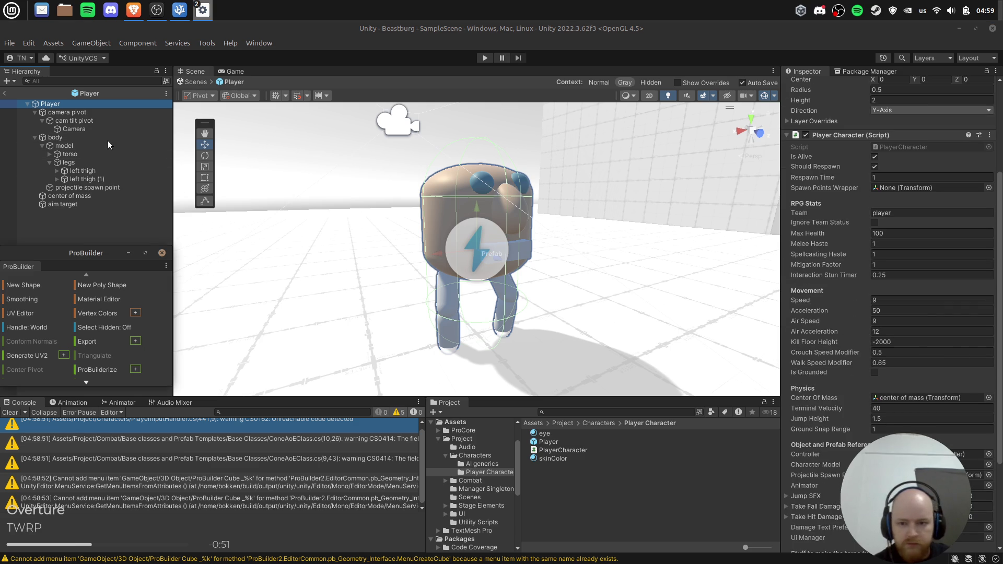
# Set the Player's Torso Transform reference to None using the object picker.
pyautogui.hotkey('alt', 'Tab')
pyautogui.hotkey('alt', 'Tab')
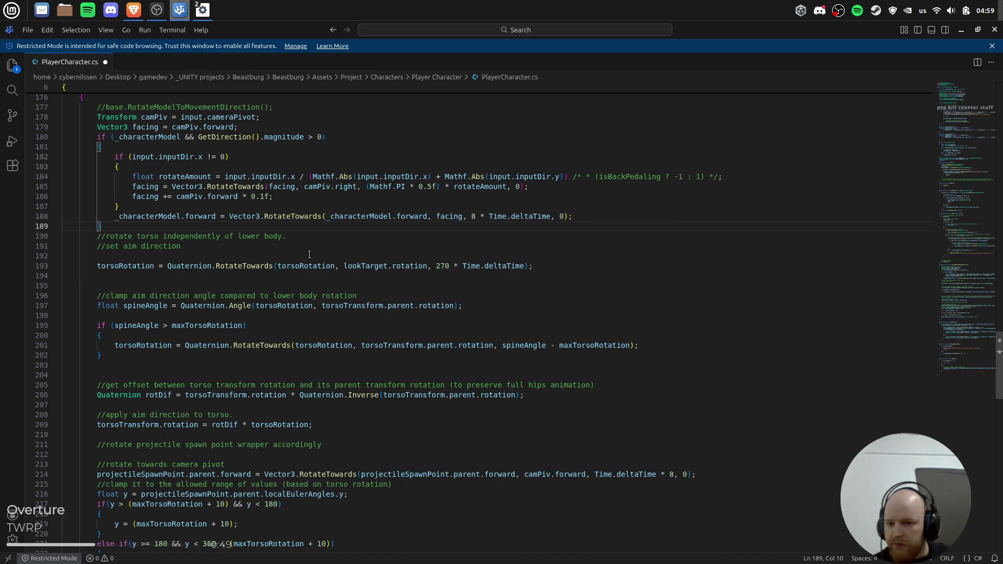
pyautogui.hotkey('alt', 'Tab')
pyautogui.hotkey('alt', 'Tab')
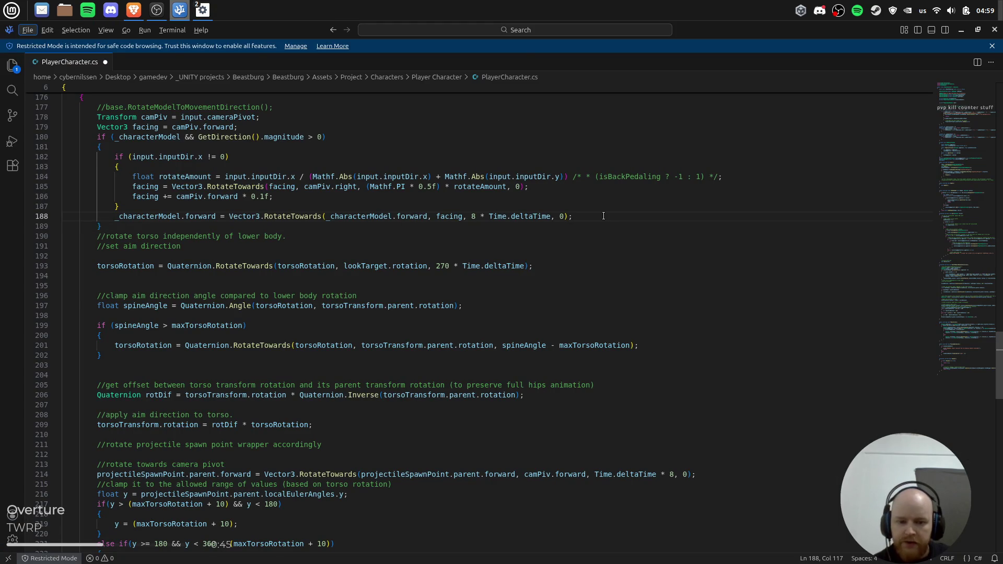
pyautogui.hotkey('alt', 'Tab')
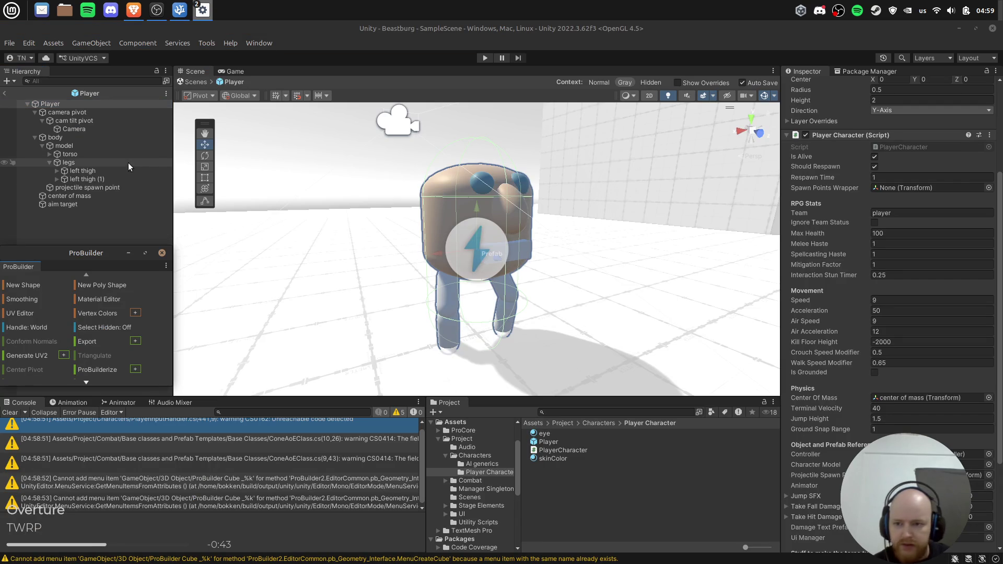
pyautogui.scroll(-4, 907, 386)
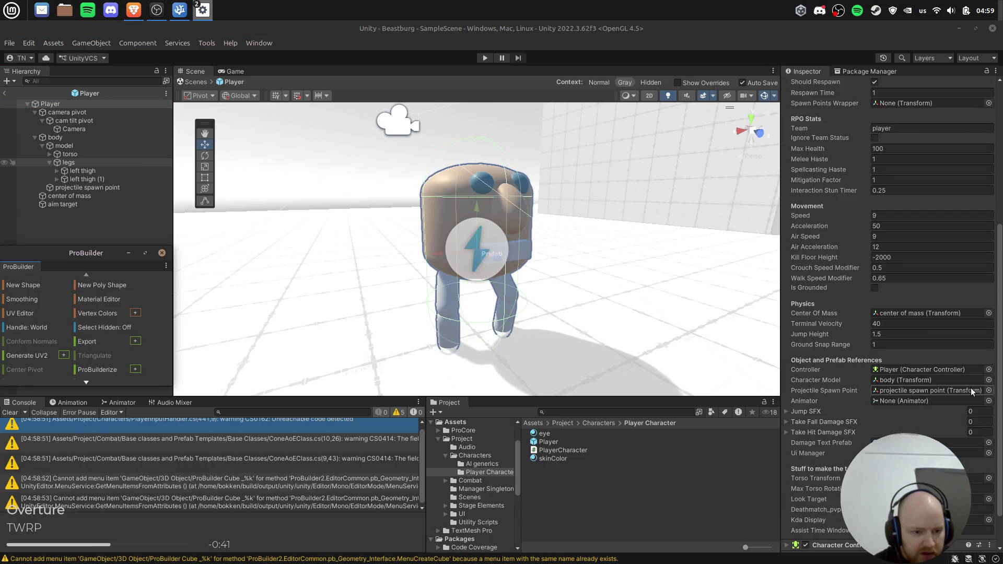
pyautogui.scroll(-1, 958, 389)
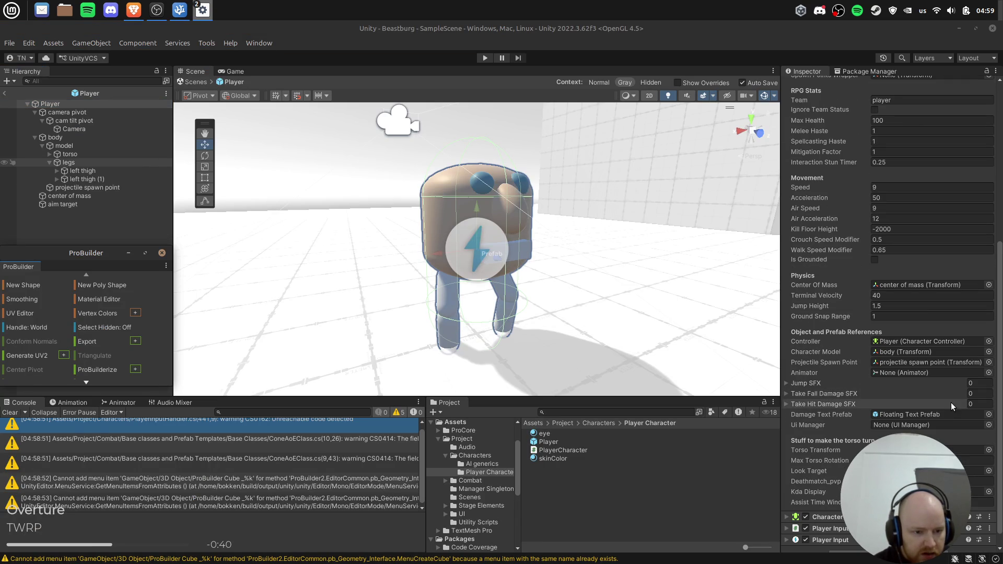
pyautogui.click(990, 450)
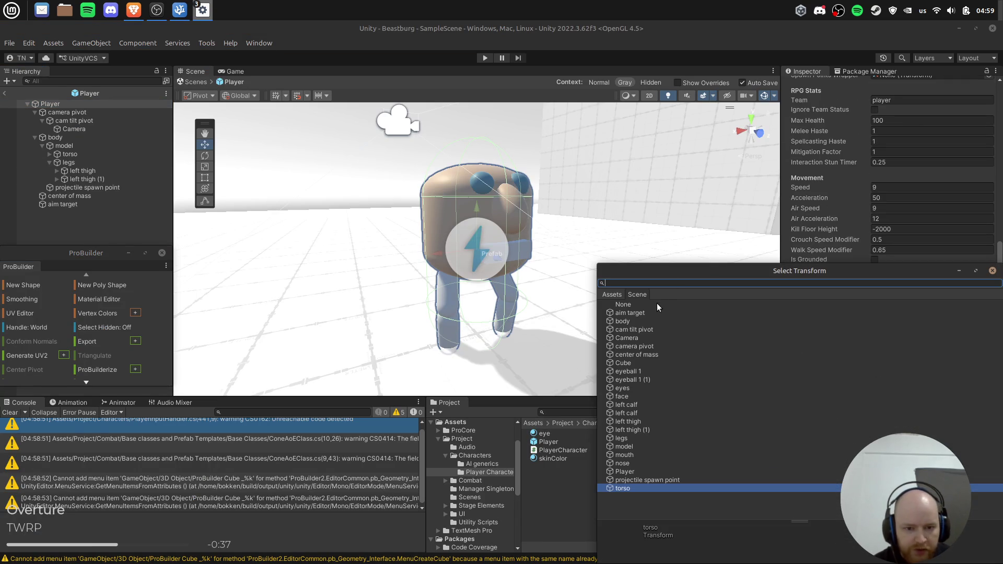
pyautogui.click(657, 304)
pyautogui.click(993, 271)
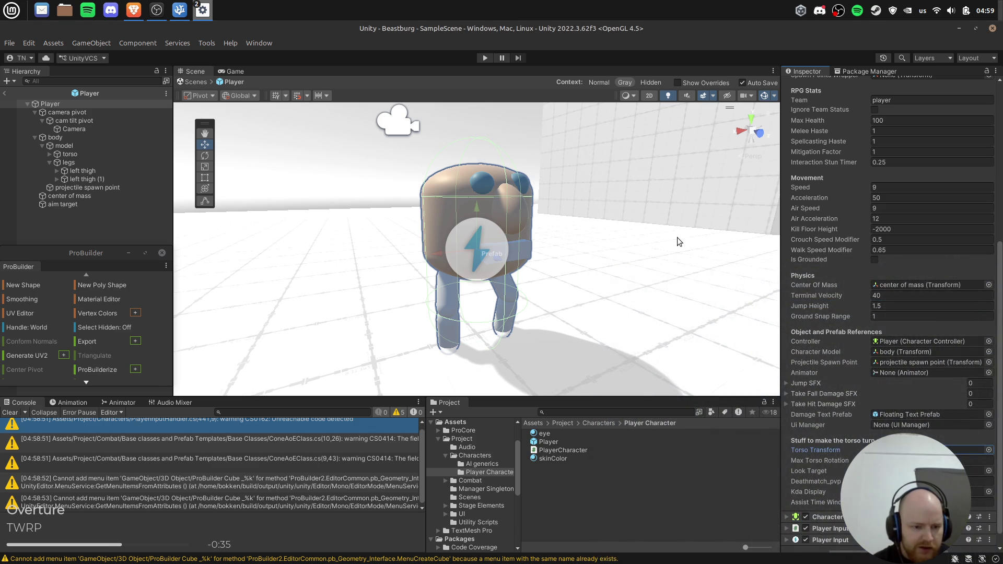
pyautogui.scroll(-1, 894, 397)
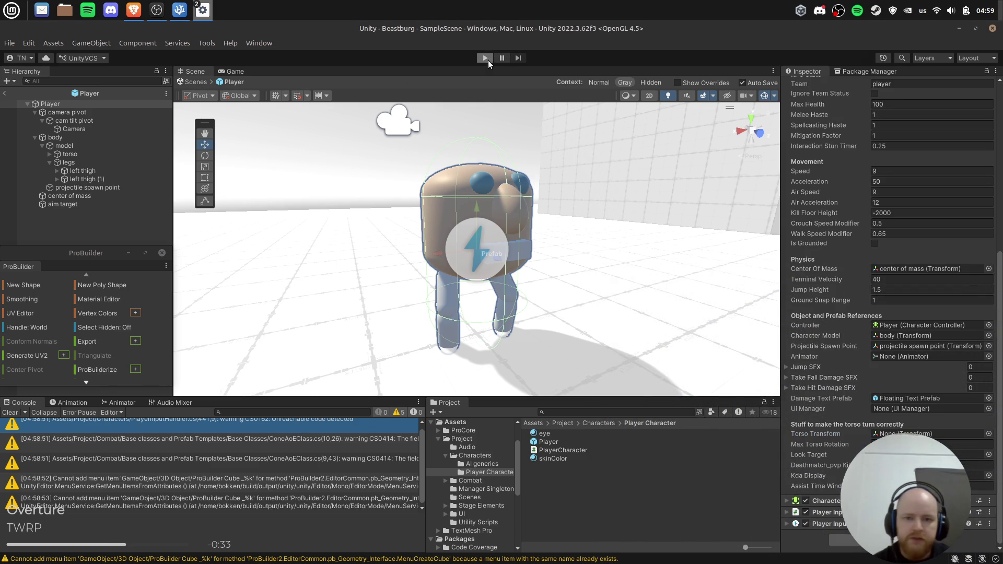
# Run the game and walk the character with D while torsoTransform errors appear, then stop.
pyautogui.click(486, 58)
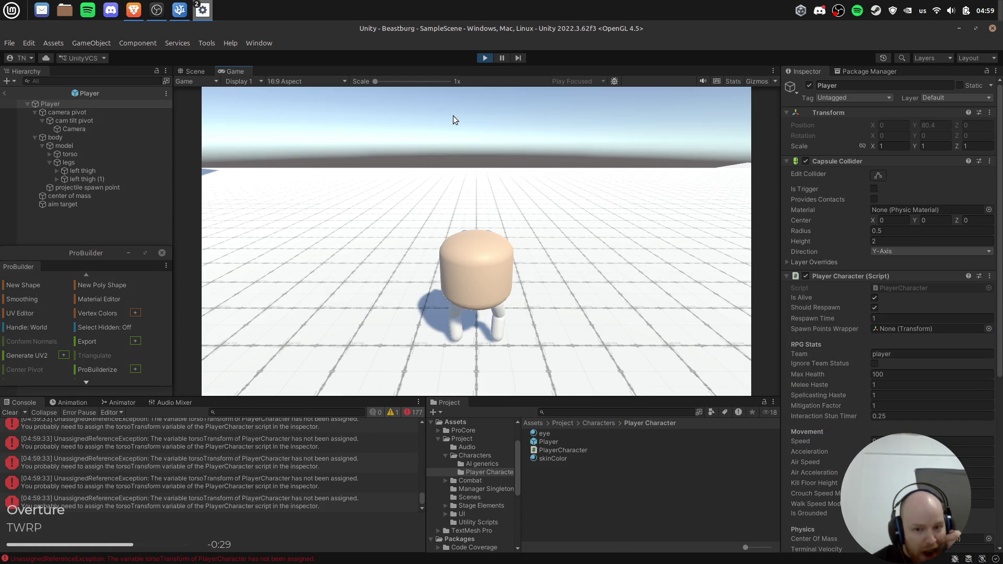
pyautogui.press('d')
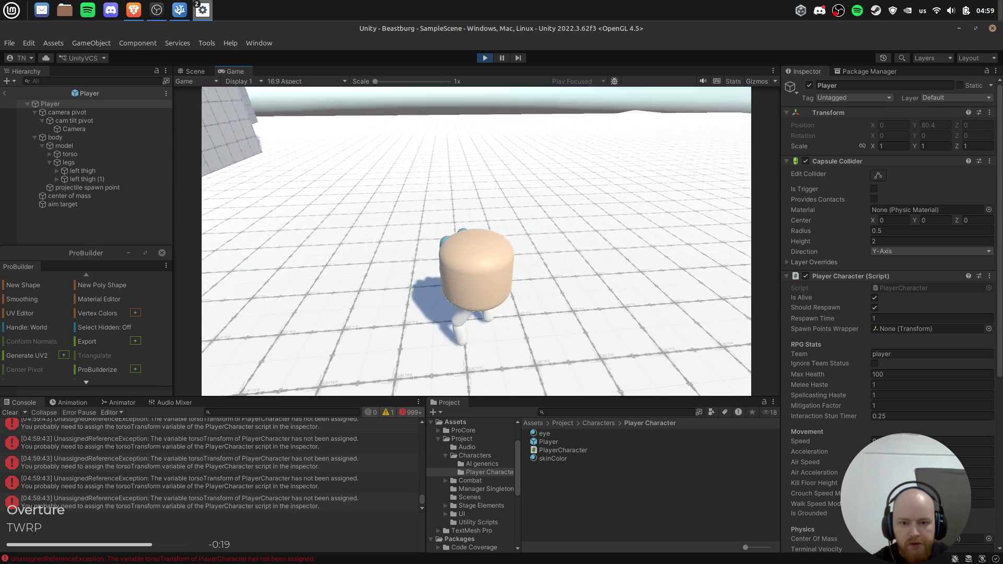
pyautogui.moveTo(177, 11)
pyautogui.click(485, 57)
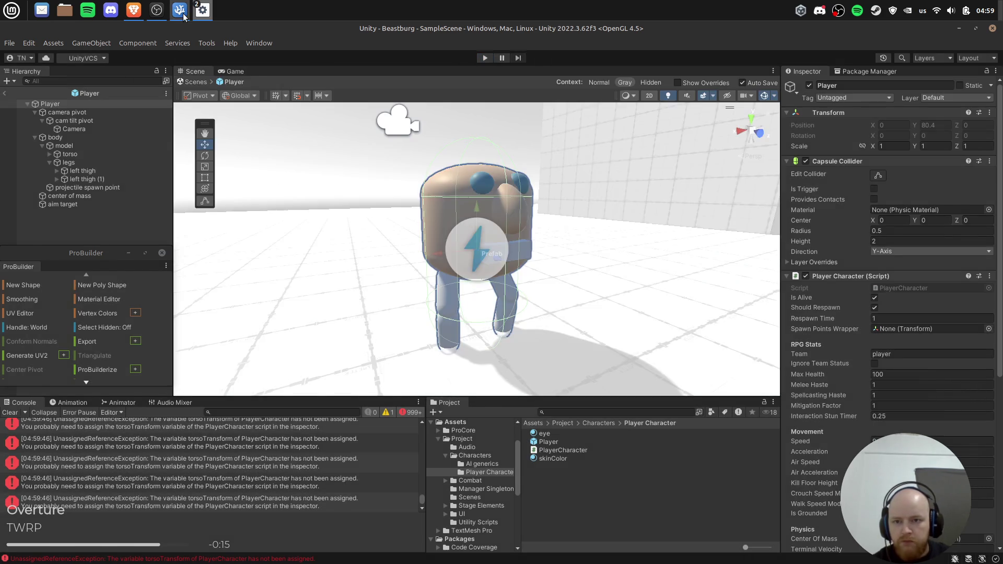
# Remove the comment markers around the backpedal multiplier on line 184.
pyautogui.hotkey('alt', 'Tab')
pyautogui.press('Down')
pyautogui.click(714, 177)
pyautogui.press('BackSpace')
pyautogui.press('BackSpace')
pyautogui.press('BackSpace')
pyautogui.hotkey('ctrl', 'Left')
pyautogui.hotkey('ctrl', 'Left')
pyautogui.hotkey('ctrl', 'Left')
pyautogui.press('BackSpace')
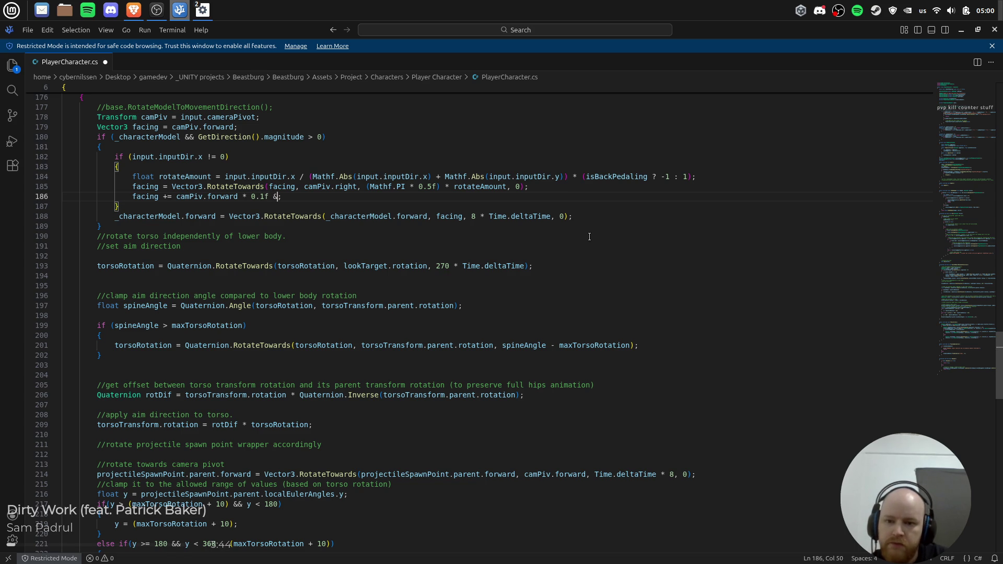
# Append '* (isBackPedaling ? -1 : 1)' to the forward offset on line 186 and save.
pyautogui.write('(')
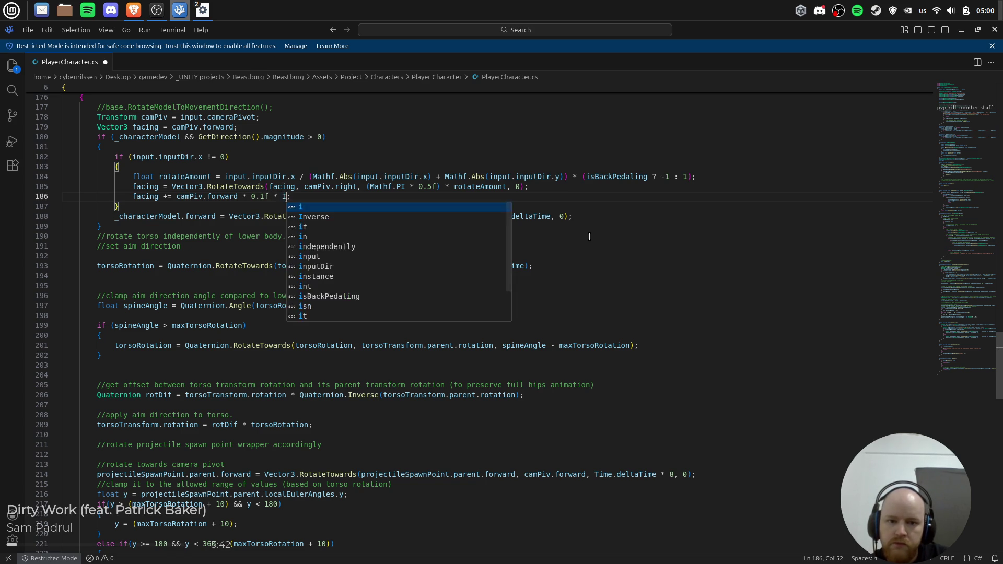
pyautogui.write('isBa')
pyautogui.press('Tab')
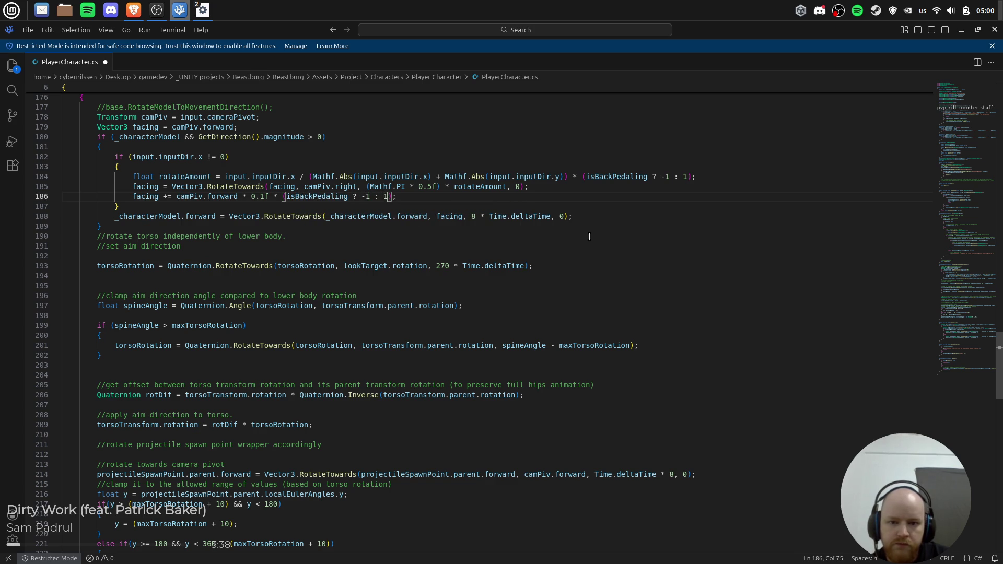
pyautogui.hotkey('ctrl', 's')
pyautogui.hotkey('alt', 'Tab')
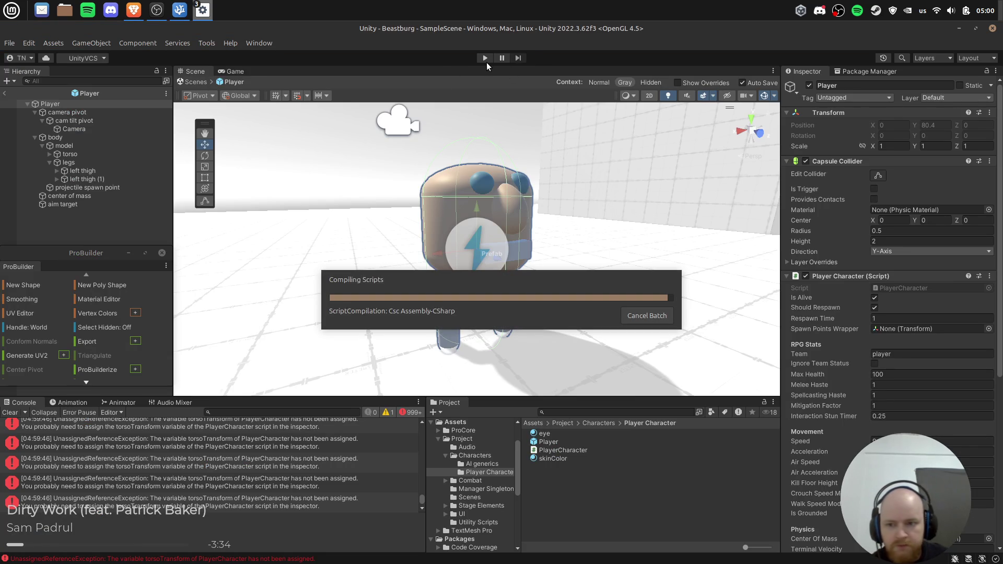
# Play-test the rig with the backpedal multiplier, then switch back to the code editor.
pyautogui.click(488, 56)
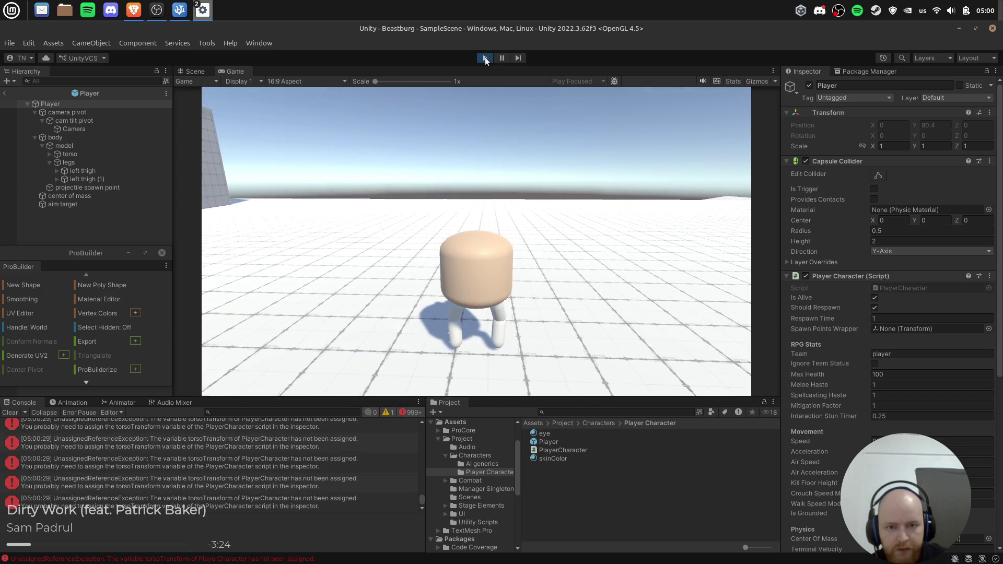
pyautogui.hotkey('alt', 'Tab')
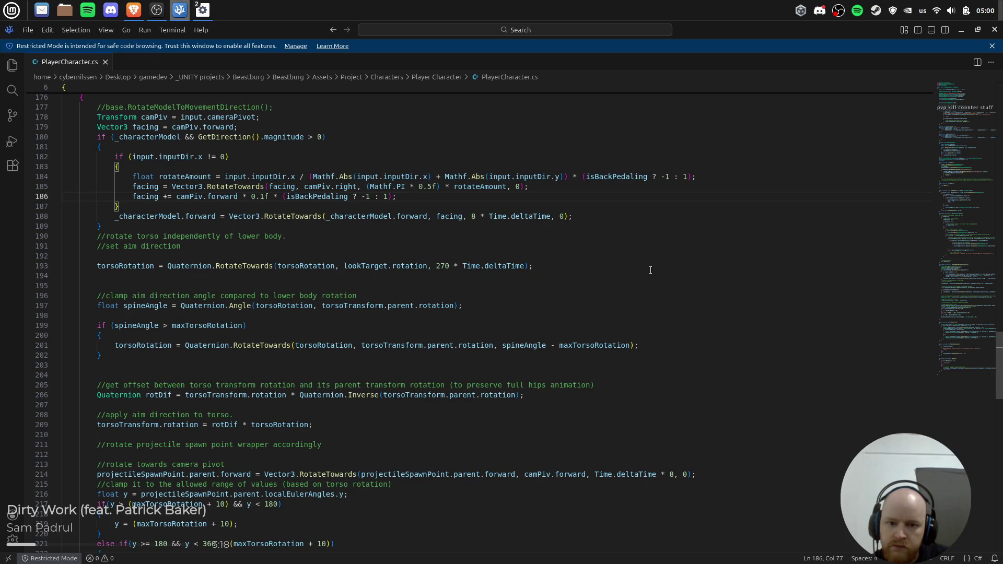
# Remove the backpedal multiplier from the forward offset on line 186 and save.
pyautogui.hotkey('ctrl', 'shift', 'Left')
pyautogui.hotkey('ctrl', 'shift', 'Left')
pyautogui.hotkey('ctrl', 'shift', 'Left')
pyautogui.press('BackSpace')
pyautogui.hotkey('ctrl', 's')
# Multiply camPiv.forward on line 179 by (isBackPedaling ? -1 : 1).
pyautogui.press('Up')
pyautogui.hotkey('ctrl', 'Left')
pyautogui.hotkey('ctrl', 'Left')
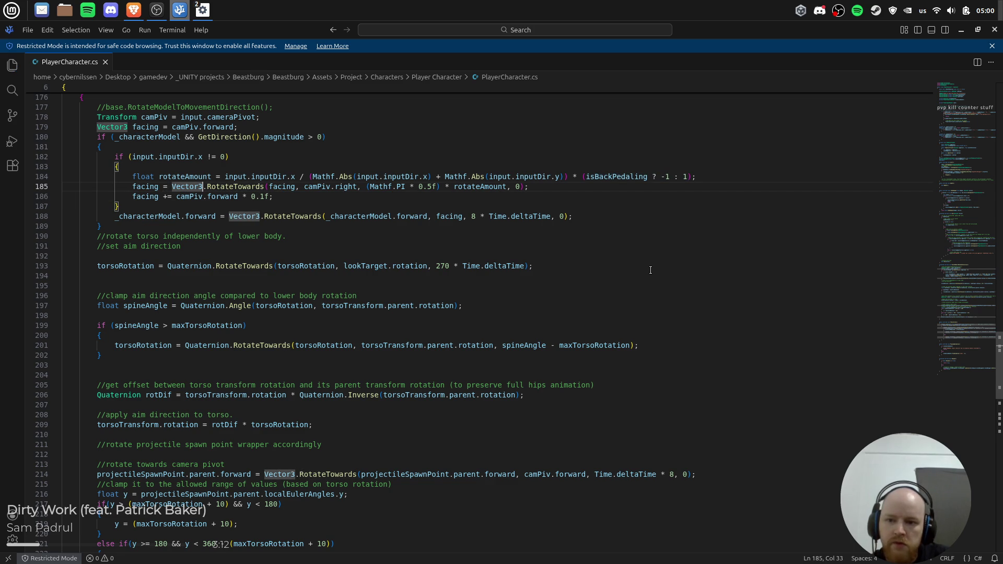
pyautogui.hotkey('ctrl', 'Right')
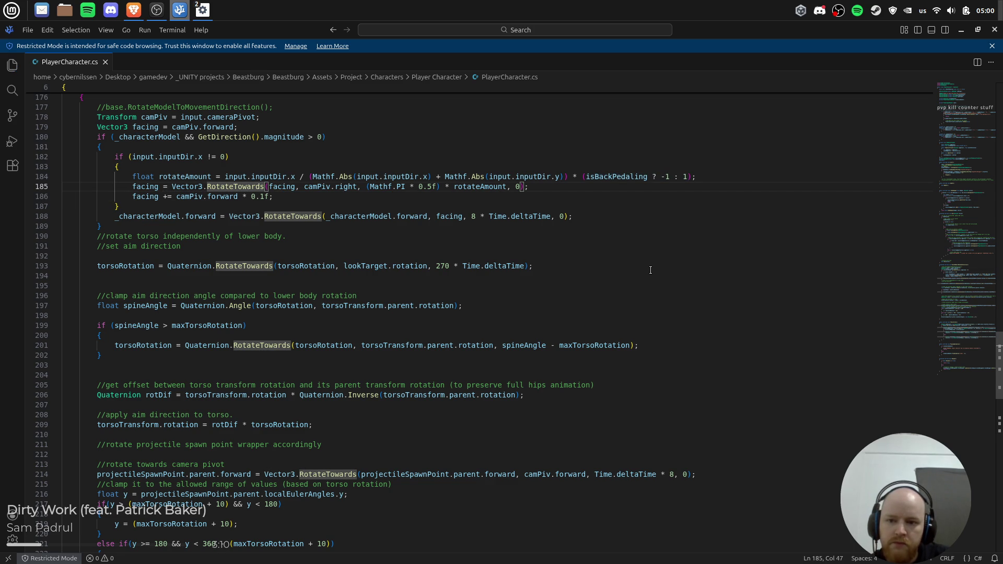
pyautogui.hotkey('ctrl', 'Right')
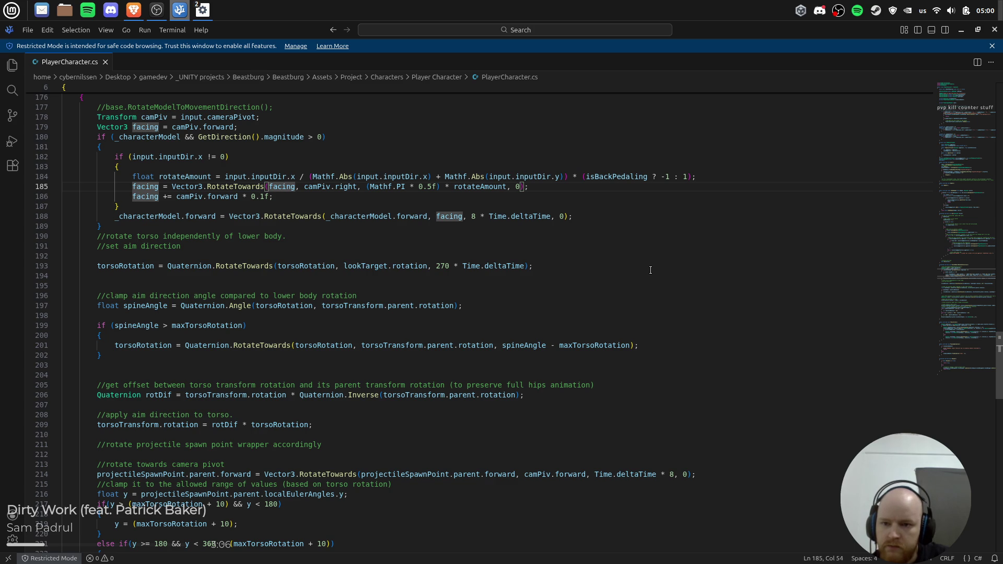
pyautogui.press('Up')
pyautogui.press('Up')
pyautogui.press('Up')
pyautogui.press('Left')
pyautogui.write('(')
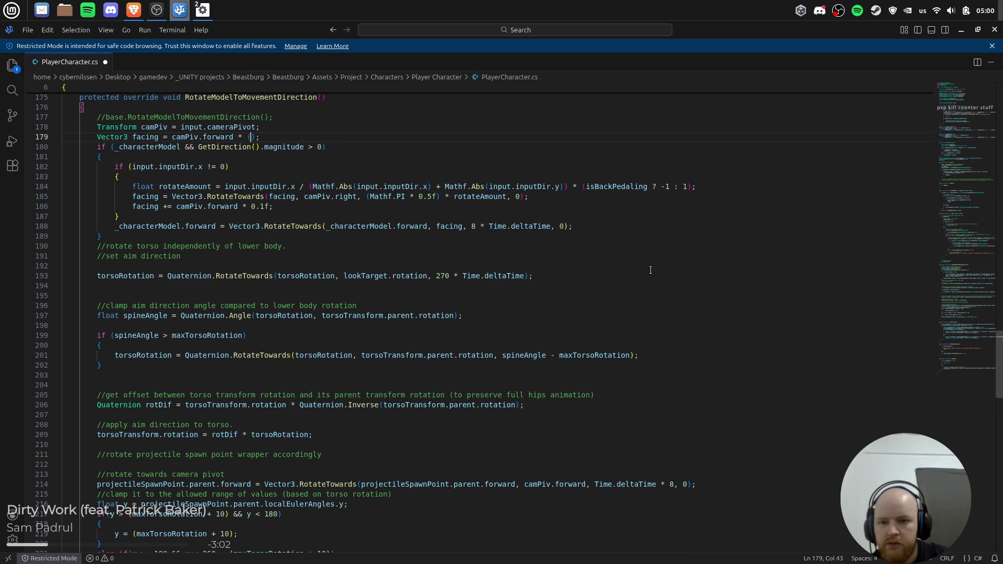
pyautogui.write('isBackPedaling ? -1 : 1')
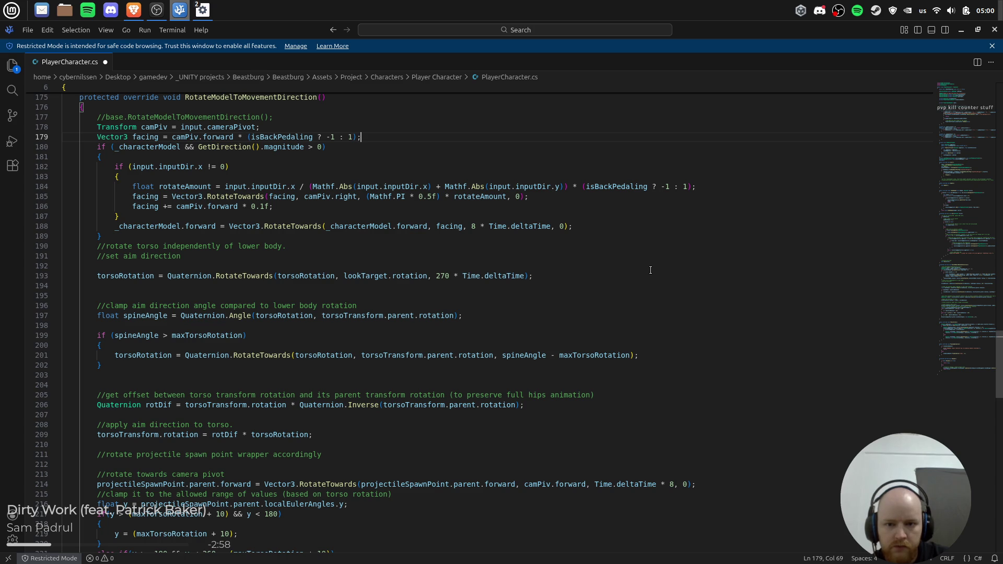
# Play-test the flipped starting facing in Unity, then select line 184's backpedal multiplier.
pyautogui.hotkey('alt', 'Tab')
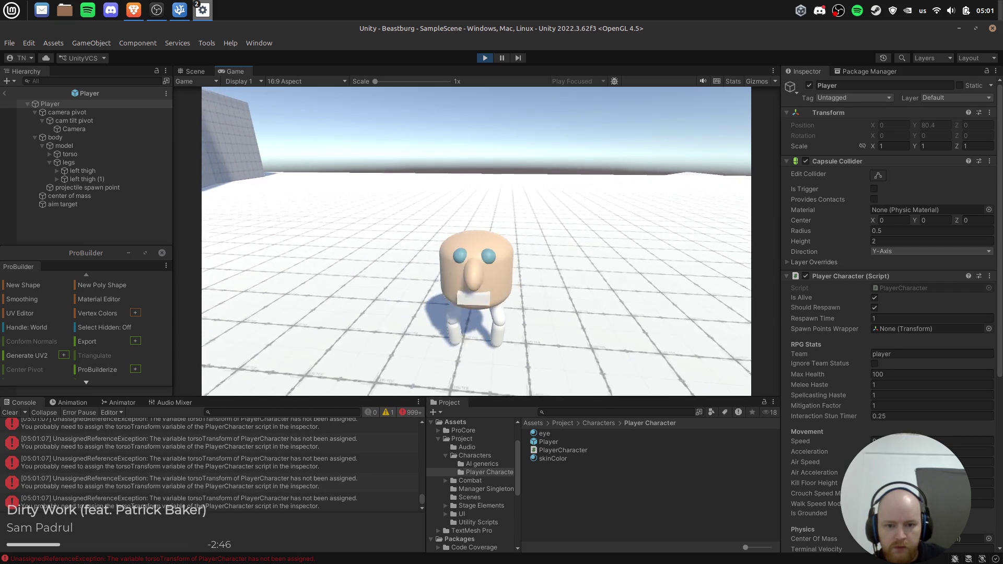
pyautogui.click(481, 61)
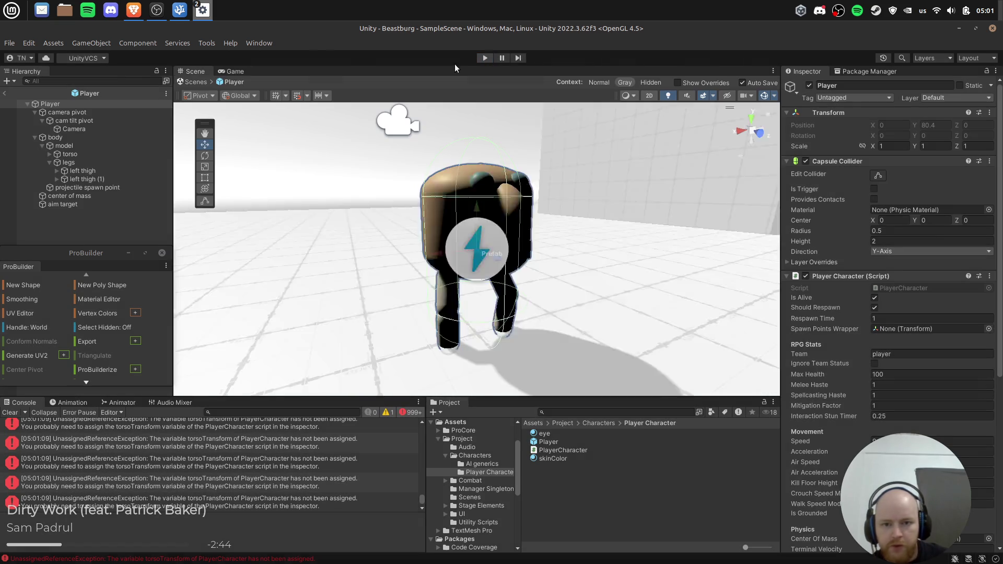
pyautogui.click(179, 10)
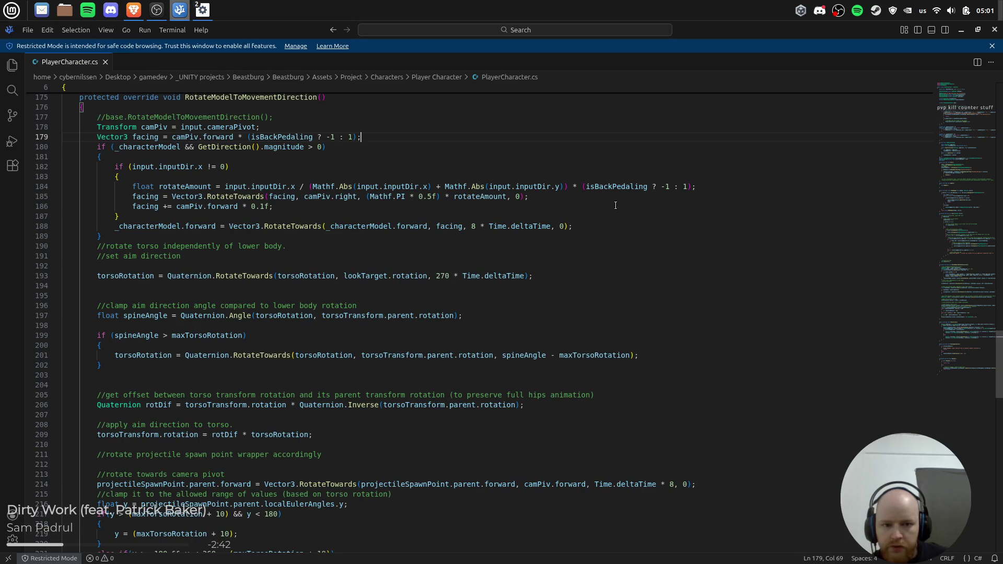
pyautogui.moveTo(574, 186); pyautogui.dragTo(738, 186)
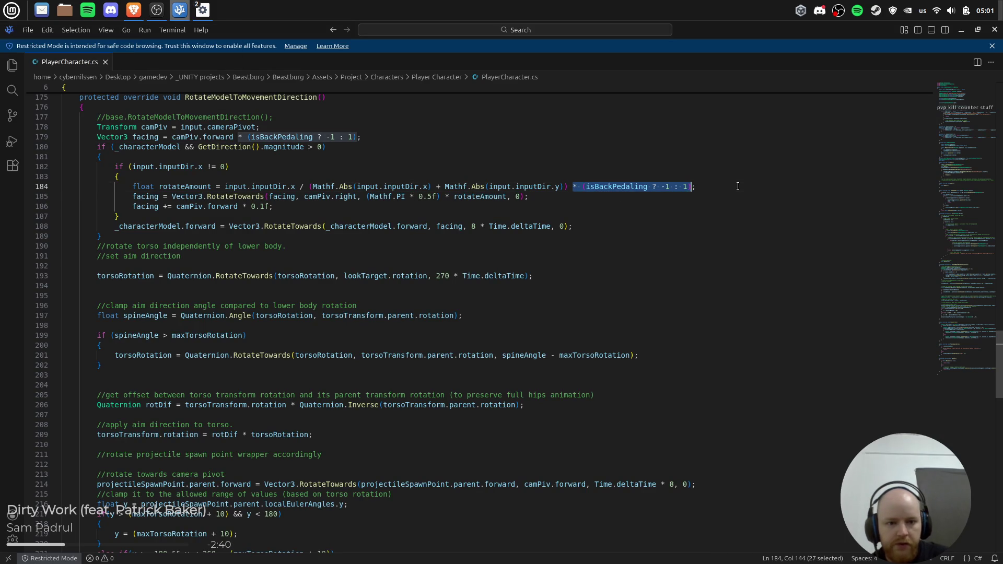
# Delete the '* (isBackPedaling ? -1 : 1)' multiplier from line 184 and save.
pyautogui.press('BackSpace')
pyautogui.hotkey('ctrl', 'z')
pyautogui.press('Left')
pyautogui.write(')')
pyautogui.press('Right')
pyautogui.press('BackSpace')
pyautogui.press('BackSpace')
pyautogui.press('BackSpace')
pyautogui.hotkey('shift', 'End')
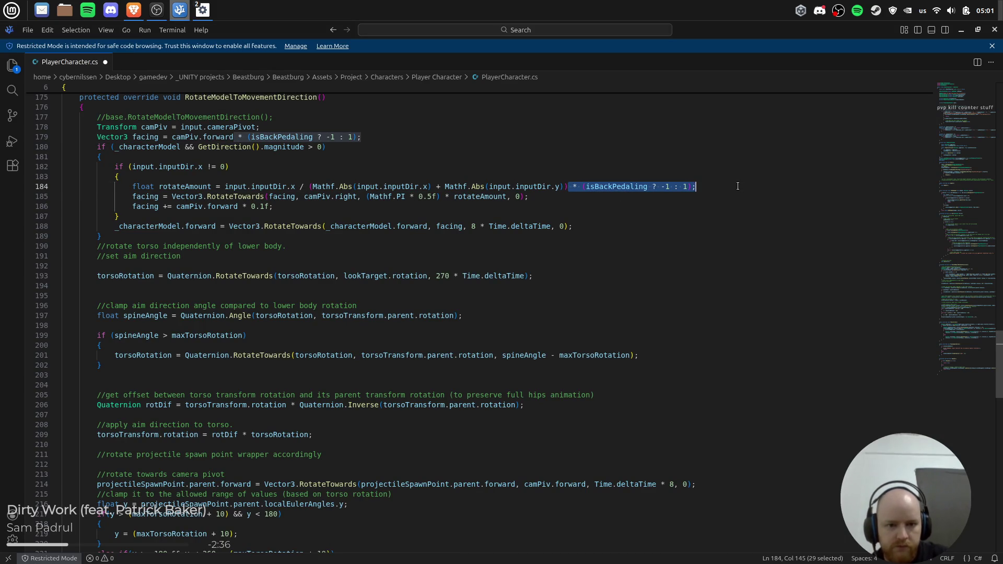
pyautogui.hotkey('ctrl', 's')
# Let Unity recompile and start play mode to test the rig.
pyautogui.hotkey('alt', 'Tab')
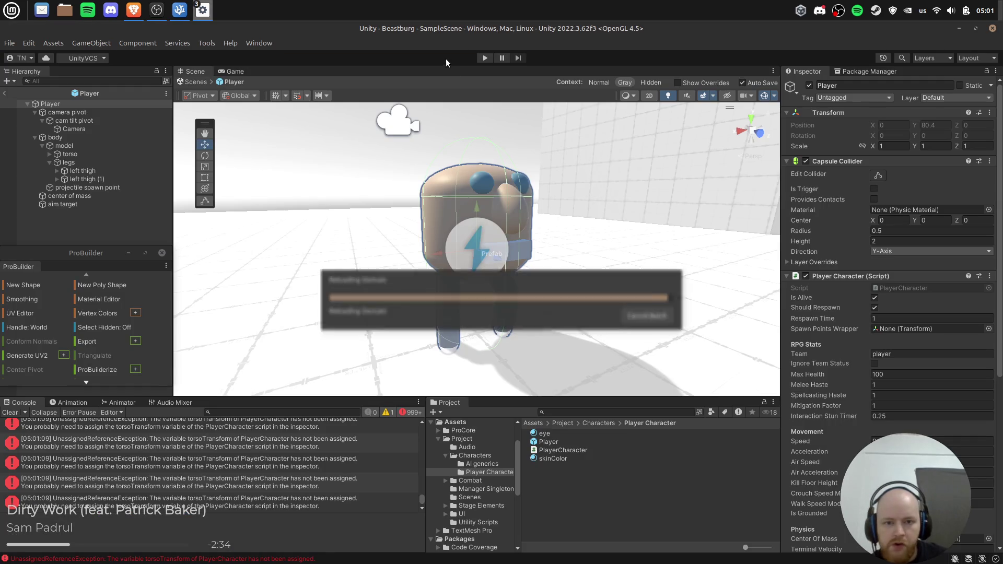
pyautogui.hotkey('alt', 'Tab')
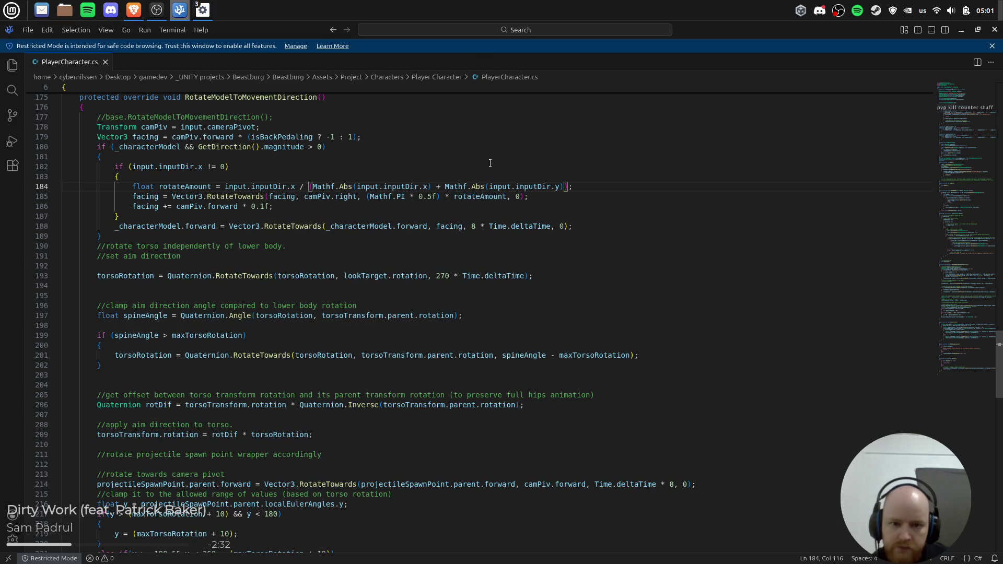
pyautogui.hotkey('alt', 'Tab')
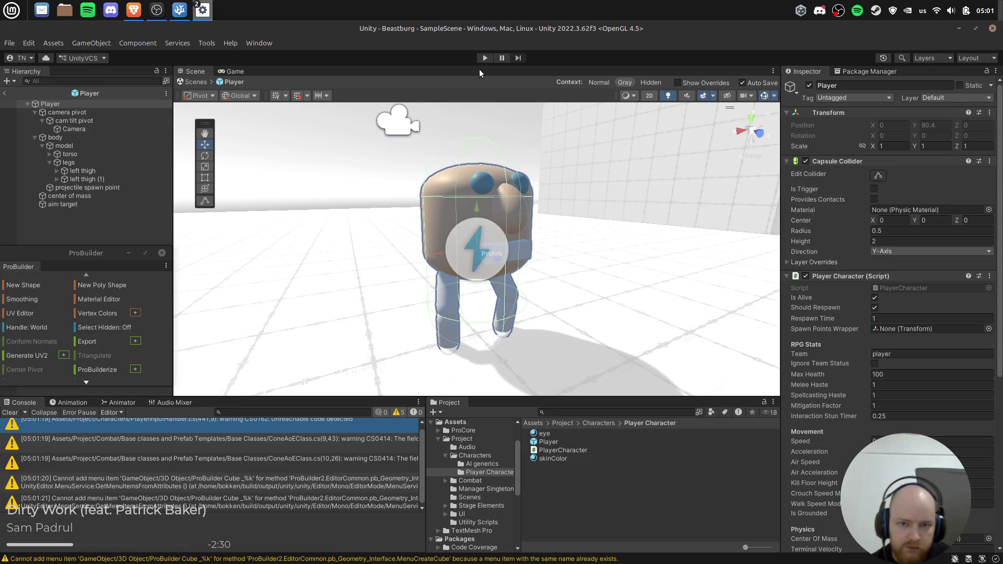
pyautogui.click(484, 61)
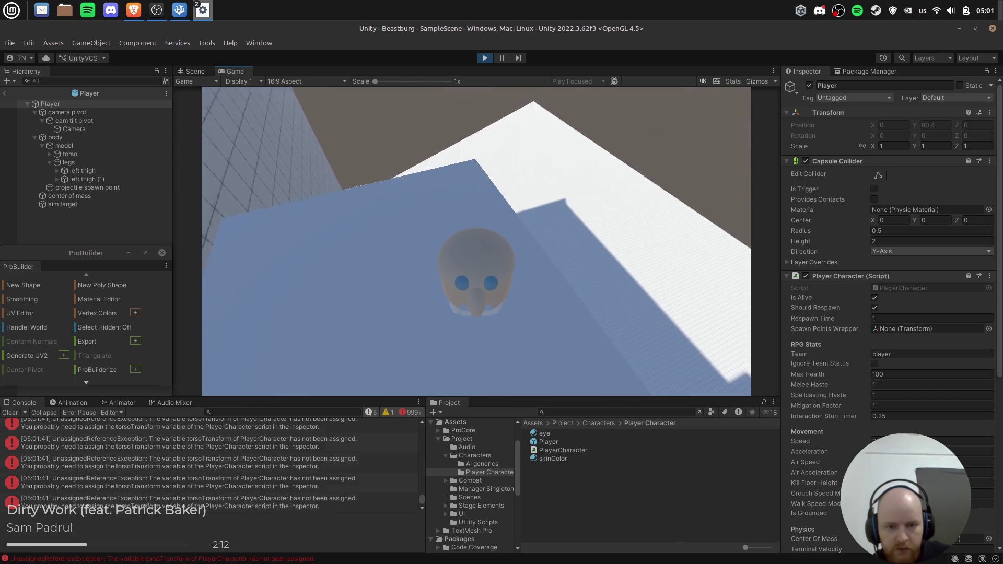
# Stop the test, confirm Player's Torso Transform is unassigned, and start a search in PlayerCharacter.cs.
pyautogui.click(485, 58)
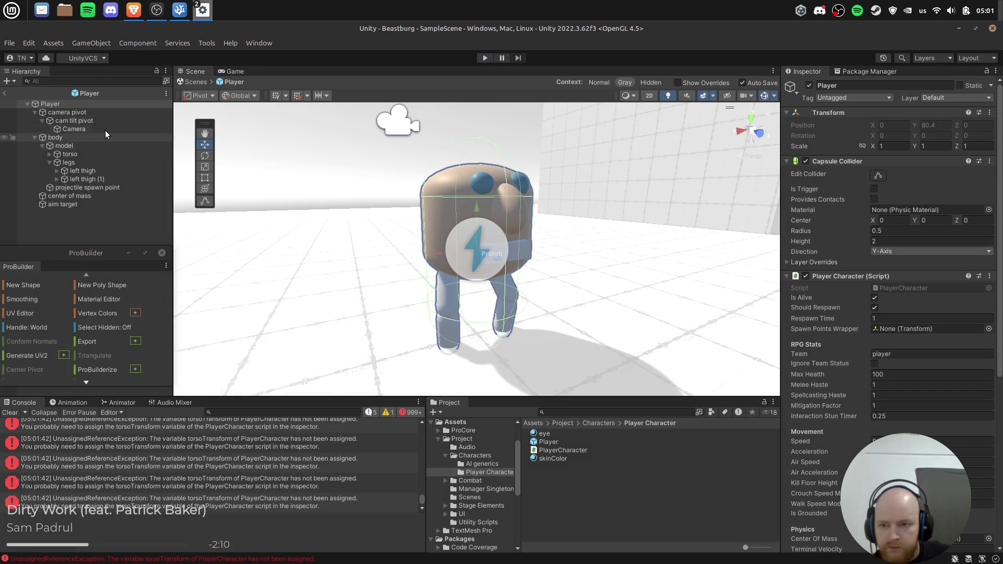
pyautogui.click(96, 107)
pyautogui.scroll(-5, 940, 441)
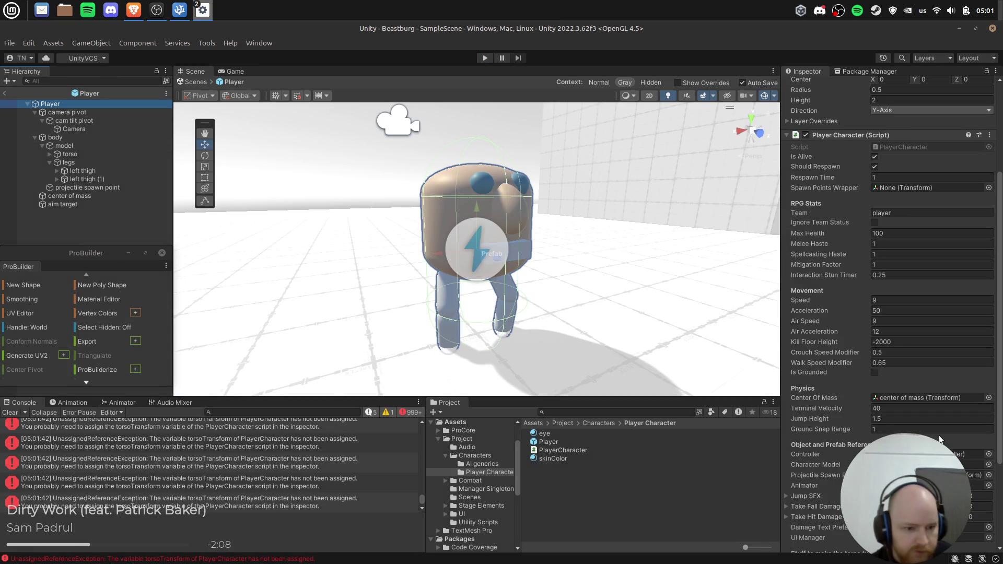
pyautogui.scroll(-5, 891, 313)
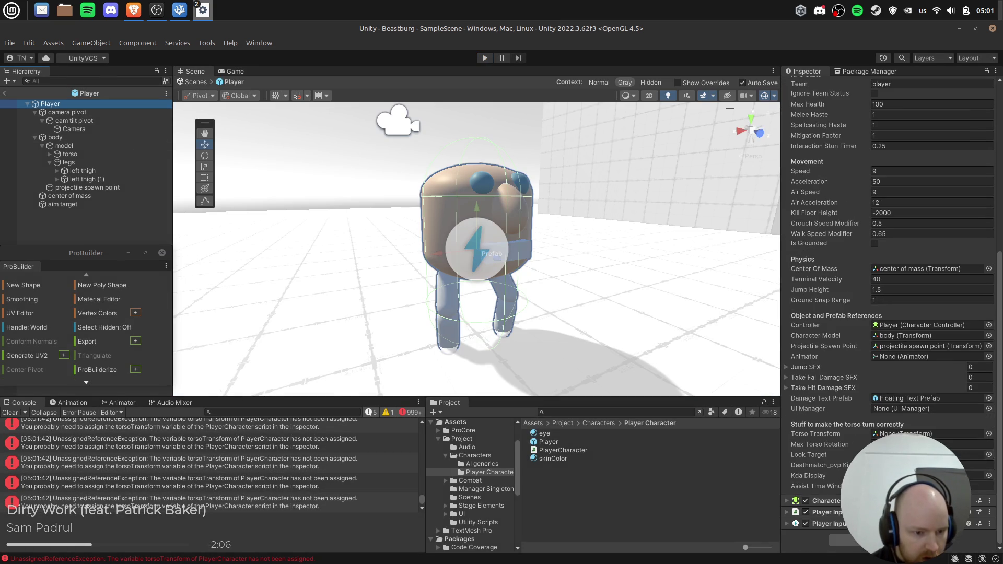
pyautogui.hotkey('alt', 'Tab')
pyautogui.hotkey('ctrl', 'f')
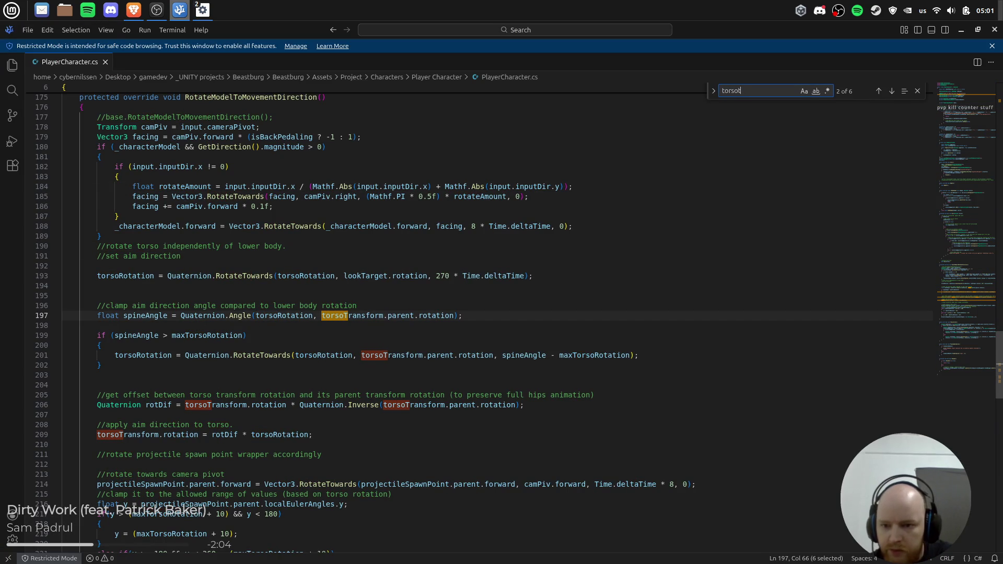
# Search for 'torsotransform', scroll through all 6 matches, and return to Unity.
pyautogui.write('ransform')
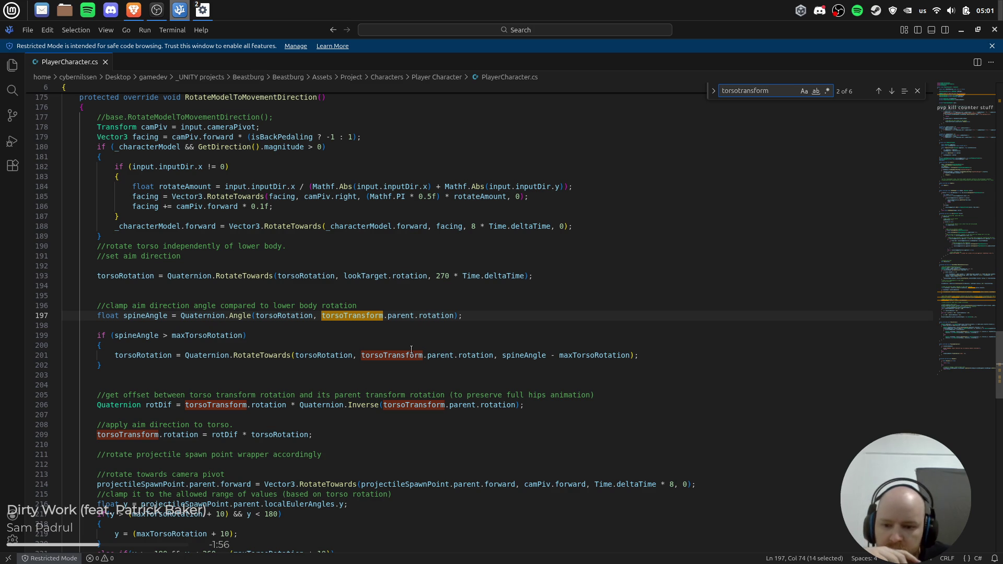
pyautogui.scroll(-5, 412, 350)
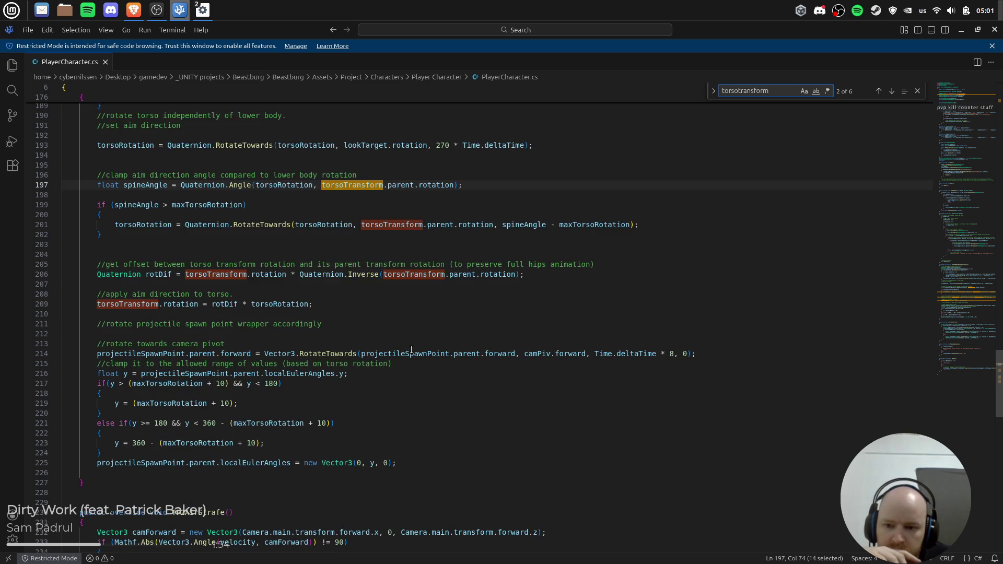
pyautogui.scroll(-5, 411, 350)
pyautogui.scroll(10, 411, 349)
pyautogui.hotkey('alt', 'Tab')
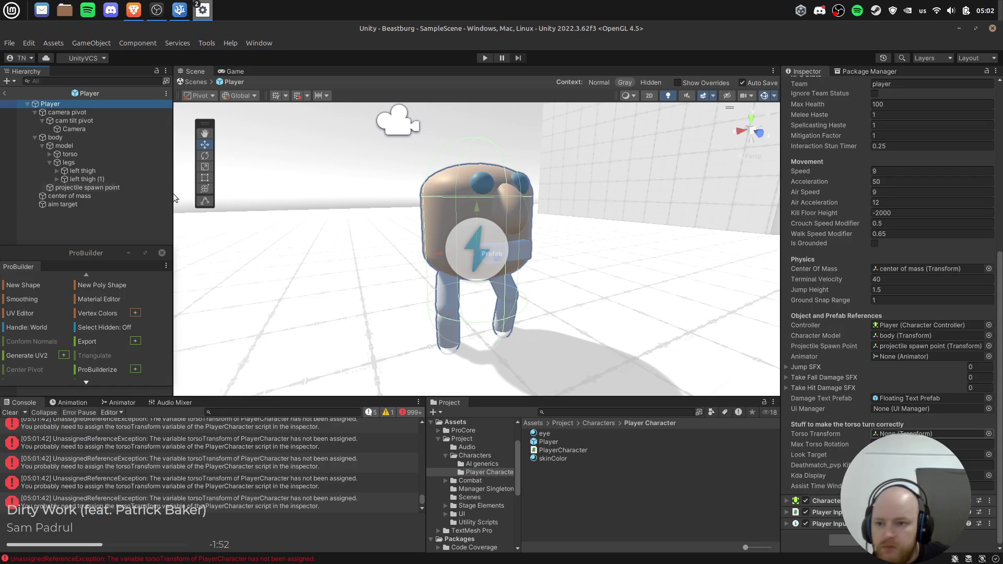
# Drag the torso object into the Player's Torso Transform field.
pyautogui.click(108, 155)
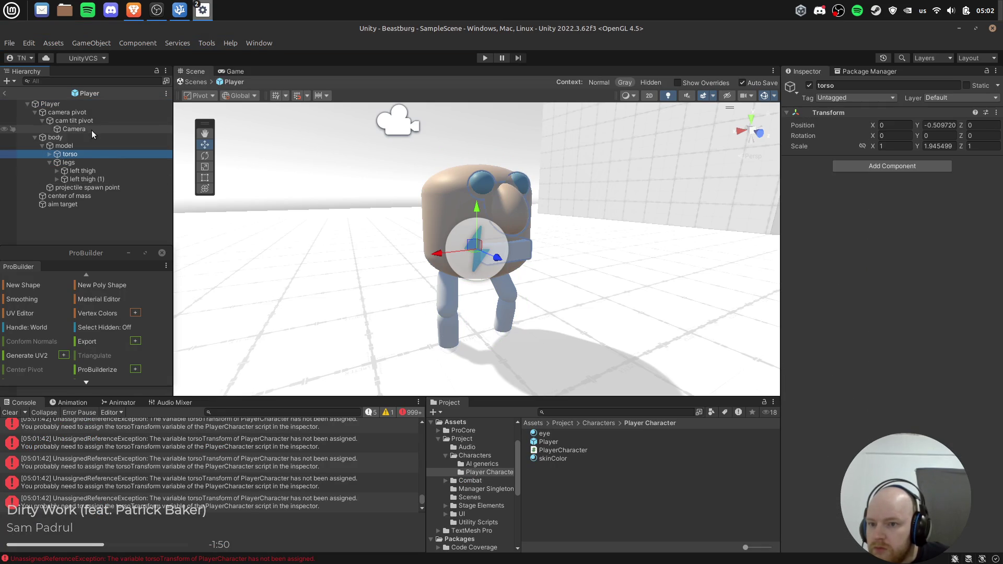
pyautogui.click(76, 104)
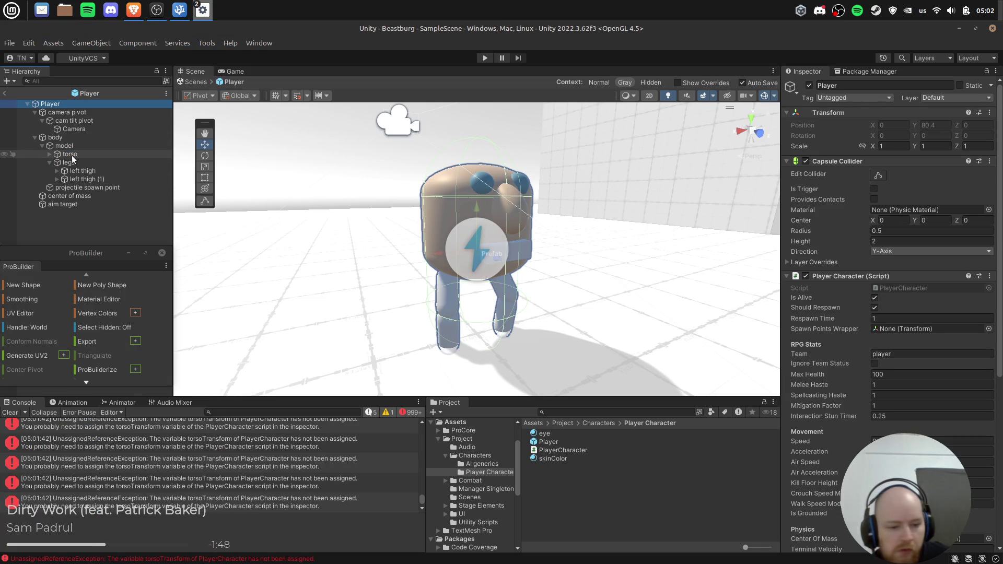
pyautogui.scroll(-10, 835, 346)
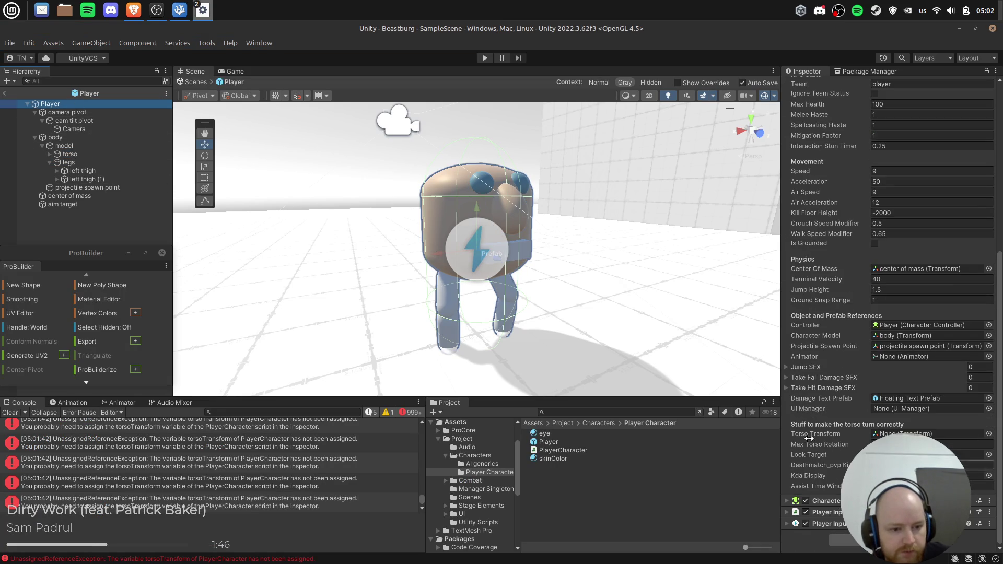
pyautogui.moveTo(70, 154)
pyautogui.mouseDown()
pyautogui.moveTo(305, 161)
pyautogui.moveTo(925, 433)
pyautogui.mouseUp()
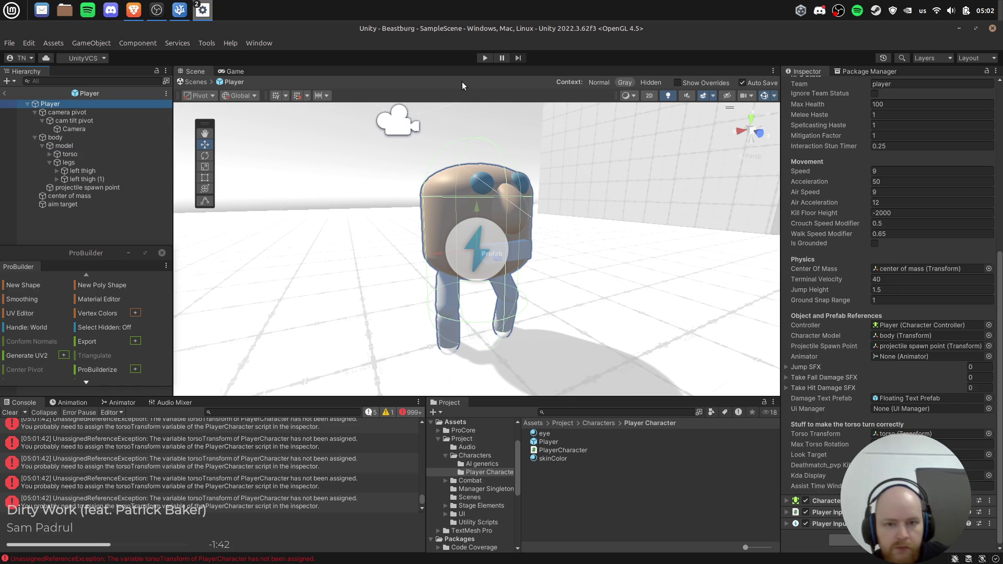
# Play-test the character walking right and forward with D and W, then stop.
pyautogui.click(482, 57)
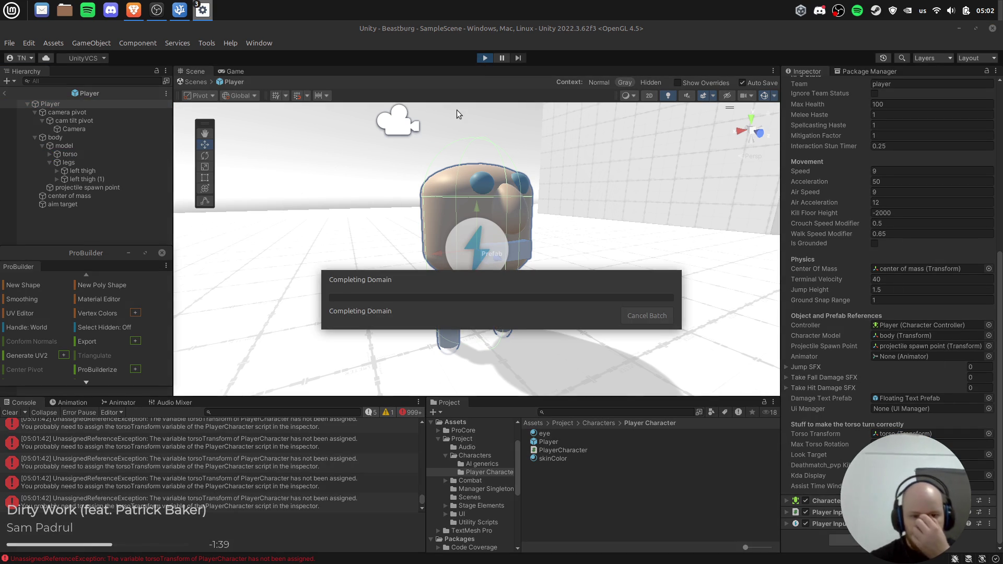
pyautogui.click(456, 114)
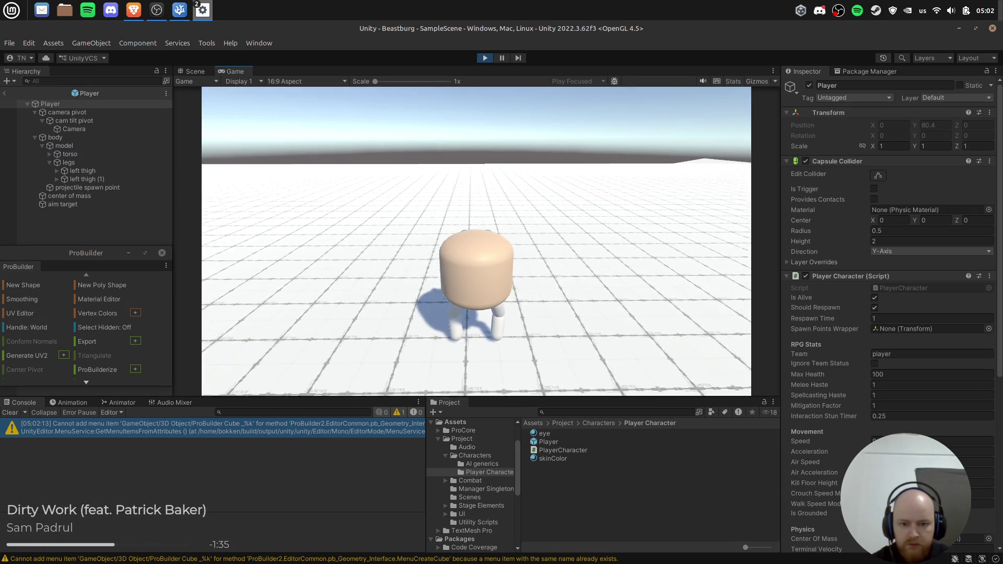
pyautogui.press('d')
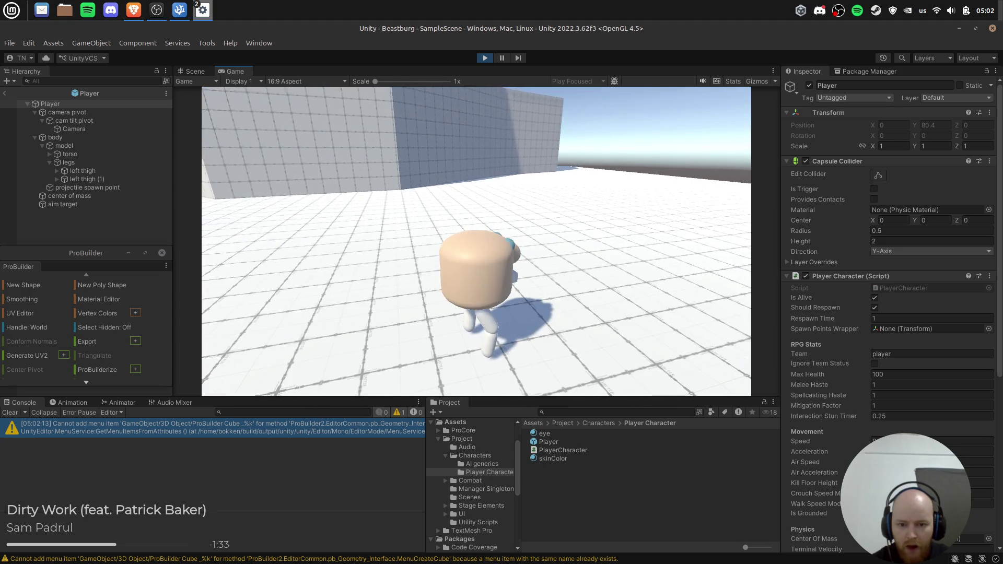
pyautogui.press('w')
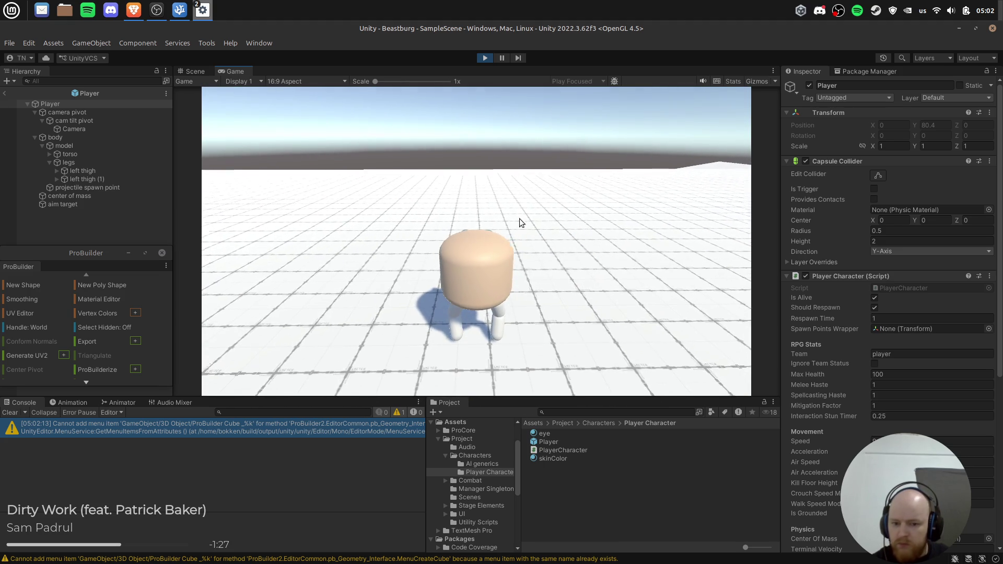
pyautogui.click(485, 58)
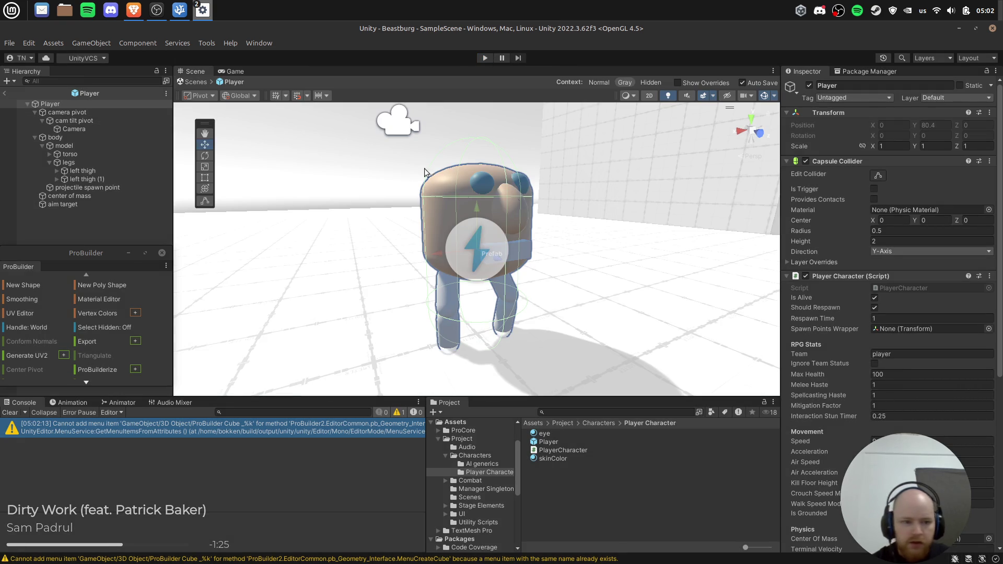
# Select the Player root, run a brief play test, then switch to PlayerCharacter.cs.
pyautogui.scroll(-10, 890, 407)
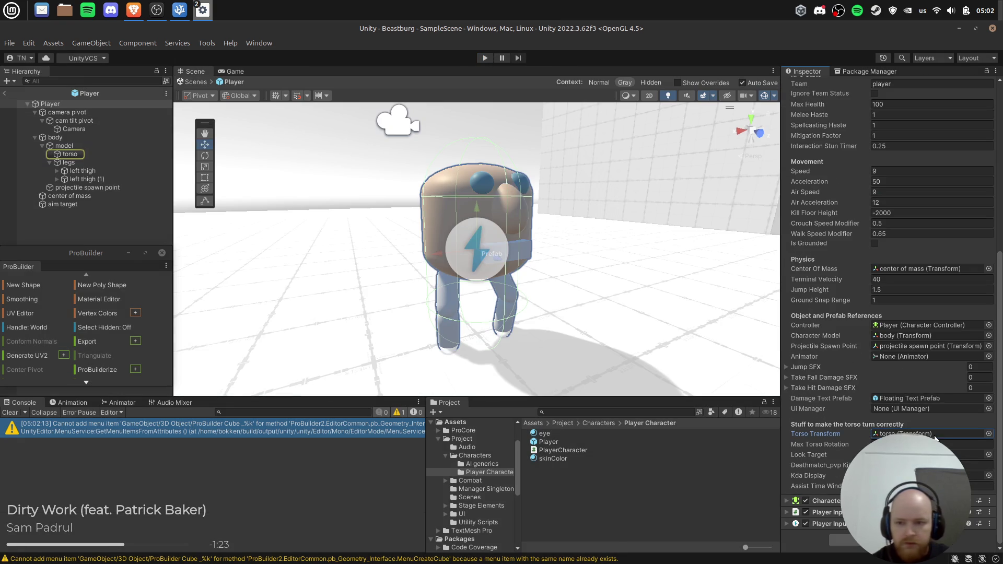
pyautogui.click(105, 104)
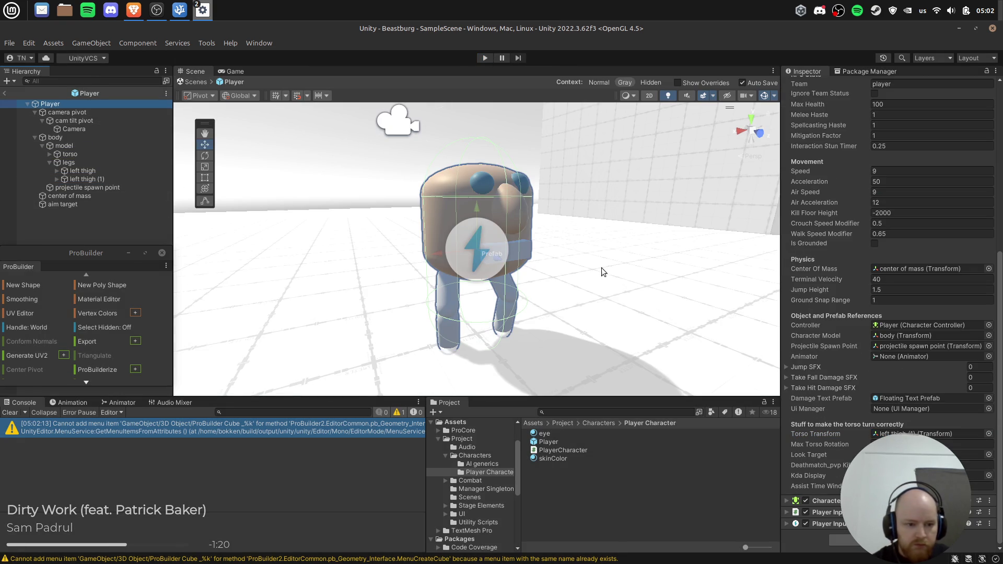
pyautogui.hotkey('alt', 'Tab')
pyautogui.hotkey('alt', 'Tab')
pyautogui.click(484, 59)
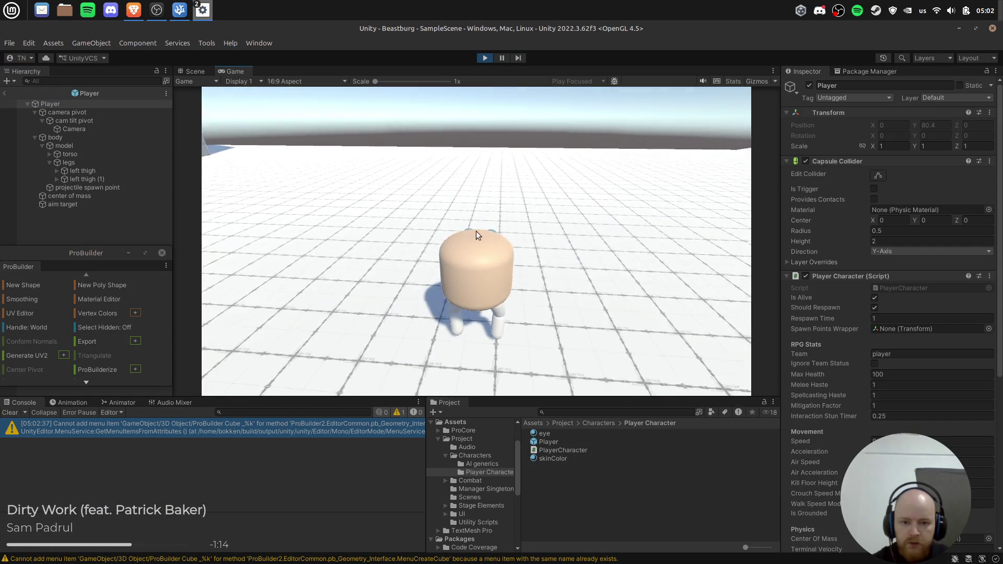
pyautogui.click(484, 58)
pyautogui.scroll(-5, 889, 314)
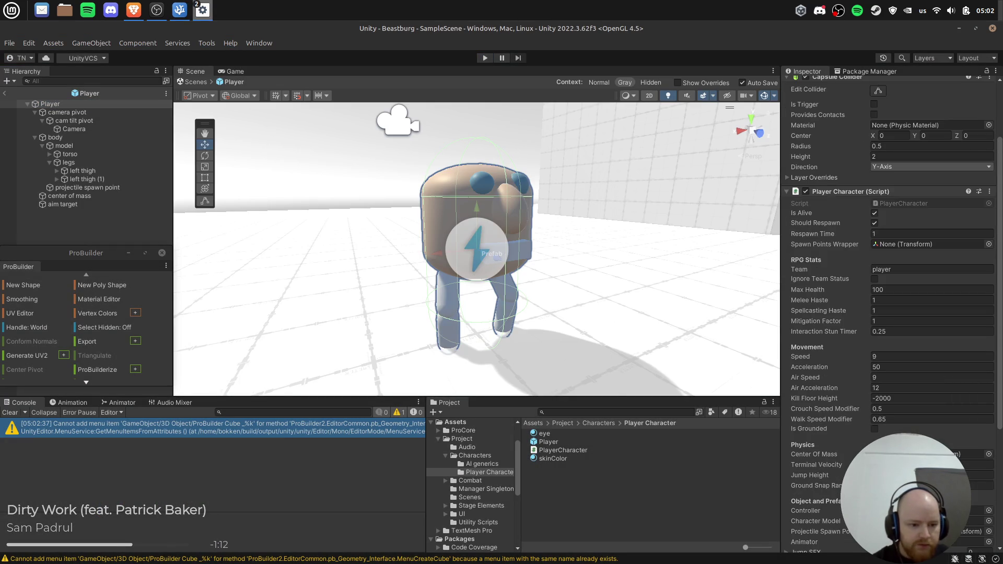
pyautogui.hotkey('alt', 'Tab')
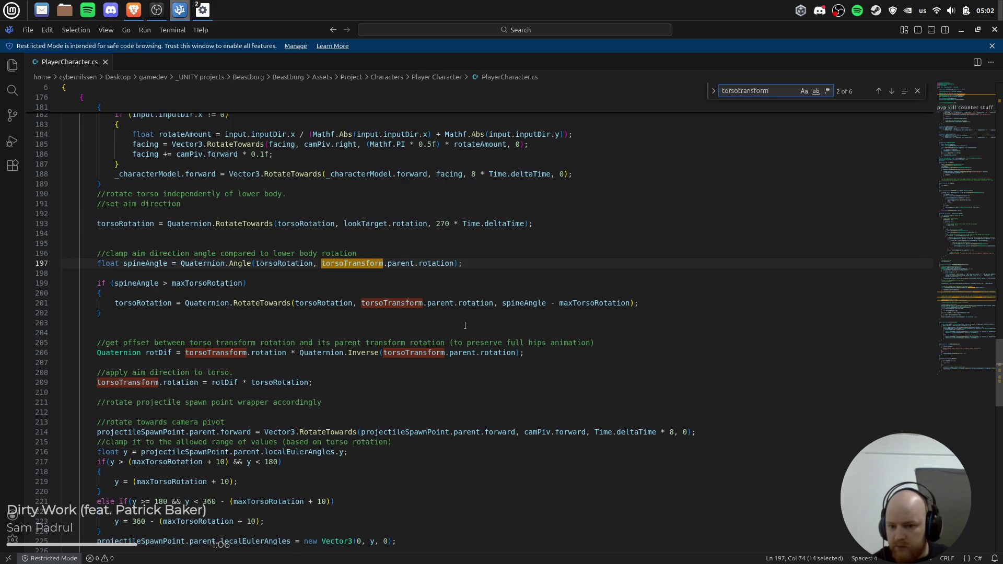
pyautogui.scroll(-3, 465, 326)
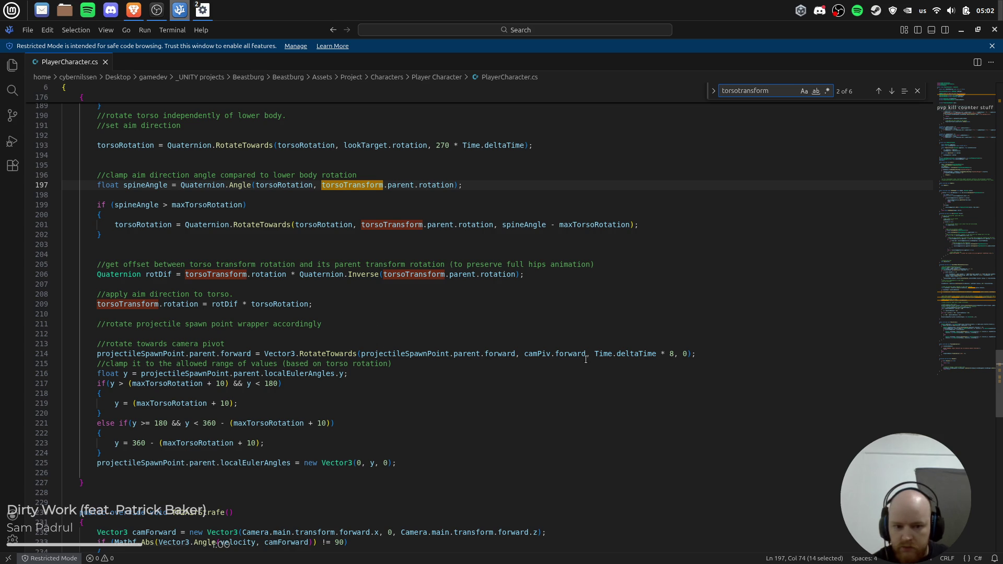
pyautogui.scroll(-4, 567, 359)
pyautogui.scroll(4, 336, 300)
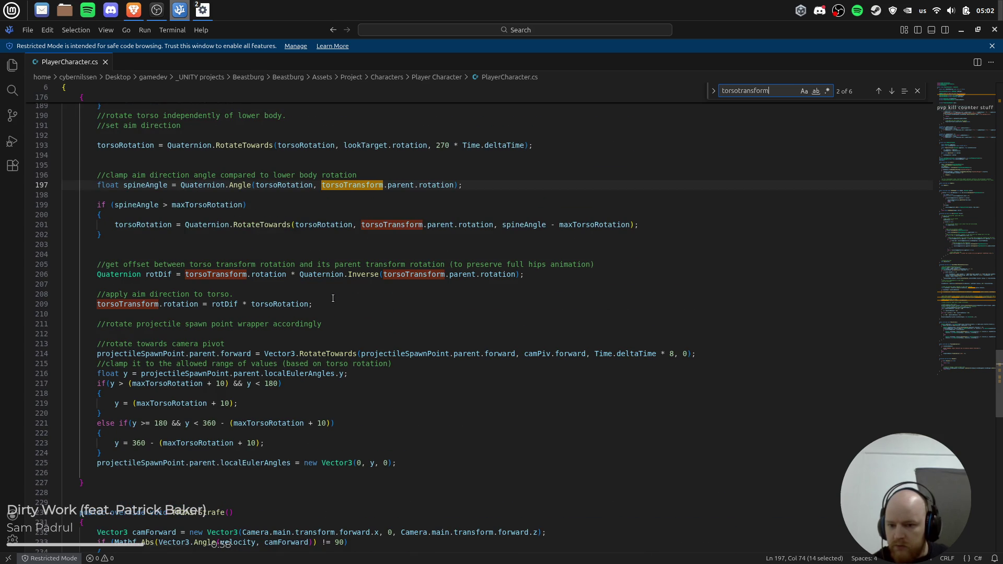
pyautogui.hotkey('alt', 'Tab')
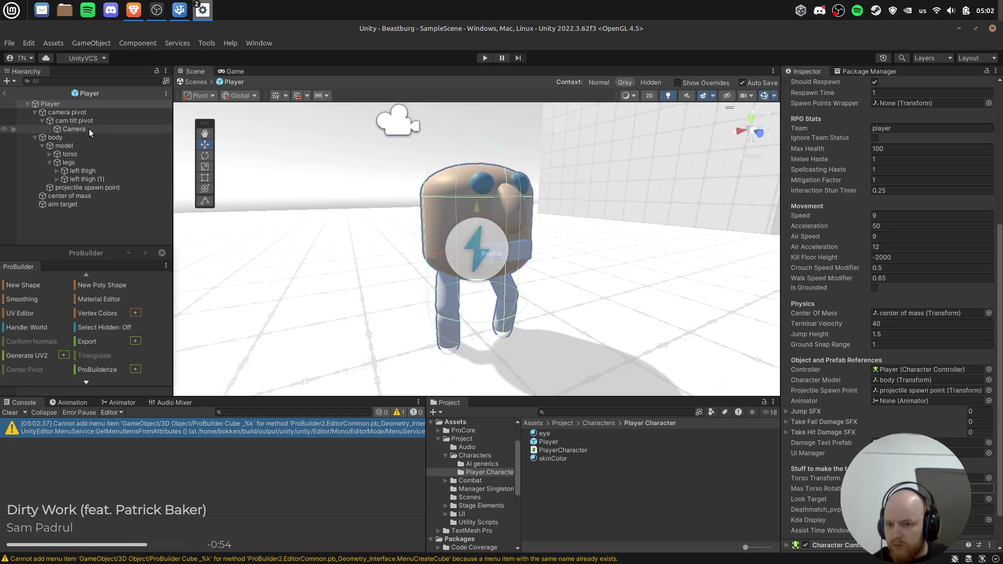
# Move the projectile spawn point under body above model, then play-test walking forward.
pyautogui.click(78, 189)
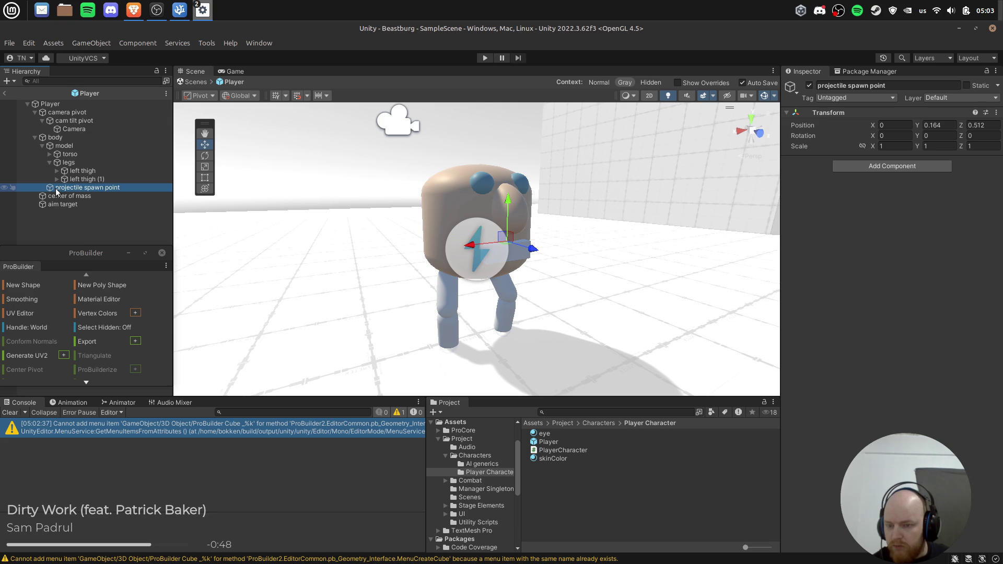
pyautogui.moveTo(56, 192)
pyautogui.mouseDown()
pyautogui.moveTo(73, 154)
pyautogui.moveTo(88, 153)
pyautogui.mouseUp()
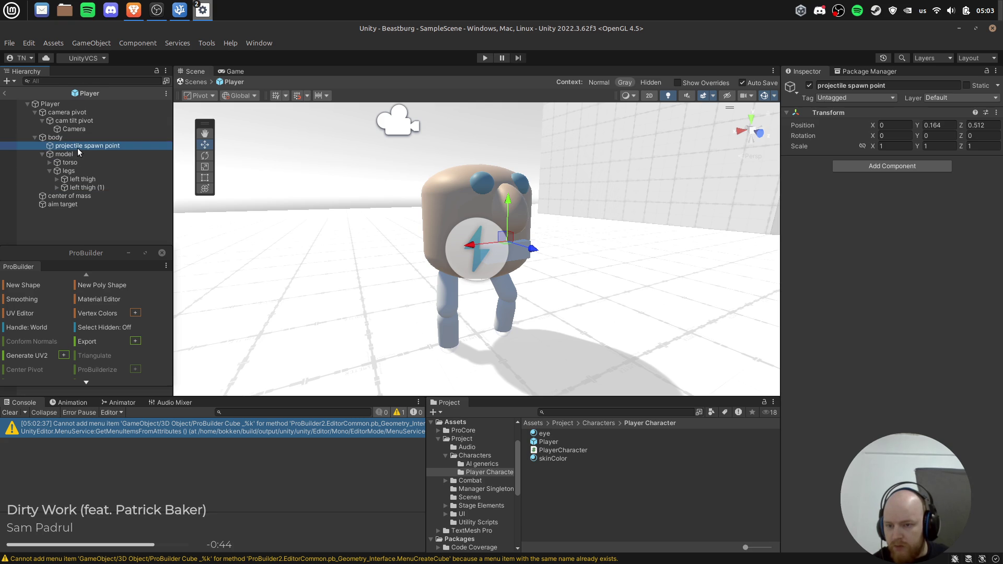
pyautogui.click(65, 155)
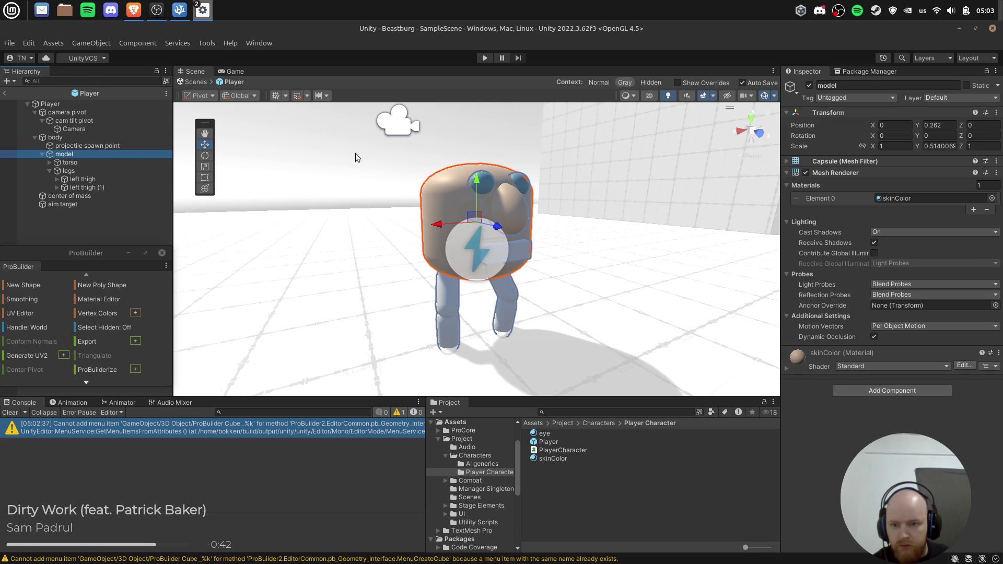
pyautogui.click(481, 59)
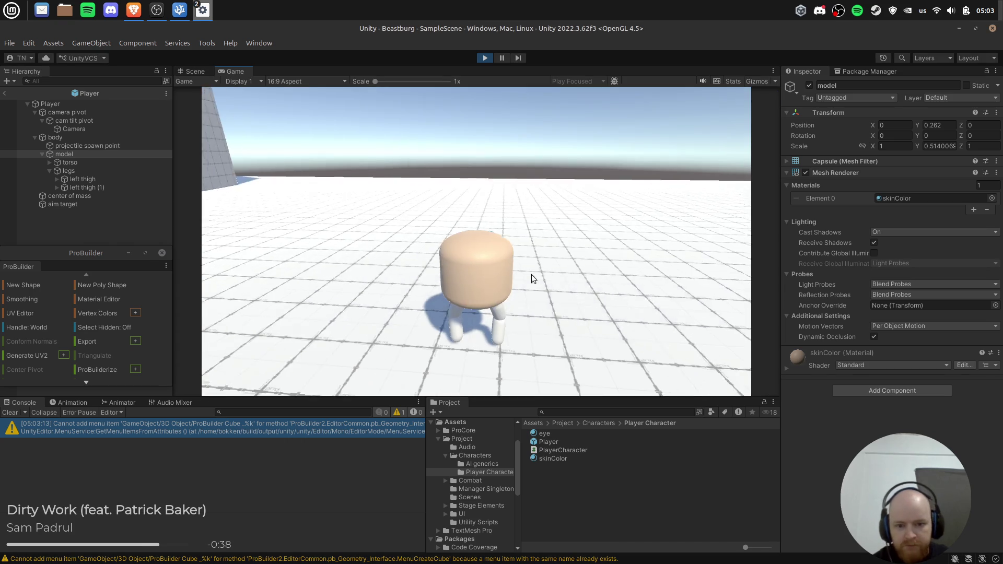
pyautogui.press('w')
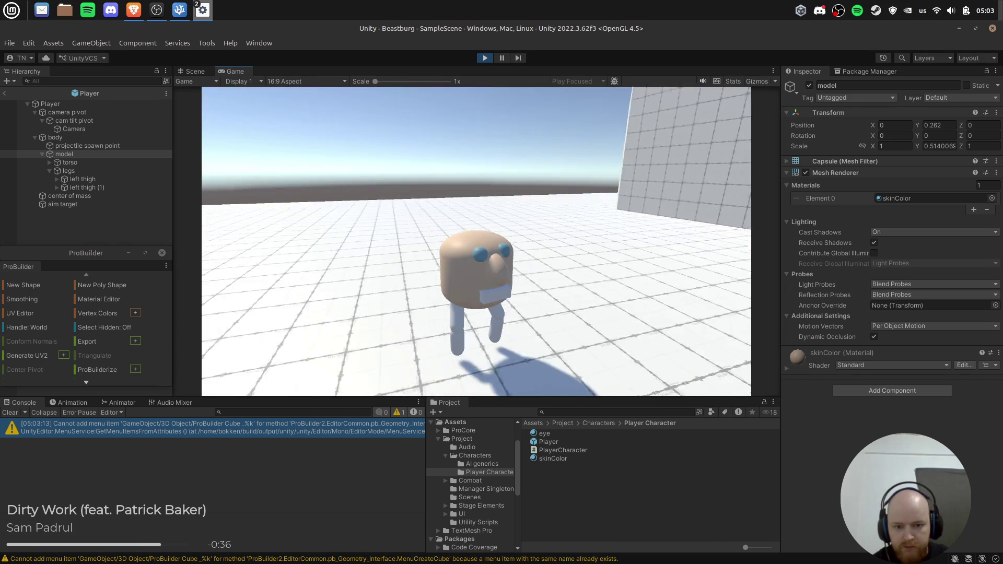
# Stop the test and reparent the projectile spawn point under left thigh (1).
pyautogui.click(485, 58)
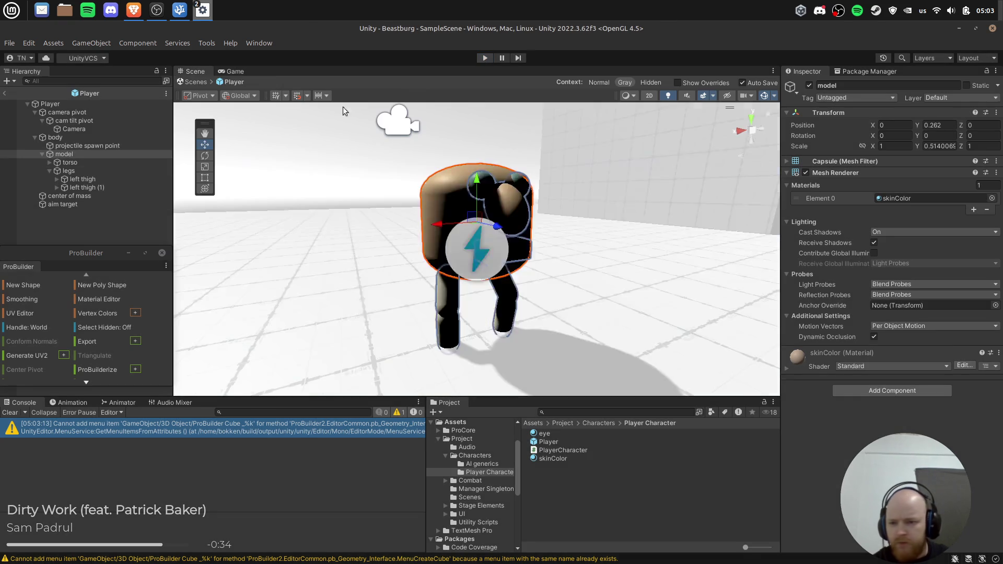
pyautogui.click(76, 146)
pyautogui.moveTo(78, 148)
pyautogui.mouseDown()
pyautogui.moveTo(105, 184)
pyautogui.moveTo(96, 188)
pyautogui.mouseUp()
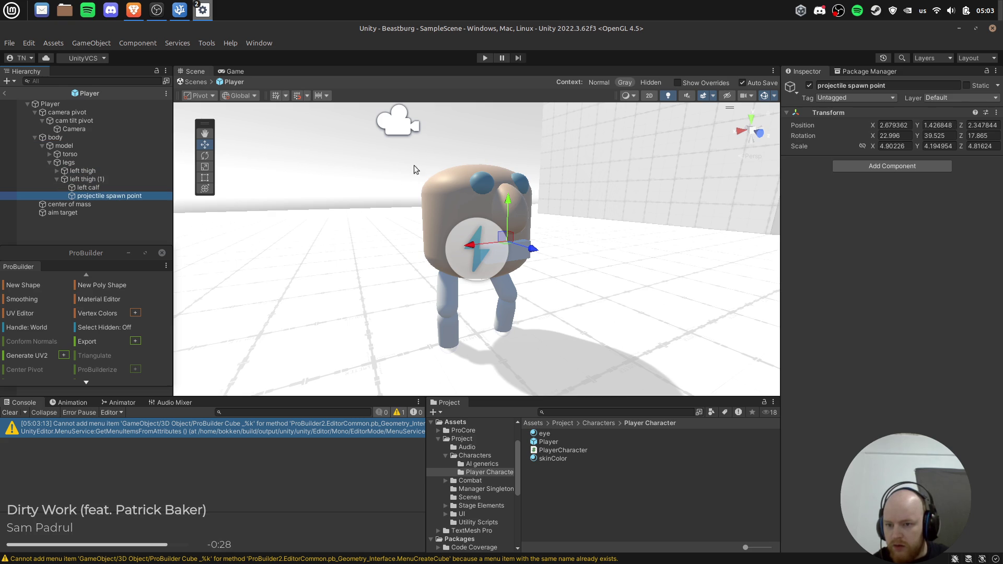
# Play-test walking the rig around, then drag the projectile spawn point up to Player.
pyautogui.click(484, 59)
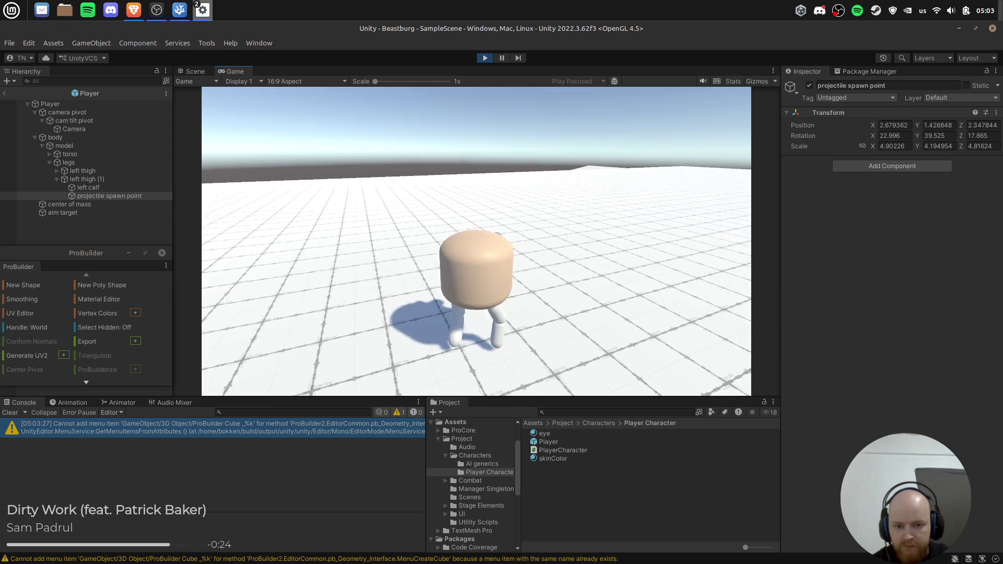
pyautogui.press('w')
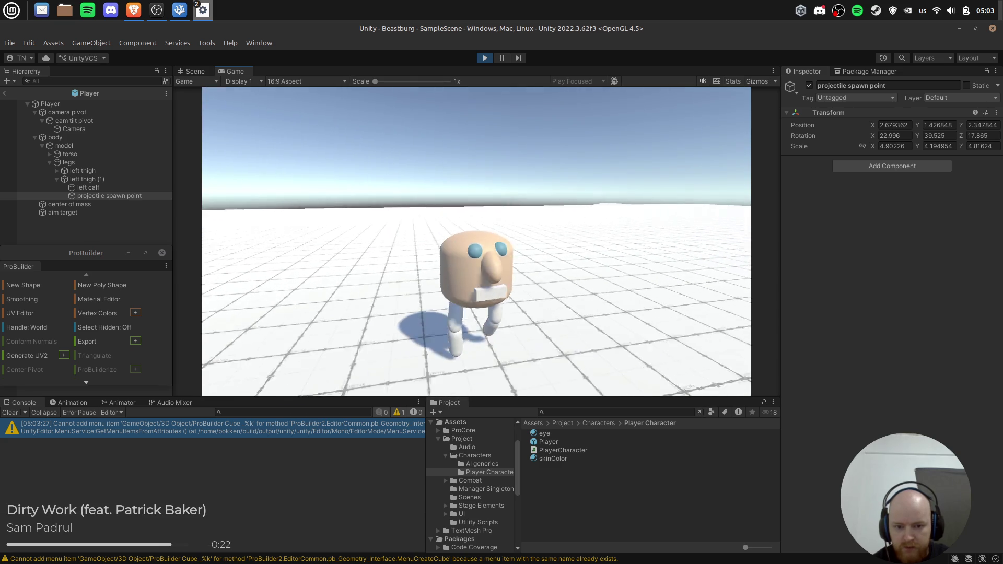
pyautogui.press('w')
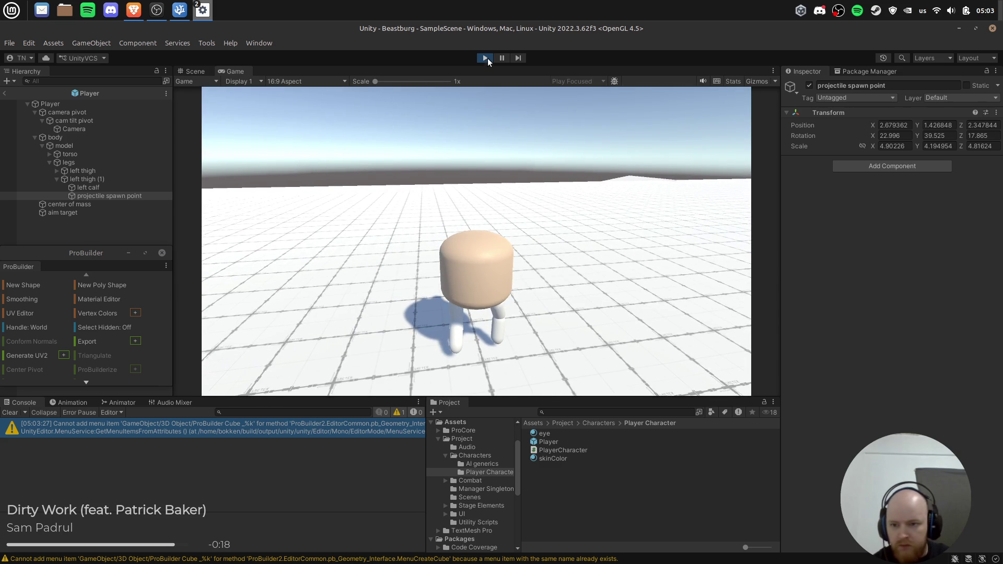
pyautogui.click(486, 58)
pyautogui.moveTo(108, 196); pyautogui.dragTo(101, 116)
# Collapse the left thigh (1) and legs branches, then select Player to view its script settings.
pyautogui.click(111, 224)
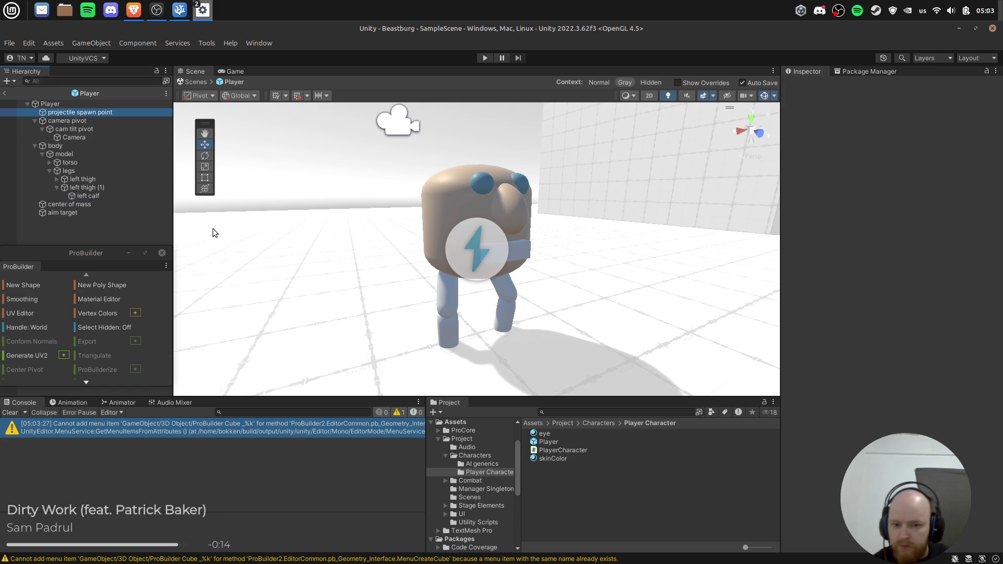
pyautogui.click(76, 110)
pyautogui.click(70, 170)
pyautogui.click(83, 188)
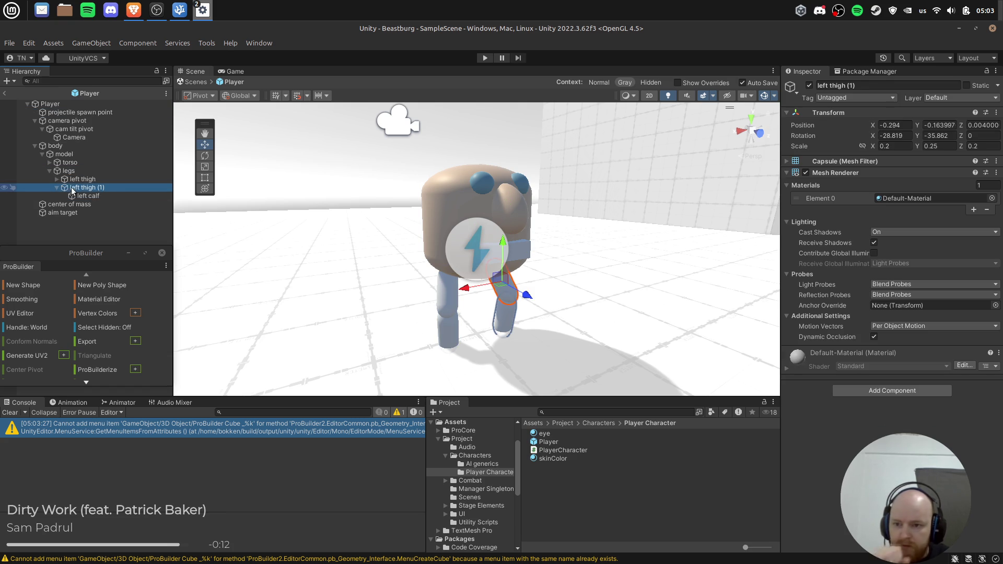
pyautogui.click(55, 188)
pyautogui.click(50, 171)
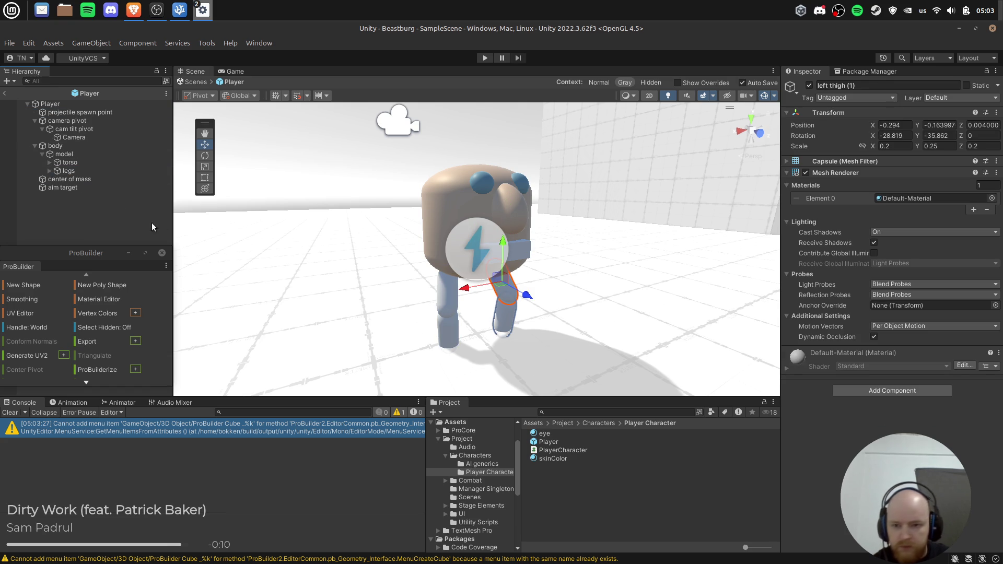
pyautogui.click(72, 106)
pyautogui.scroll(-5, 935, 344)
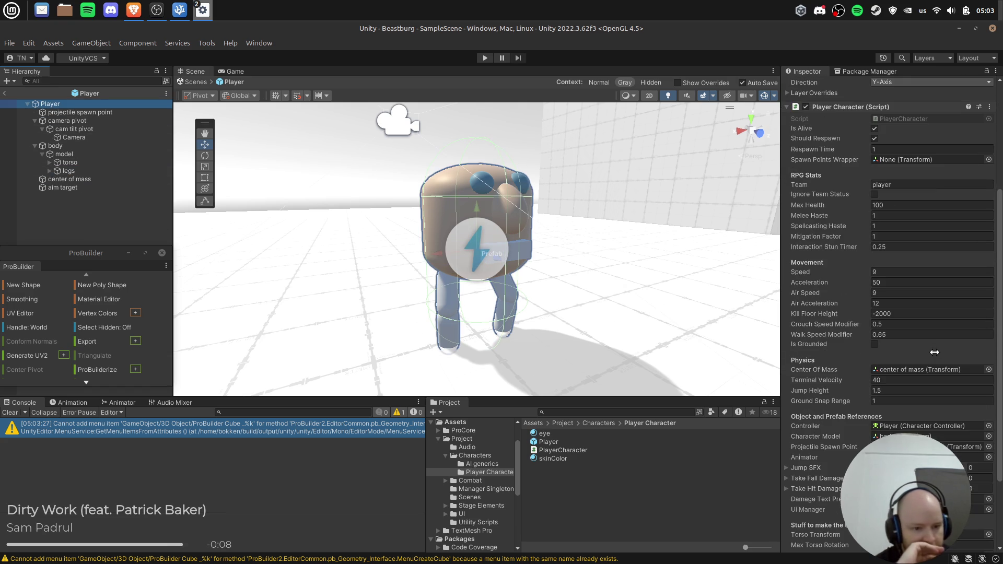
pyautogui.scroll(-4, 935, 353)
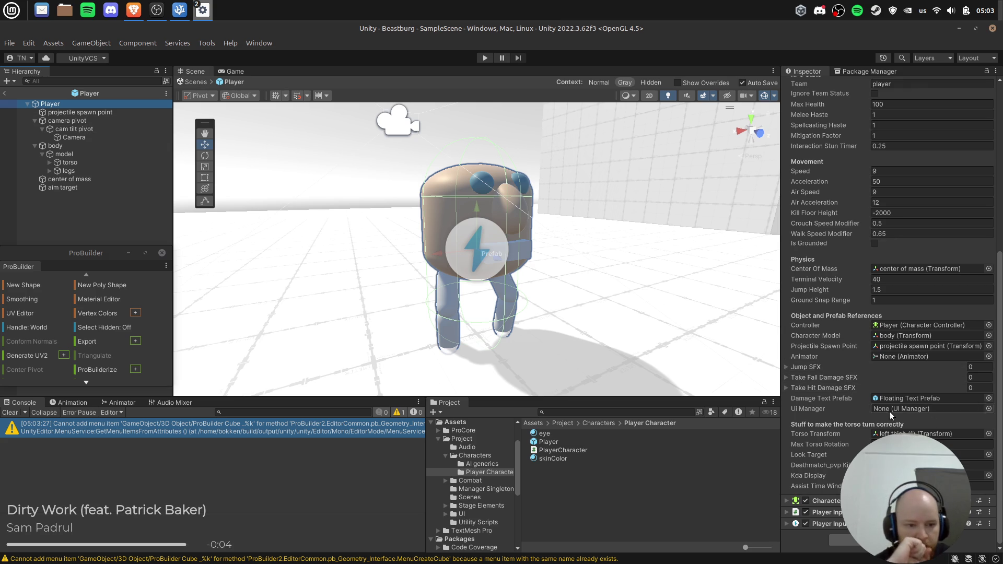
# Reassign torso as the Player's Torso Transform and run a quick play test.
pyautogui.moveTo(70, 163)
pyautogui.mouseDown()
pyautogui.moveTo(932, 426)
pyautogui.moveTo(927, 435)
pyautogui.mouseUp()
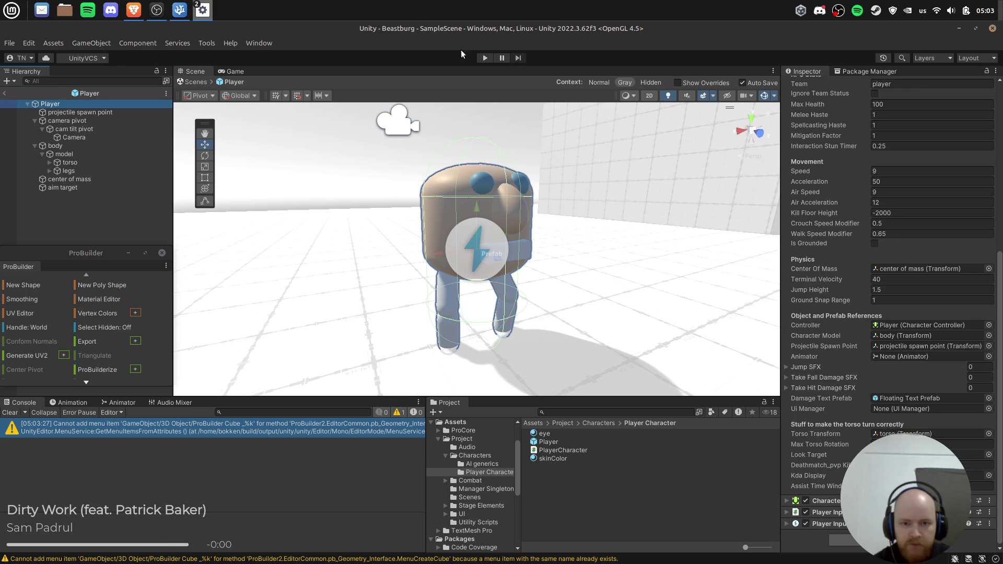
pyautogui.click(485, 58)
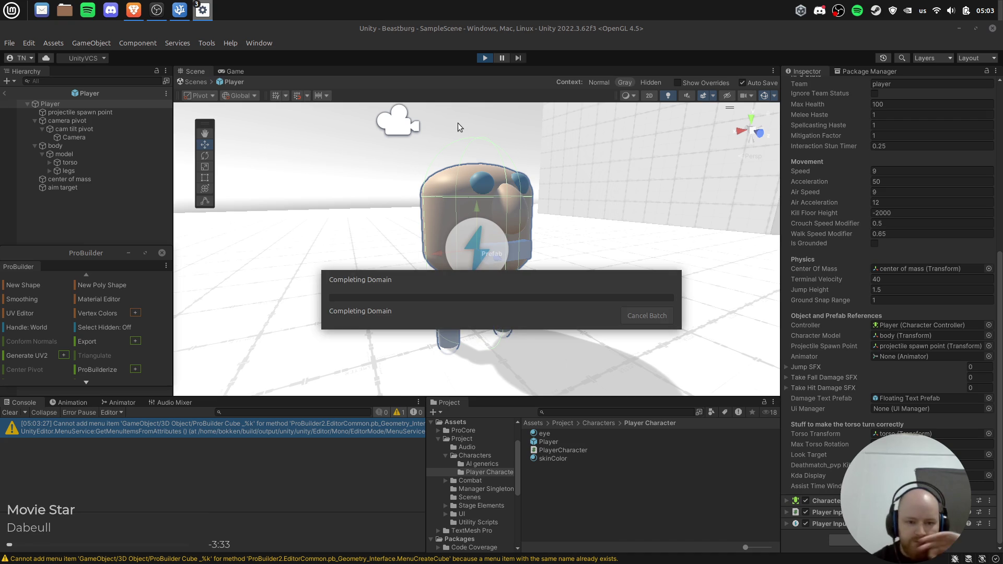
pyautogui.click(577, 316)
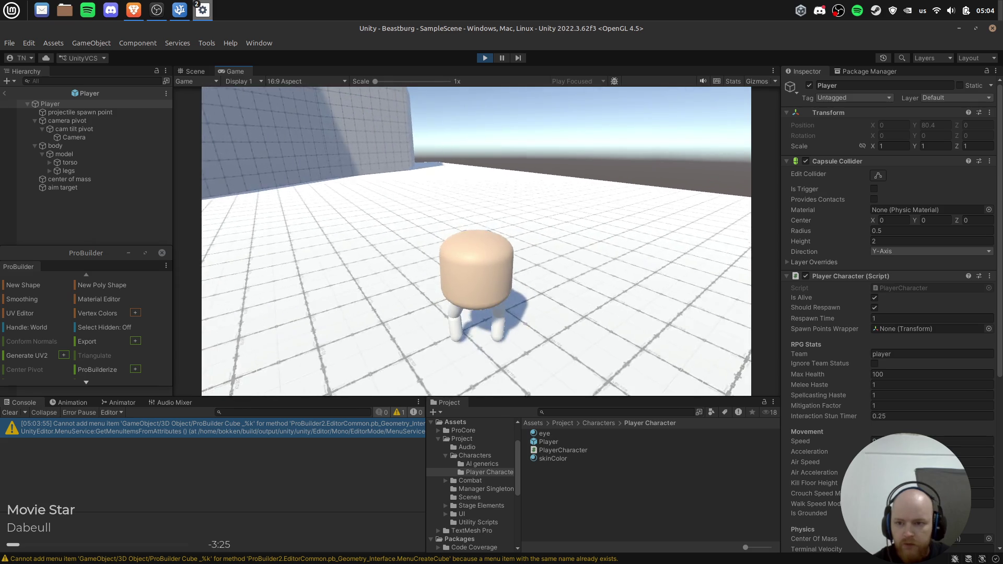
pyautogui.press('Escape')
pyautogui.click(484, 58)
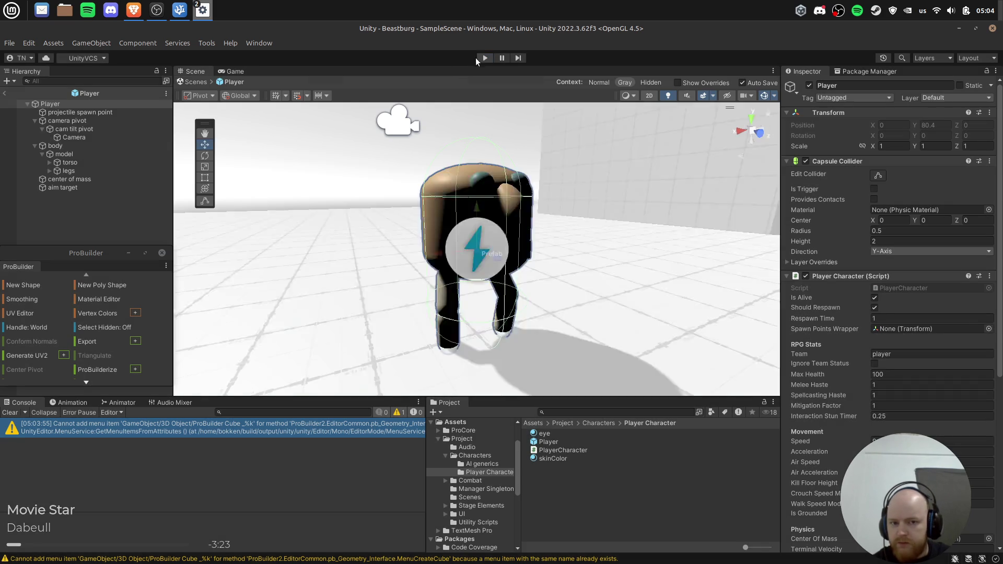
# Add a 3D Cylinder under the projectile spawn point and scale it to 0.5 on all axes.
pyautogui.click(80, 111)
pyautogui.click(870, 166)
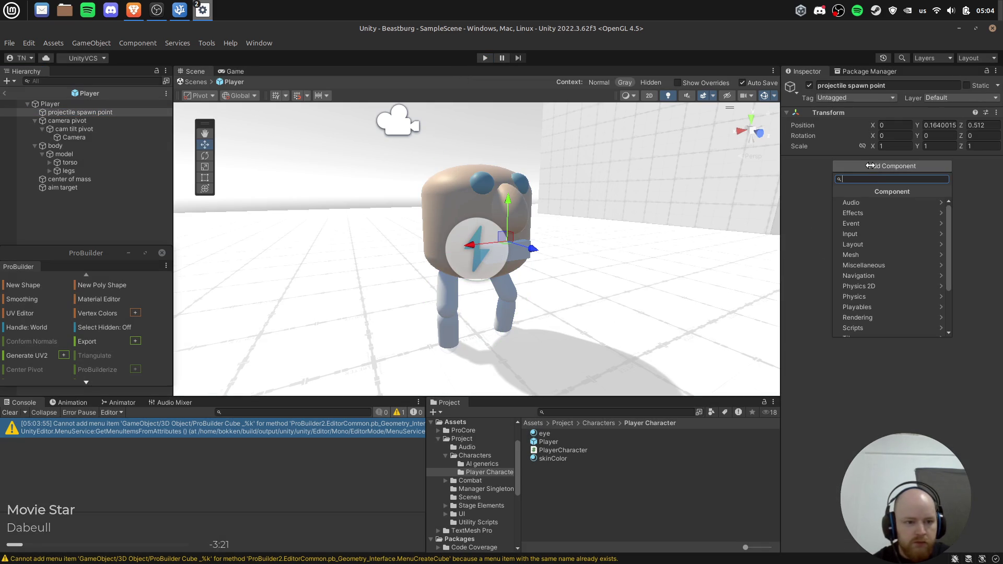
pyautogui.press('Escape')
pyautogui.rightClick(68, 113)
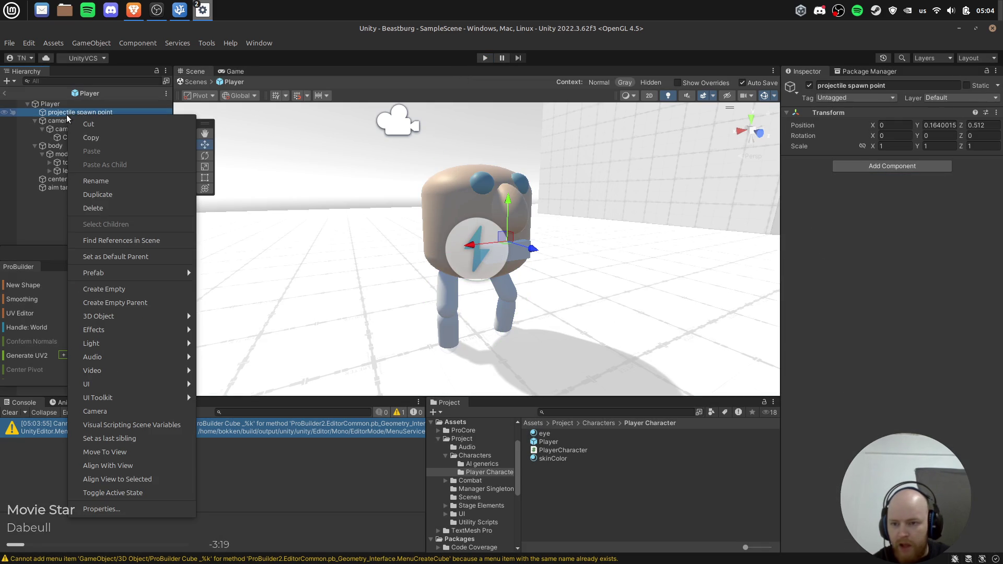
pyautogui.moveTo(136, 318)
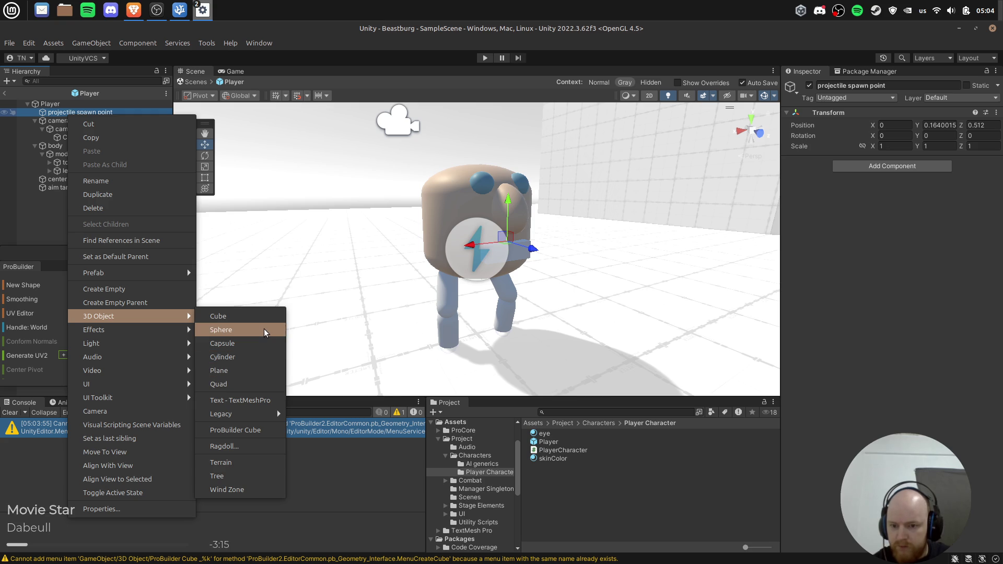
pyautogui.click(254, 358)
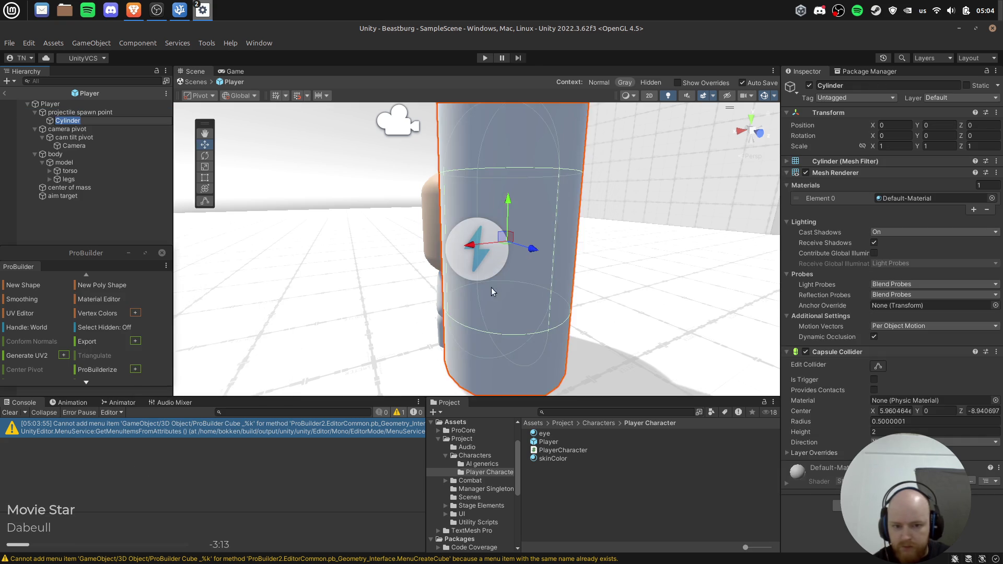
pyautogui.press('f')
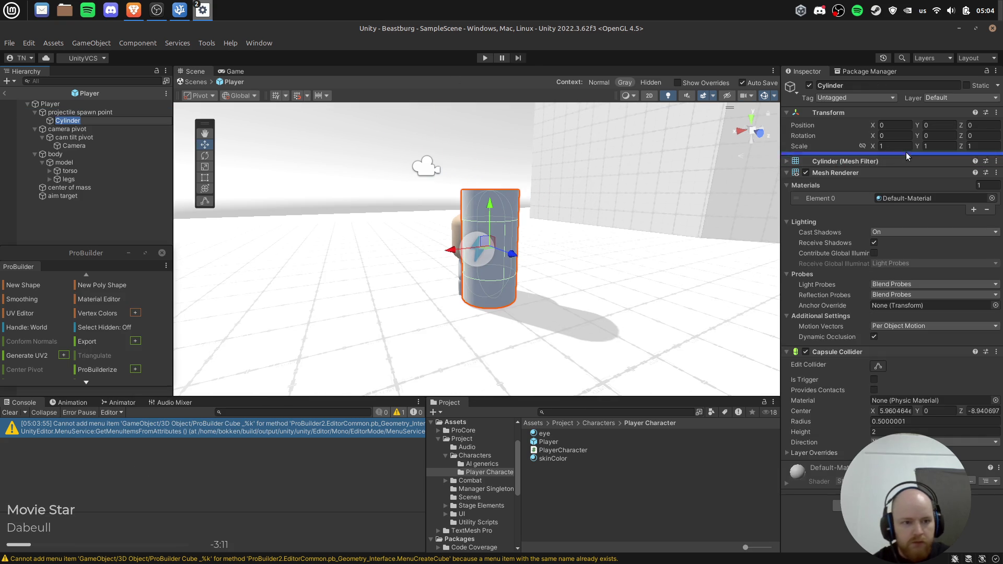
pyautogui.click(898, 147)
pyautogui.write('0.5')
pyautogui.press('Tab')
pyautogui.write('0.5')
pyautogui.press('Tab')
pyautogui.write('0.5')
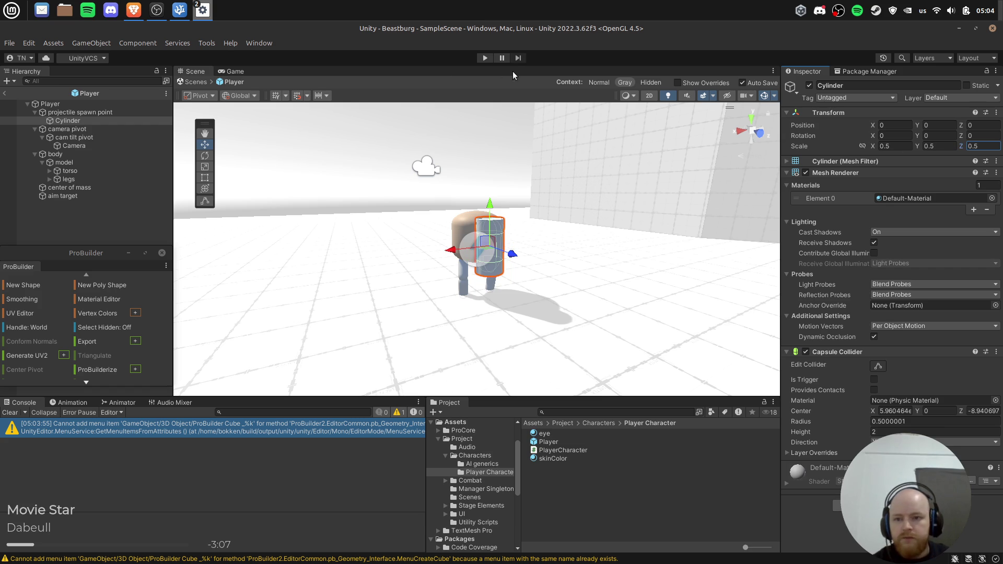
# Play-test with the cylinder marker, then delete the Cylinder.
pyautogui.click(489, 57)
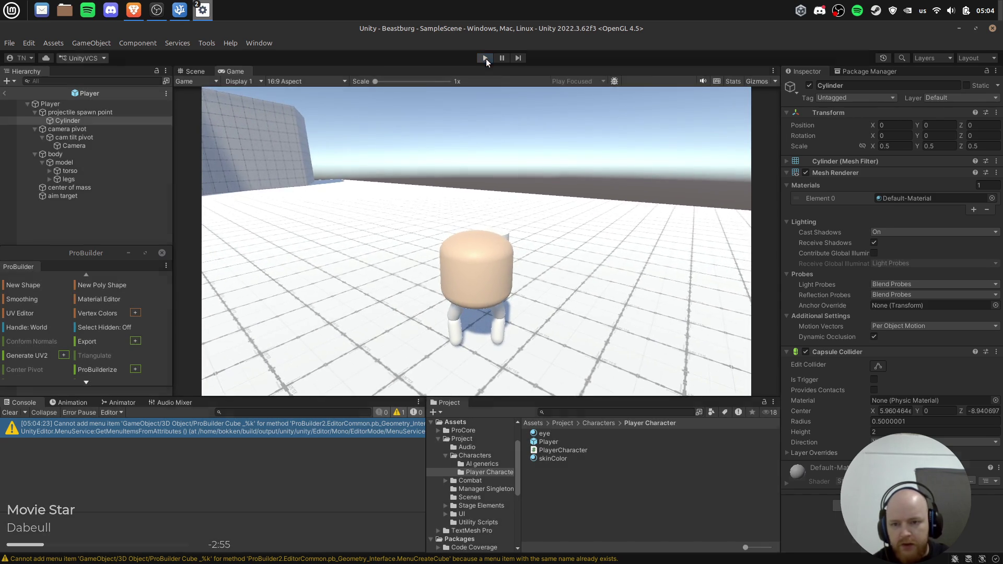
pyautogui.click(485, 58)
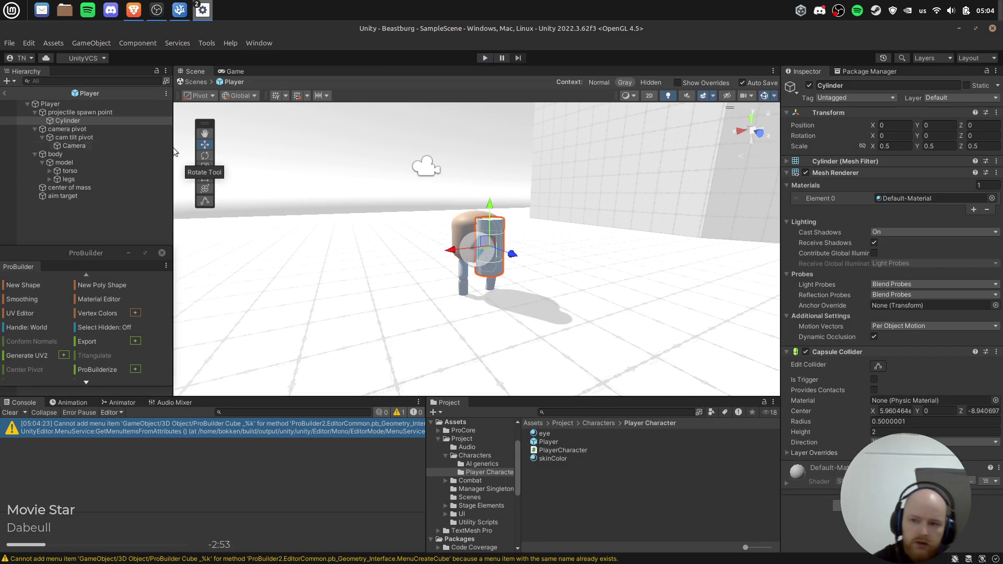
pyautogui.click(68, 121)
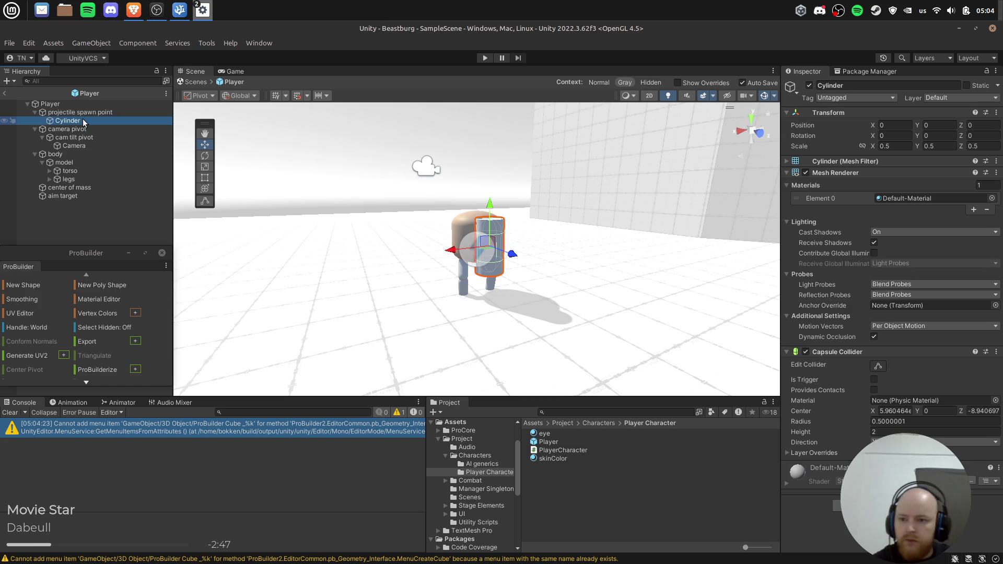
pyautogui.press('Delete')
# Move the projectile spawn point under camera pivot and play-test it briefly.
pyautogui.click(78, 112)
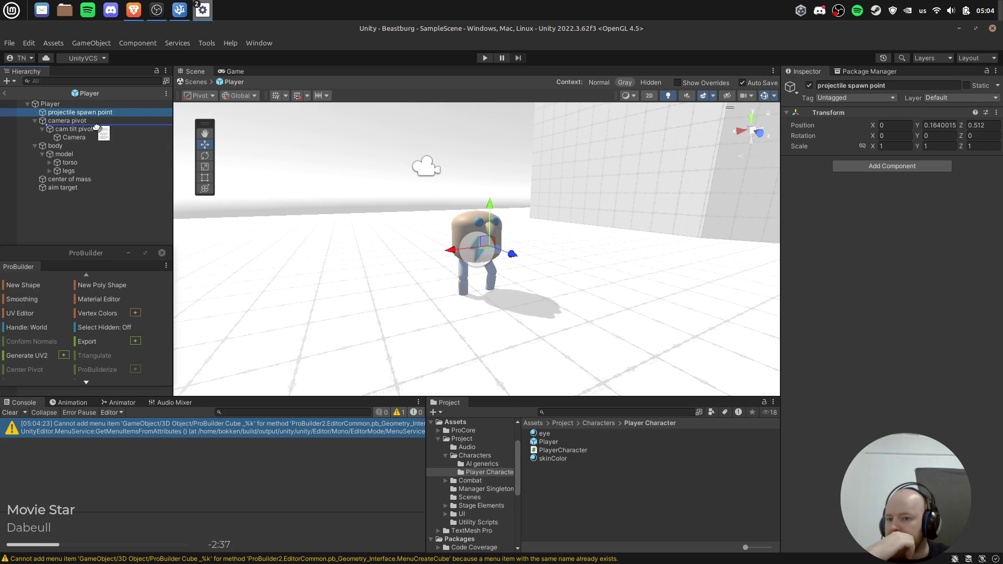
pyautogui.moveTo(97, 128); pyautogui.dragTo(96, 129)
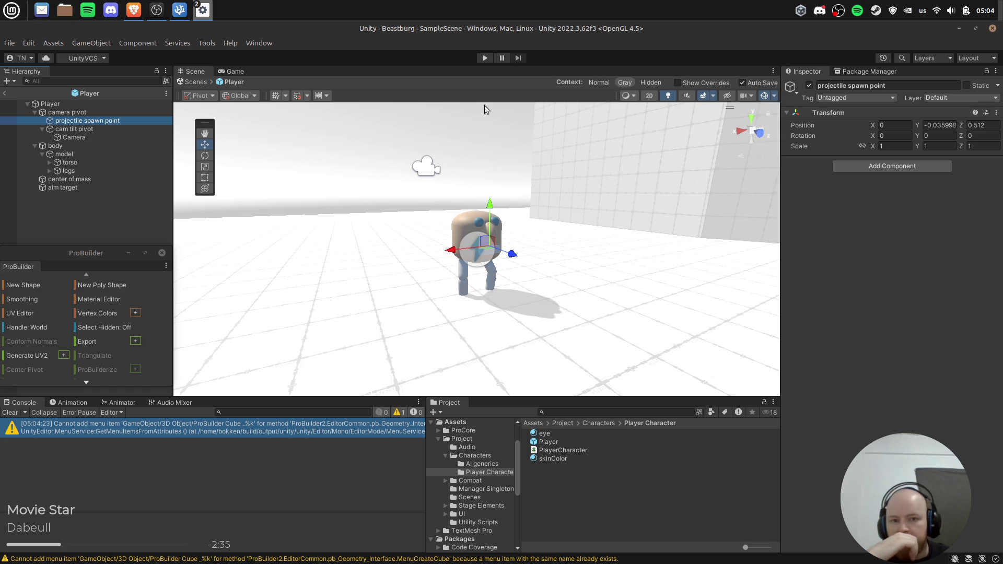
pyautogui.click(488, 58)
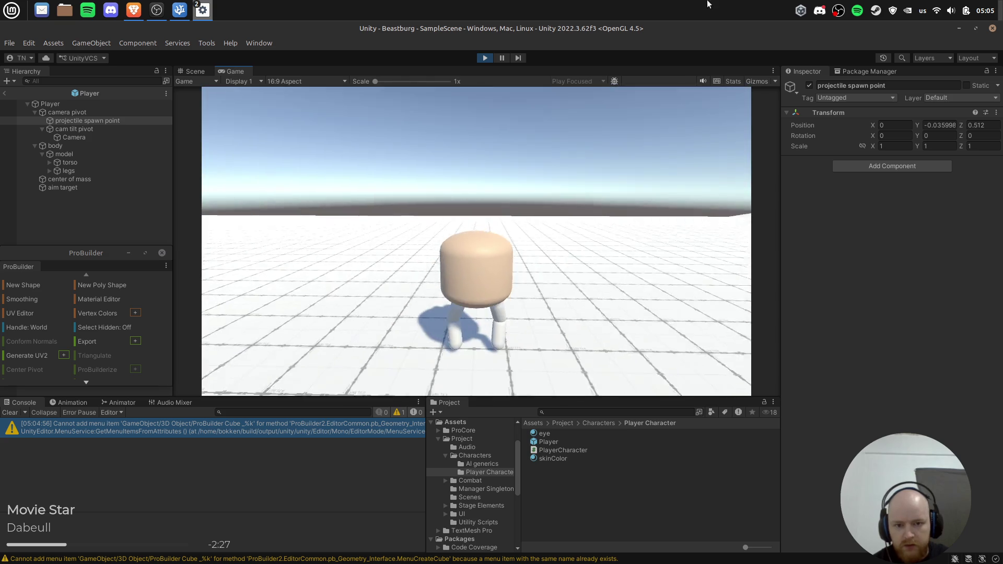
pyautogui.click(482, 58)
# Move the projectile spawn point under body and assign model as the Character Model.
pyautogui.moveTo(67, 119); pyautogui.dragTo(80, 155)
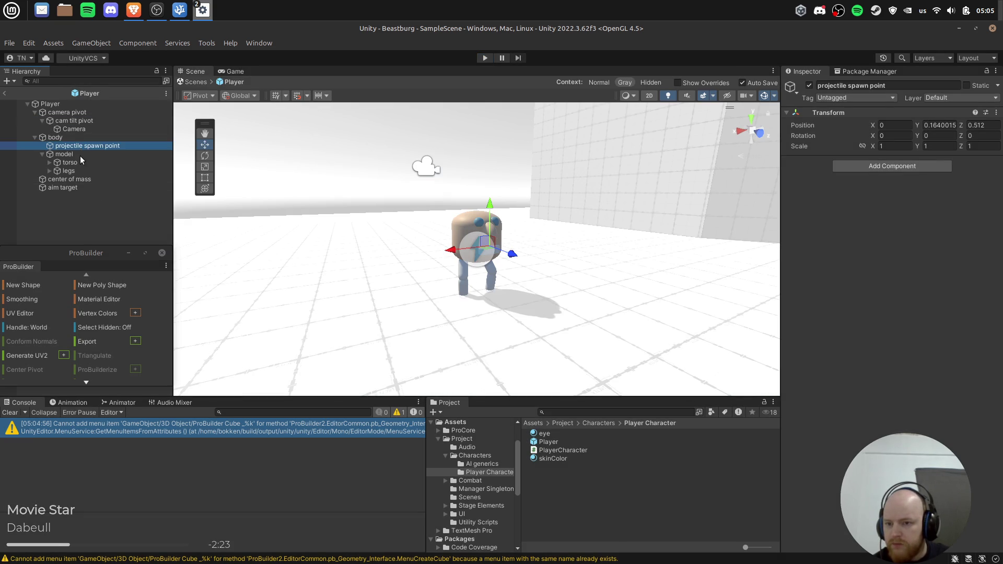
pyautogui.click(73, 137)
pyautogui.click(72, 106)
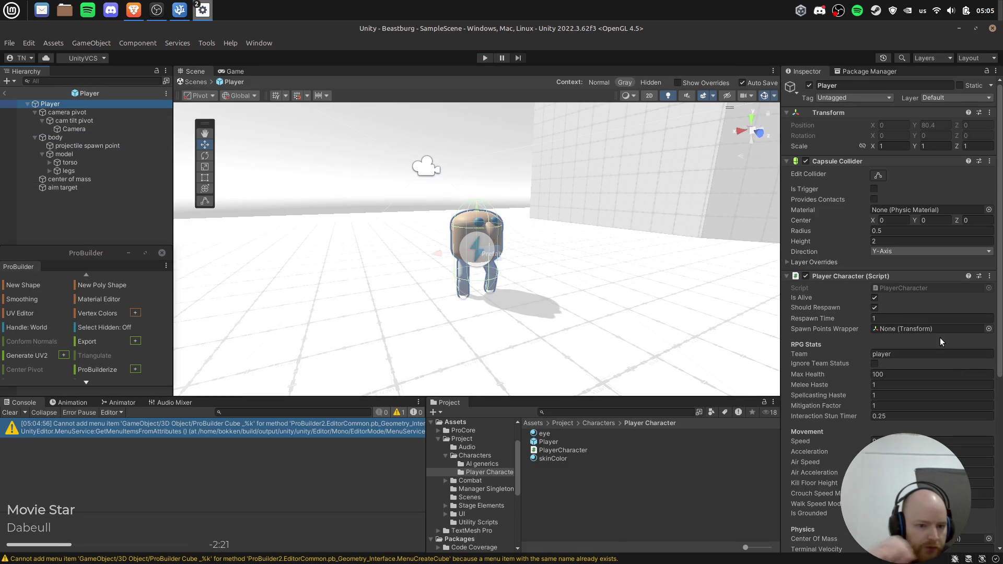
pyautogui.scroll(-5, 940, 342)
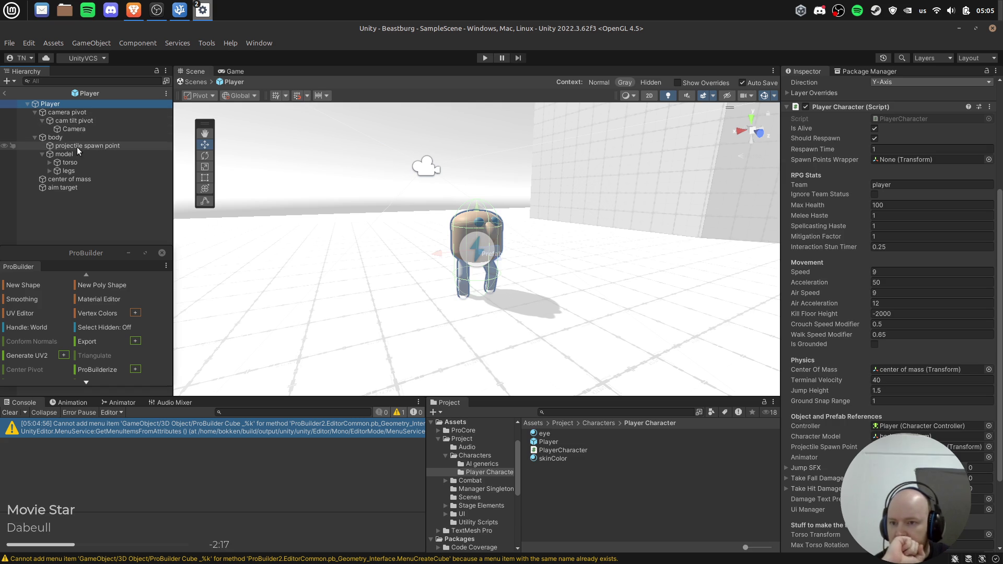
pyautogui.moveTo(82, 154); pyautogui.dragTo(685, 246)
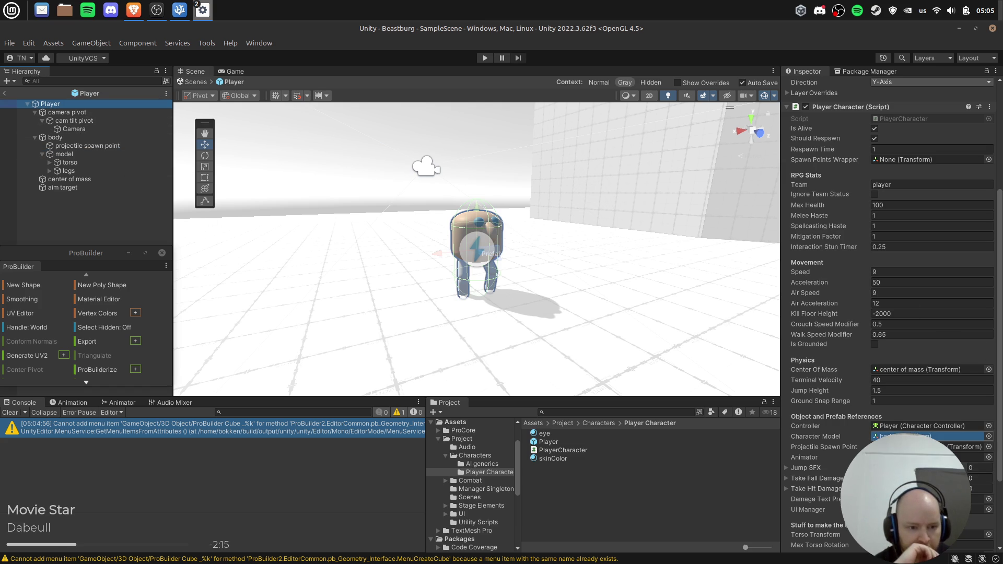
pyautogui.moveTo(931, 436); pyautogui.dragTo(932, 436)
pyautogui.scroll(-3, 943, 419)
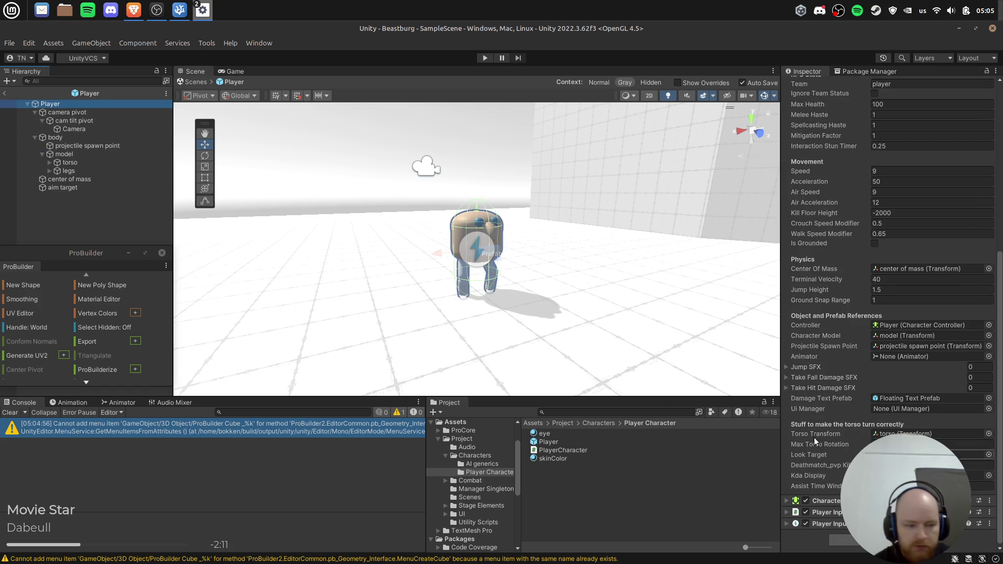
# Place legs above torso under model and start a play test.
pyautogui.click(60, 173)
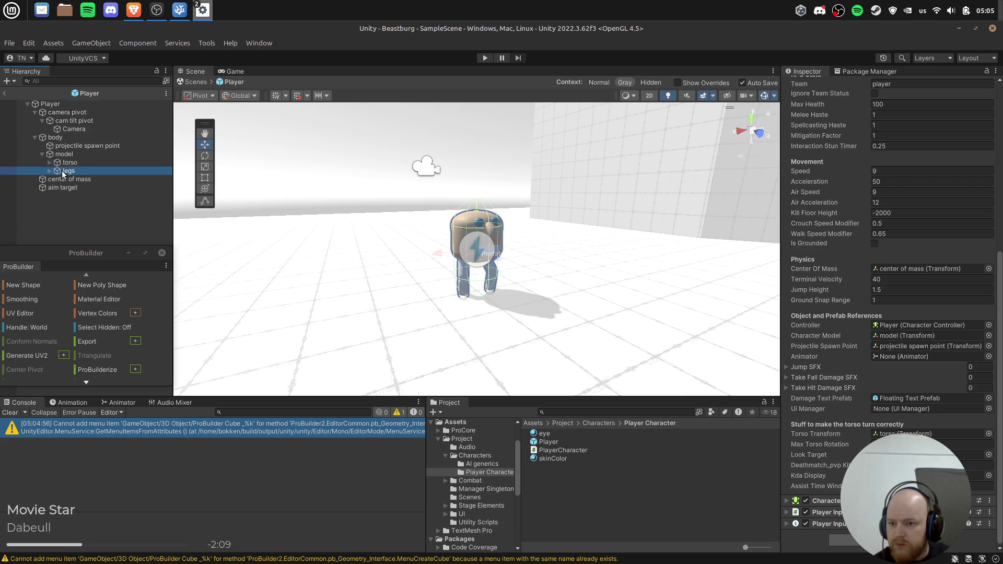
pyautogui.moveTo(72, 163); pyautogui.dragTo(71, 160)
pyautogui.click(478, 59)
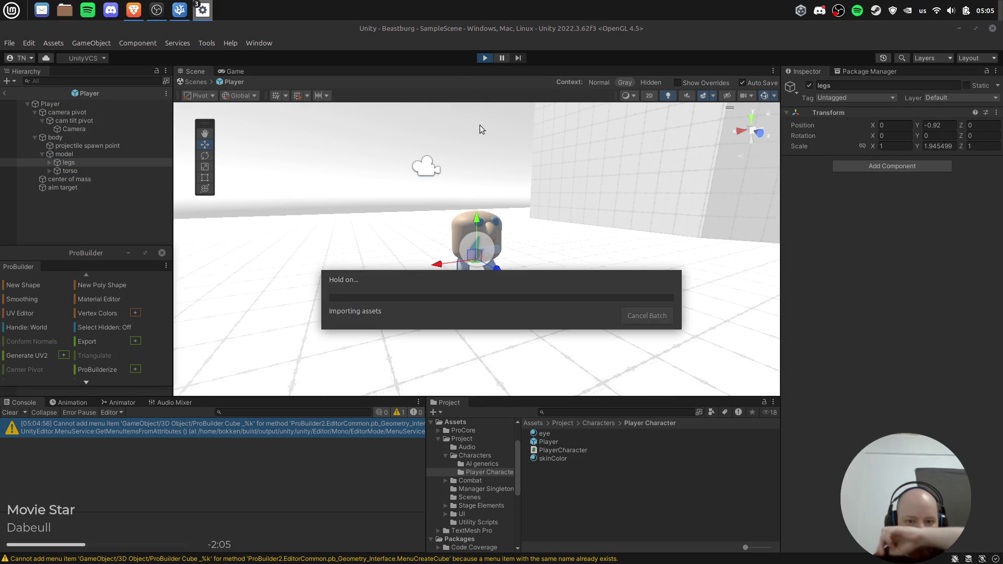
# Turn the camera with W and A during the play test, then stop it.
pyautogui.press('w')
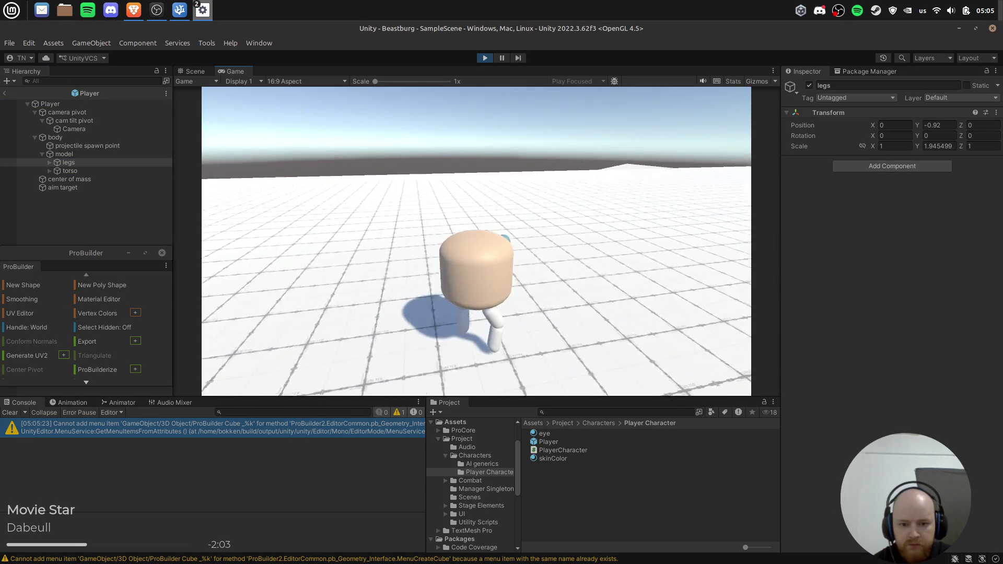
pyautogui.press('a')
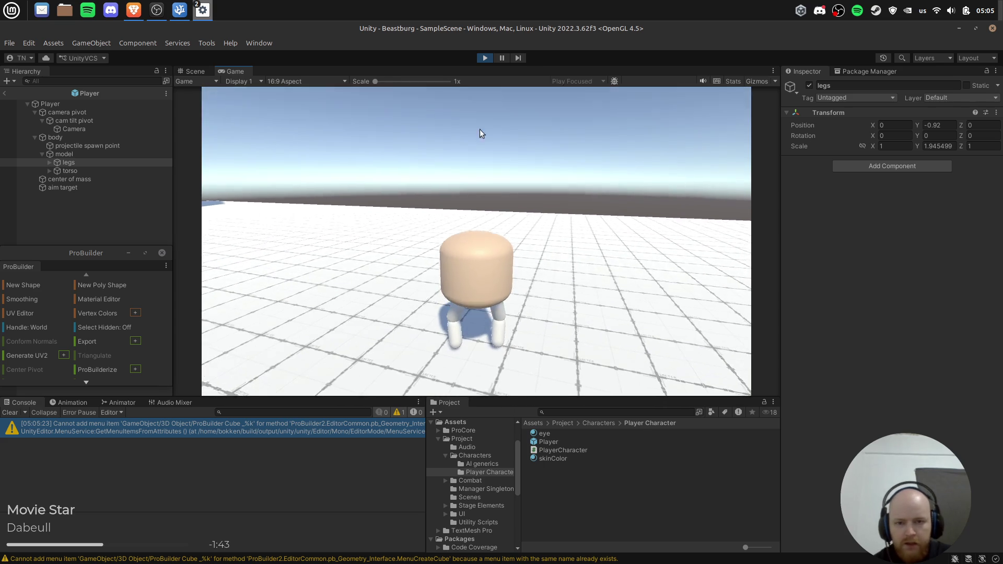
pyautogui.click(485, 58)
# Review the Player's settings and PlayerCharacter.cs, then move torso so it nests under legs.
pyautogui.click(50, 104)
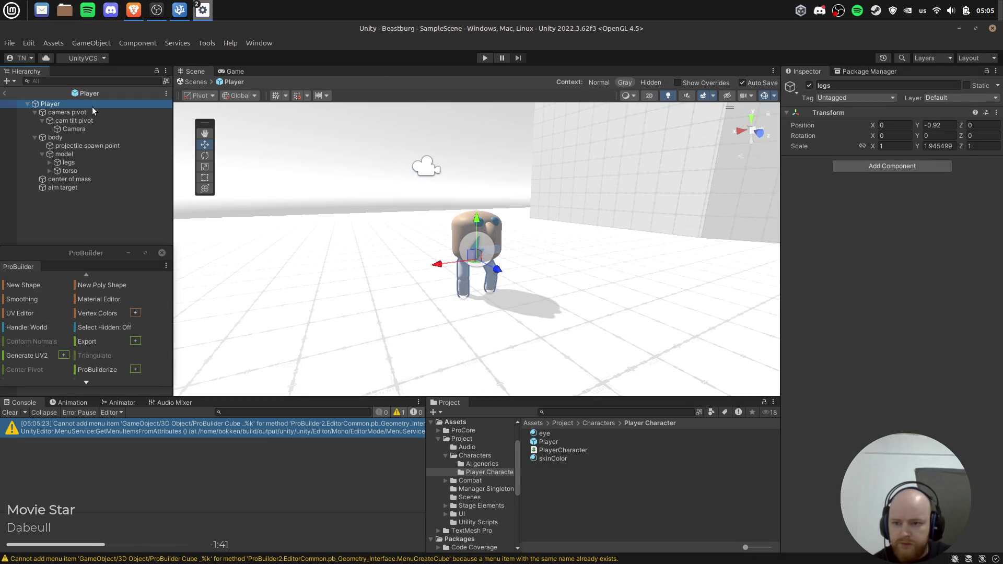
pyautogui.scroll(-5, 928, 409)
pyautogui.scroll(-3, 928, 409)
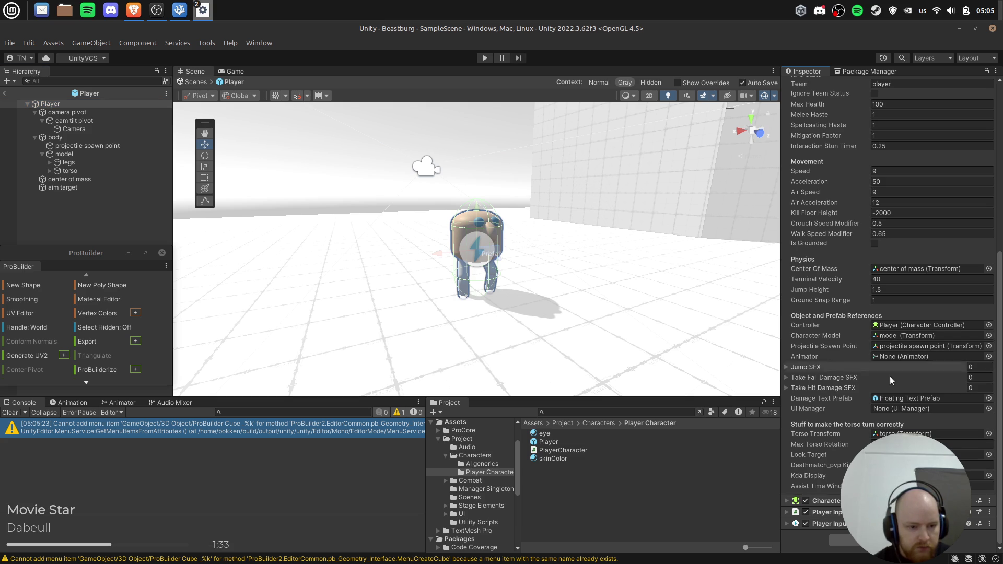
pyautogui.scroll(3, 534, 248)
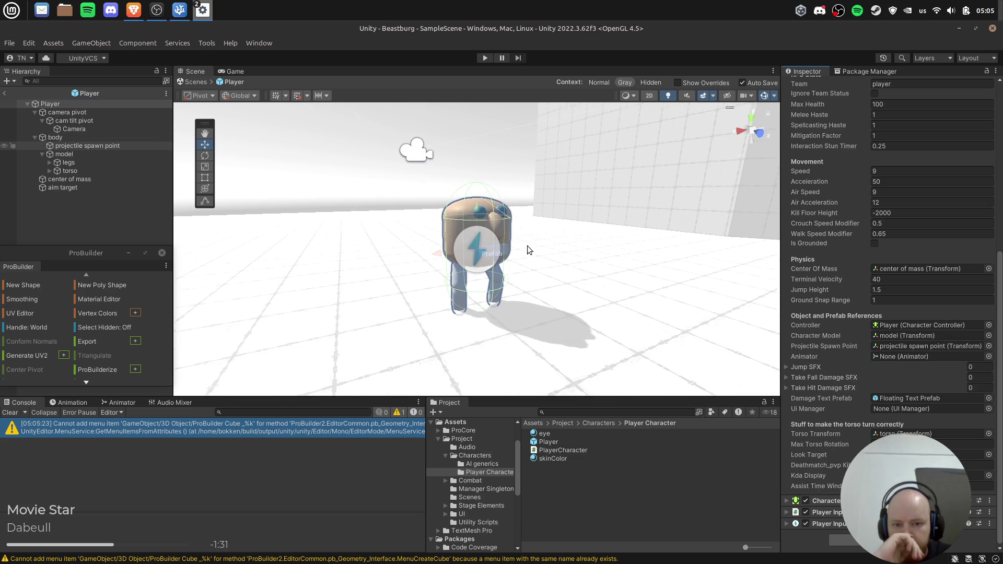
pyautogui.scroll(-2, 549, 201)
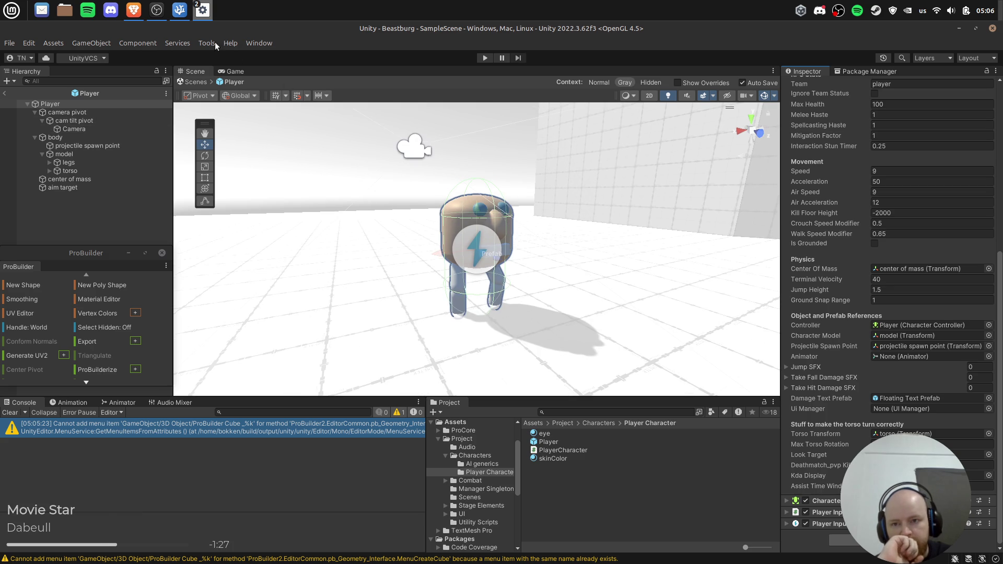
pyautogui.click(184, 13)
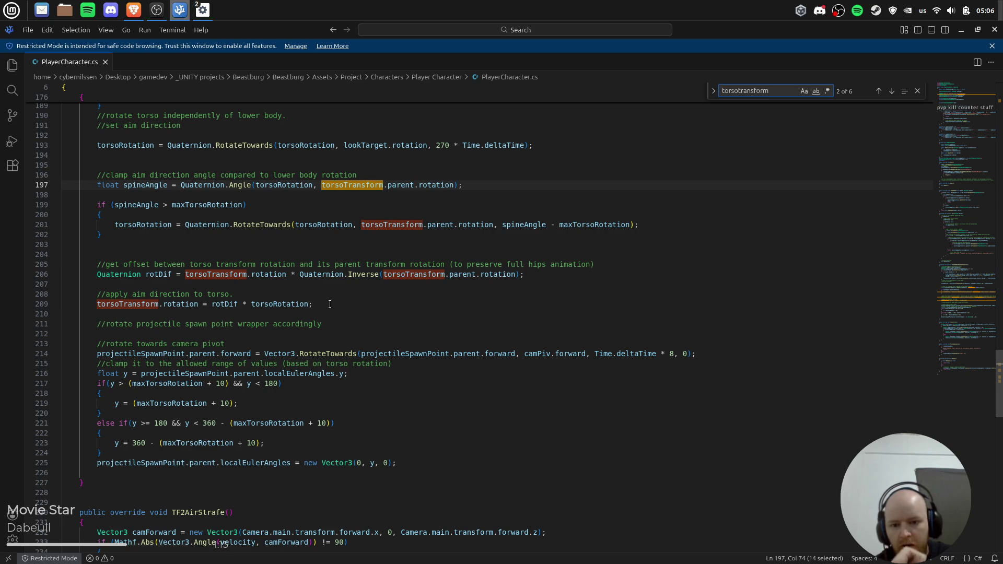
pyautogui.hotkey('alt', 'Tab')
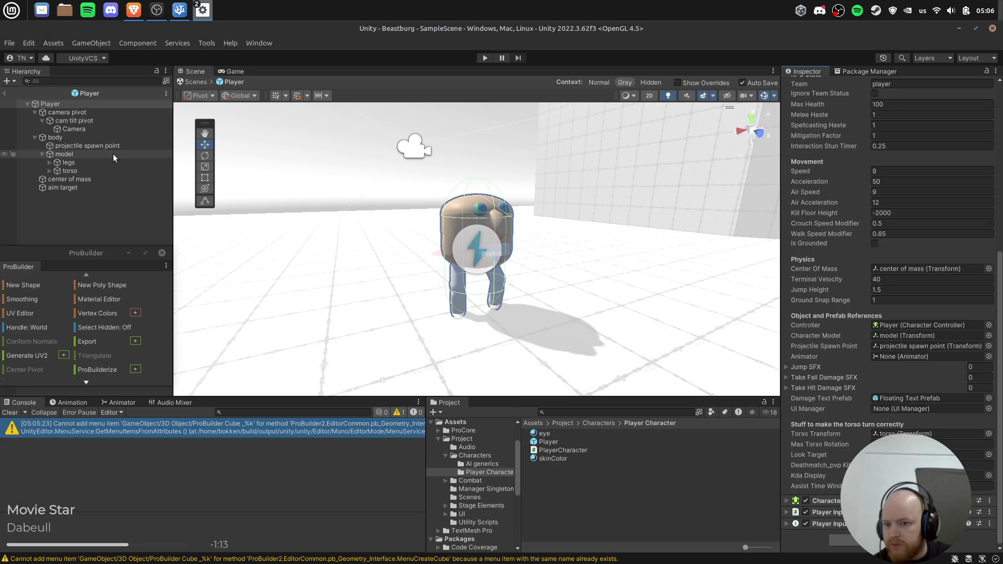
pyautogui.moveTo(78, 170); pyautogui.dragTo(78, 163)
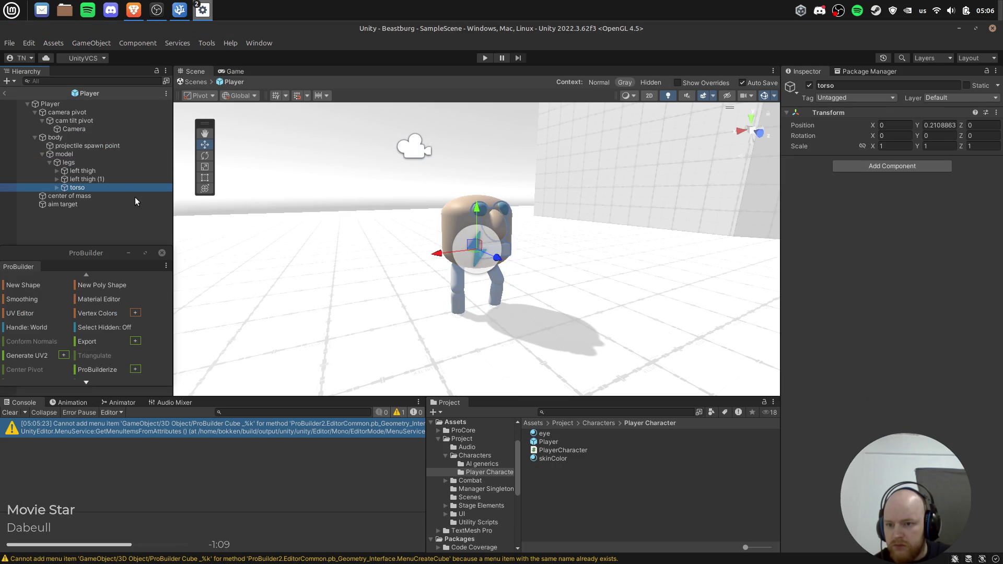
# Play-test the rig, walking with W to watch the torso turn, then stop.
pyautogui.click(485, 58)
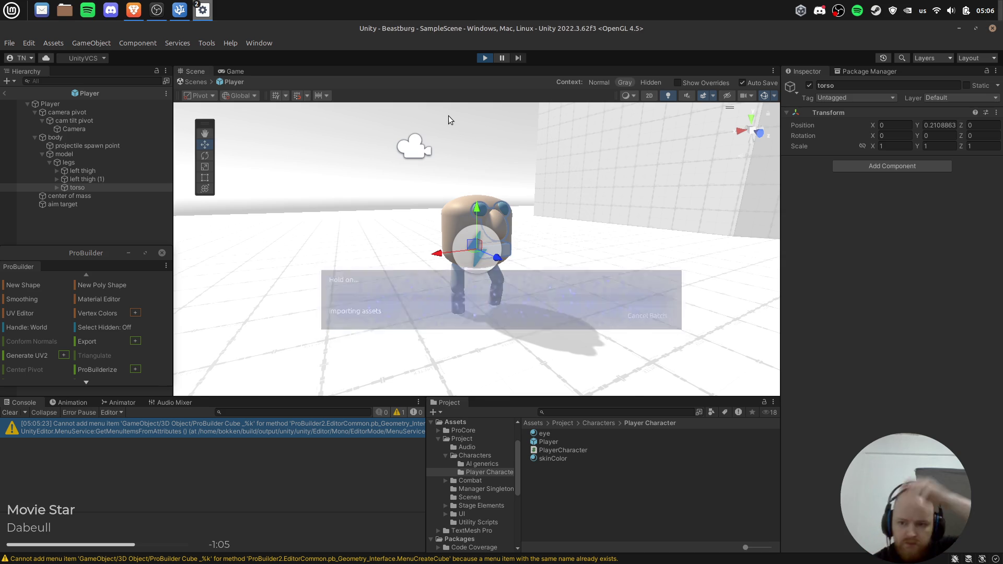
pyautogui.click(449, 120)
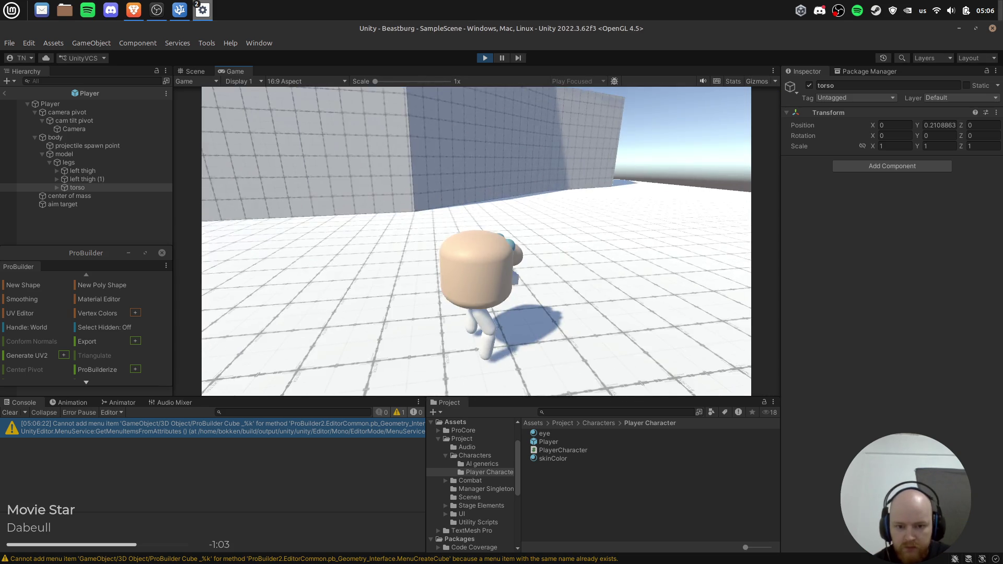
pyautogui.press('w')
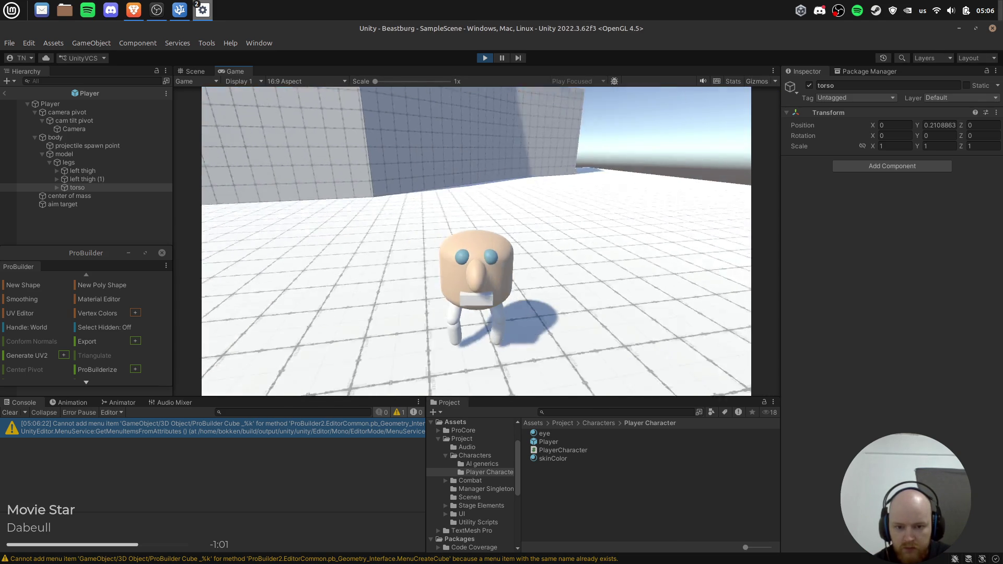
pyautogui.press('w')
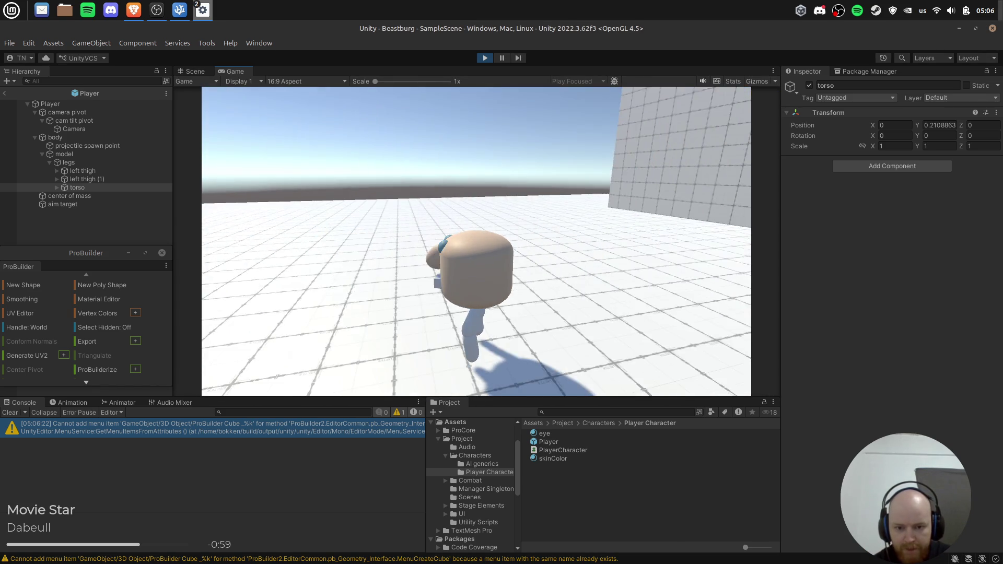
pyautogui.press('w')
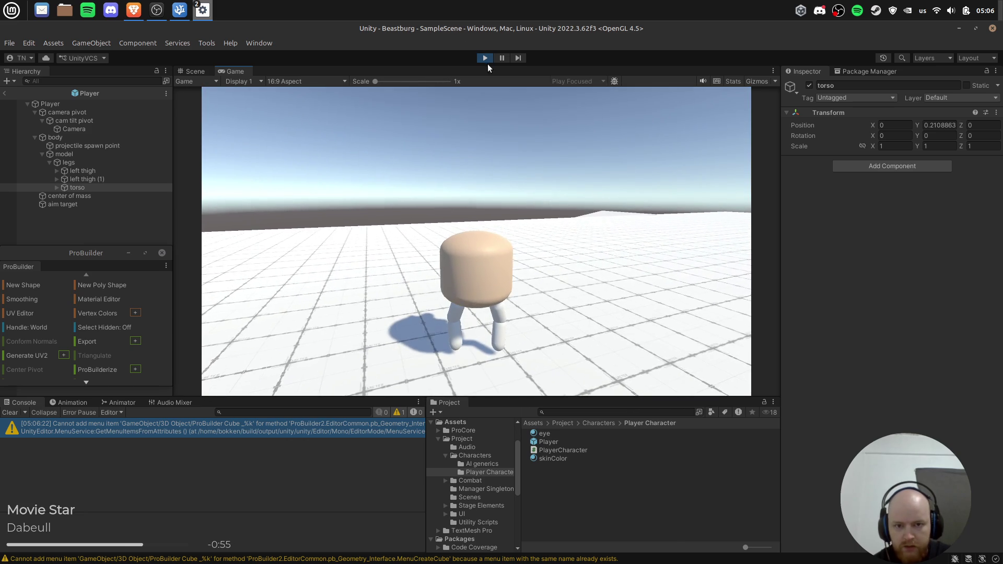
pyautogui.click(485, 58)
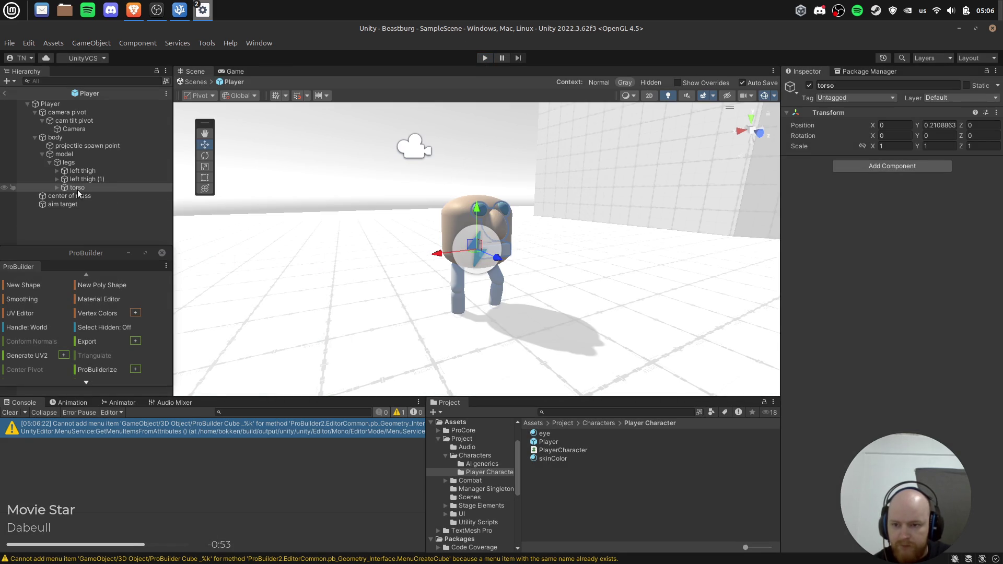
# Move torso out of legs directly under model, then find the rotation offset line in PlayerCharacter.cs.
pyautogui.moveTo(77, 189); pyautogui.dragTo(83, 164)
pyautogui.click(80, 161)
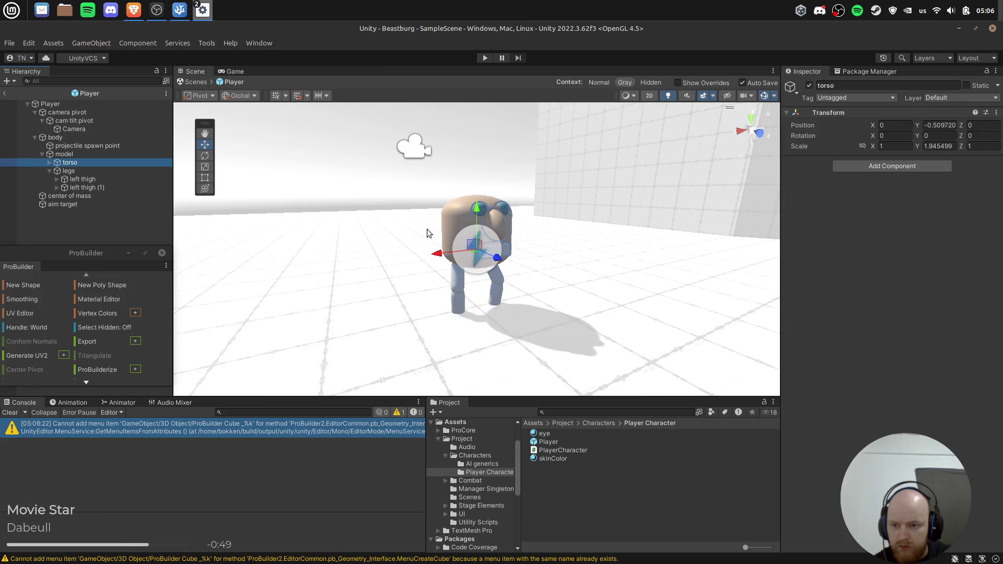
pyautogui.hotkey('alt', 'Tab')
pyautogui.click(590, 272)
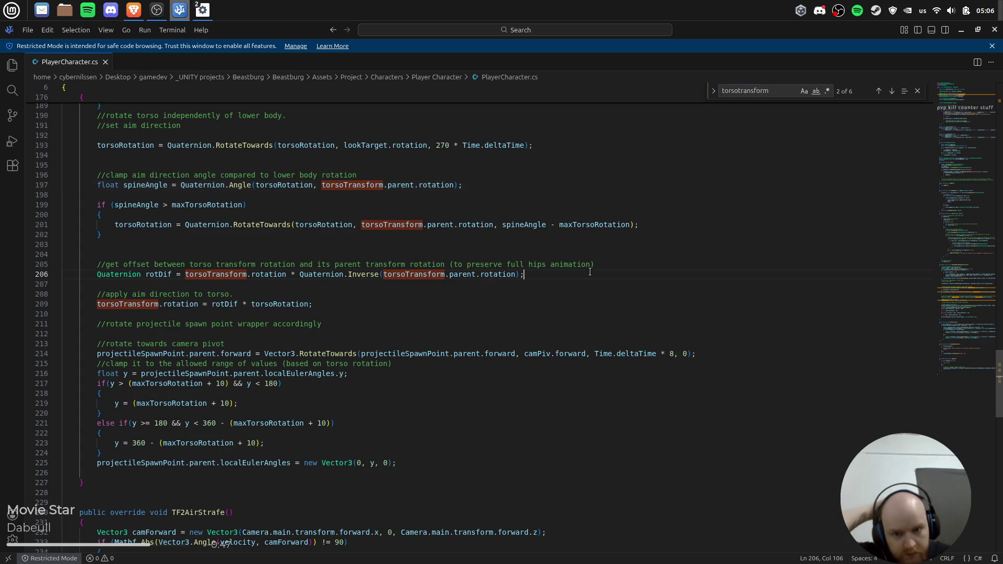
# Remove the rotDif offset so torsoTransform.rotation = torsoRotation, save, and return to Unity.
pyautogui.click(659, 259)
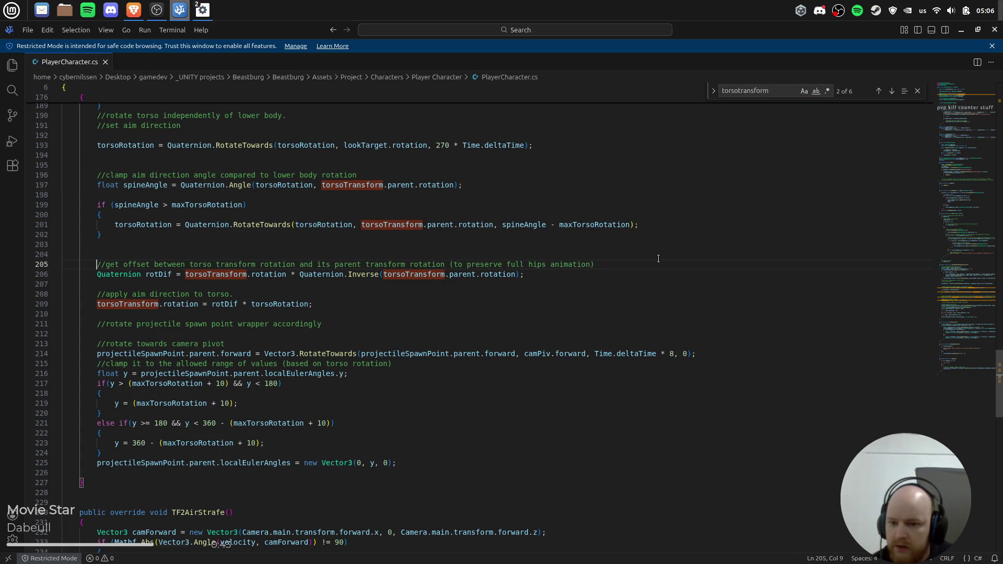
pyautogui.hotkey('shift', 'Down')
pyautogui.hotkey('shift', 'Down')
pyautogui.hotkey('shift', 'Down')
pyautogui.hotkey('shift', 'End')
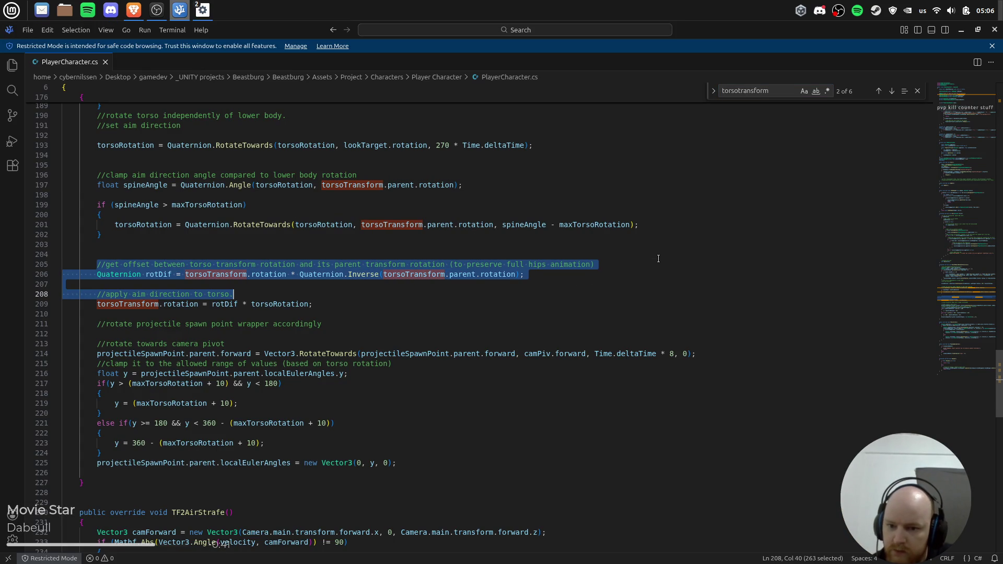
pyautogui.hotkey('ctrl', 'z')
pyautogui.hotkey('ctrl', 'z')
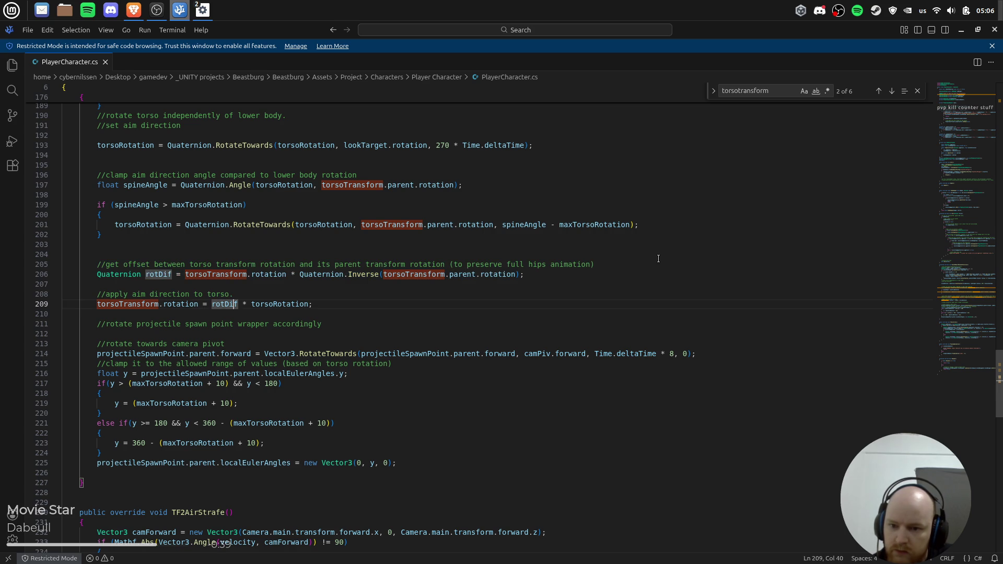
pyautogui.hotkey('ctrl', 'z')
pyautogui.hotkey('ctrl', 'z')
pyautogui.hotkey('ctrl', 'z')
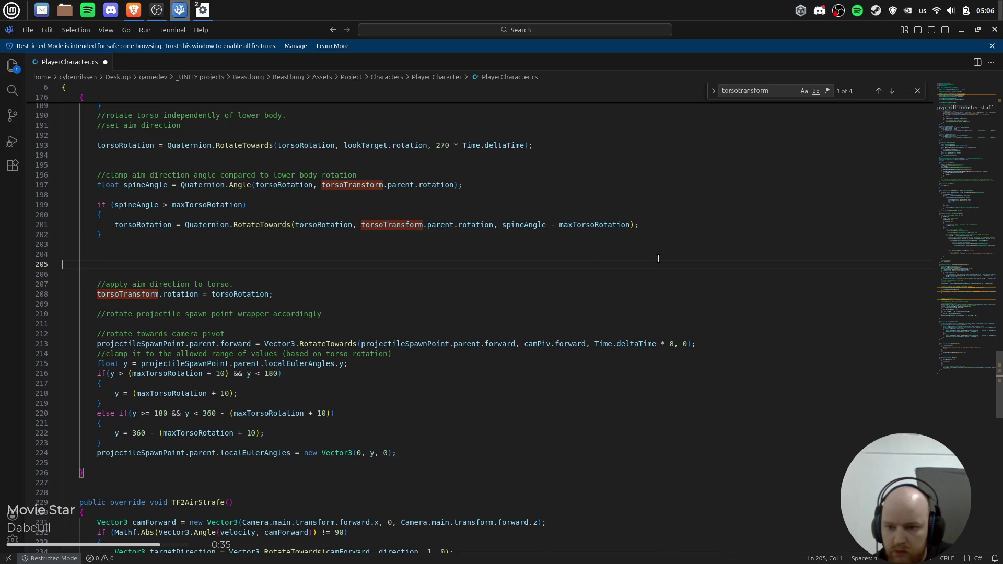
pyautogui.press('Down')
pyautogui.press('Down')
pyautogui.press('Down')
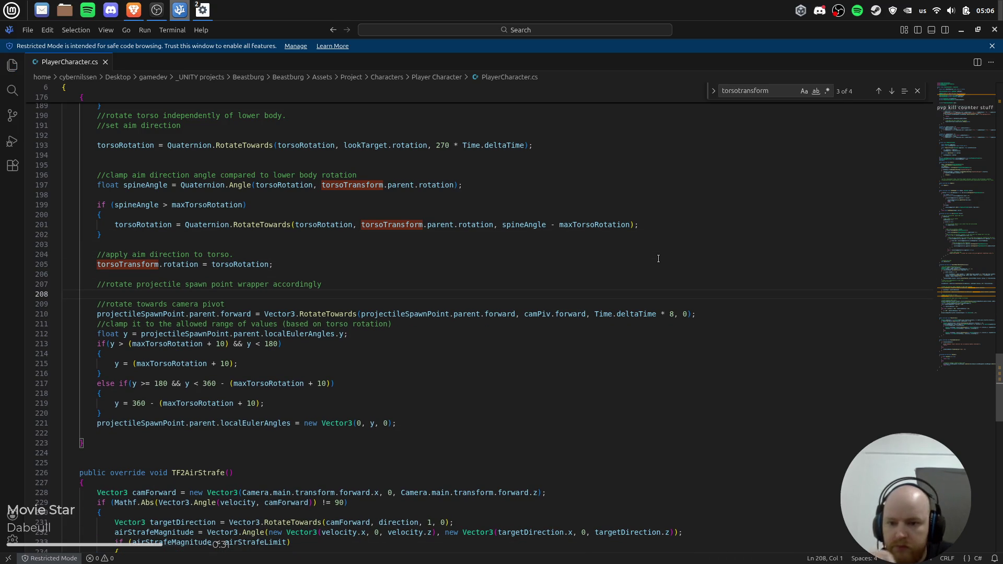
pyautogui.scroll(2, 659, 258)
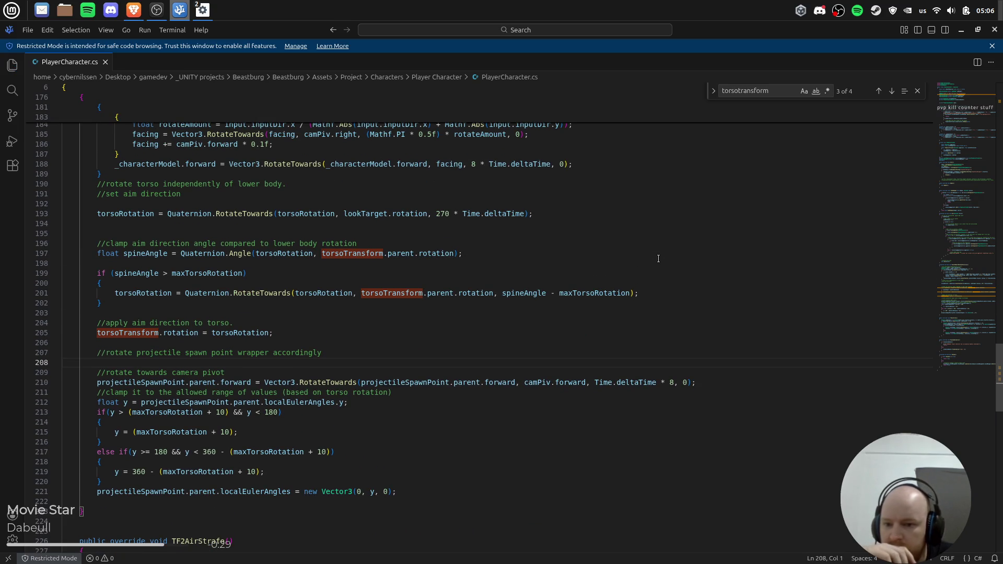
pyautogui.press('Up')
pyautogui.press('Up')
pyautogui.press('Up')
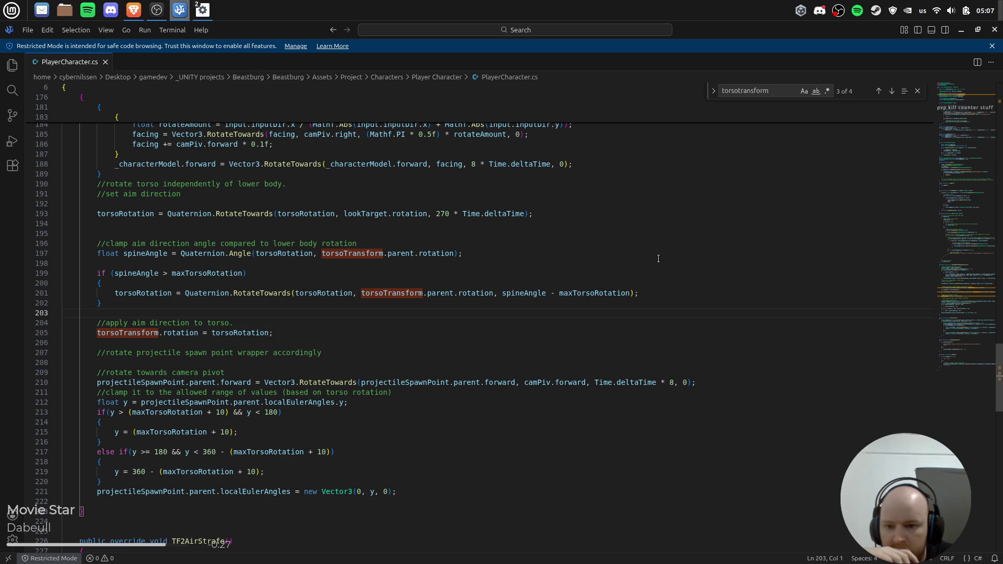
pyautogui.scroll(1, 659, 259)
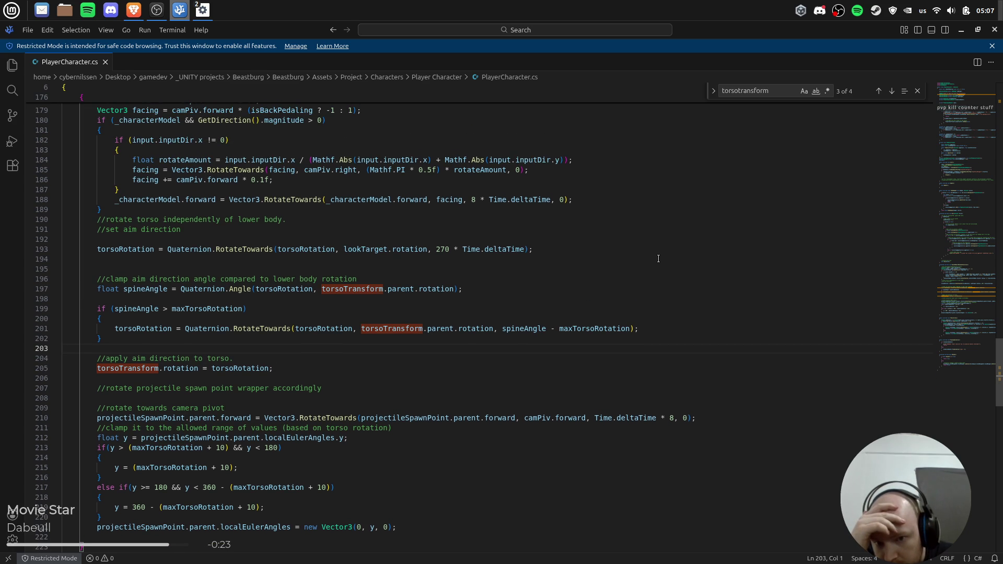
pyautogui.press('Up')
pyautogui.press('Up')
pyautogui.press('Up')
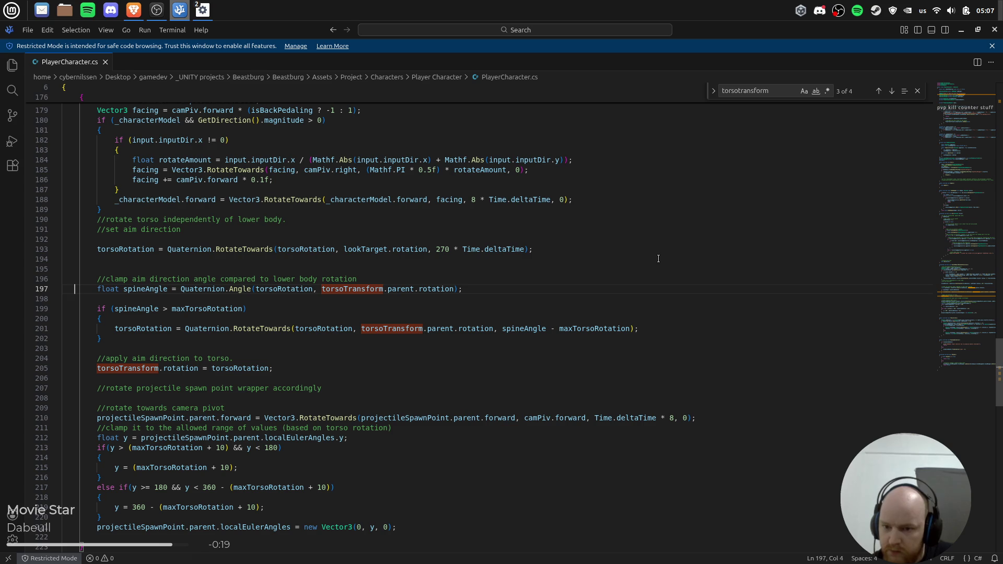
pyautogui.hotkey('ctrl', 'Right')
pyautogui.hotkey('alt', 'Tab')
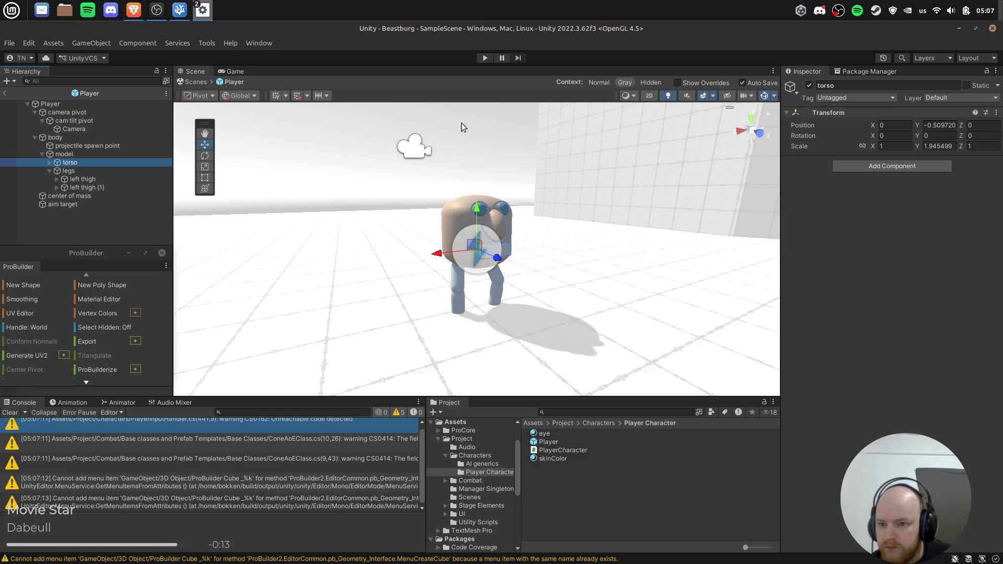
# Play-test the updated torso code by walking the character forward and back while turning the camera.
pyautogui.click(484, 59)
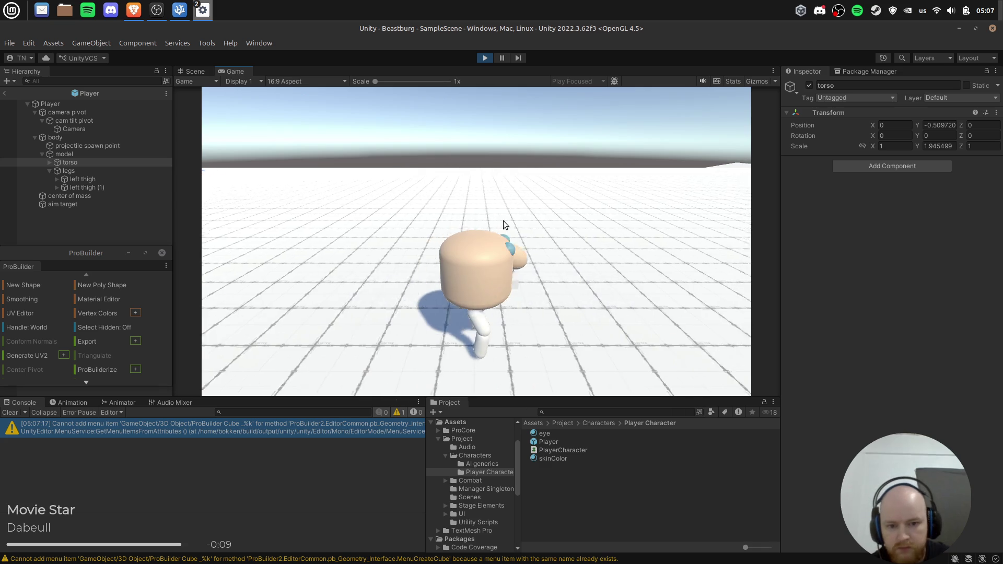
pyautogui.press('w')
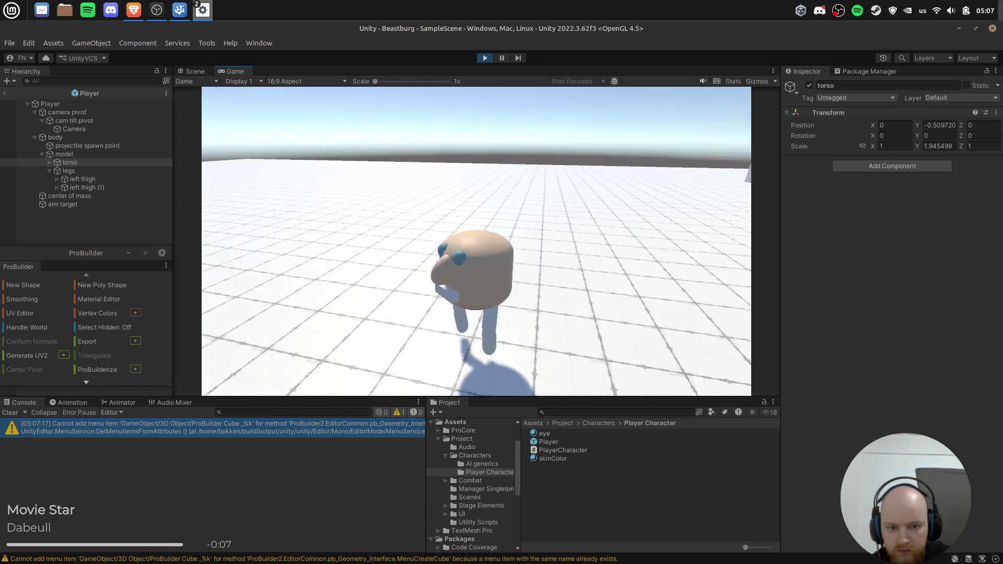
pyautogui.press('w')
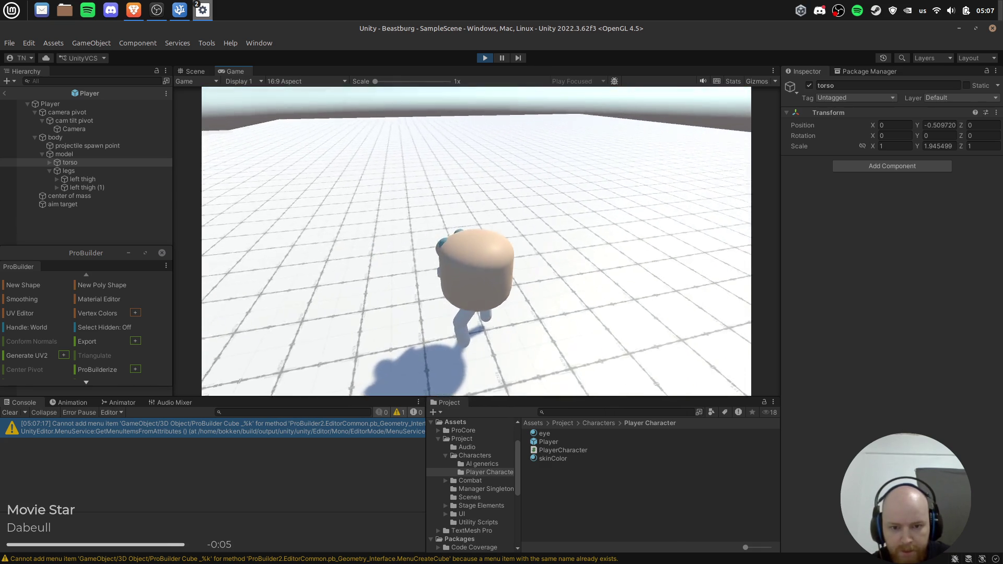
pyautogui.press('w')
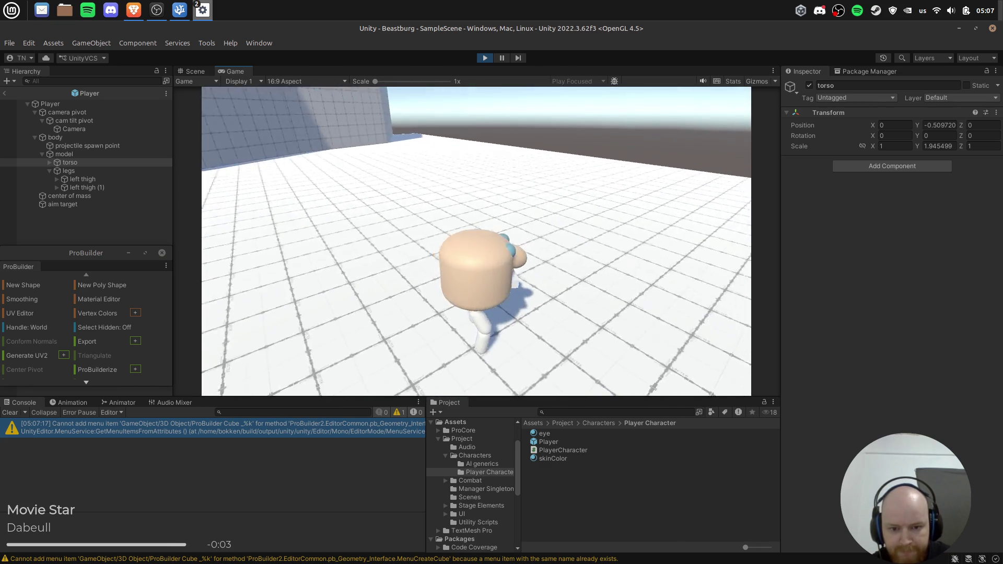
pyautogui.press('s')
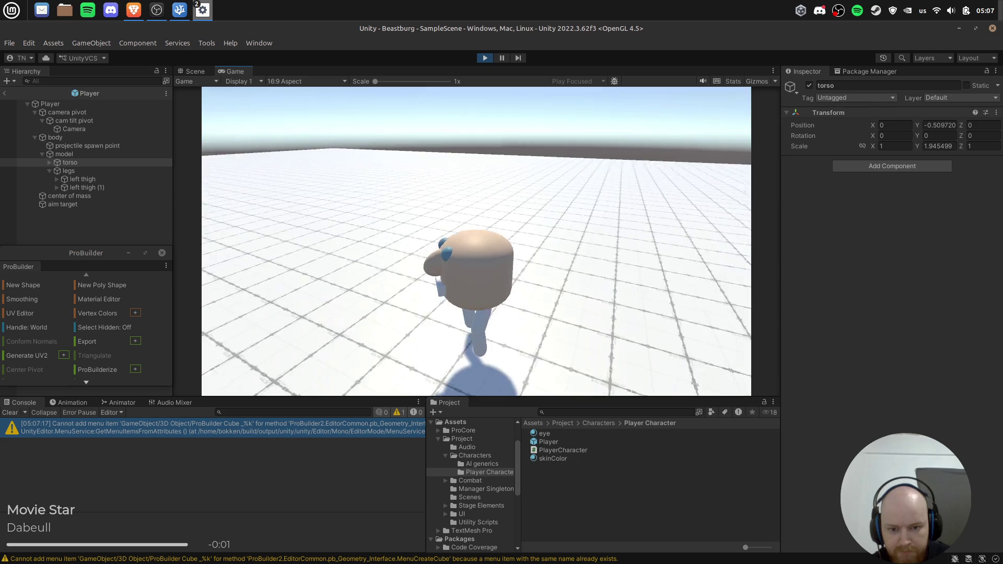
pyautogui.press('w')
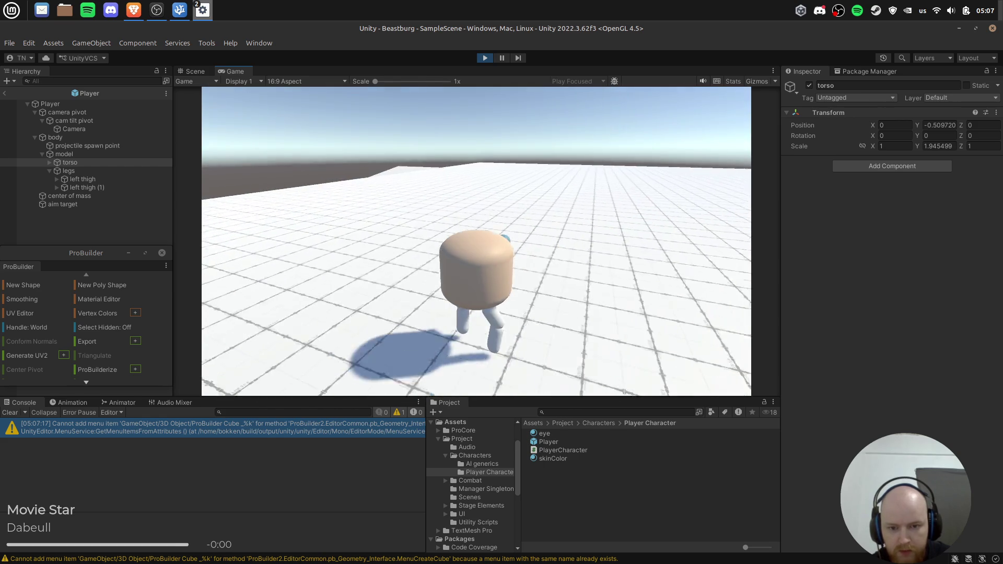
pyautogui.hotkey('alt', 'Tab')
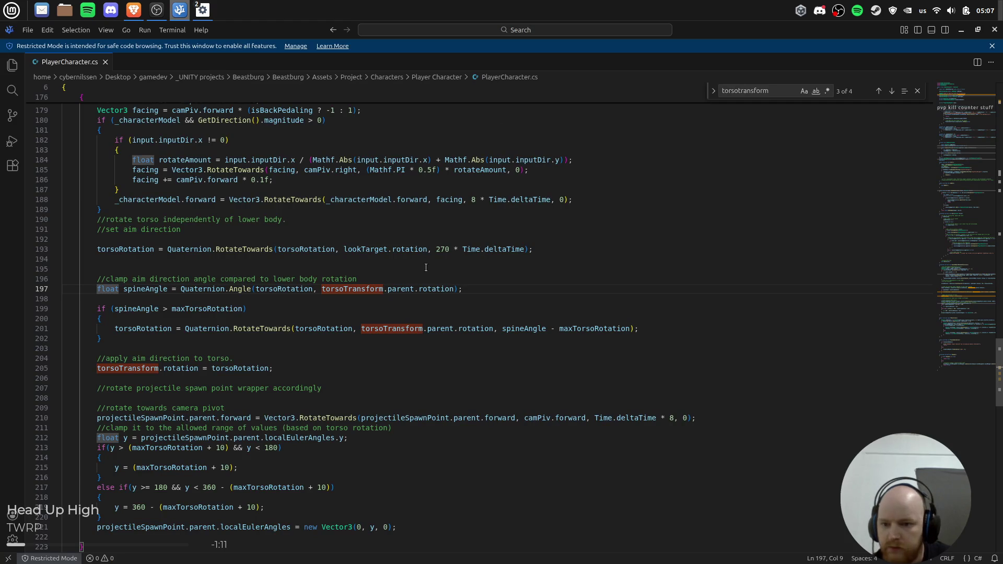
# Review the spineAngle line and the torsoRotation rotate-towards line using the lookTarget rotation.
pyautogui.click(510, 290)
pyautogui.scroll(5, 443, 304)
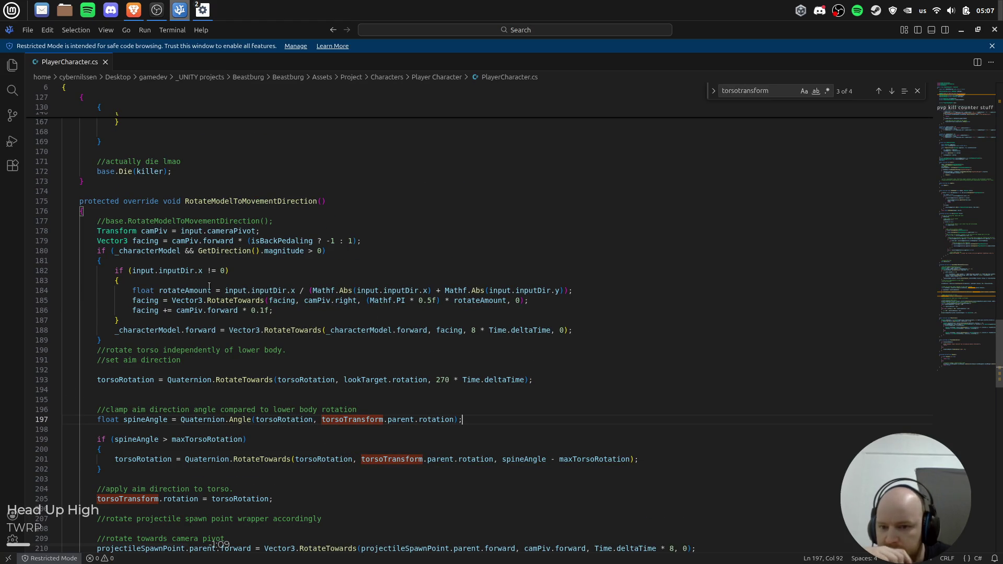
pyautogui.scroll(-1, 259, 275)
pyautogui.click(187, 324)
pyautogui.press('Down')
pyautogui.click(172, 348)
pyautogui.click(280, 354)
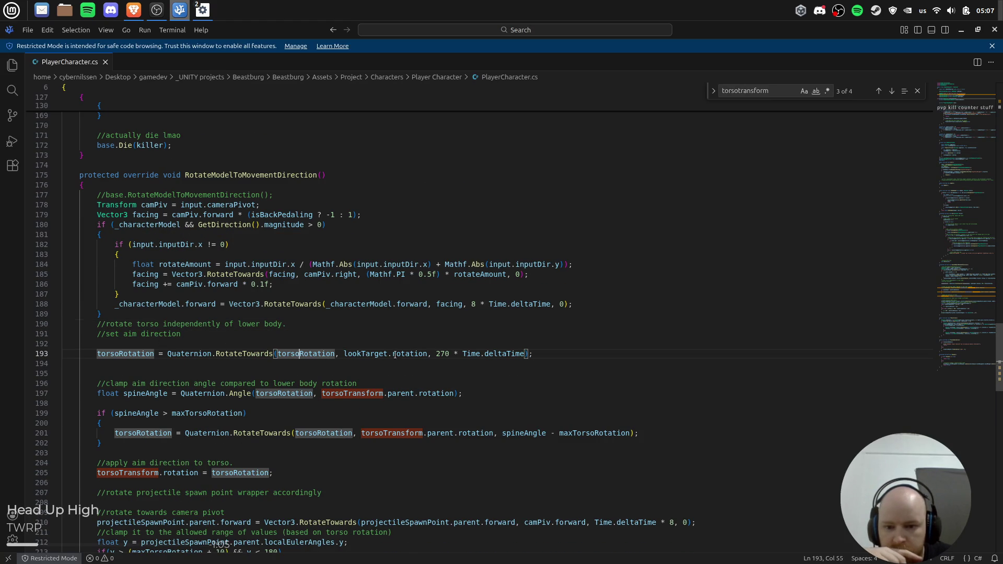
pyautogui.click(393, 354)
pyautogui.click(565, 359)
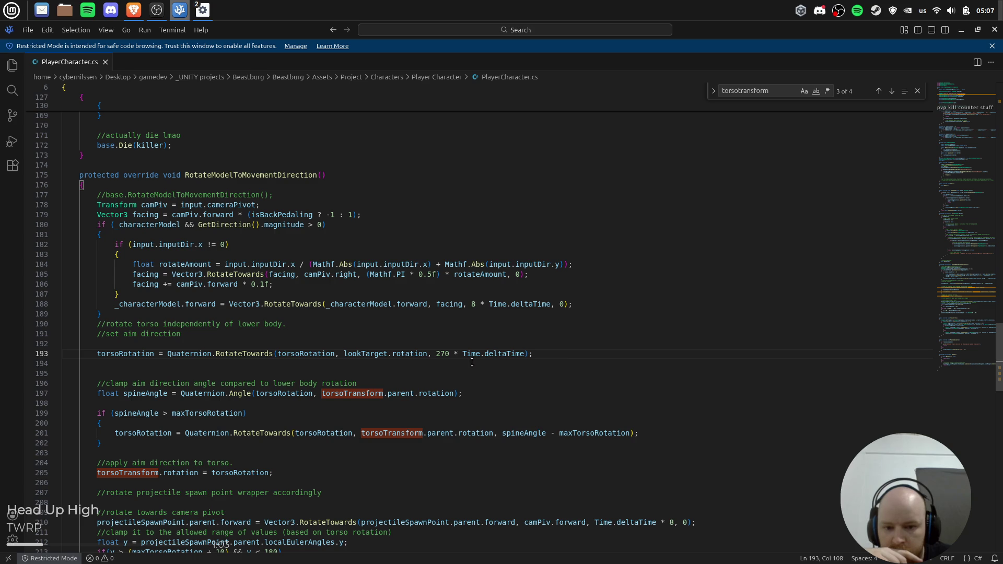
pyautogui.scroll(-1, 573, 353)
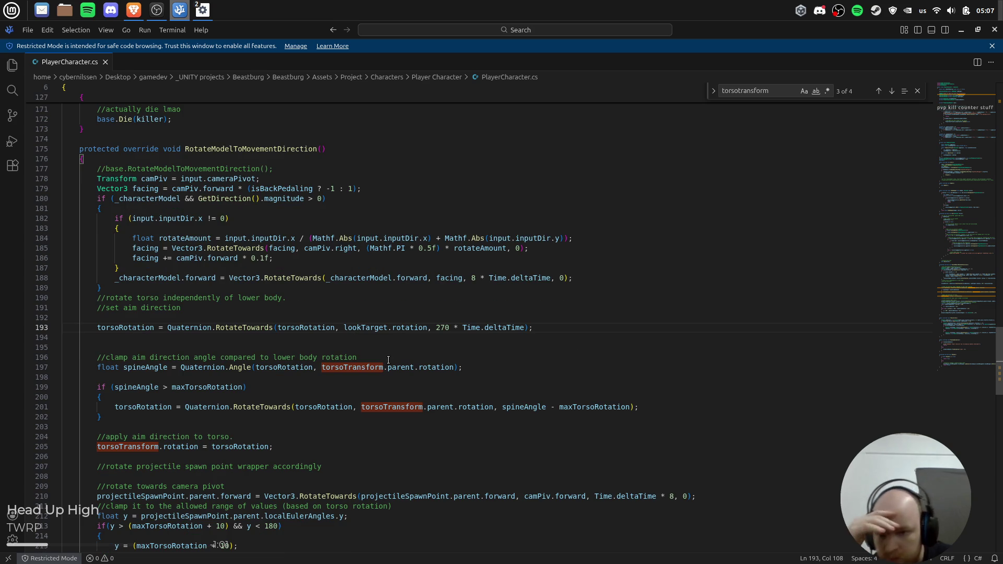
# Highlight every use of torsoRotation and torsoTransform on lines 197–198, then close the search.
pyautogui.doubleClick(149, 329)
pyautogui.scroll(-1, 264, 366)
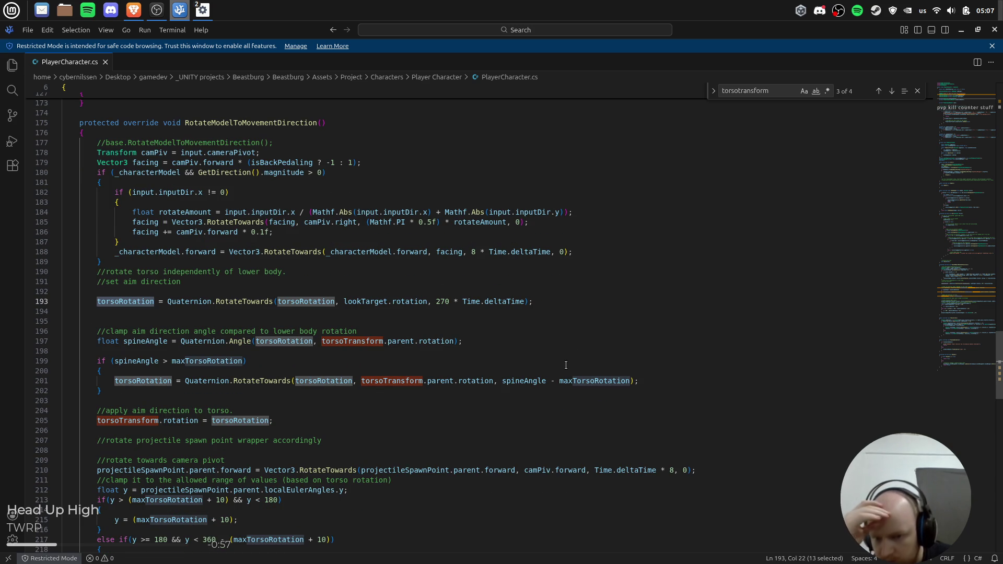
pyautogui.scroll(-1, 314, 358)
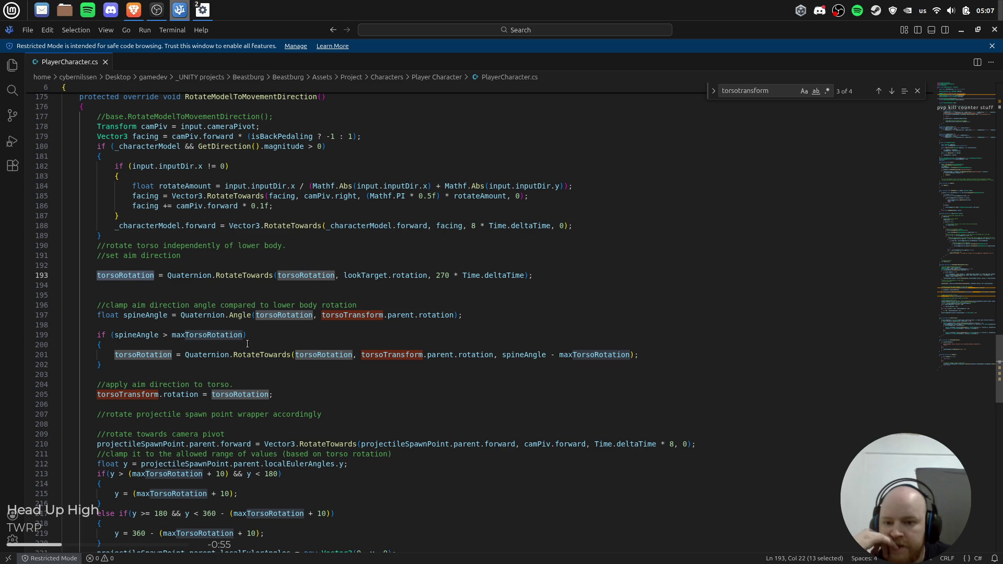
pyautogui.click(292, 315)
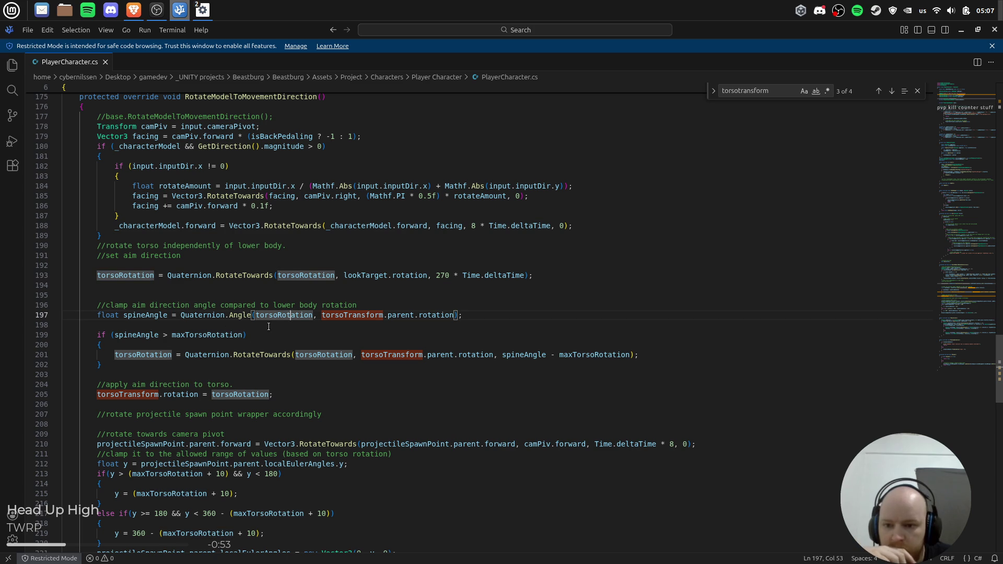
pyautogui.click(269, 326)
pyautogui.click(273, 316)
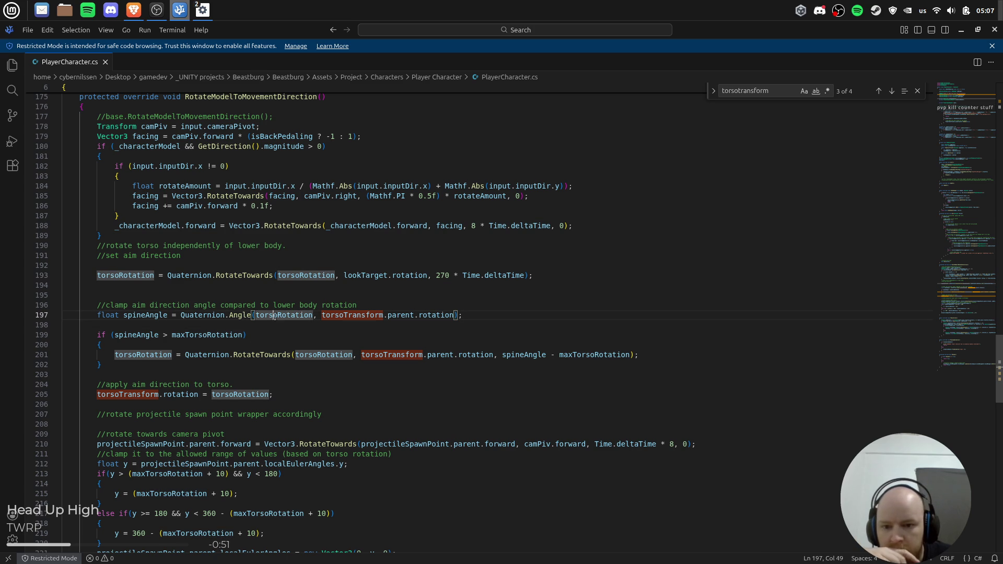
pyautogui.click(333, 316)
pyautogui.click(492, 316)
pyautogui.press('Escape')
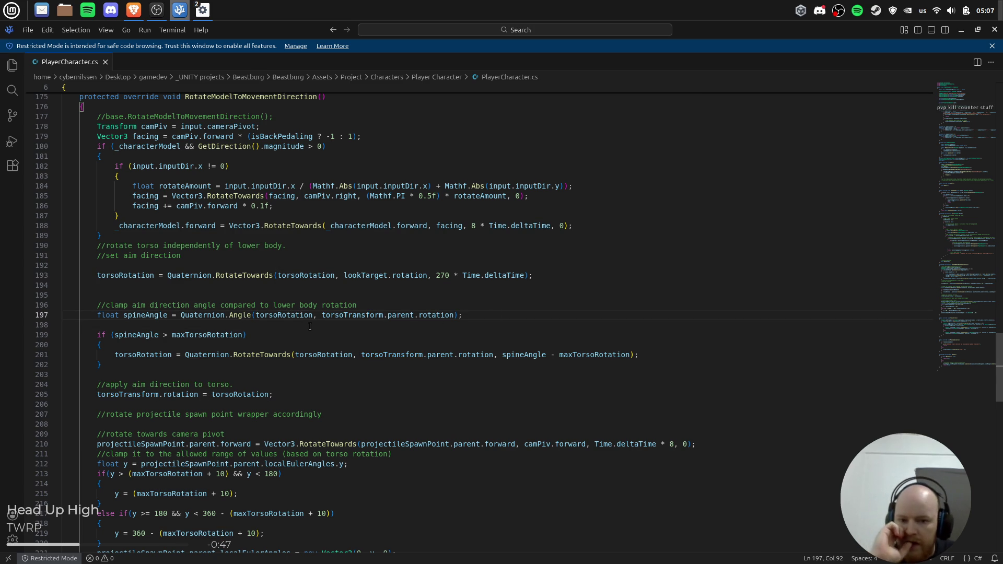
pyautogui.hotkey('alt', 'Tab')
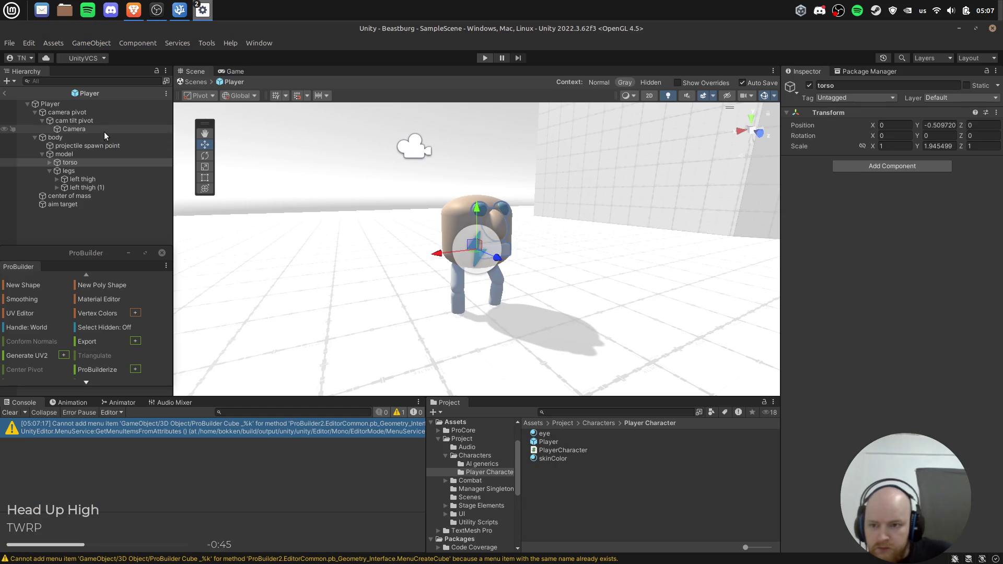
# Inspect the projectile spawn point, model and body objects, briefly checking the code editor.
pyautogui.click(97, 147)
pyautogui.click(87, 155)
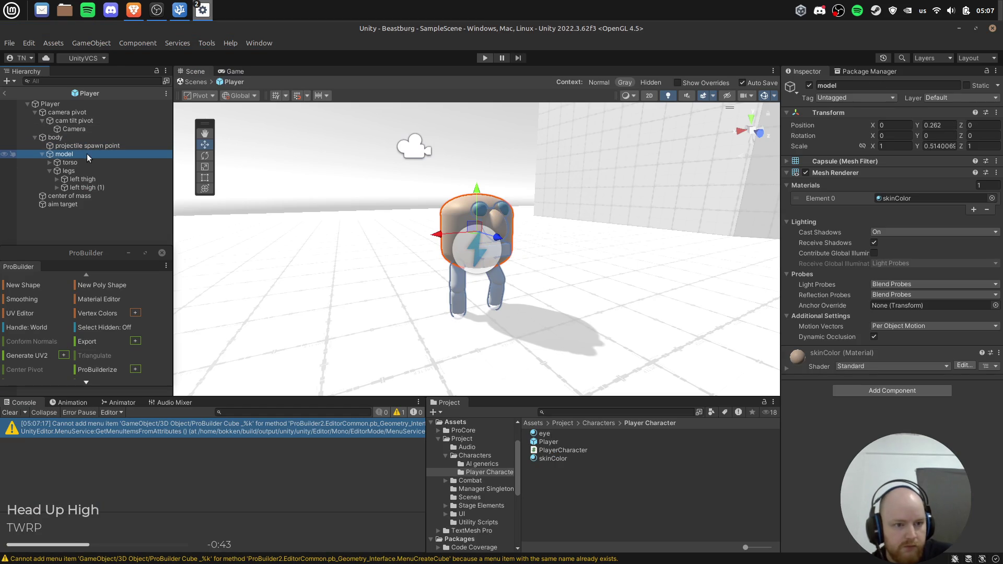
pyautogui.click(80, 136)
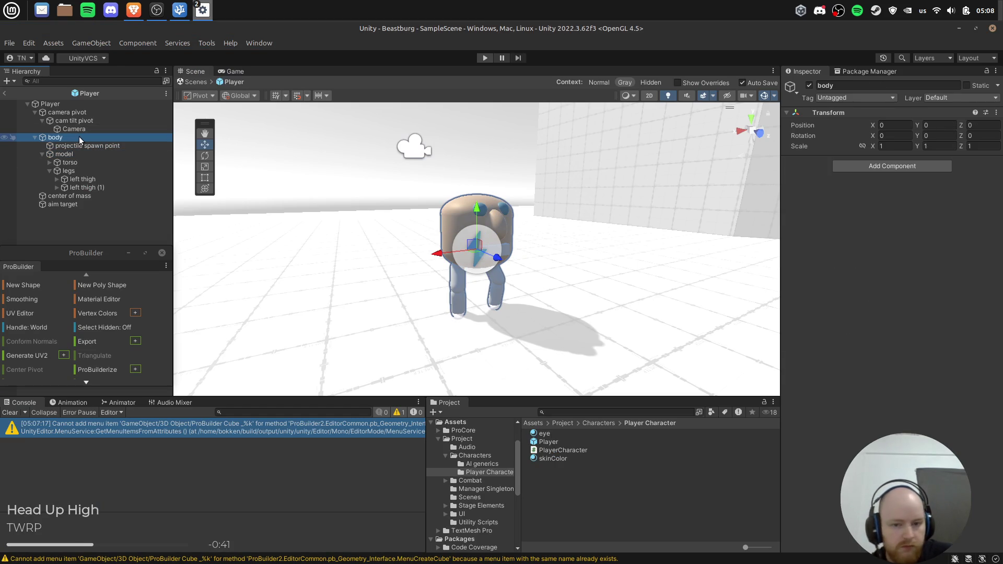
pyautogui.click(87, 153)
pyautogui.hotkey('alt', 'Tab')
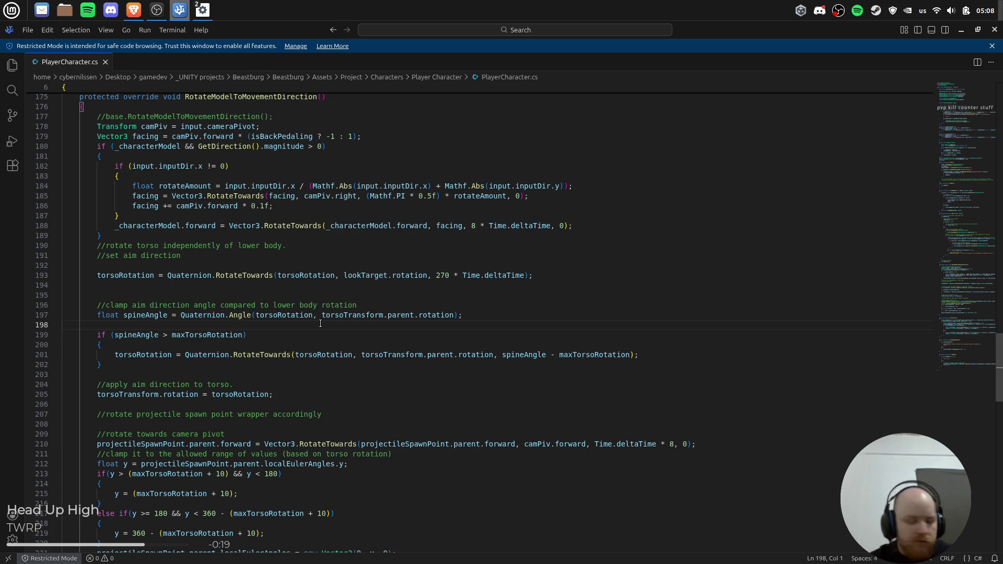
pyautogui.hotkey('alt', 'Tab')
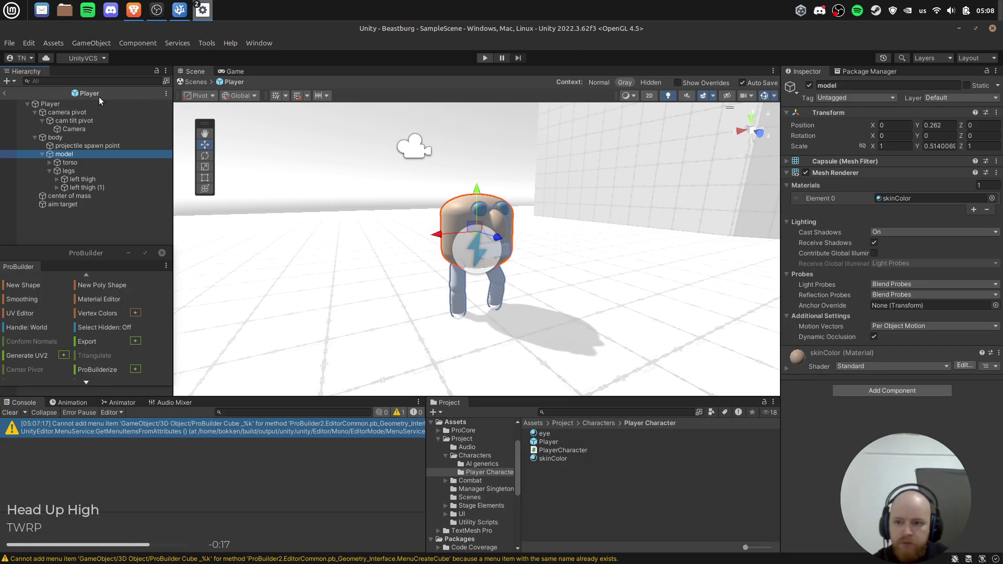
# Check the Player's Max Torso Rotation field in the Inspector and start play mode.
pyautogui.click(73, 104)
pyautogui.scroll(-2, 938, 312)
pyautogui.scroll(-5, 938, 309)
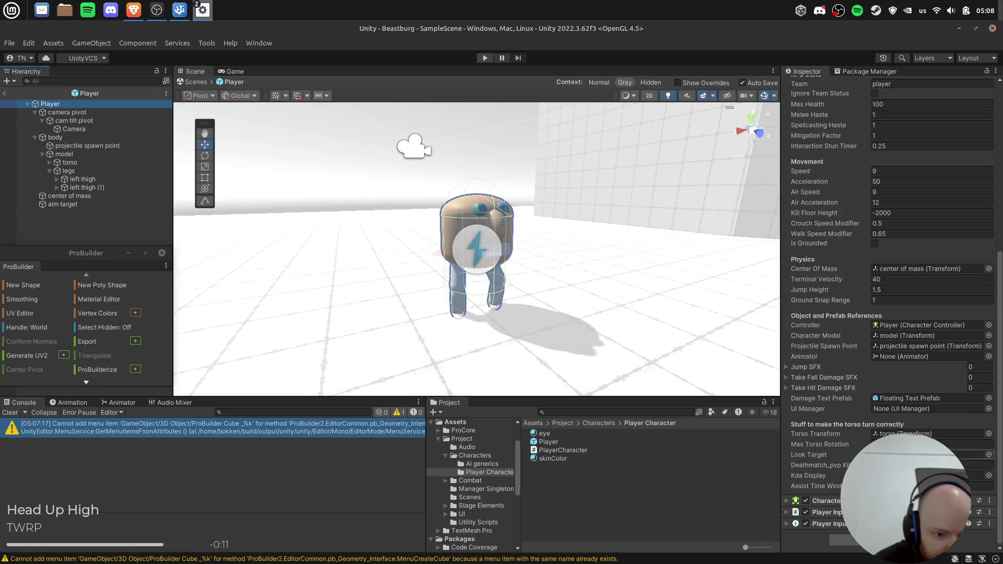
pyautogui.click(930, 444)
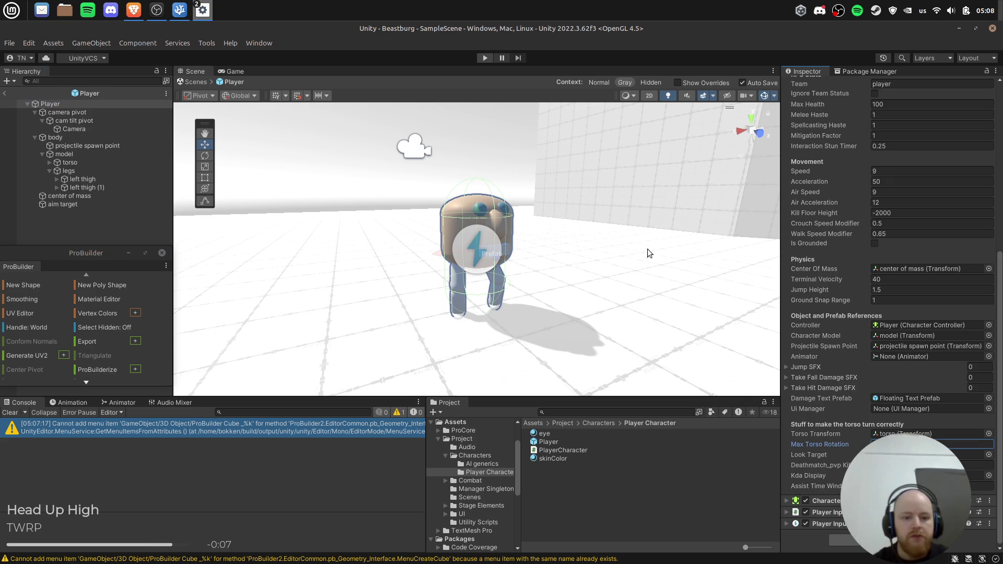
pyautogui.click(485, 58)
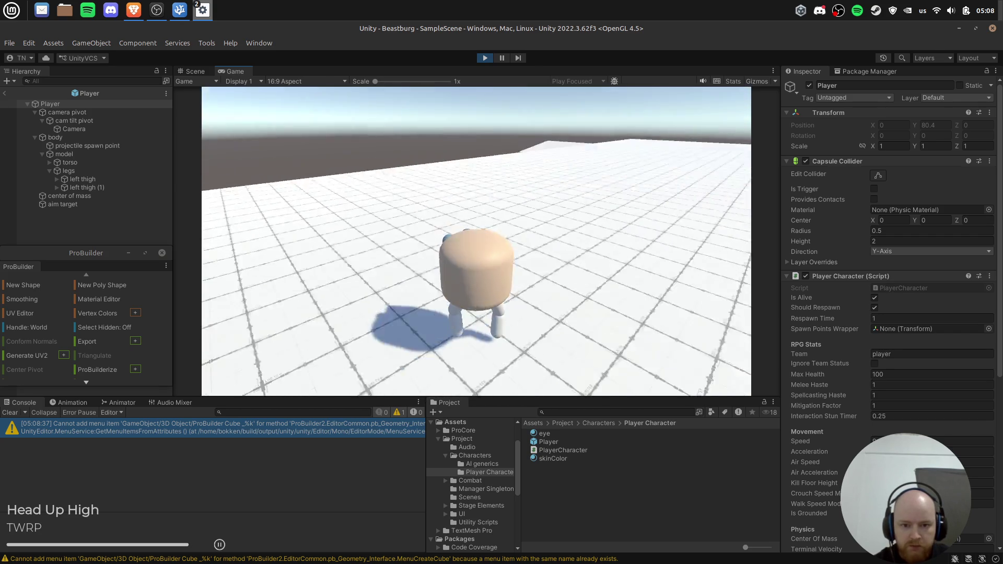
# Stop play mode and drag the torso object into the Player's Torso Transform field.
pyautogui.click(484, 58)
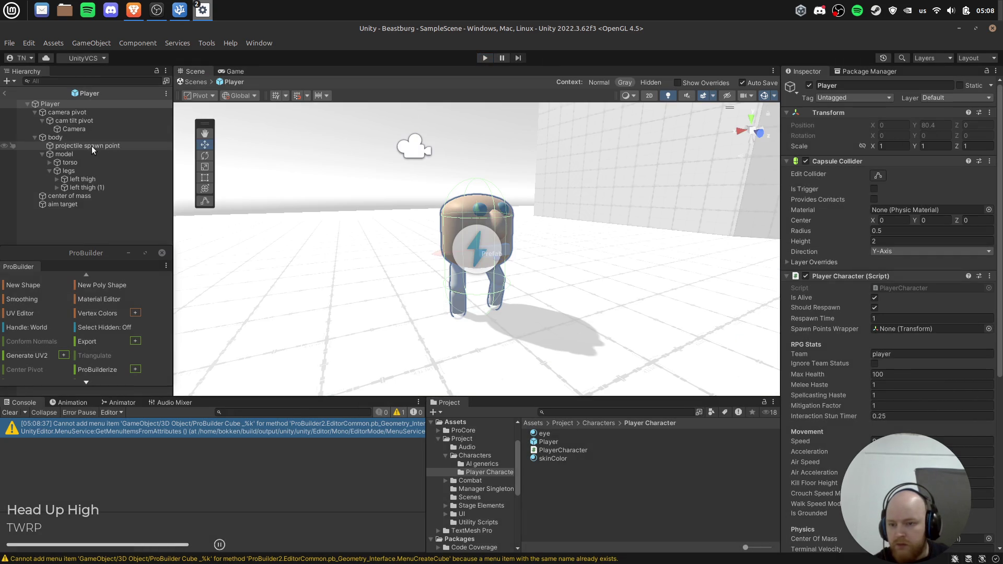
pyautogui.click(73, 105)
pyautogui.scroll(-5, 963, 421)
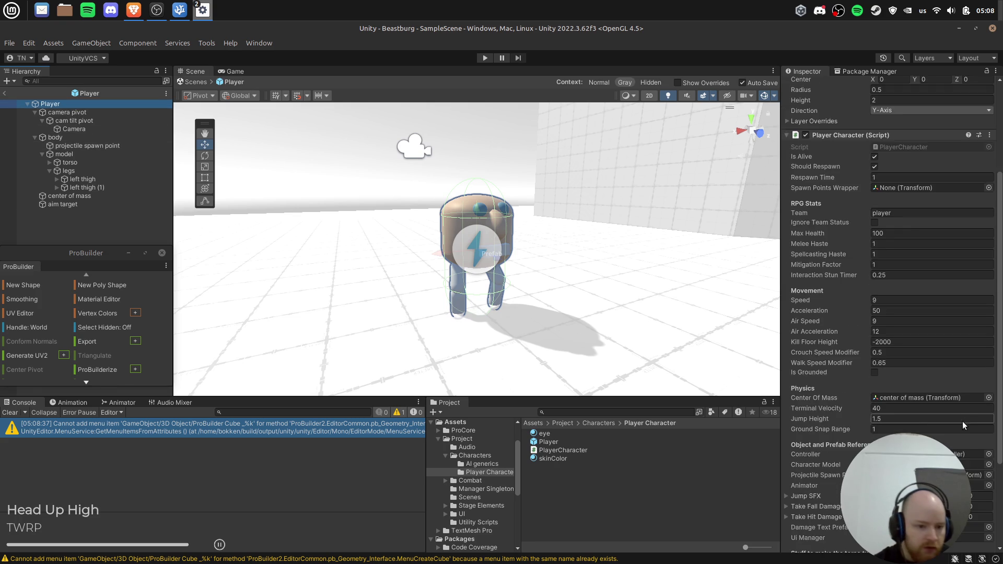
pyautogui.scroll(-3, 892, 314)
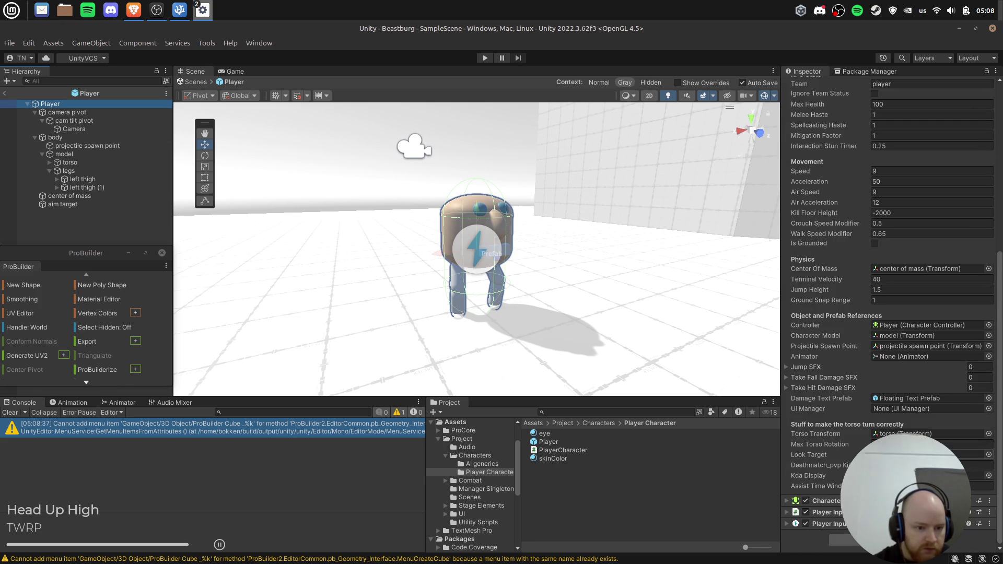
pyautogui.moveTo(72, 170)
pyautogui.mouseDown()
pyautogui.moveTo(523, 324)
pyautogui.moveTo(940, 492)
pyautogui.moveTo(937, 436)
pyautogui.mouseUp()
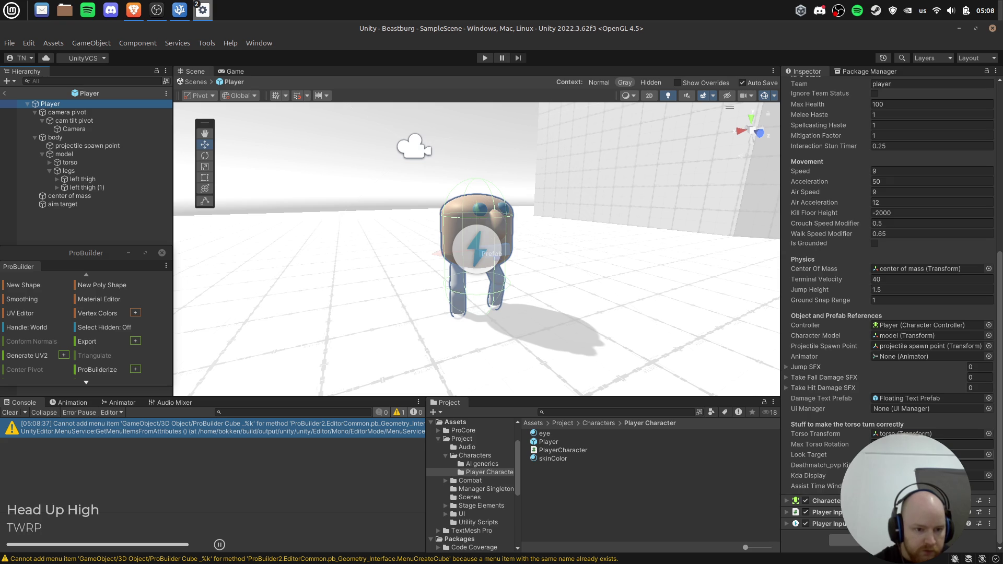
# Play-test the torso aiming again, then stop the game.
pyautogui.click(486, 59)
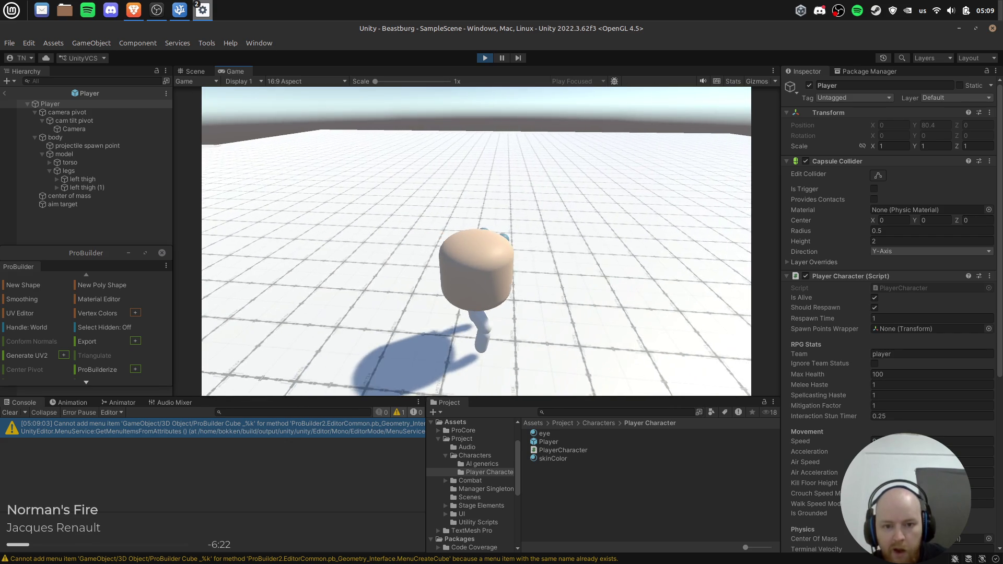
pyautogui.press('Escape')
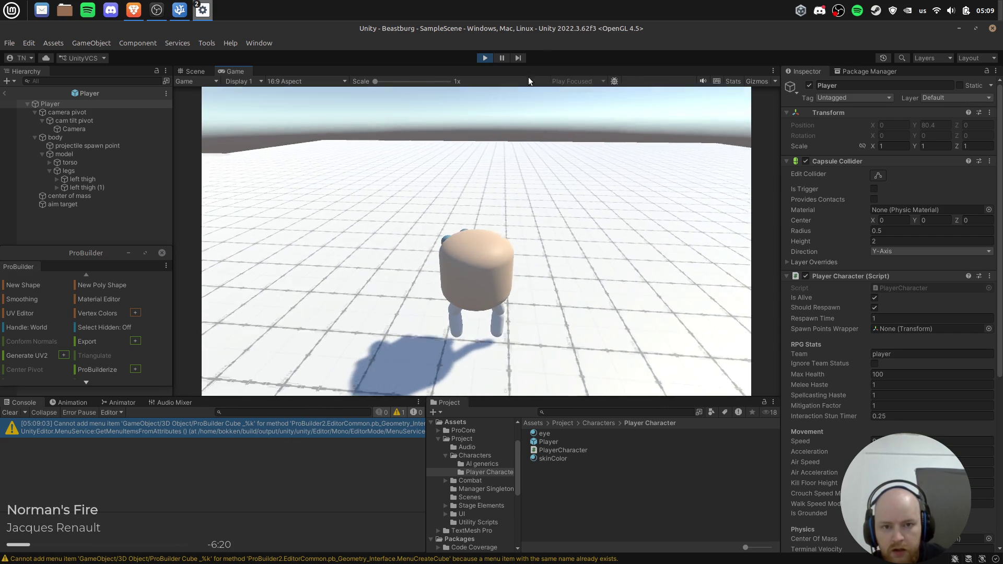
pyautogui.click(485, 59)
pyautogui.hotkey('alt', 'Tab')
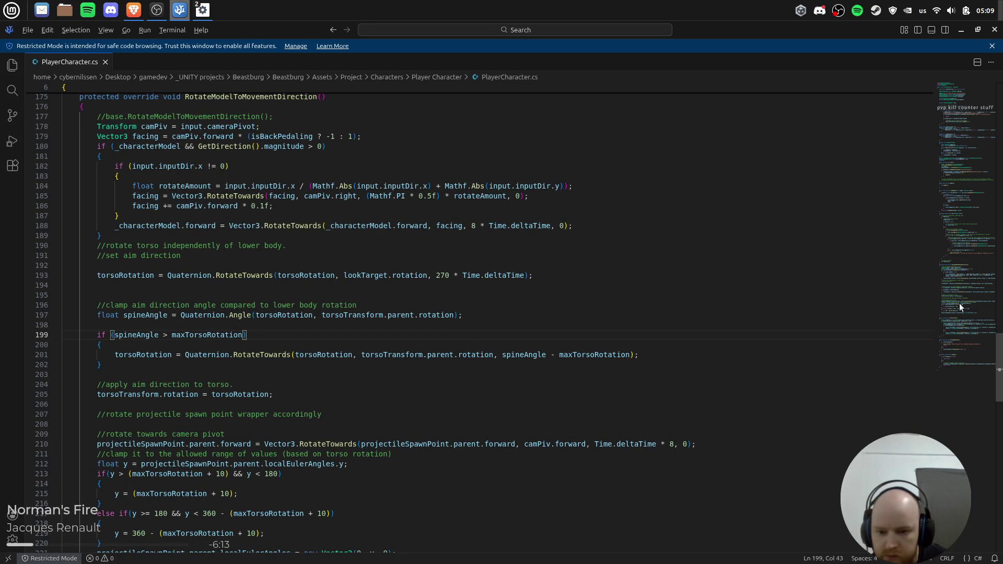
# Search for 'maxtorsorotation' and inspect the torso clamp against maxTorsoRotation (45) on line 201.
pyautogui.moveTo(953, 308); pyautogui.dragTo(954, 120)
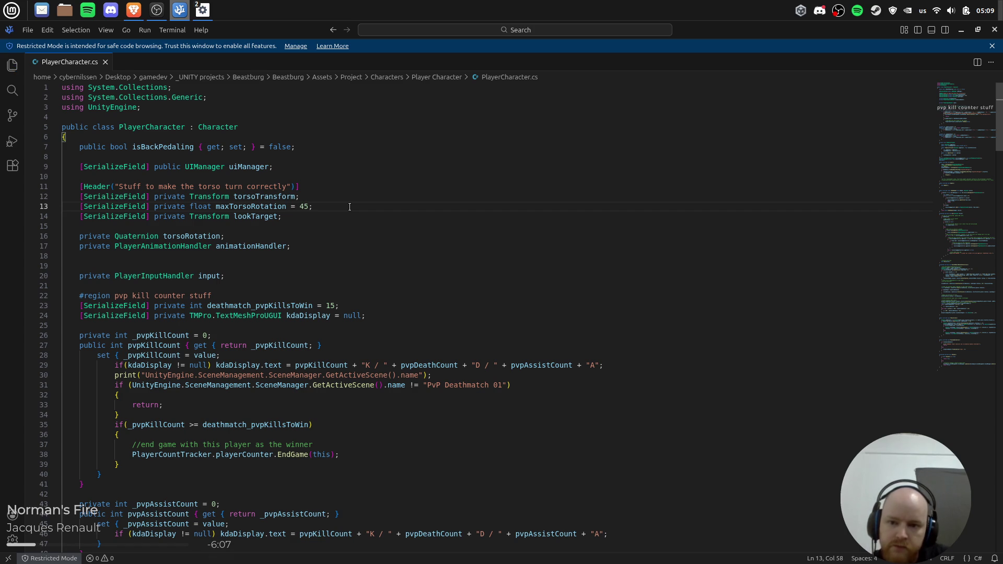
pyautogui.write('maxtorsorotation')
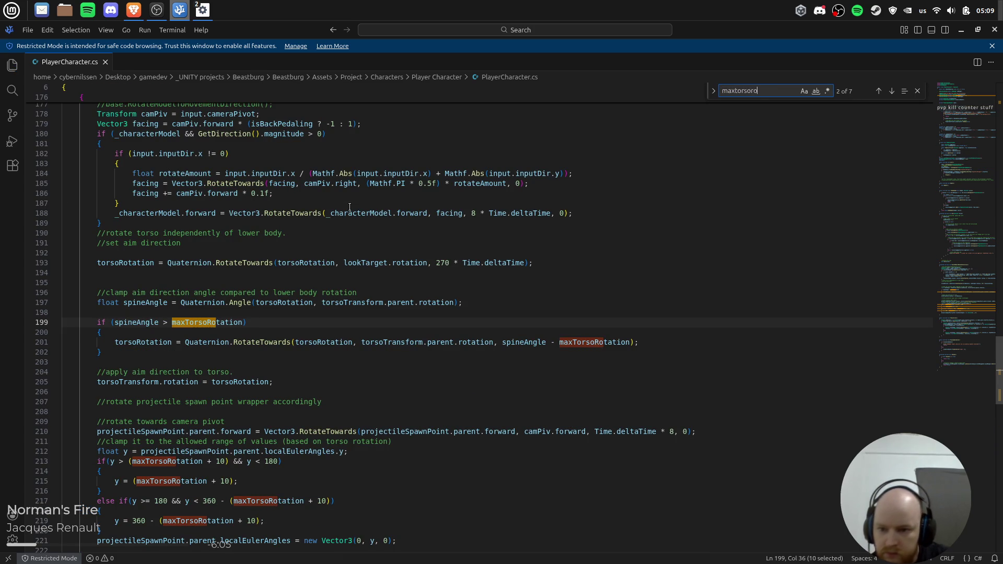
pyautogui.press('Escape')
pyautogui.click(316, 343)
pyautogui.click(398, 343)
pyautogui.click(533, 342)
pyautogui.click(610, 343)
pyautogui.click(658, 343)
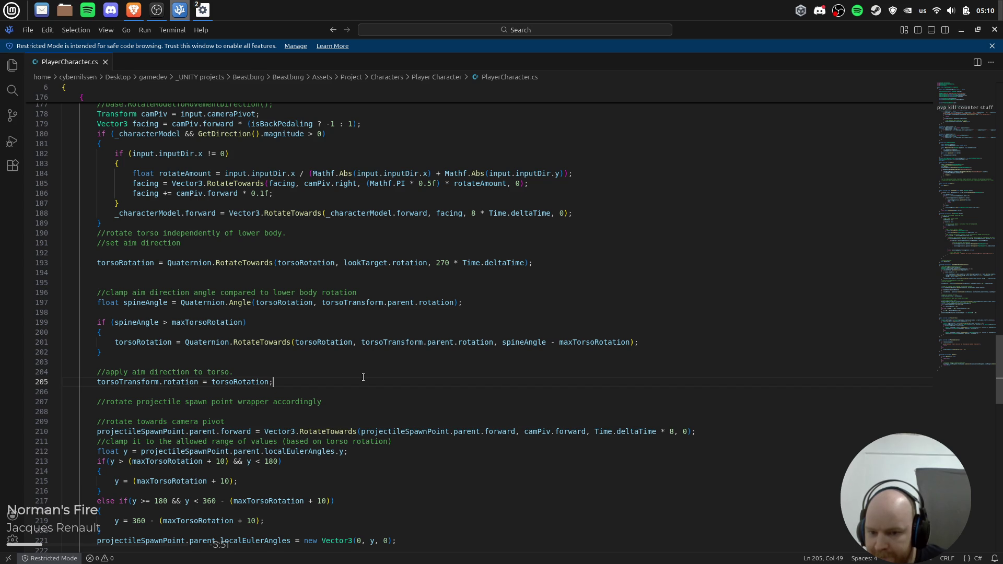
# Highlight every use of torsoRotation, then return to Unity to recompile.
pyautogui.scroll(-1, 363, 378)
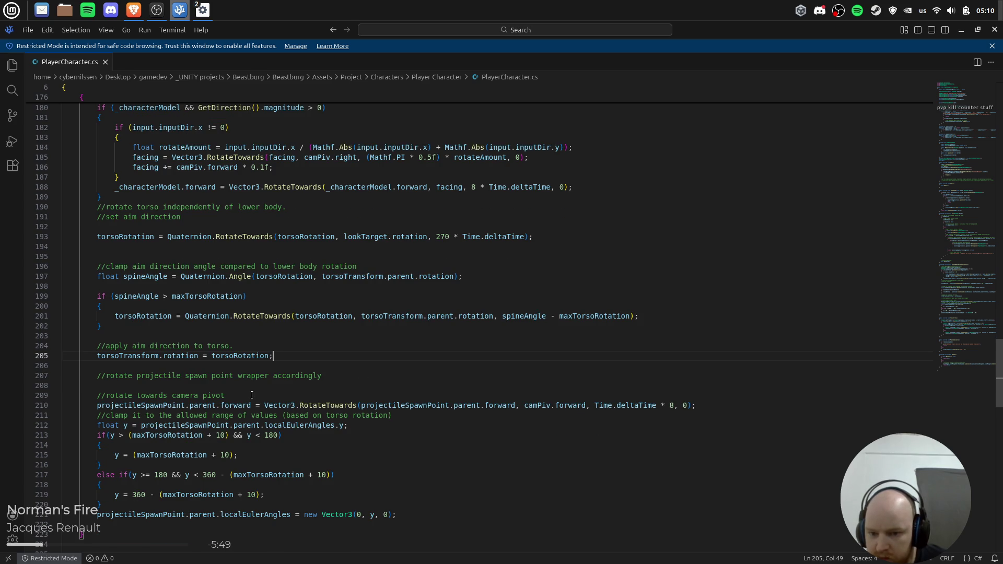
pyautogui.scroll(1, 251, 395)
pyautogui.scroll(1, 268, 395)
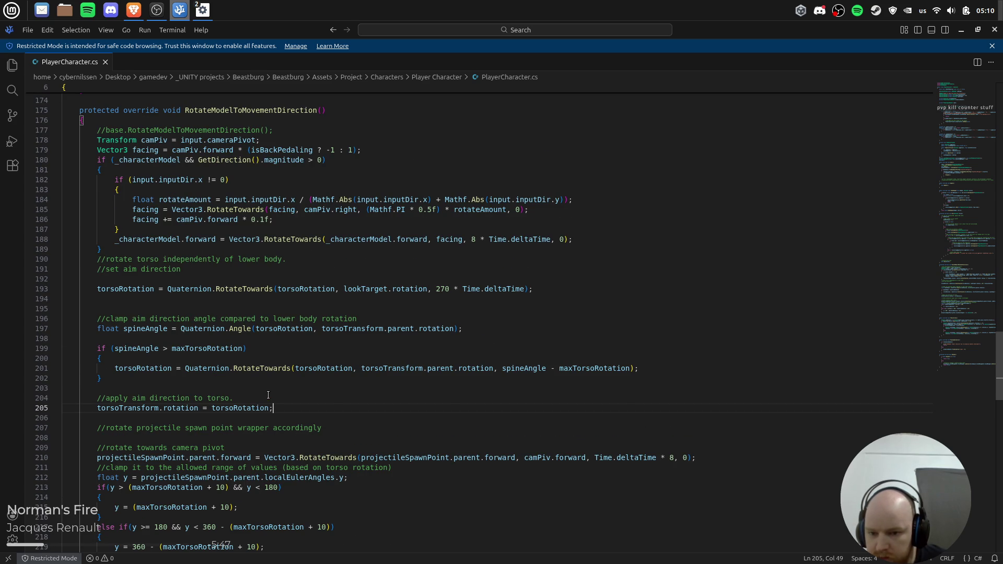
pyautogui.doubleClick(245, 409)
pyautogui.click(572, 282)
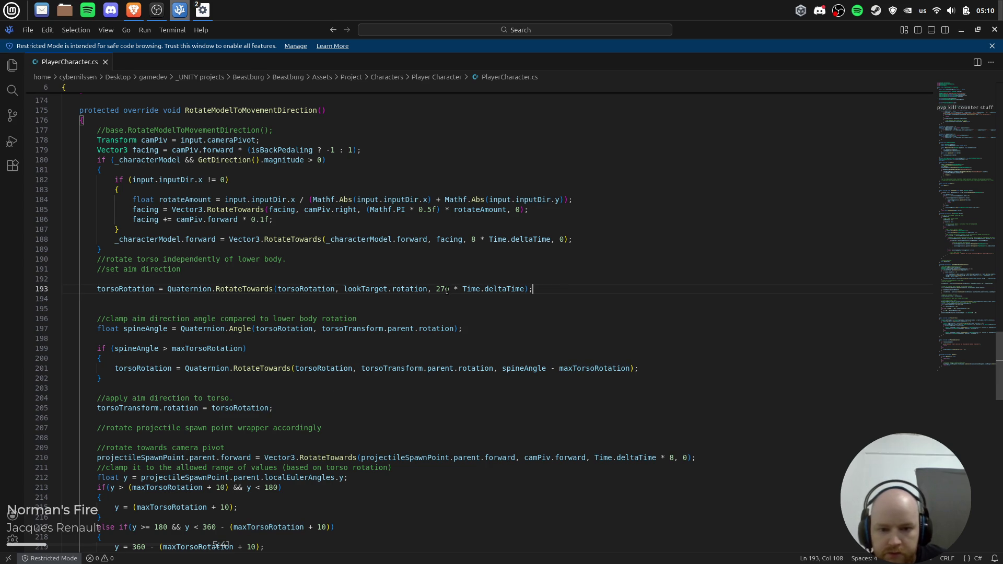
pyautogui.hotkey('alt', 'Tab')
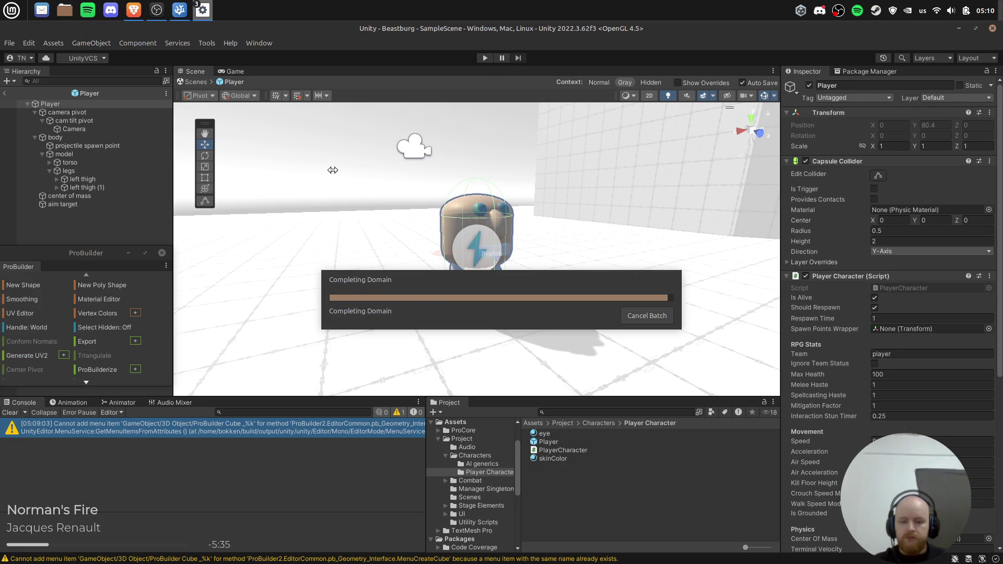
# Select the camera pivot, with its 0.2 Y offset, and frame it in the Scene view.
pyautogui.click(102, 113)
pyautogui.moveTo(368, 200)
pyautogui.mouseDown()
pyautogui.moveTo(456, 225)
pyautogui.moveTo(591, 312)
pyautogui.moveTo(520, 280)
pyautogui.mouseUp()
pyautogui.scroll(-10, 452, 250)
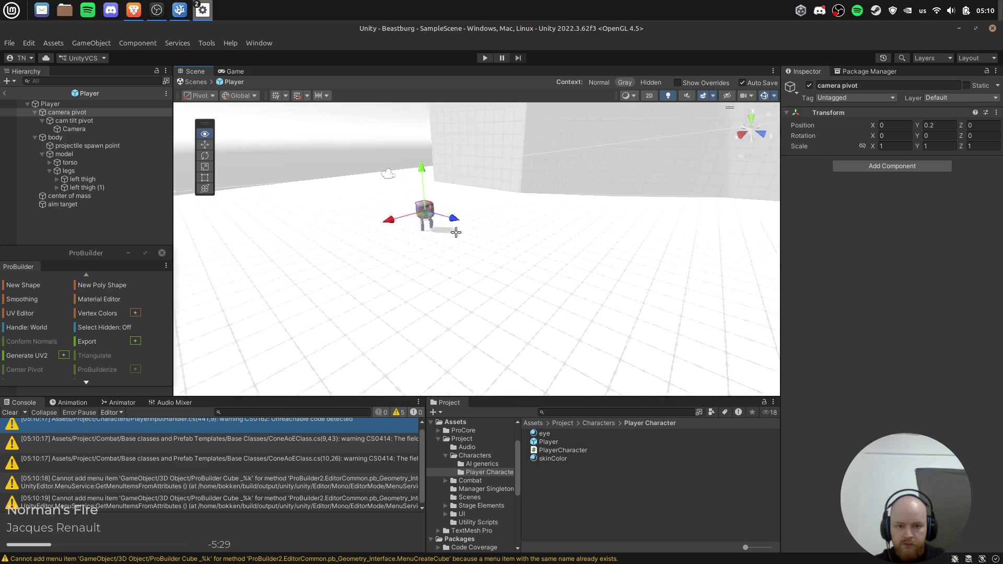
pyautogui.press('f')
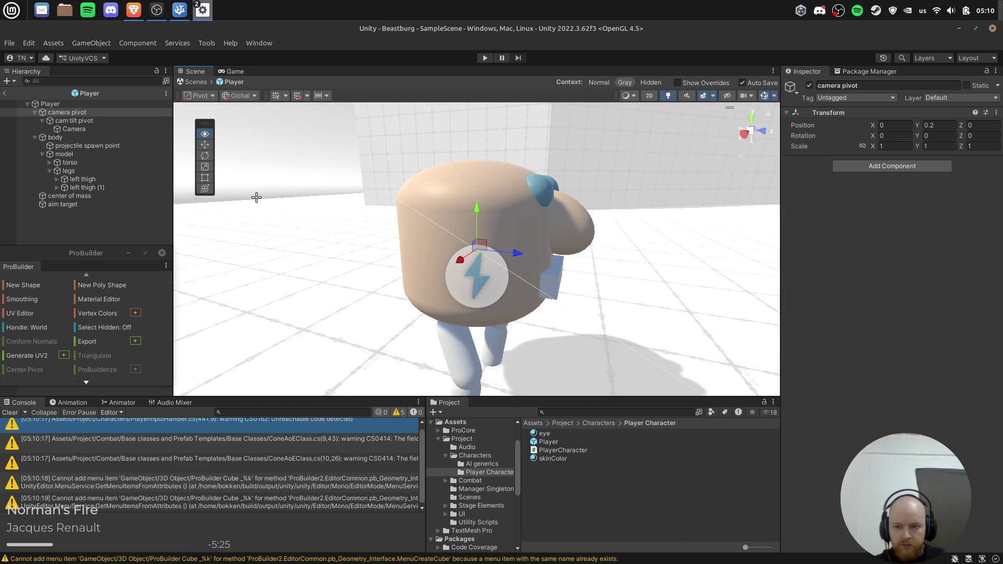
pyautogui.scroll(-5, 256, 201)
pyautogui.click(152, 104)
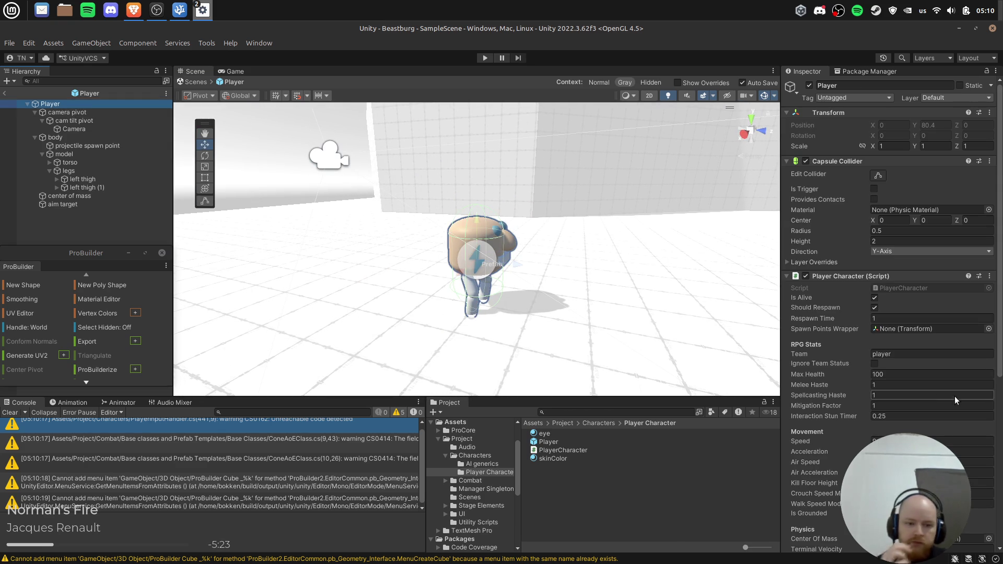
pyautogui.click(105, 161)
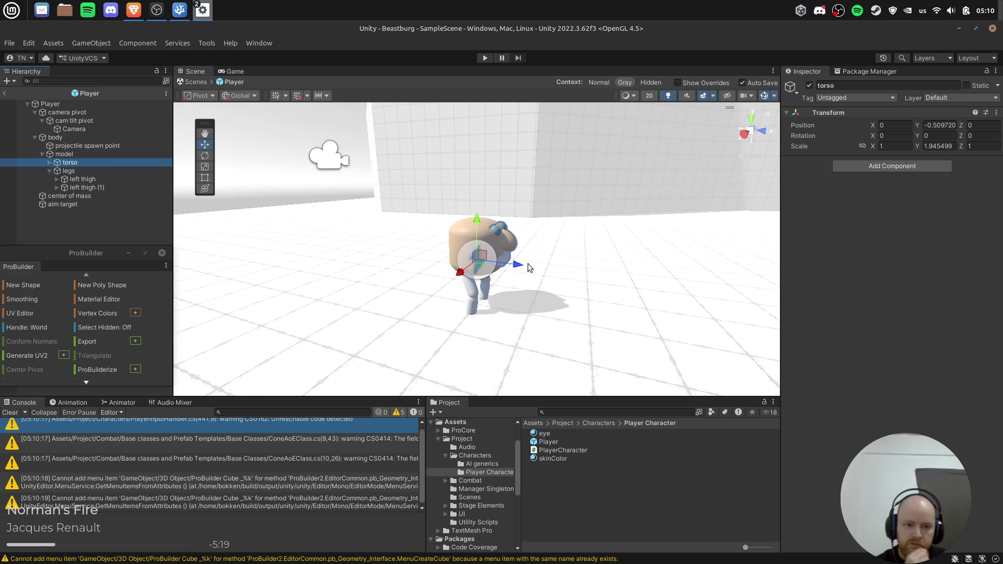
pyautogui.click(72, 103)
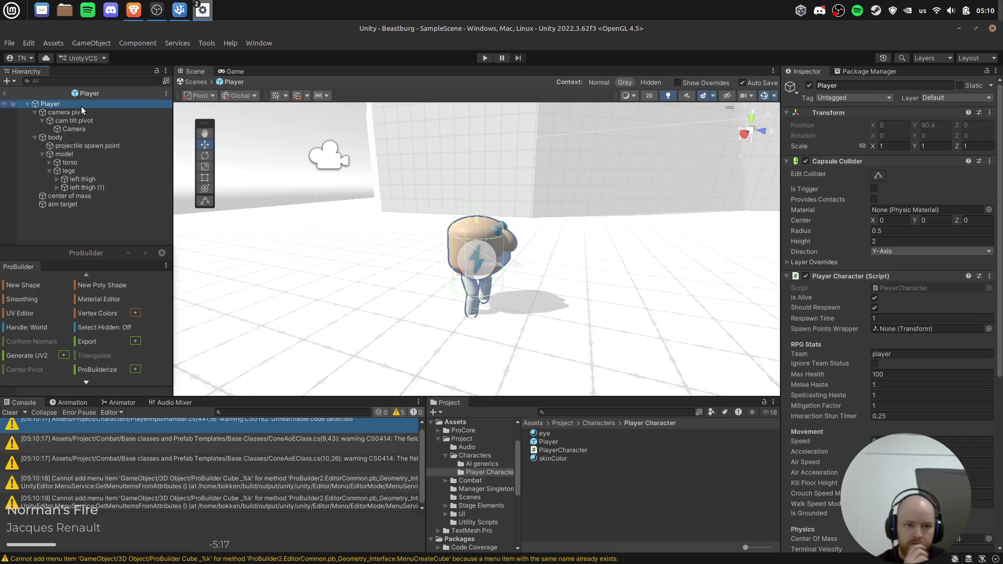
pyautogui.click(82, 112)
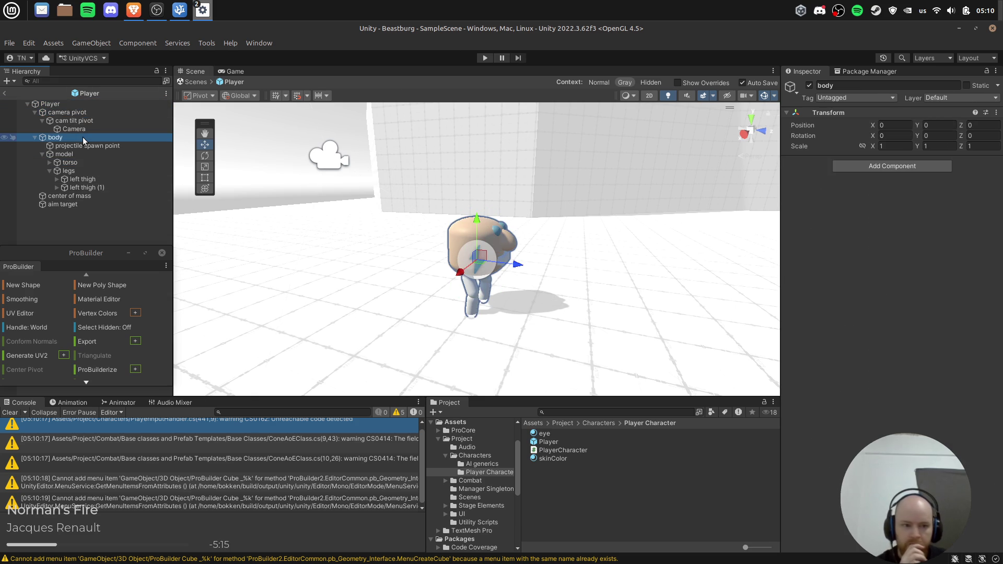
pyautogui.click(485, 58)
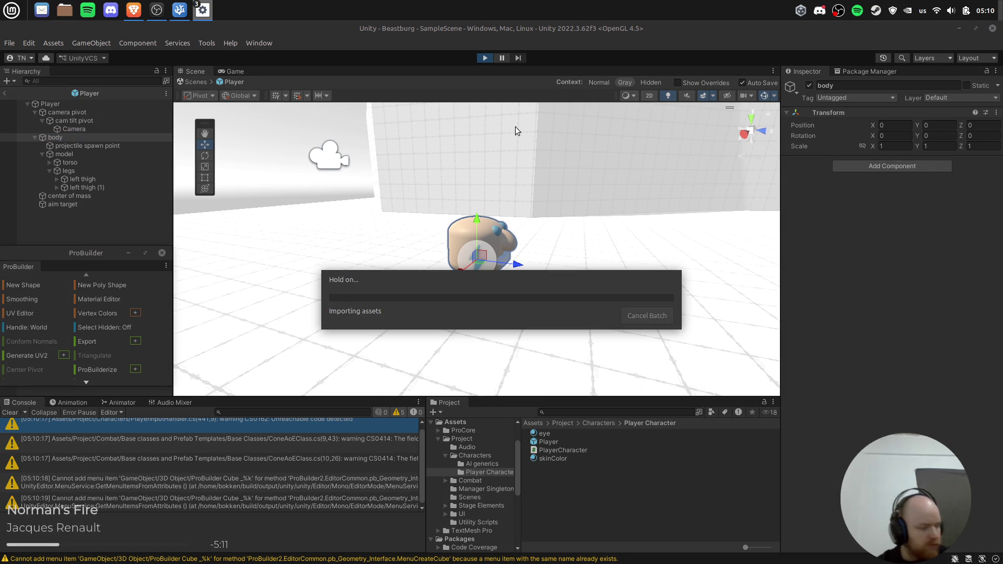
pyautogui.click(493, 181)
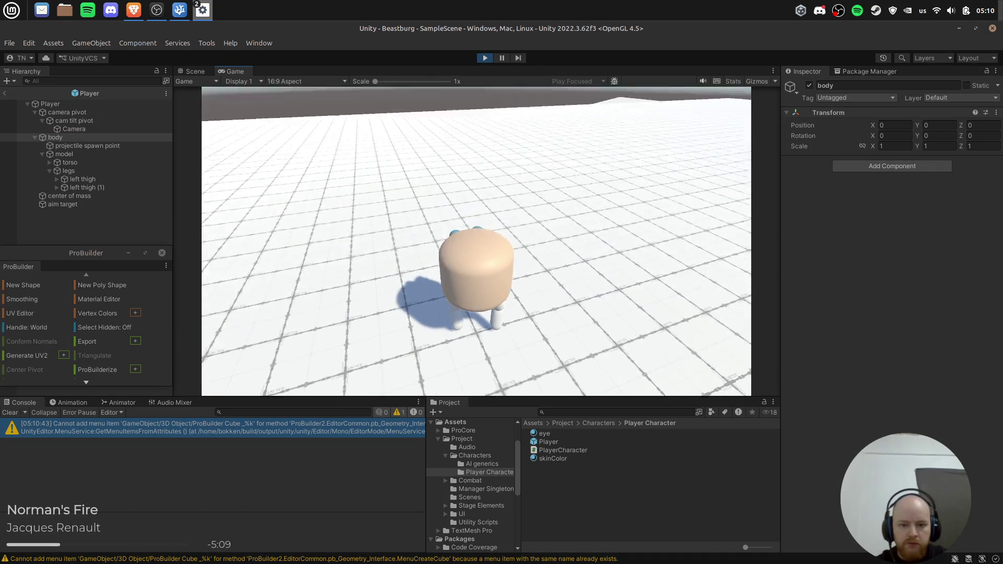
pyautogui.press('w')
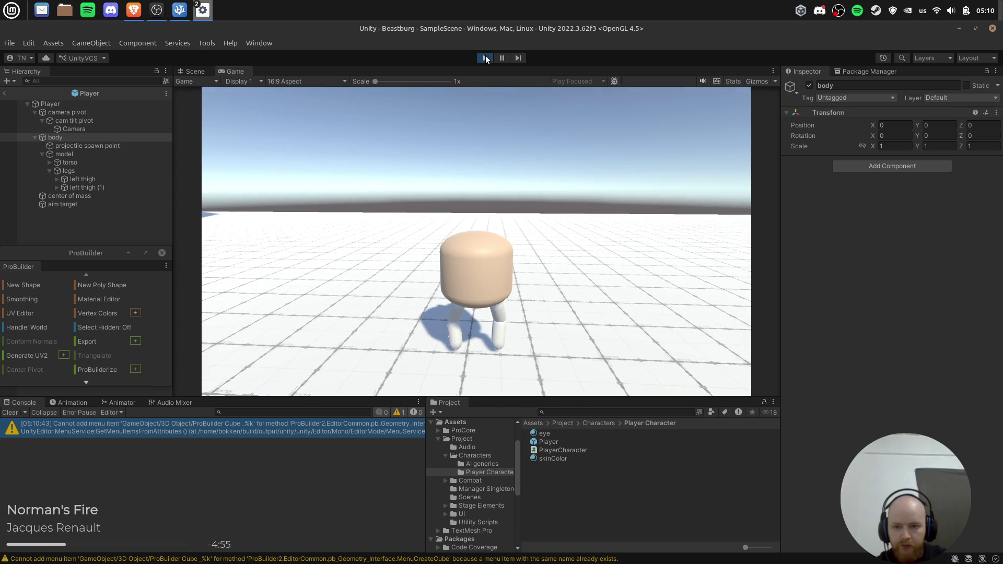
pyautogui.click(485, 58)
# Drag legs from the Hierarchy into the Player's Torso Transform field and run the game.
pyautogui.click(57, 105)
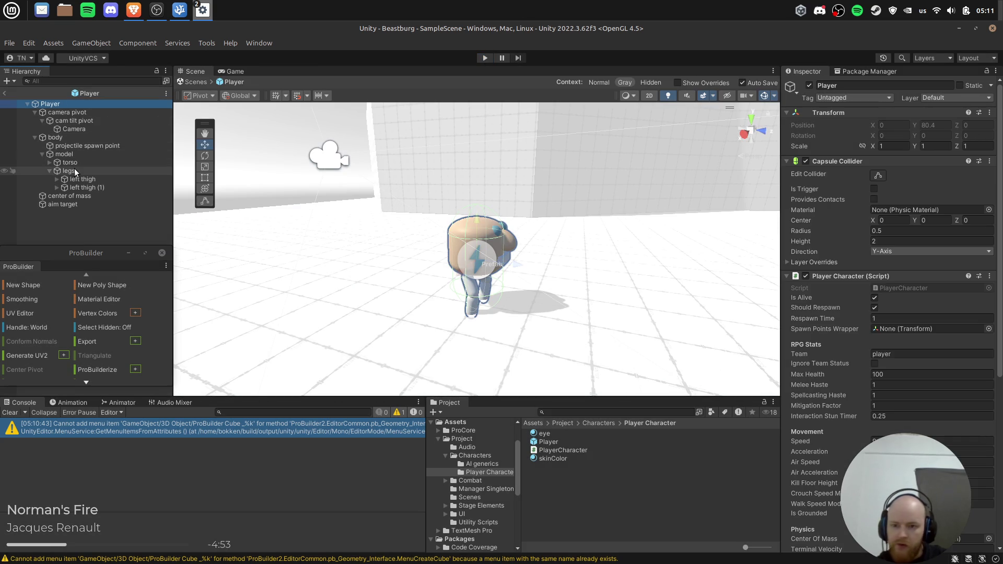
pyautogui.scroll(-10, 904, 270)
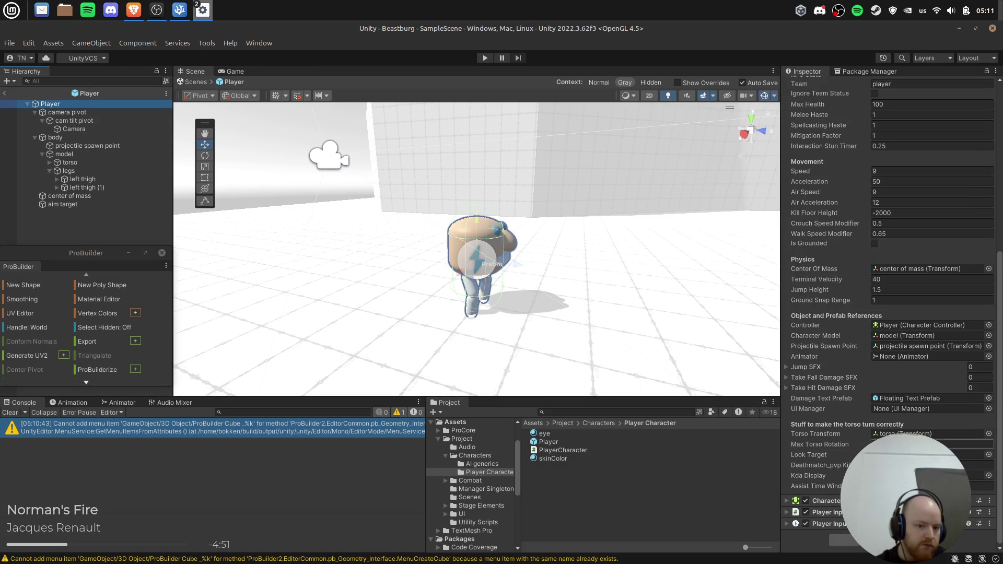
pyautogui.moveTo(68, 174); pyautogui.dragTo(670, 269)
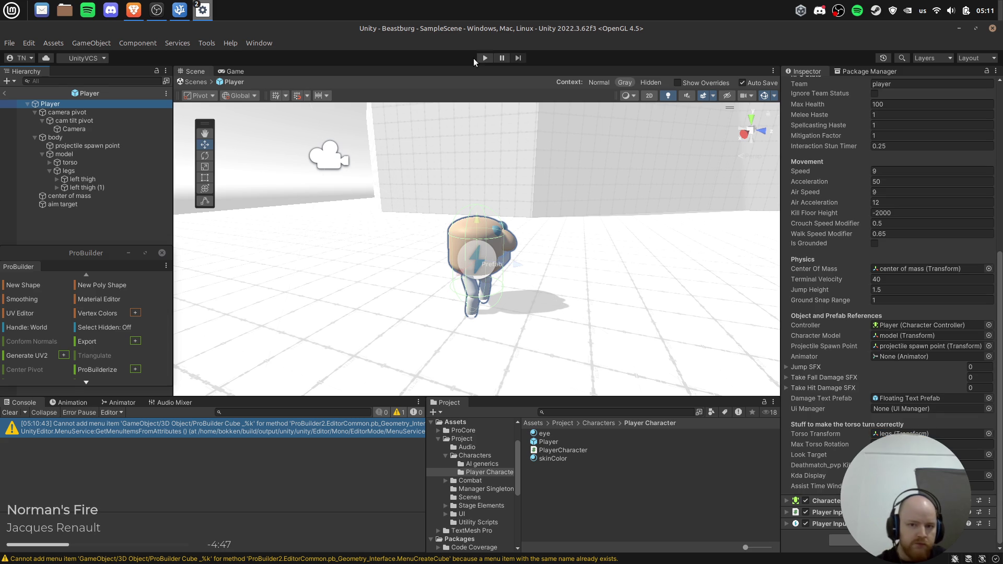
pyautogui.click(485, 58)
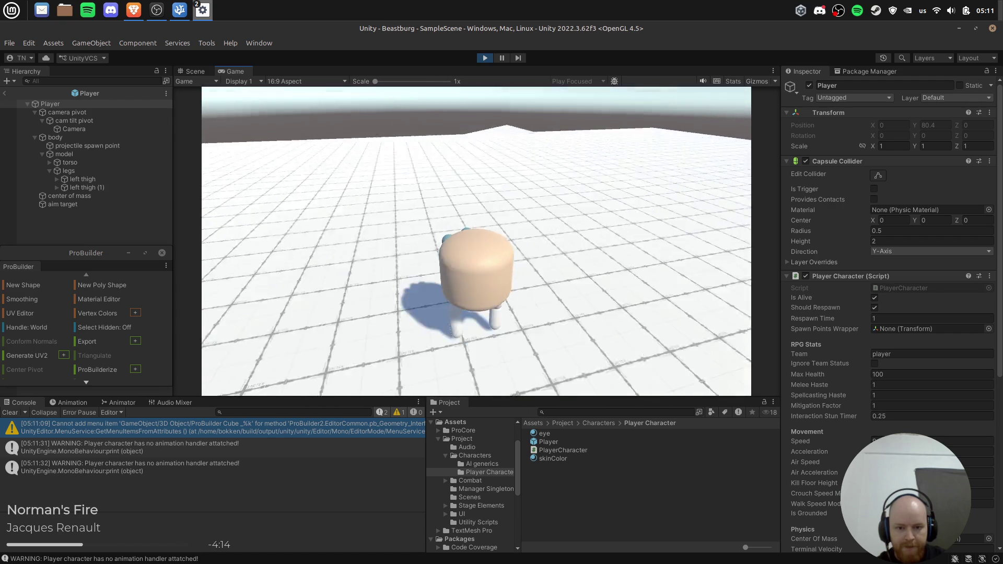
# Stop the game and undo the maxTorsoRotation default, restoring the rotDif torso offset code.
pyautogui.hotkey('ctrl', 'p')
pyautogui.hotkey('alt', 'Tab')
pyautogui.hotkey('ctrl', 'z')
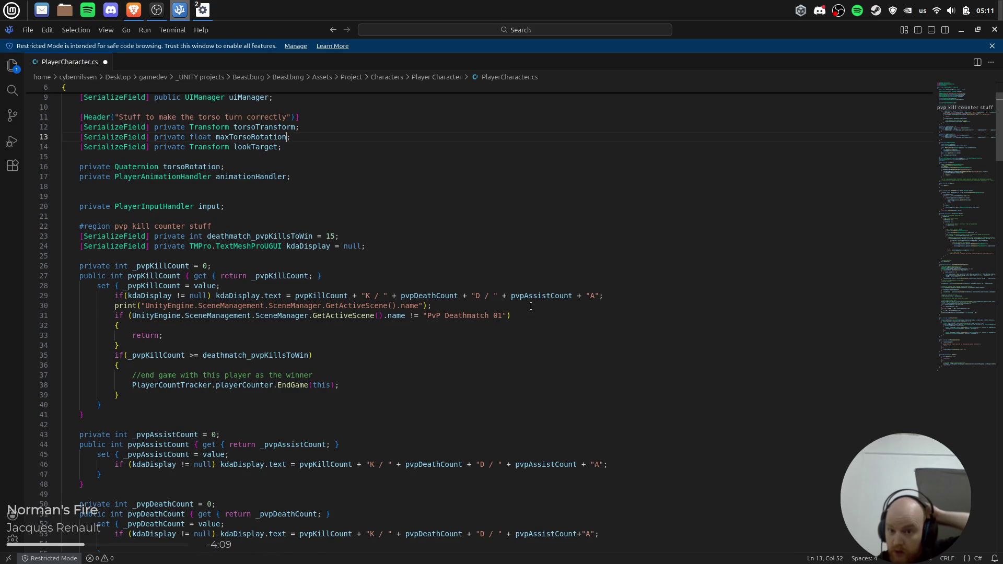
pyautogui.hotkey('ctrl', 'z')
pyautogui.hotkey('ctrl', 'z')
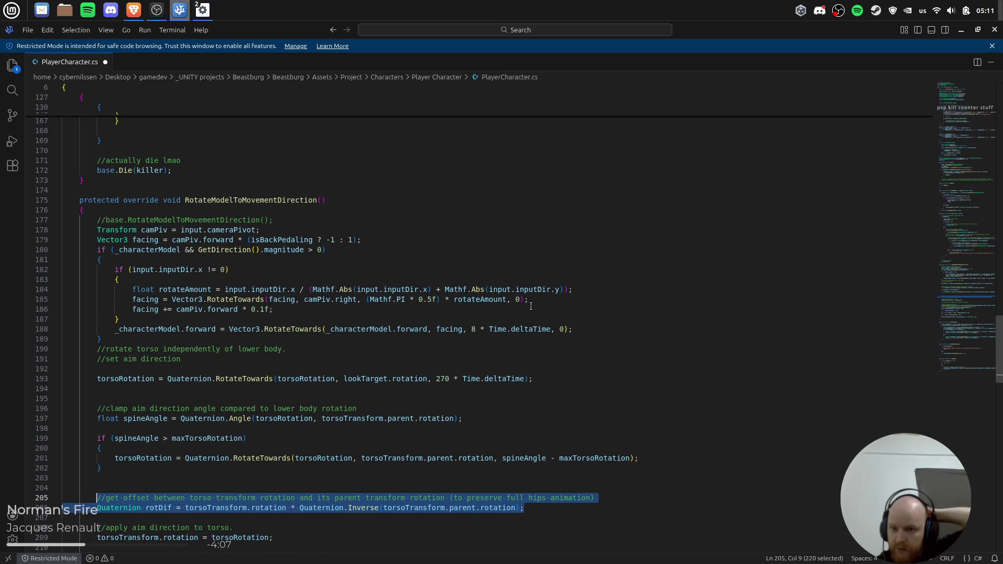
pyautogui.hotkey('ctrl', 'z')
pyautogui.hotkey('ctrl', 'z')
pyautogui.hotkey('ctrl', 'z')
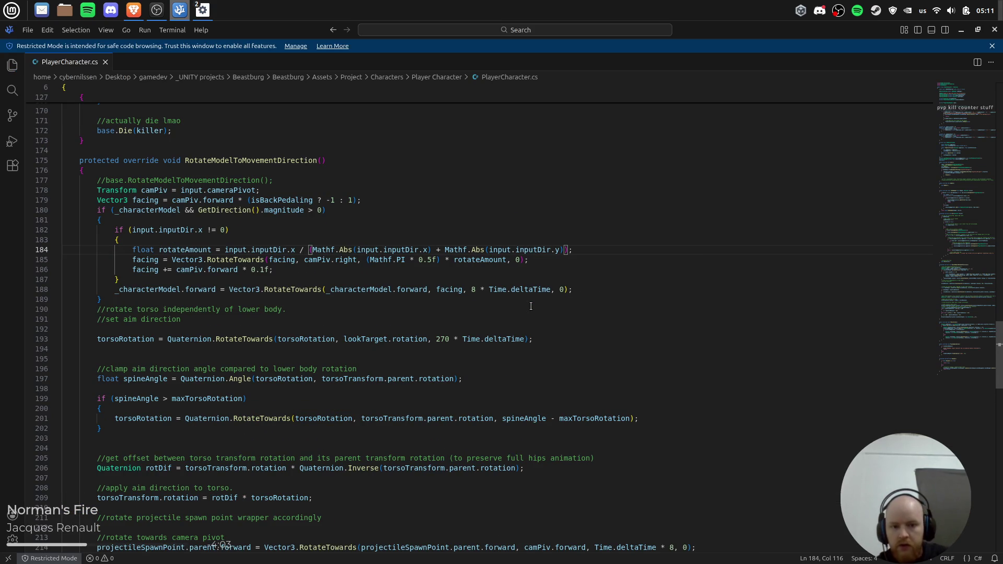
pyautogui.hotkey('alt', 'Tab')
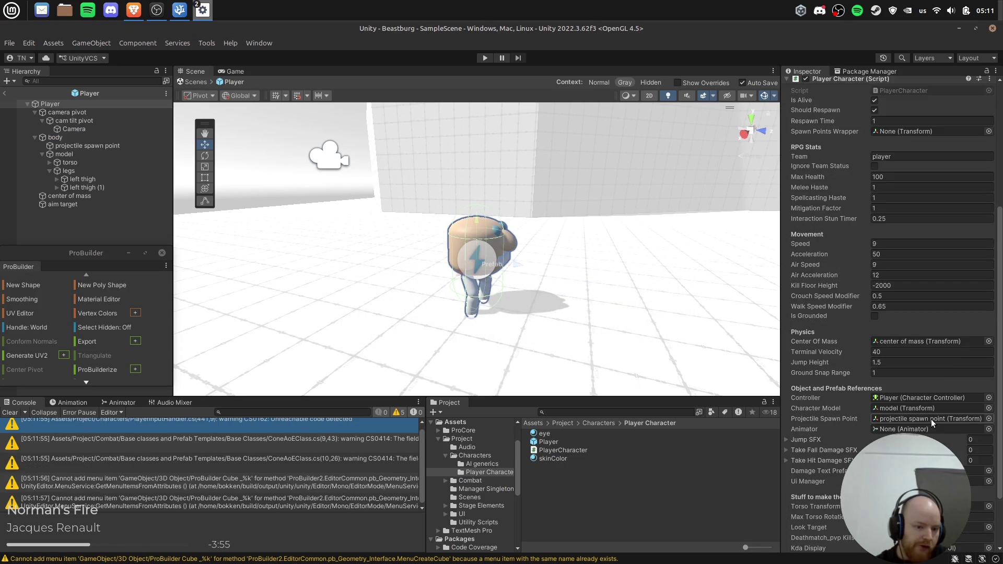
pyautogui.click(485, 58)
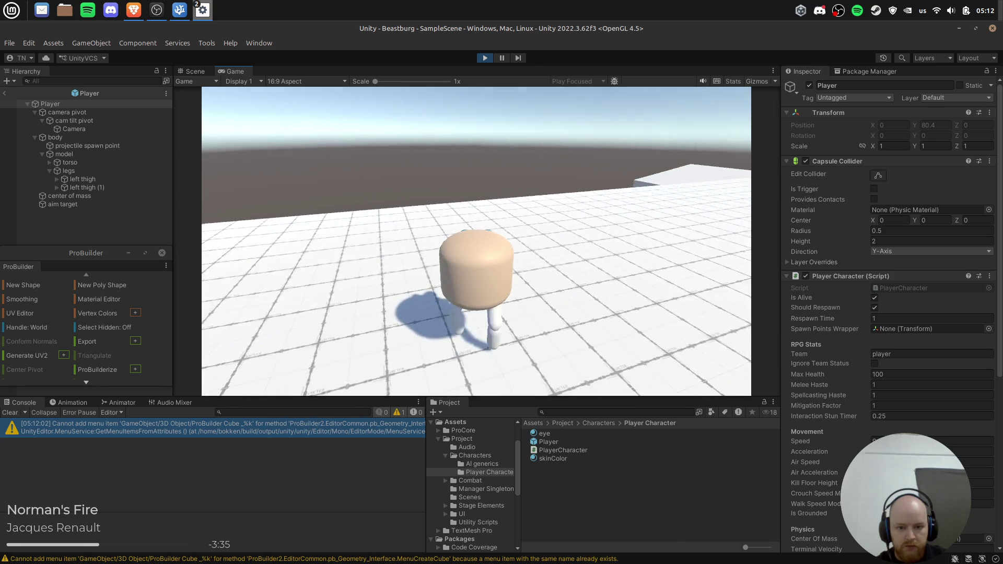
pyautogui.scroll(-5, 910, 341)
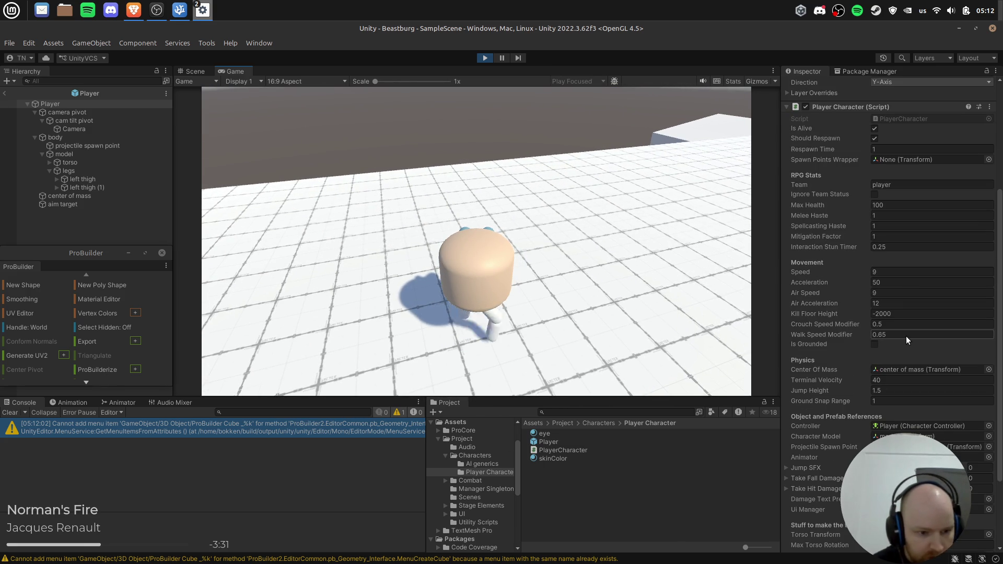
pyautogui.scroll(-3, 906, 336)
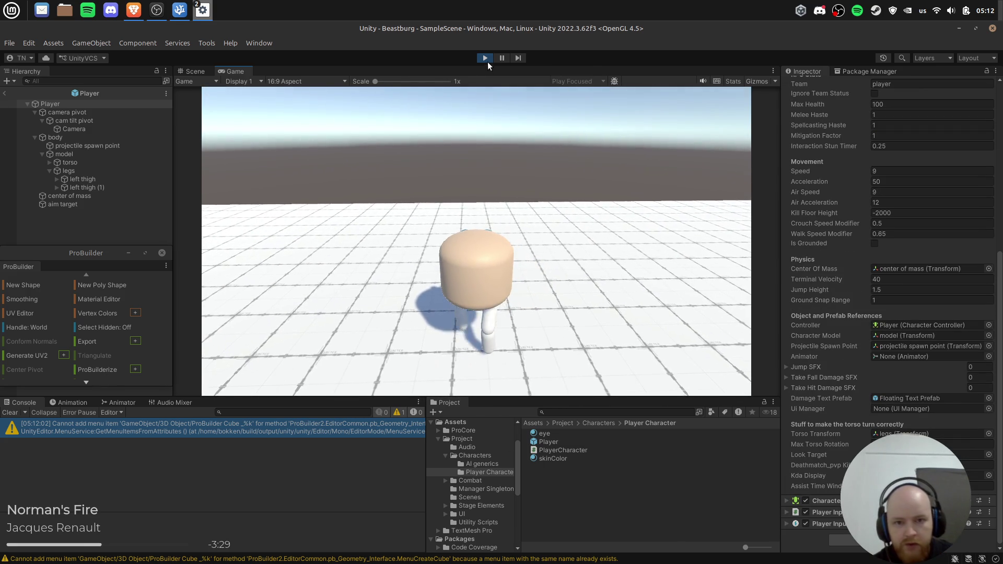
pyautogui.click(486, 58)
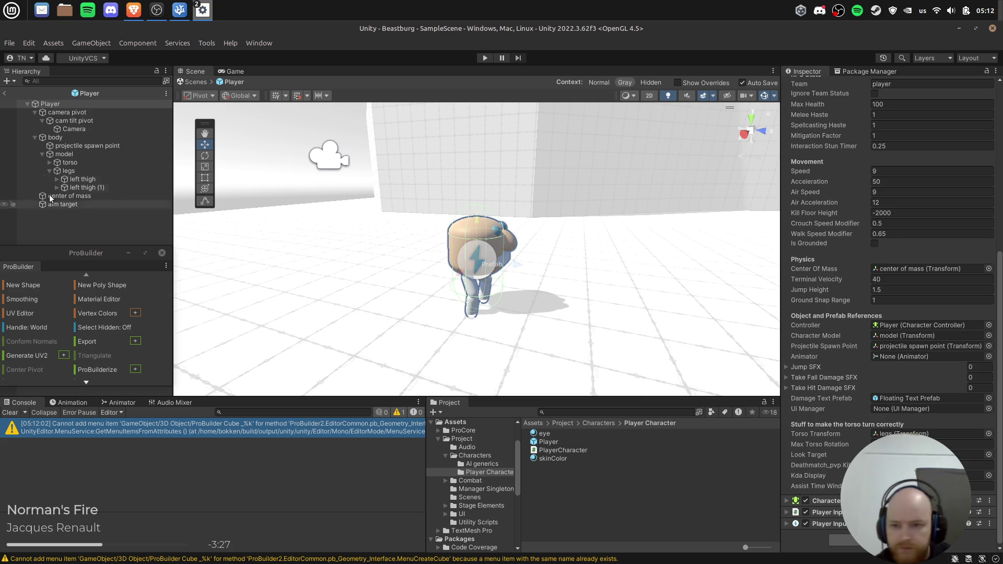
pyautogui.moveTo(68, 171); pyautogui.dragTo(900, 434)
pyautogui.click(479, 57)
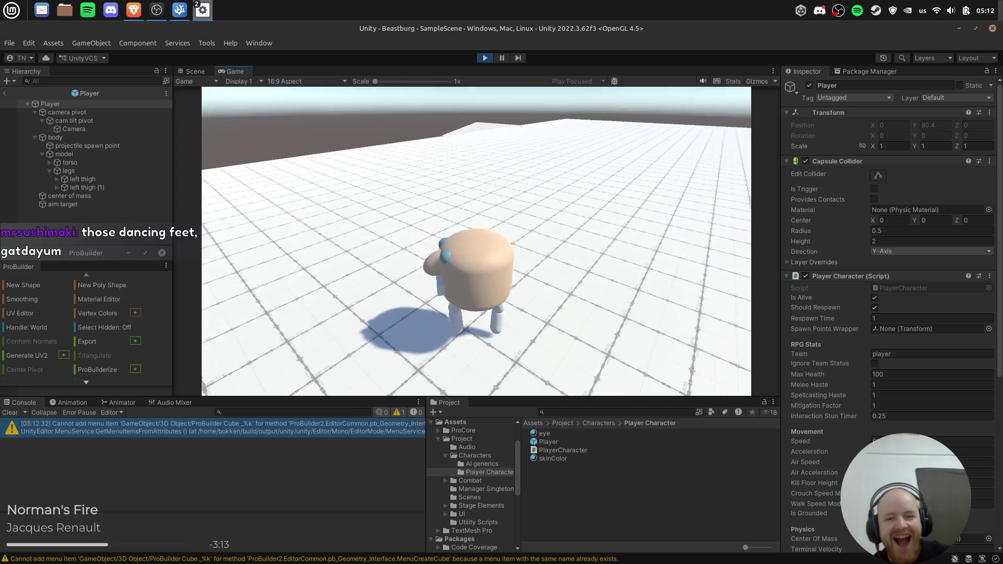
pyautogui.click(486, 58)
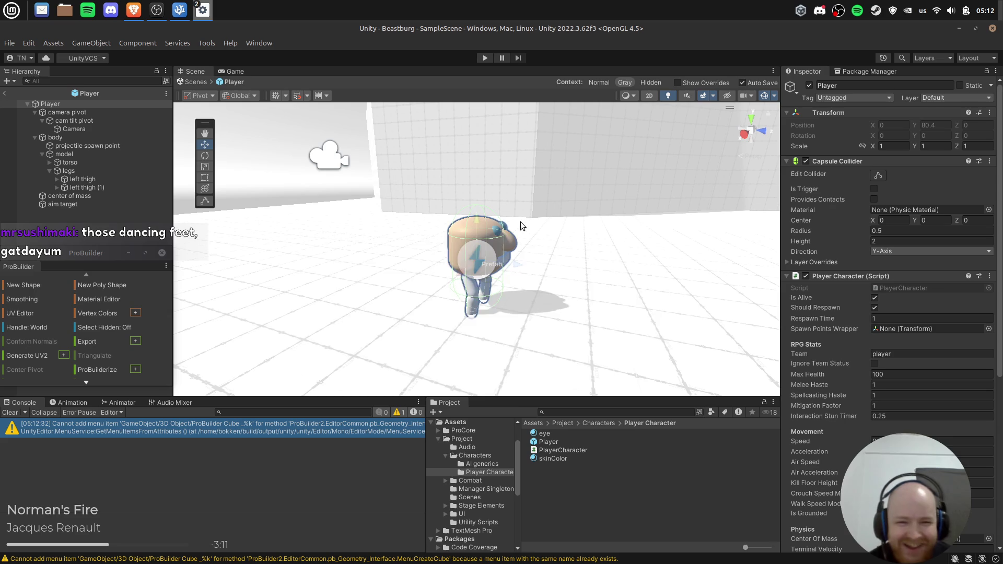
# Append ' * (isBackPedaling ? -1 : 1)' to rotateAmount on line 184.
pyautogui.hotkey('alt', 'Tab')
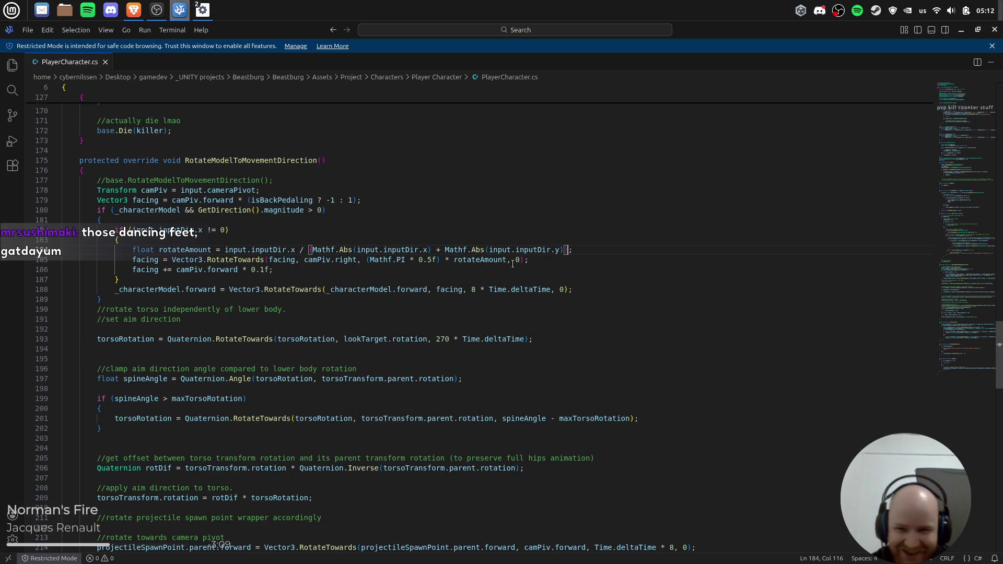
pyautogui.write('* (isBackPedaling ? -1 : 1)')
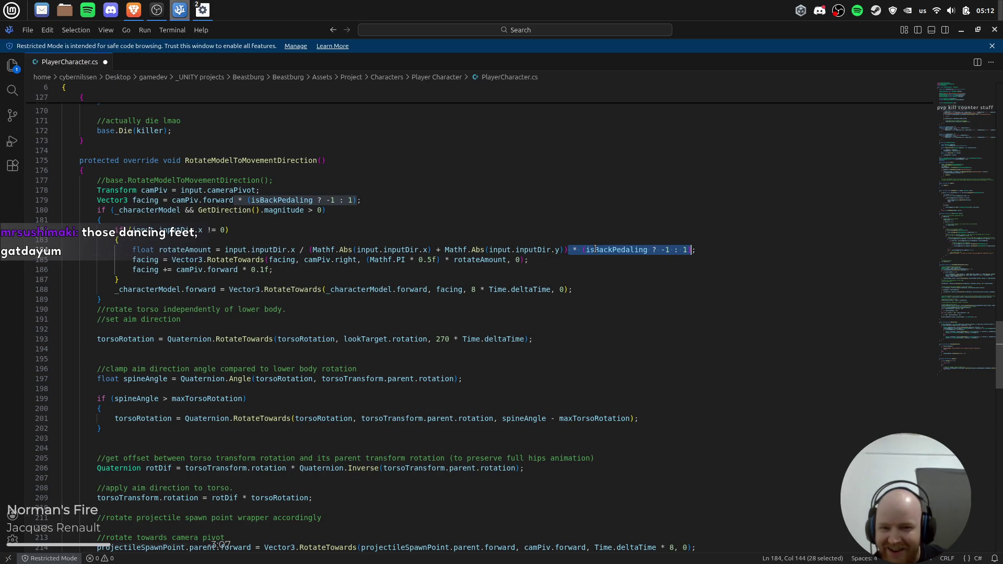
pyautogui.press('Left')
pyautogui.write('/&')
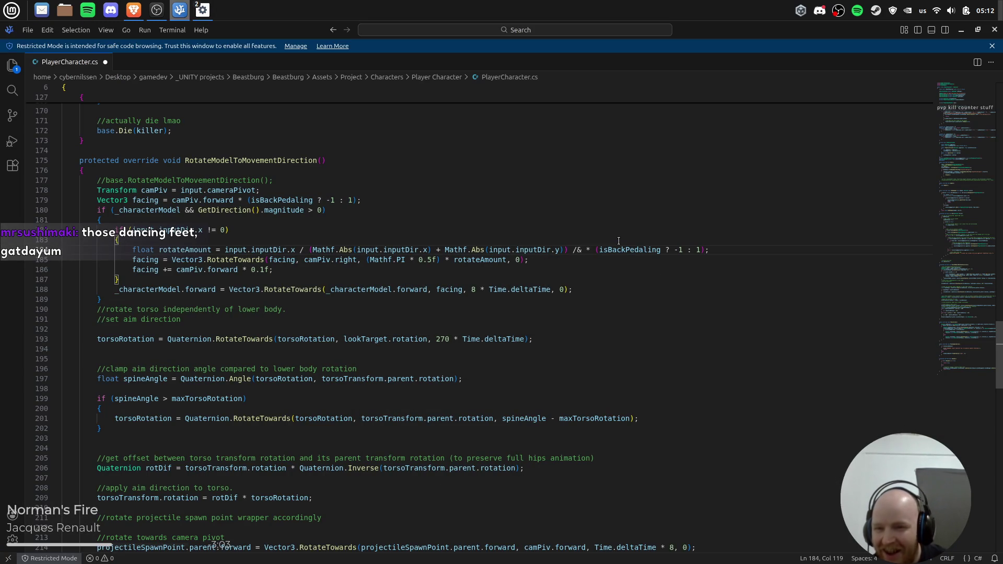
pyautogui.press('Left')
pyautogui.press('Left')
pyautogui.press('Left')
pyautogui.hotkey('ctrl', 'shift', 'Right')
pyautogui.hotkey('ctrl', 'shift', 'Right')
pyautogui.hotkey('ctrl', 'shift', 'Right')
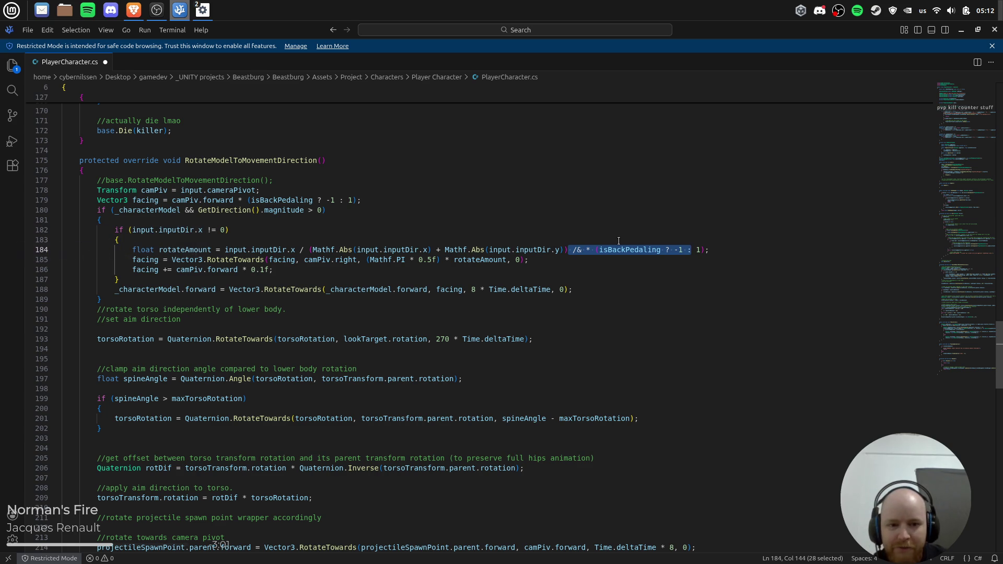
pyautogui.hotkey('ctrl', 'z')
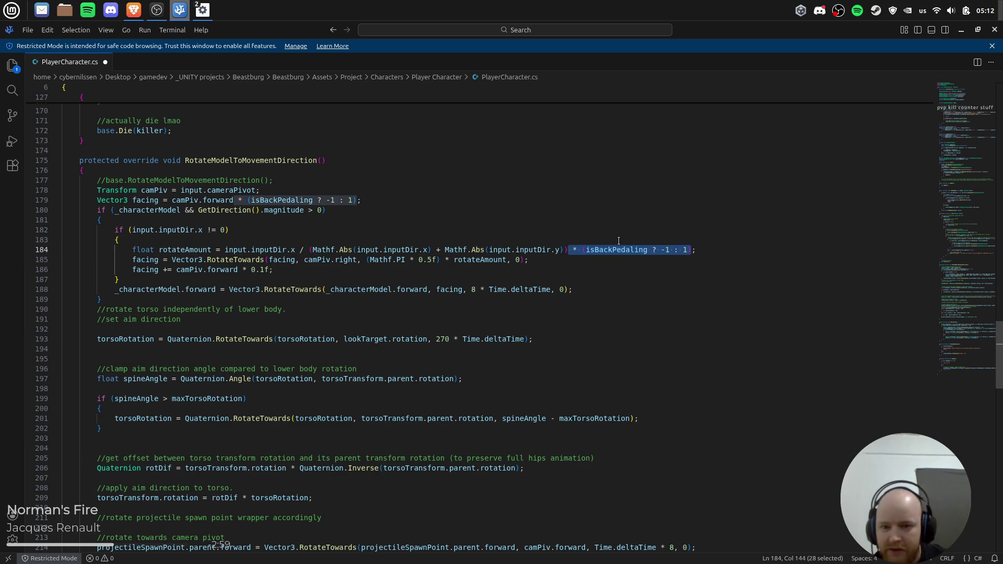
# Delete the isBackPedaling multiplier from the facing vector on line 179.
pyautogui.click(358, 201)
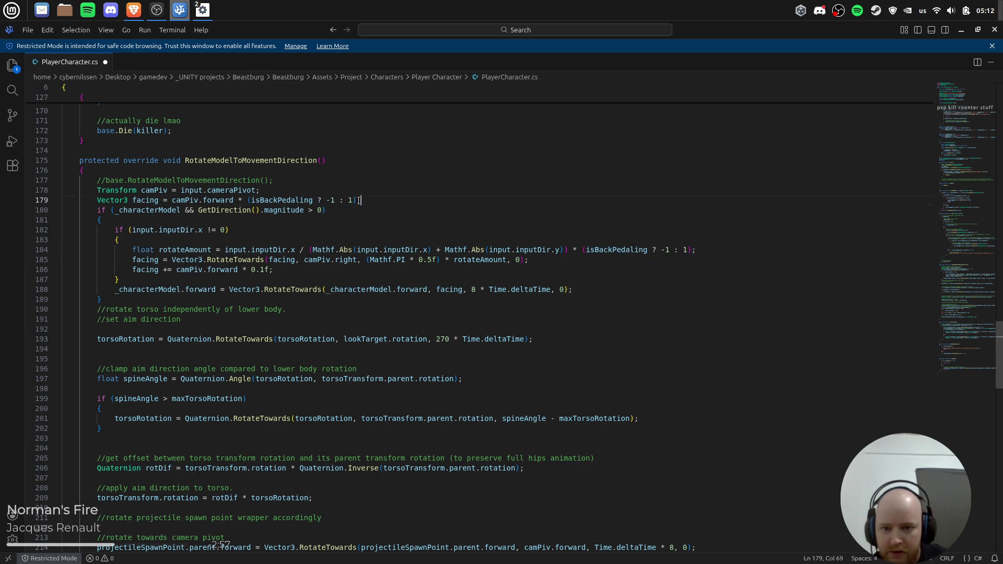
pyautogui.keyDown('shift'); pyautogui.click(239, 200); pyautogui.keyUp('shift')
pyautogui.press('BackSpace')
pyautogui.hotkey('alt', 'Tab')
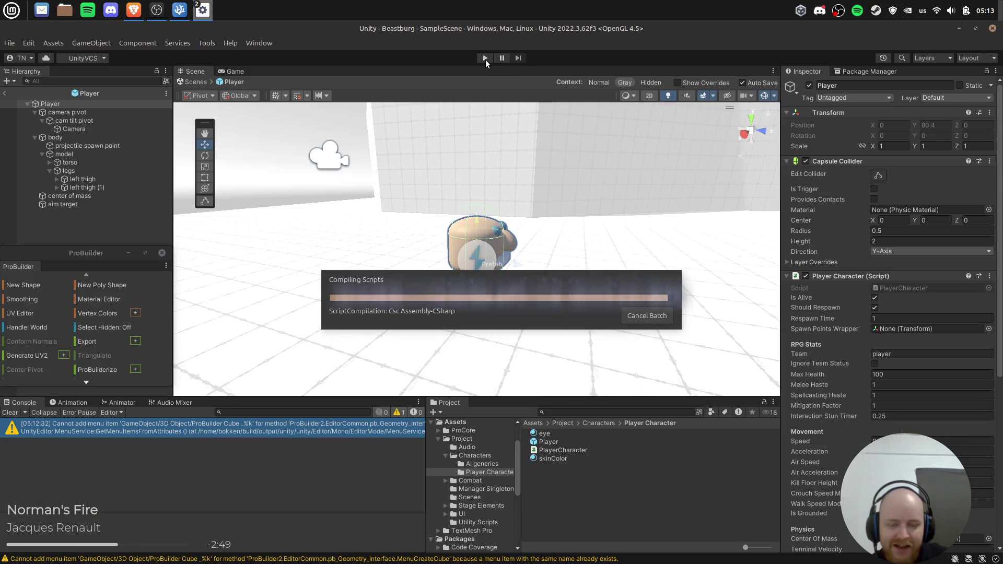
# Test backpedal turning by walking the player past the walls and platform while swinging the camera.
pyautogui.click(483, 58)
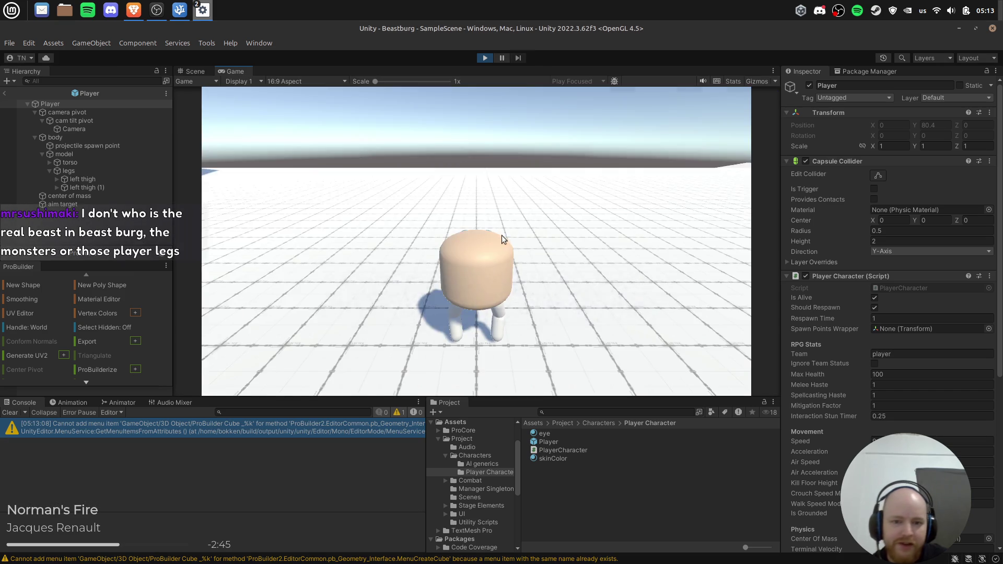
pyautogui.press('d')
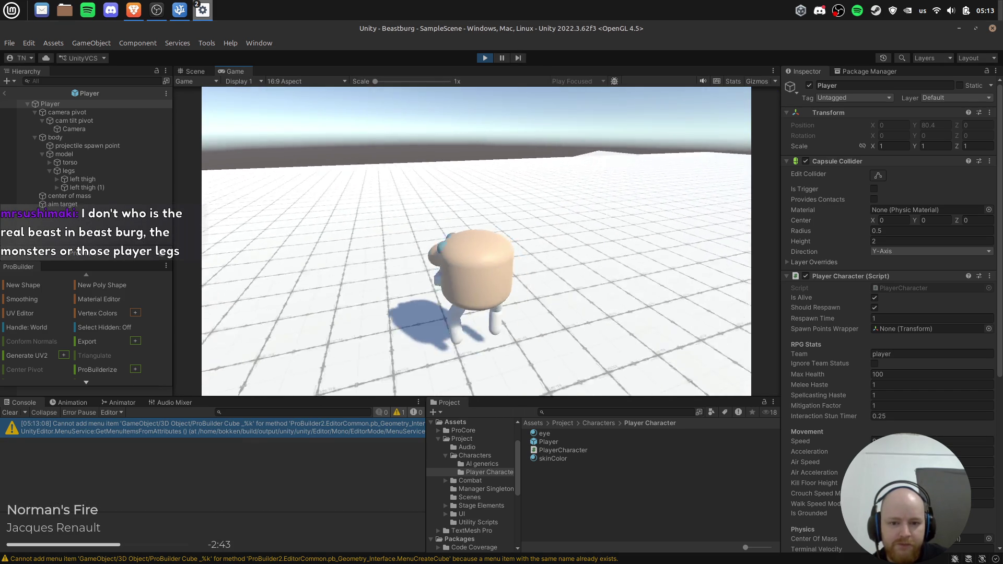
pyautogui.press('s')
pyautogui.press('s')
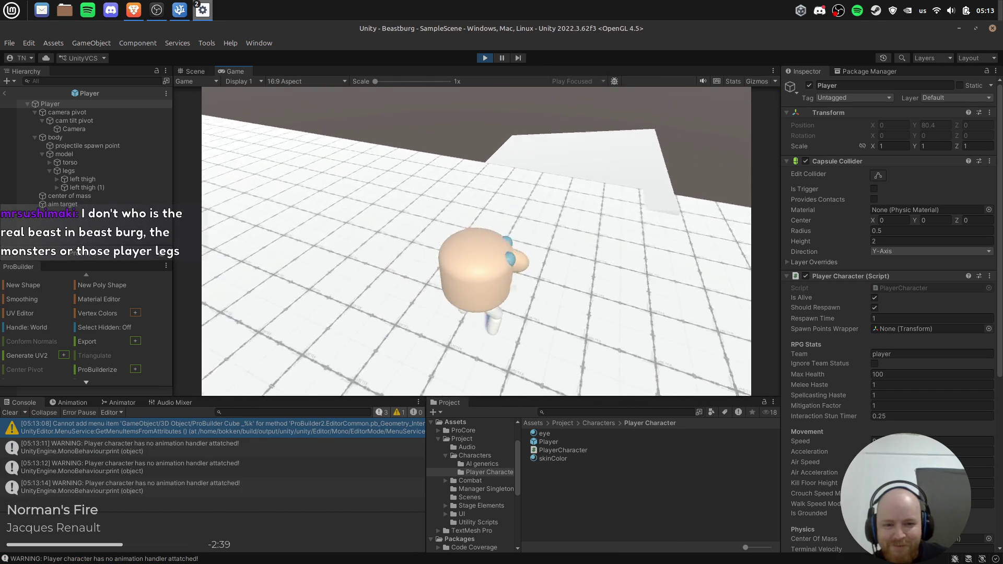
pyautogui.press('s')
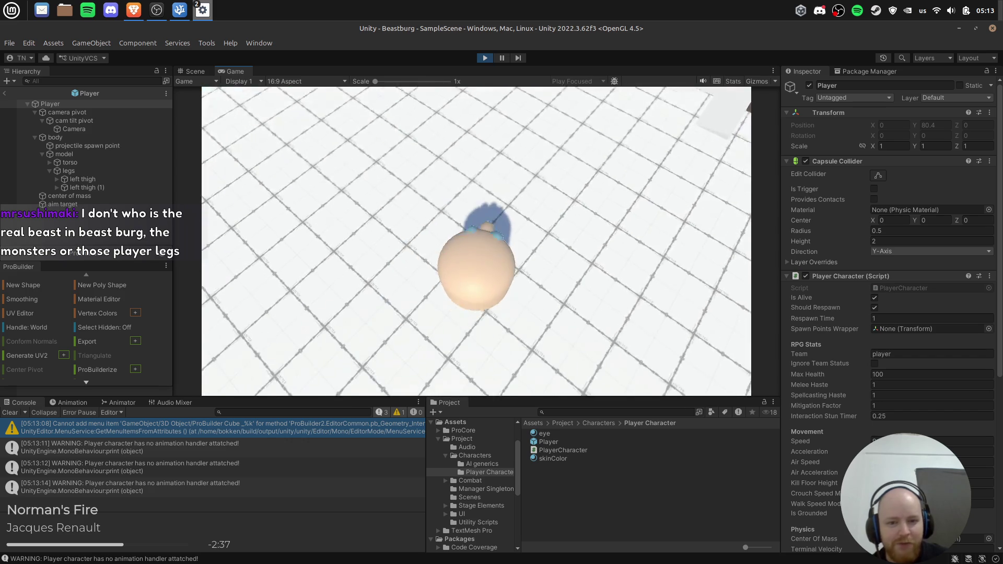
pyautogui.press('s')
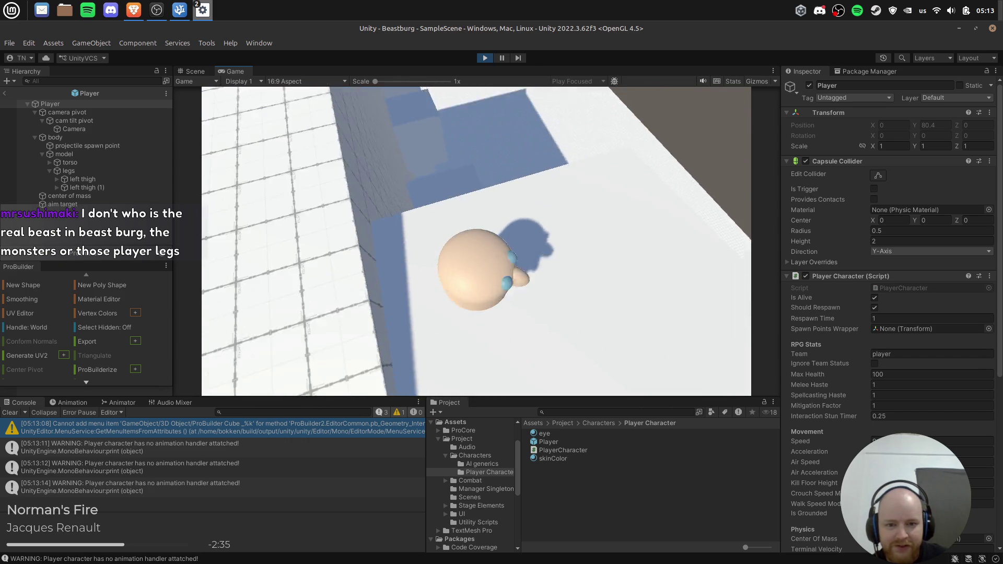
pyautogui.press('s')
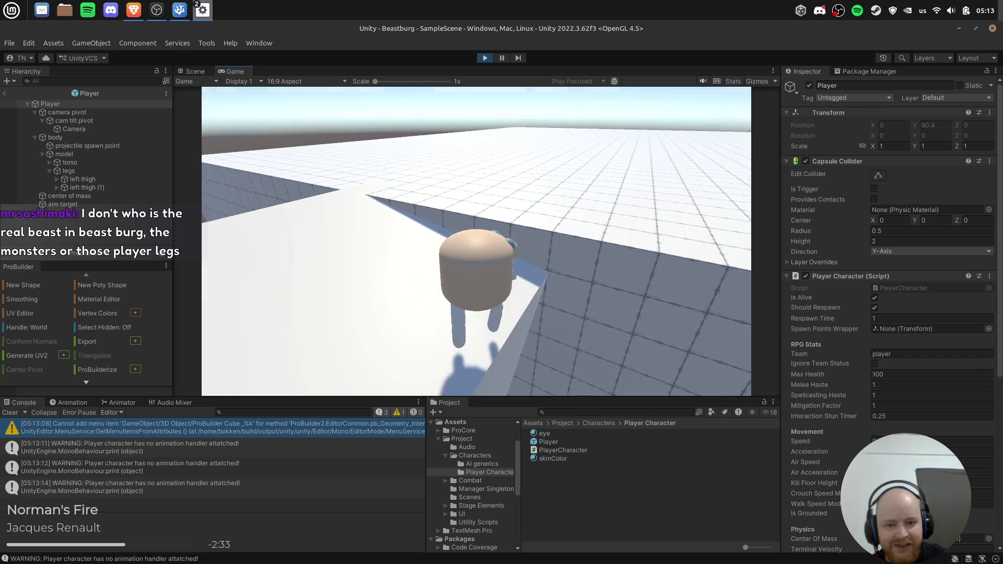
pyautogui.press('s')
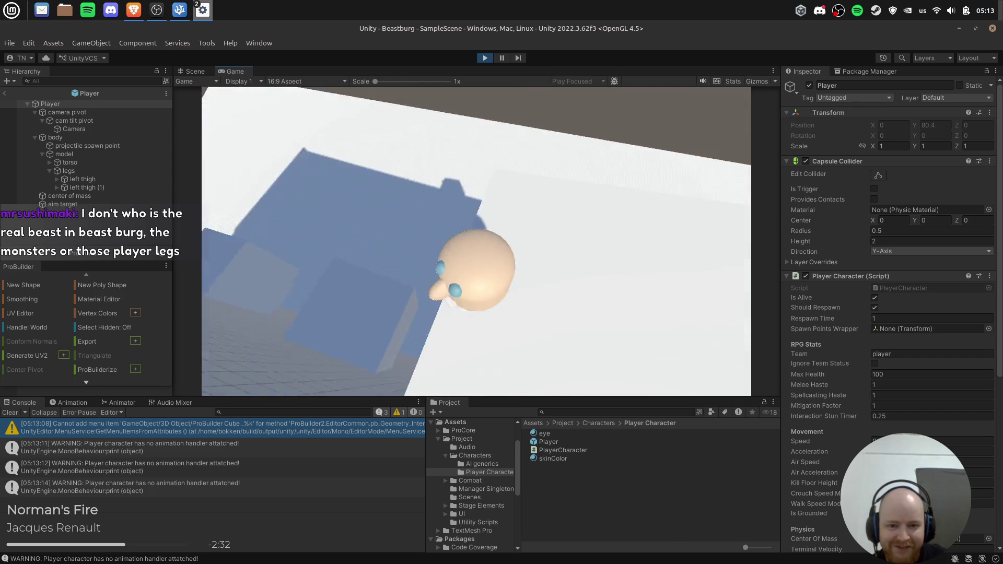
pyautogui.press('s')
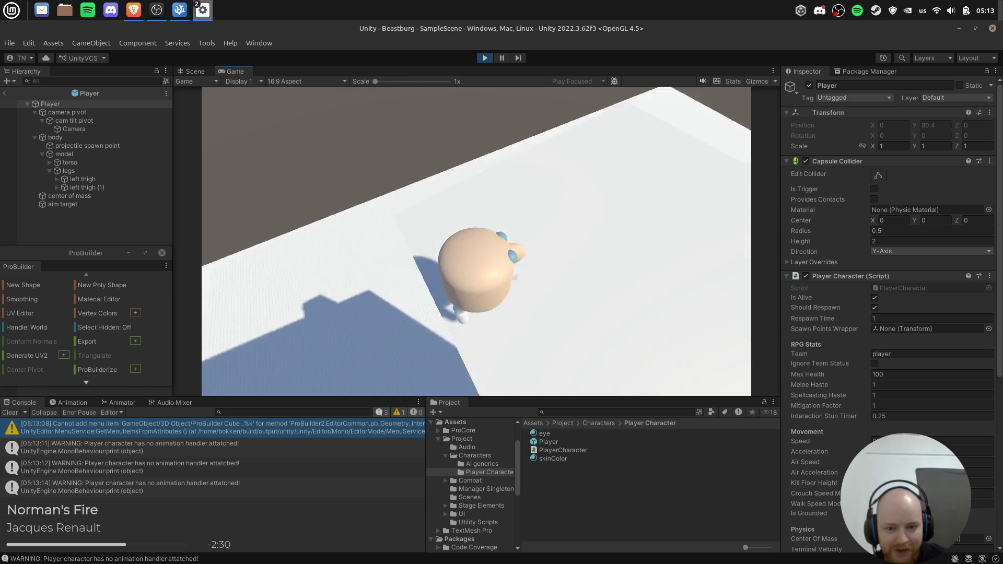
pyautogui.press('s')
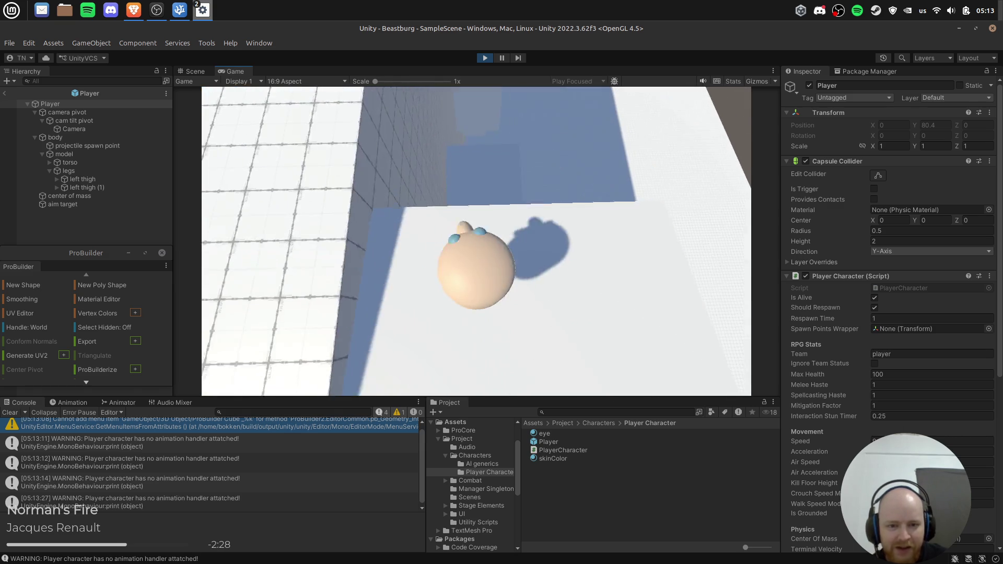
pyautogui.press('s')
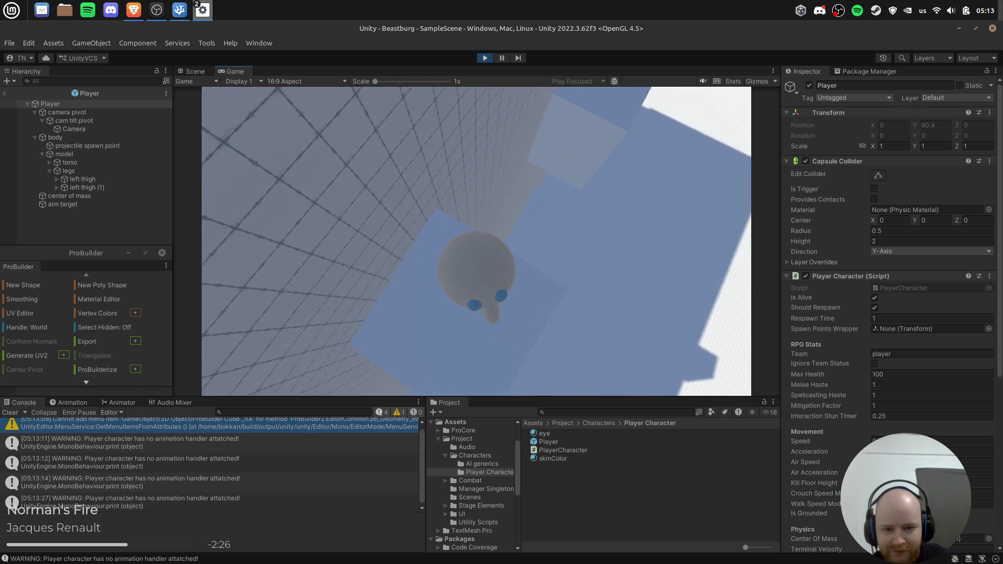
pyautogui.press('s')
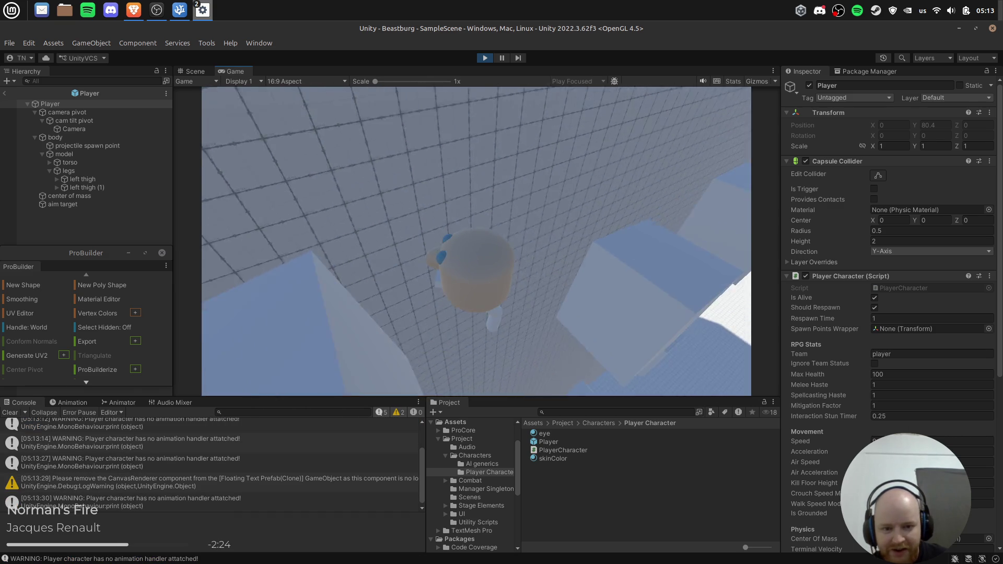
pyautogui.press('s')
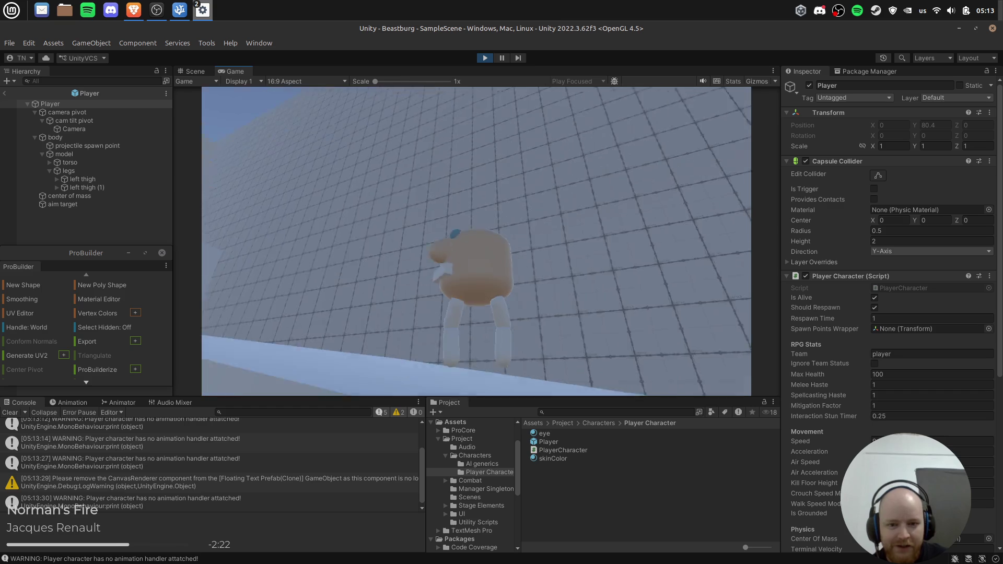
pyautogui.press('w')
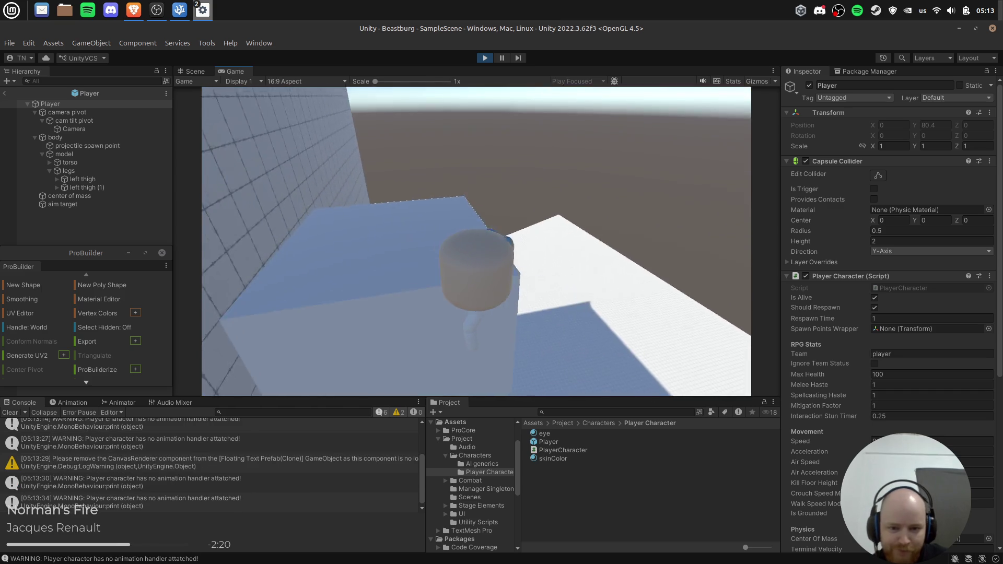
pyautogui.press('w')
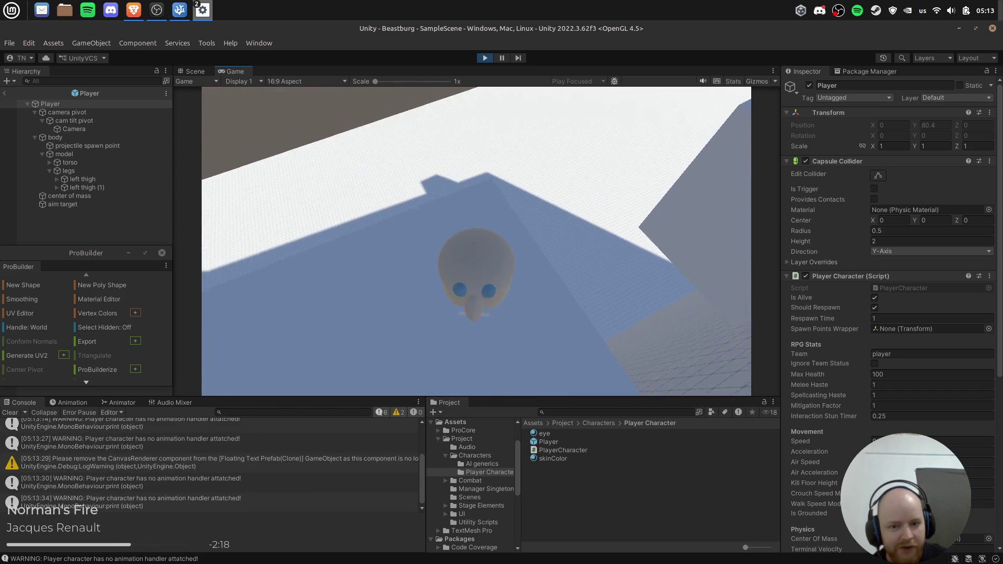
pyautogui.click(484, 58)
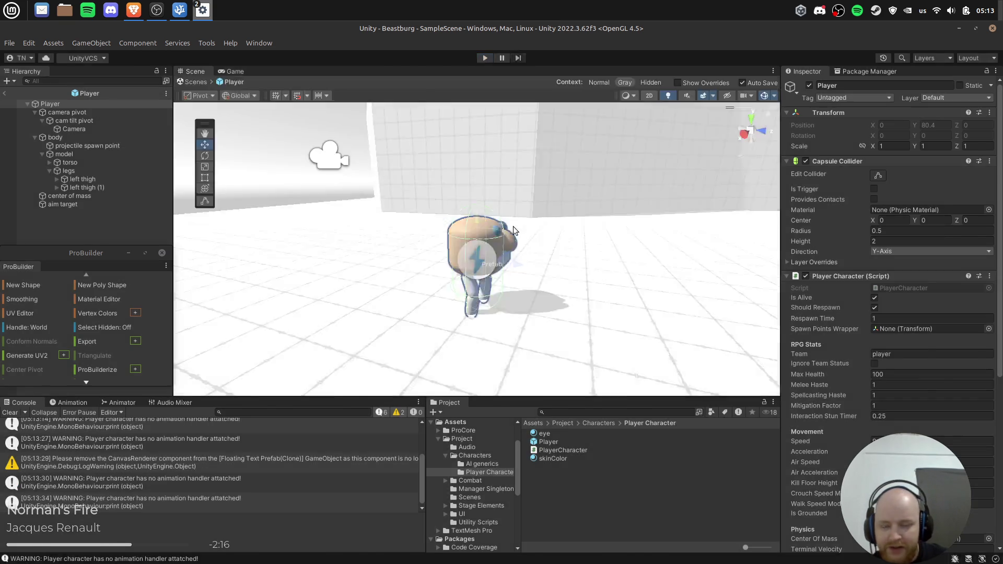
# Try the isBackPedaling sign-flip multiplier on line 179 of PlayerCharacter.cs, then remove it.
pyautogui.hotkey('alt', 'Tab')
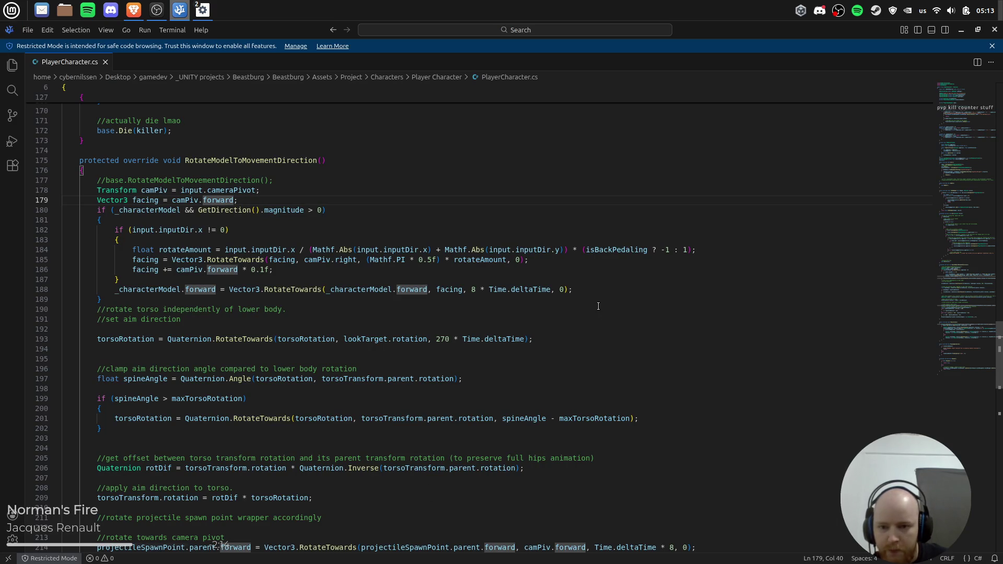
pyautogui.click(323, 197)
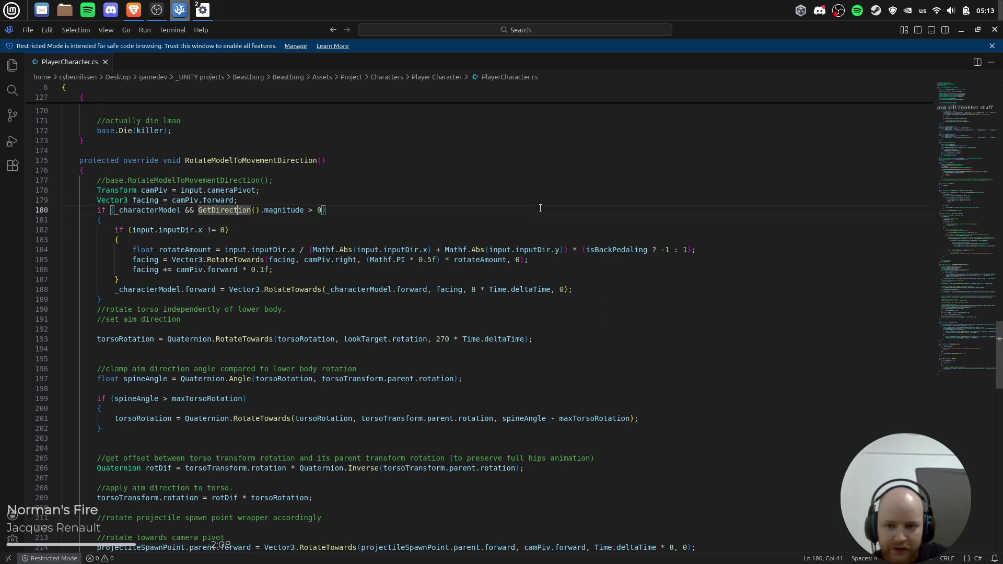
pyautogui.write('* (isBackPedaling ? -1 : 1)')
pyautogui.write('/6')
pyautogui.hotkey('ctrl', 'z')
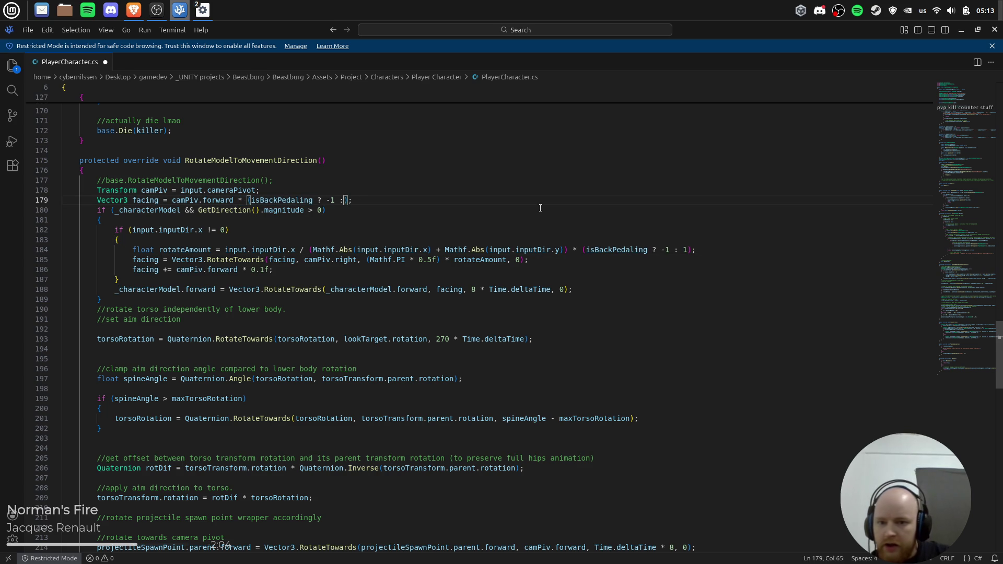
pyautogui.press('BackSpace')
pyautogui.press('BackSpace')
pyautogui.press('BackSpace')
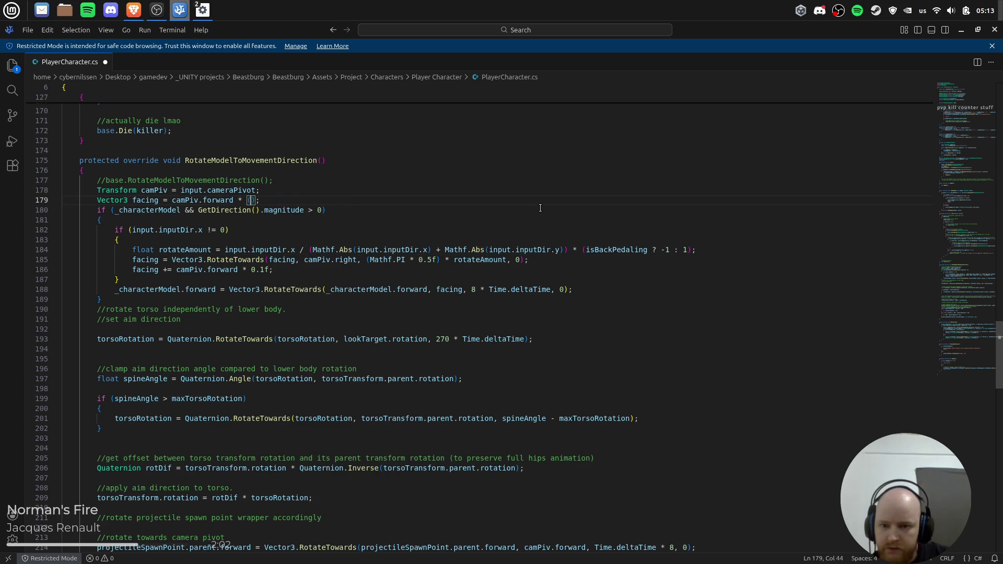
# Try the multiplier on line 186, undo it, and uncomment it on line 184's rotateAmount.
pyautogui.press('Down')
pyautogui.press('Down')
pyautogui.press('Down')
pyautogui.press('End')
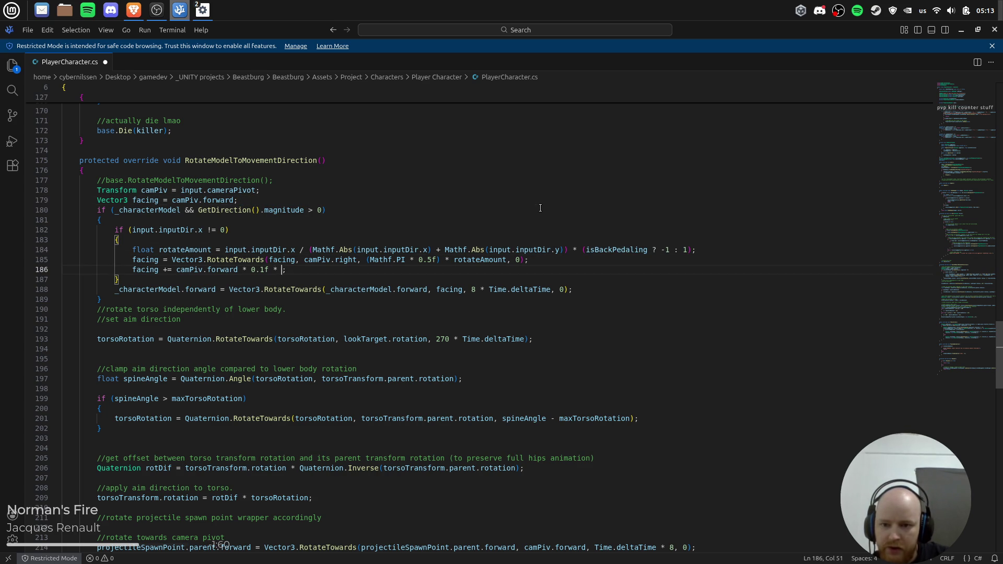
pyautogui.write('(isBackPedaling ? -1 : 1)')
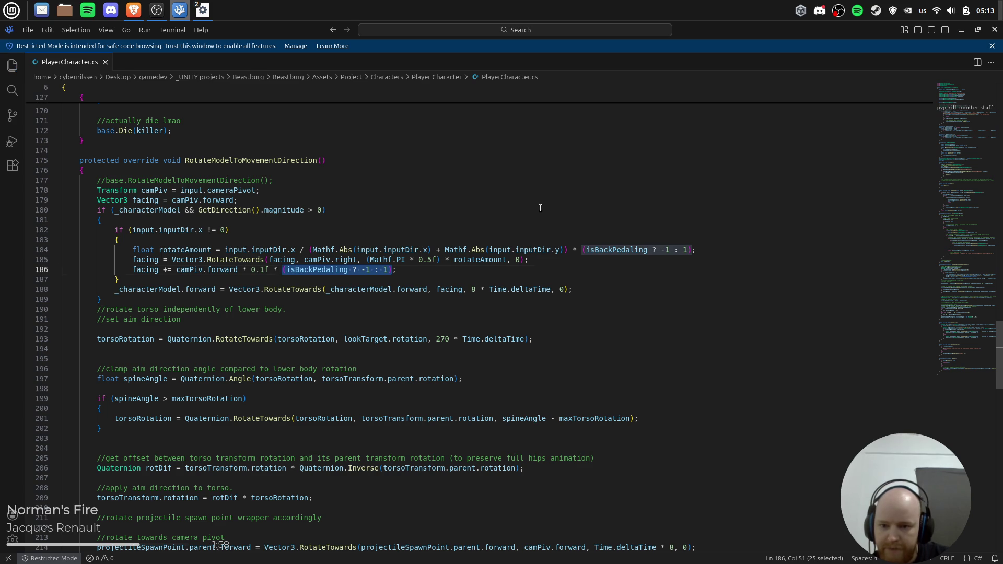
pyautogui.press('Right')
pyautogui.press('Left')
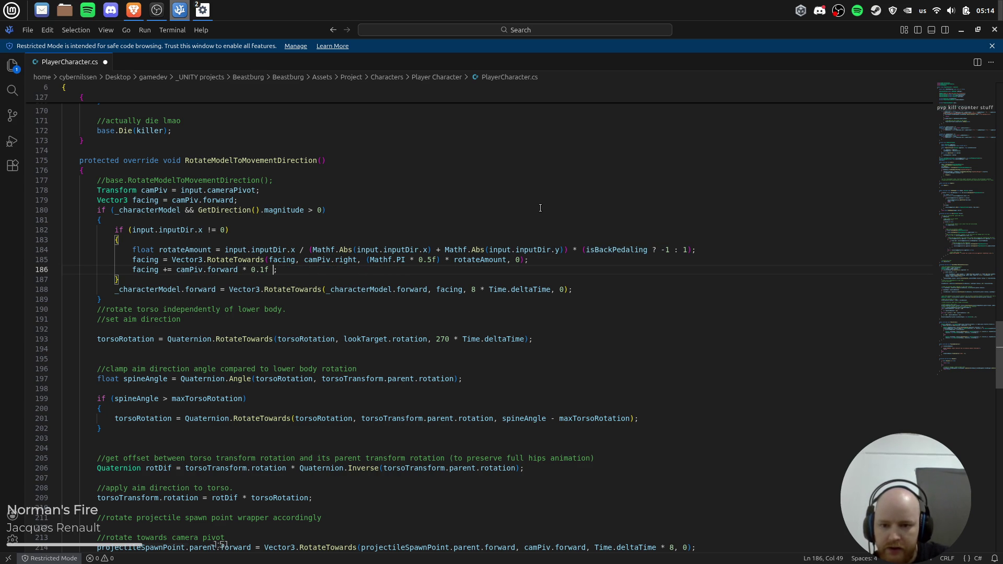
pyautogui.hotkey('ctrl', 'z')
pyautogui.hotkey('ctrl', 'z')
pyautogui.hotkey('ctrl', 'z')
pyautogui.hotkey('ctrl', 'z')
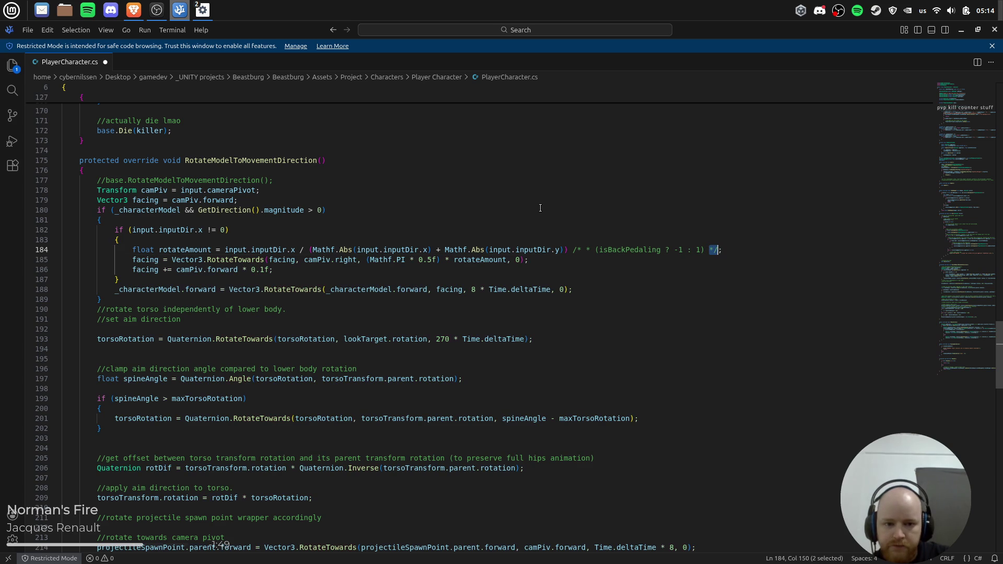
pyautogui.hotkey('ctrl', 'shift', 'z')
pyautogui.hotkey('ctrl', 'shift', 'z')
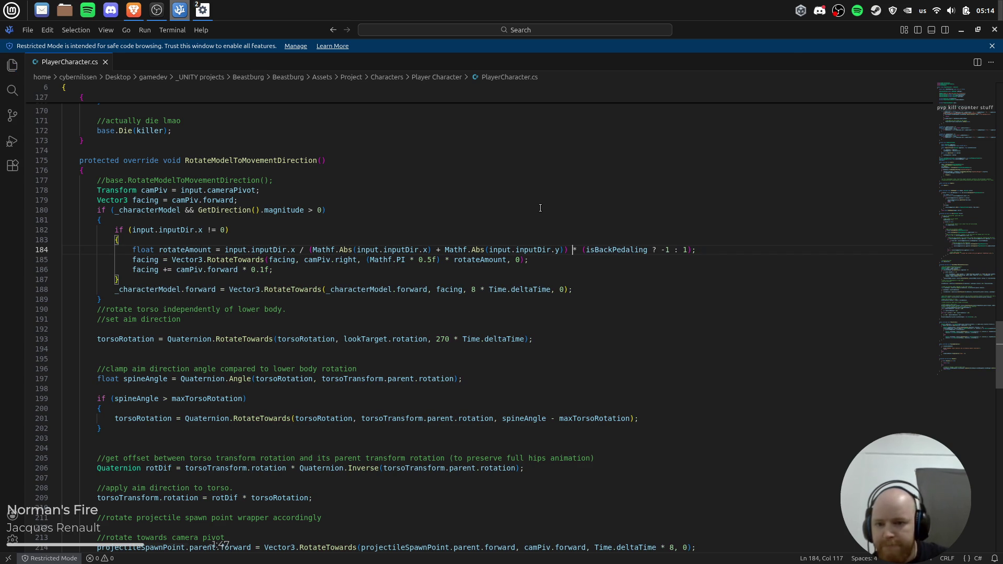
pyautogui.hotkey('alt', 'Tab')
# Briefly play-test the backpedaling rotation change in Unity, then stop and return to the script.
pyautogui.click(488, 61)
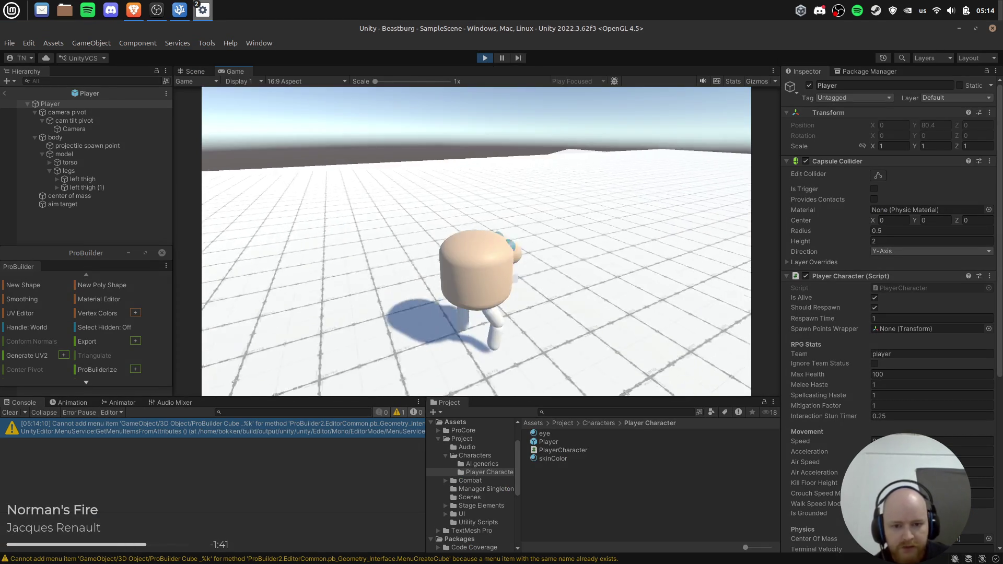
pyautogui.click(485, 58)
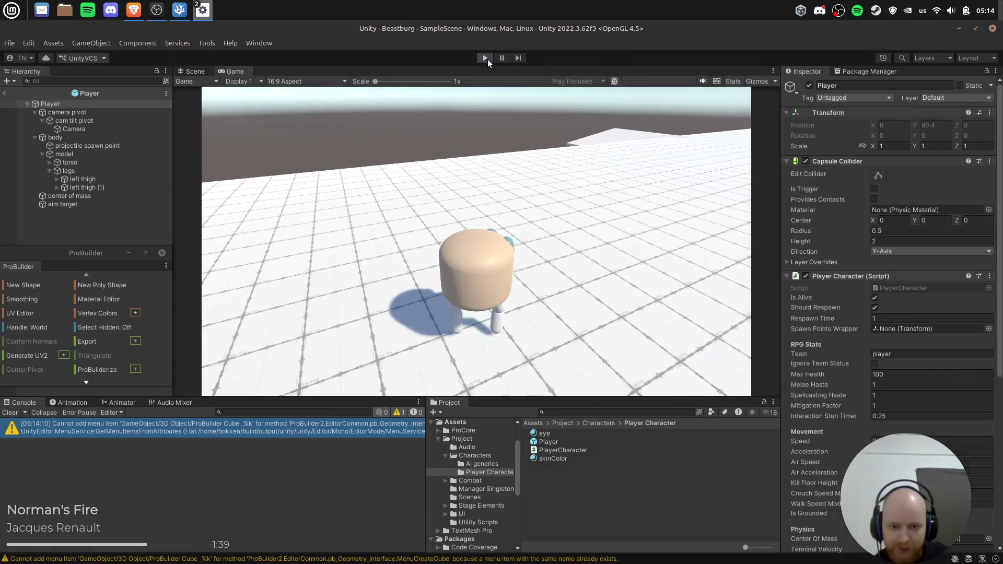
pyautogui.hotkey('alt', 'Tab')
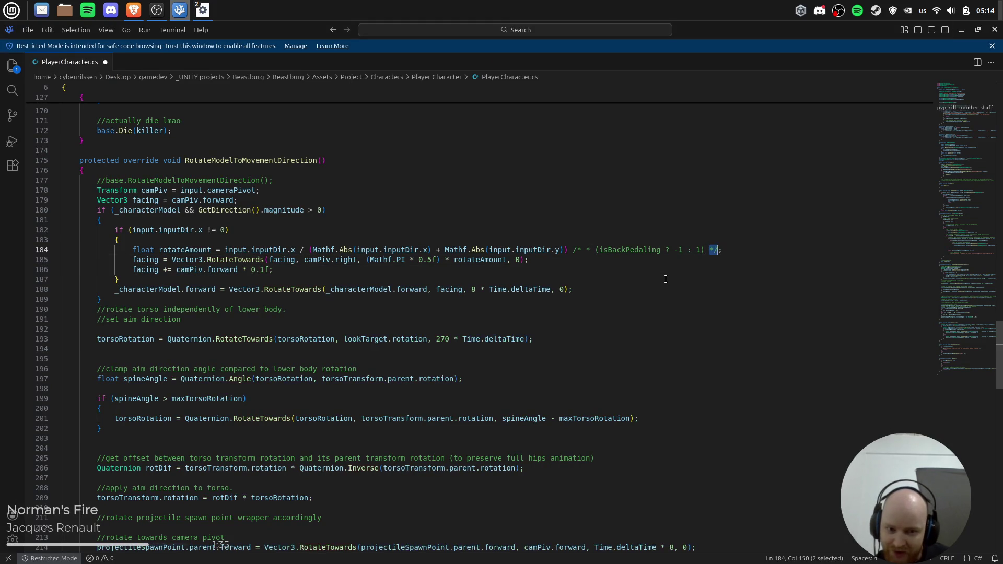
# Restore the two blank lines after the method, save PlayerCharacter.cs, and review the rotation code.
pyautogui.hotkey('ctrl', 'z')
pyautogui.hotkey('ctrl', 'z')
pyautogui.hotkey('ctrl', 'z')
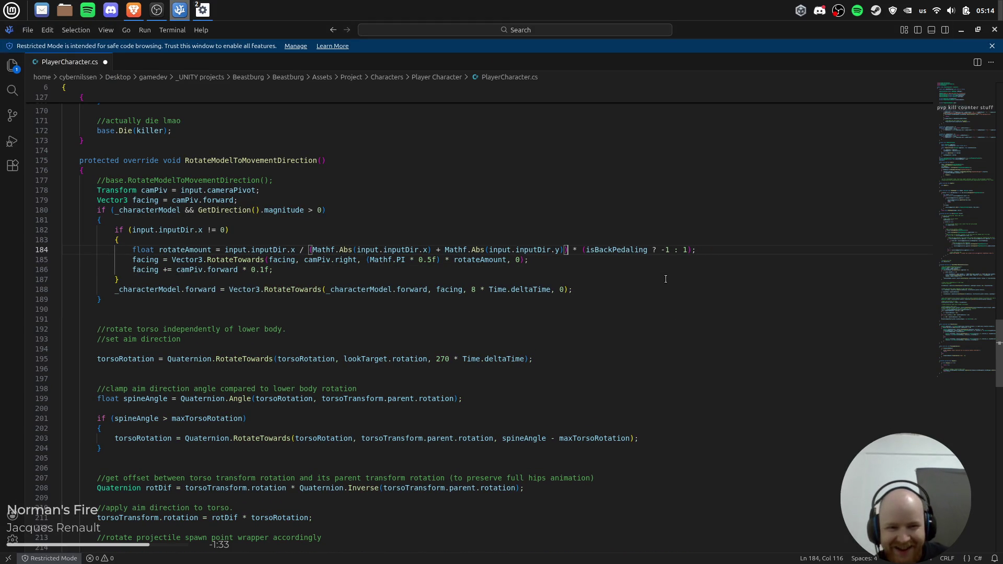
pyautogui.hotkey('ctrl', 's')
pyautogui.scroll(-5, 335, 372)
pyautogui.scroll(5, 487, 350)
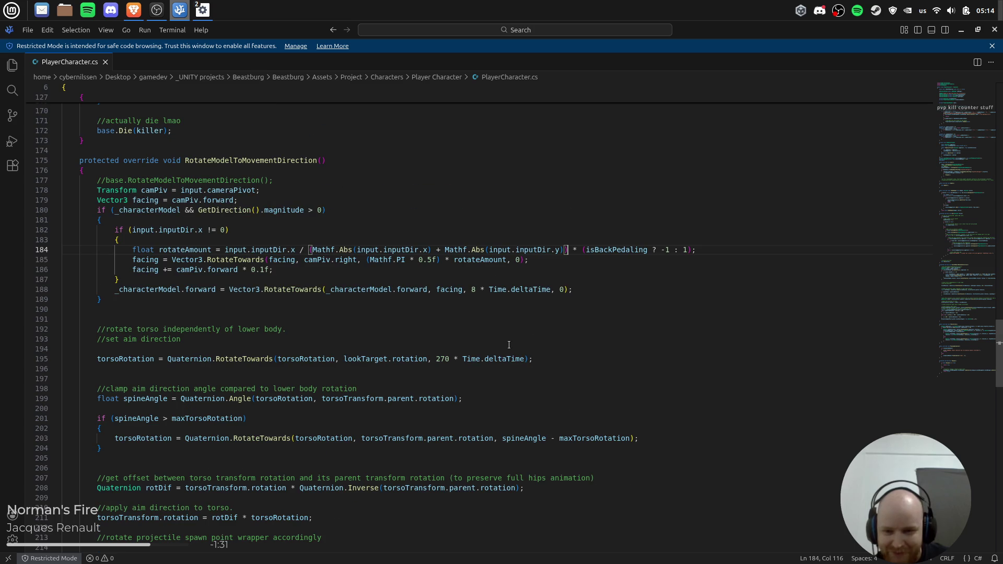
pyautogui.scroll(-5, 726, 271)
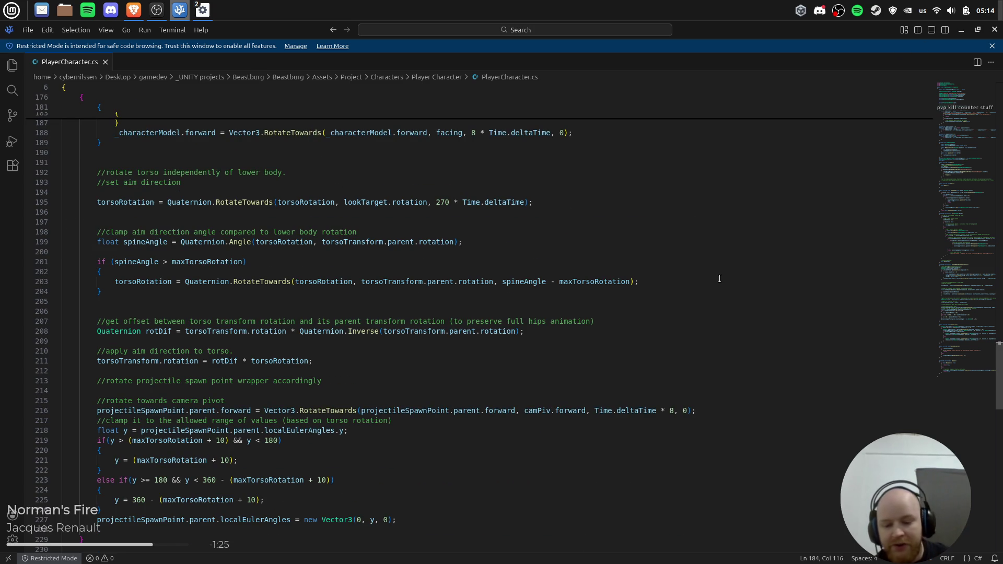
pyautogui.scroll(4, 699, 306)
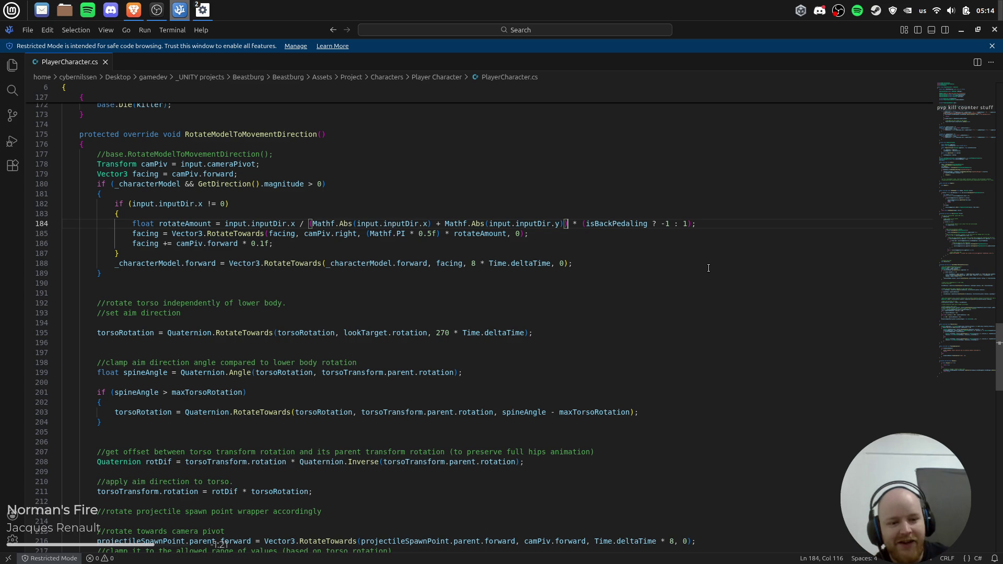
pyautogui.click(518, 323)
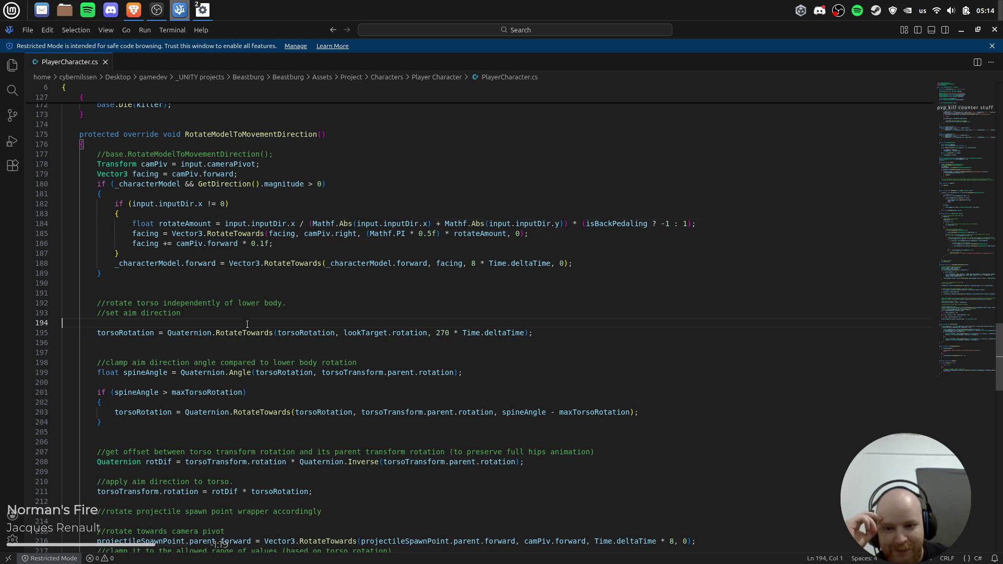
pyautogui.scroll(-4, 511, 299)
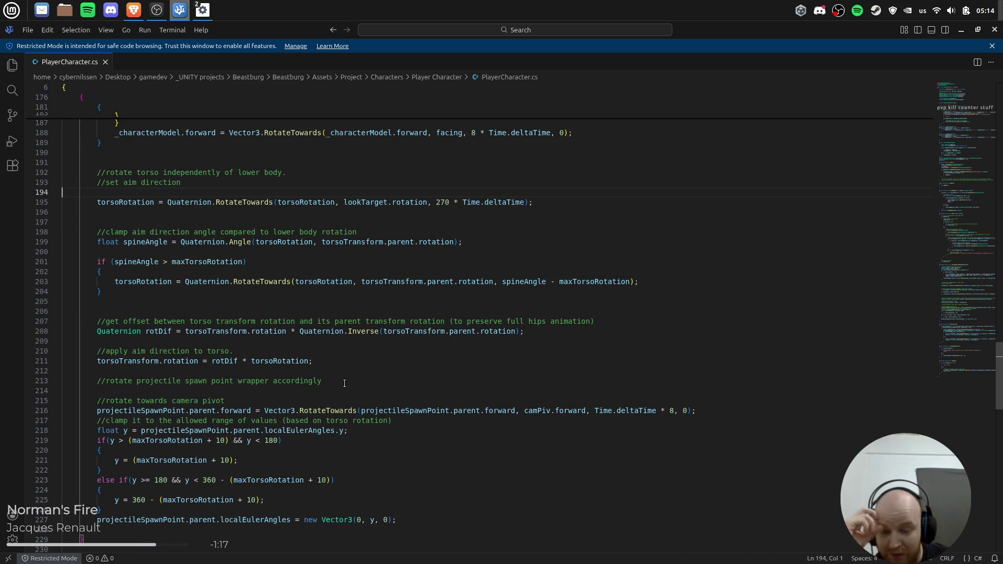
pyautogui.scroll(-3, 353, 380)
pyautogui.scroll(6, 436, 381)
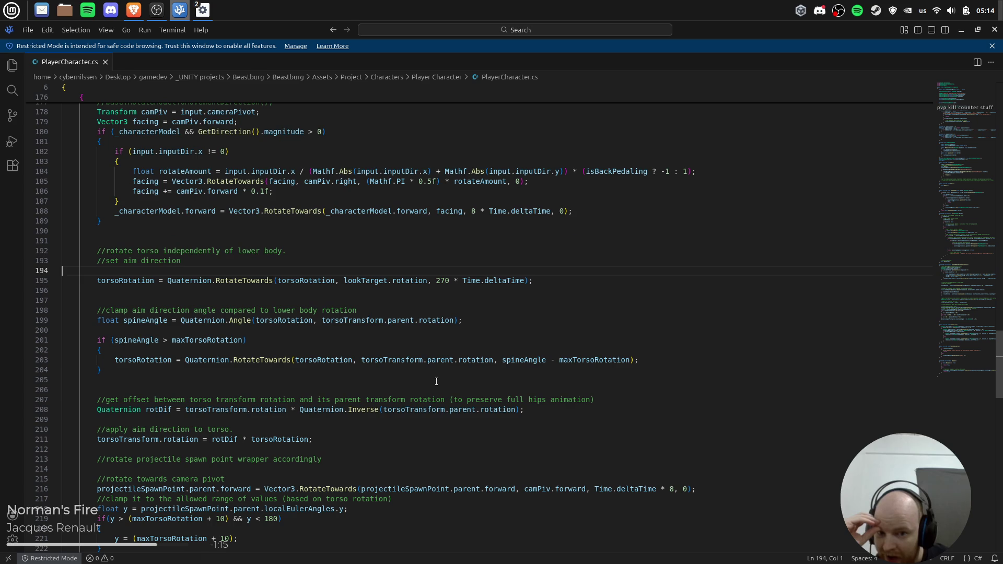
pyautogui.scroll(3, 559, 385)
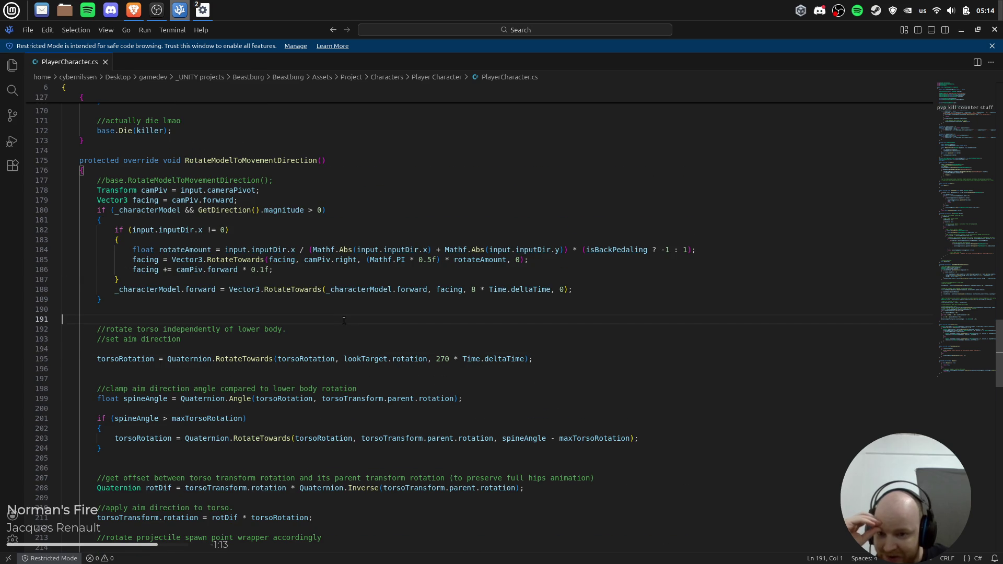
pyautogui.scroll(2, 515, 319)
pyautogui.scroll(1, 392, 387)
pyautogui.click(733, 332)
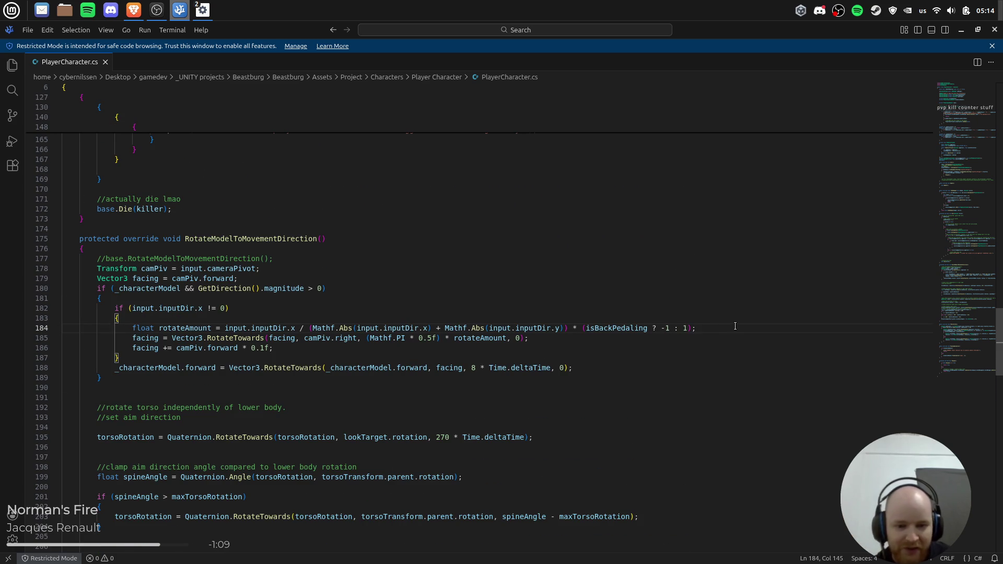
pyautogui.scroll(-1, 569, 333)
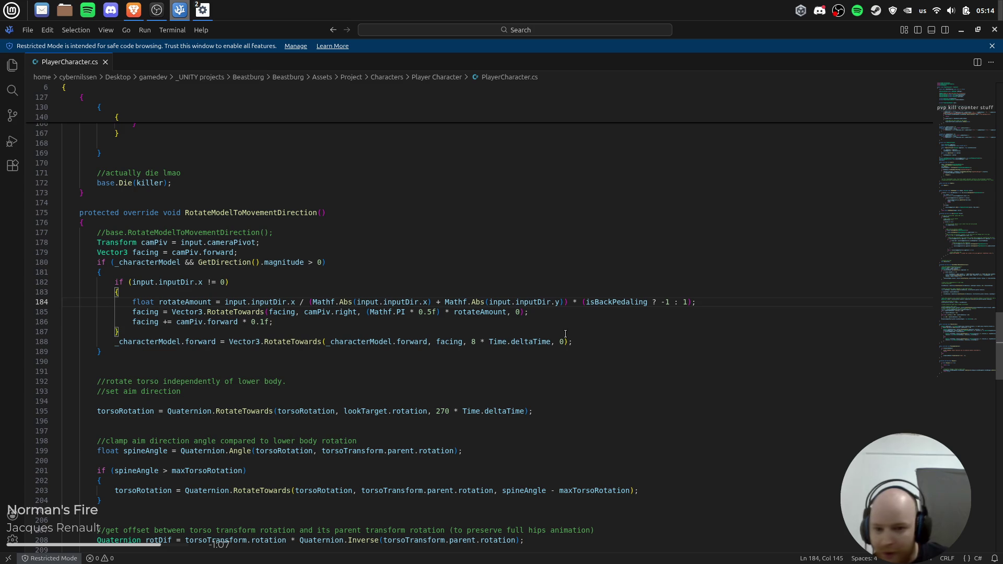
pyautogui.scroll(-1, 732, 302)
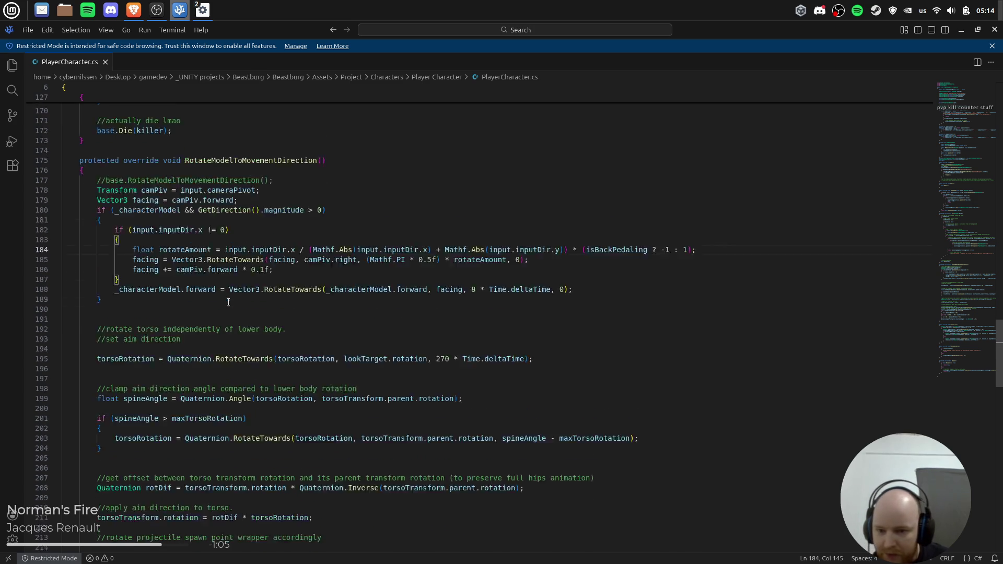
pyautogui.scroll(3, 94, 339)
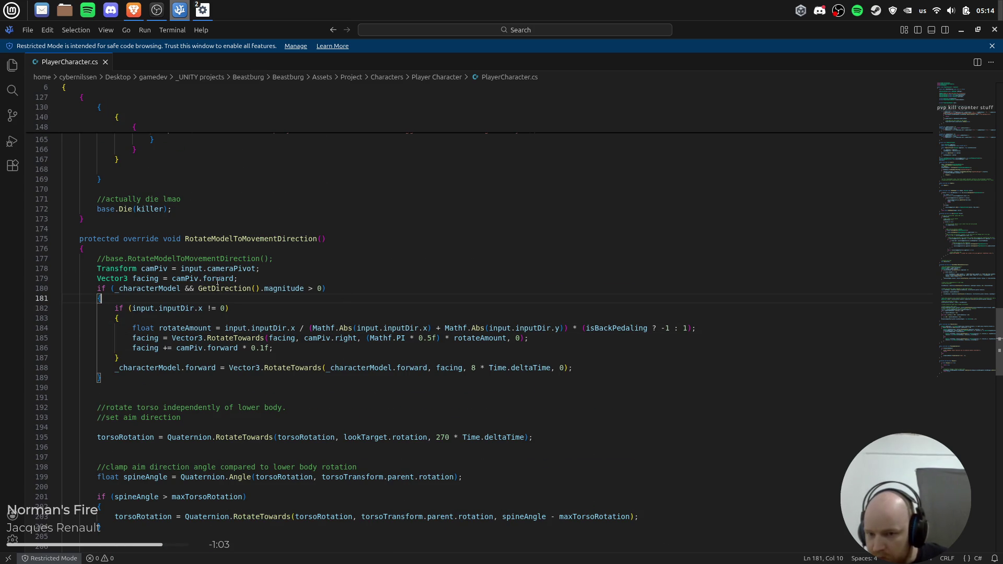
# Uncomment base.RotateModelToMovementDirection(); on line 177 and add return; right after it.
pyautogui.click(113, 262)
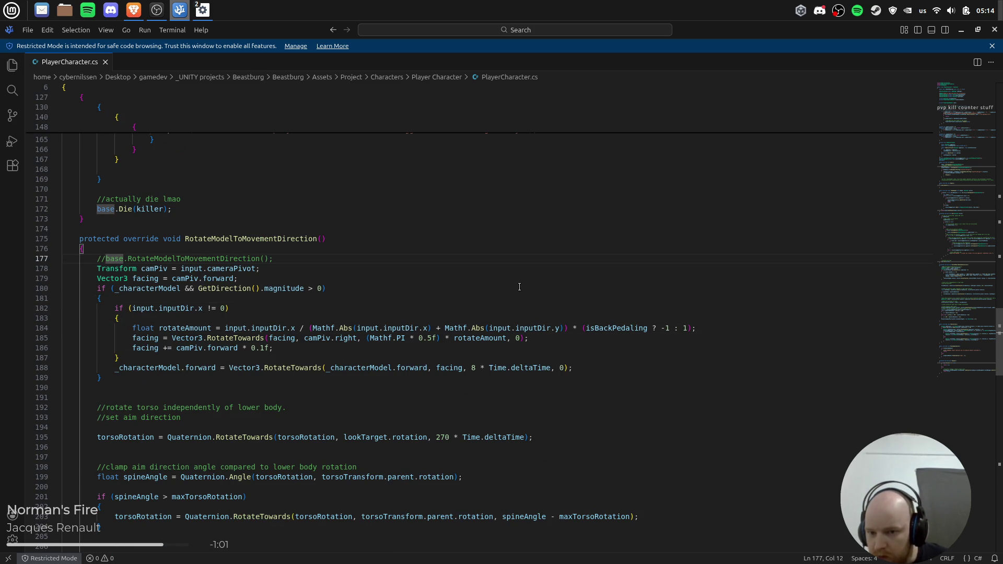
pyautogui.press('BackSpace')
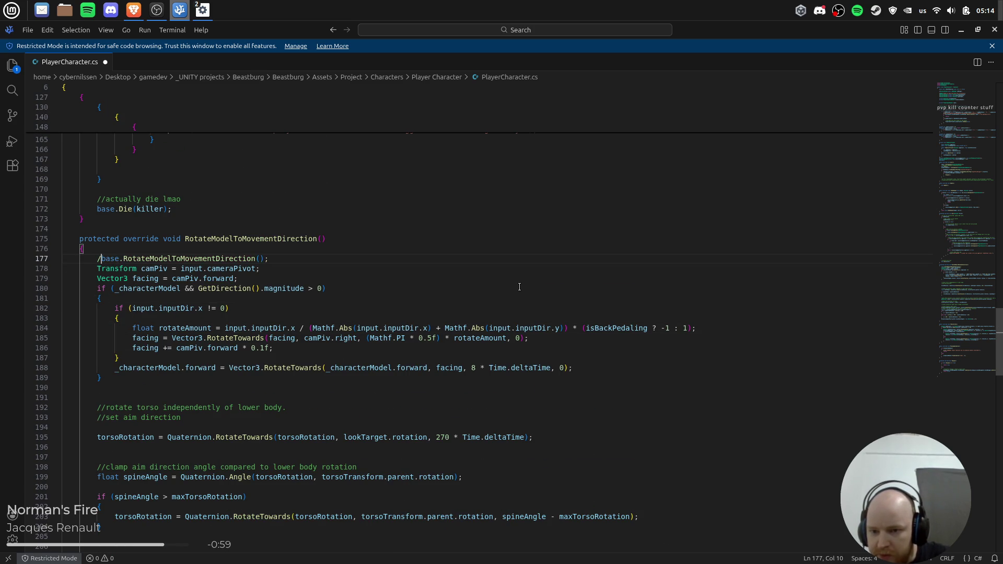
pyautogui.press('Return')
pyautogui.press('Up')
pyautogui.write('return;')
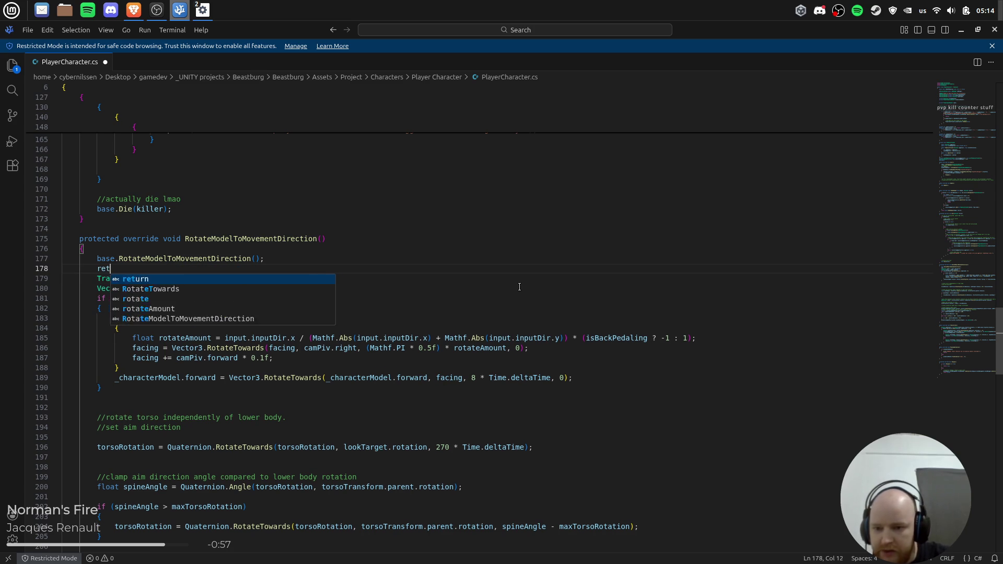
pyautogui.hotkey('alt', 'Tab')
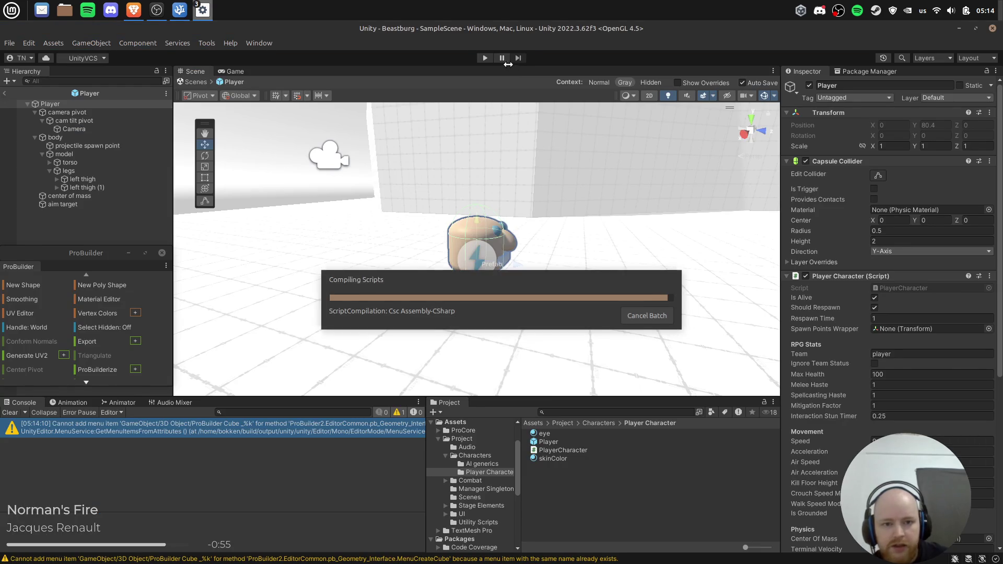
# Play-test the character with the restored base rotation call, then stop the test.
pyautogui.hotkey('alt', 'Tab')
pyautogui.hotkey('alt', 'Tab')
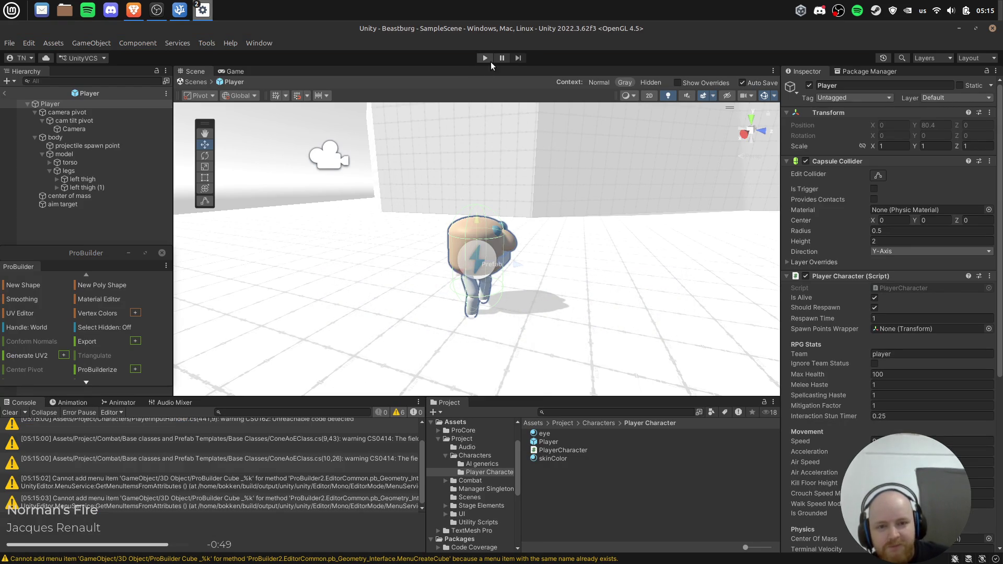
pyautogui.click(484, 59)
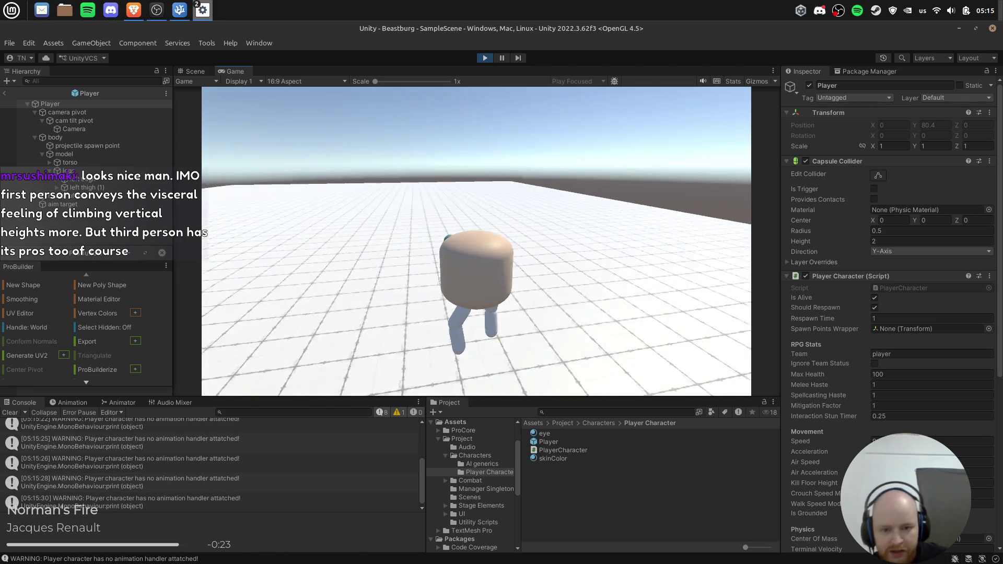
pyautogui.click(488, 58)
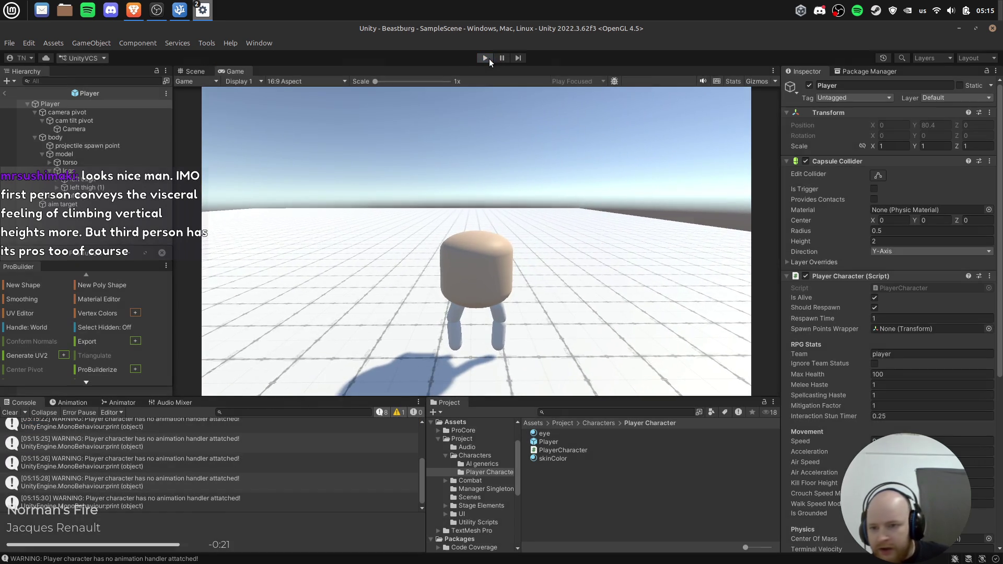
# Set the Camera's Position Y to 0 and the camera pivot's Position Y to 0.2.
pyautogui.click(95, 129)
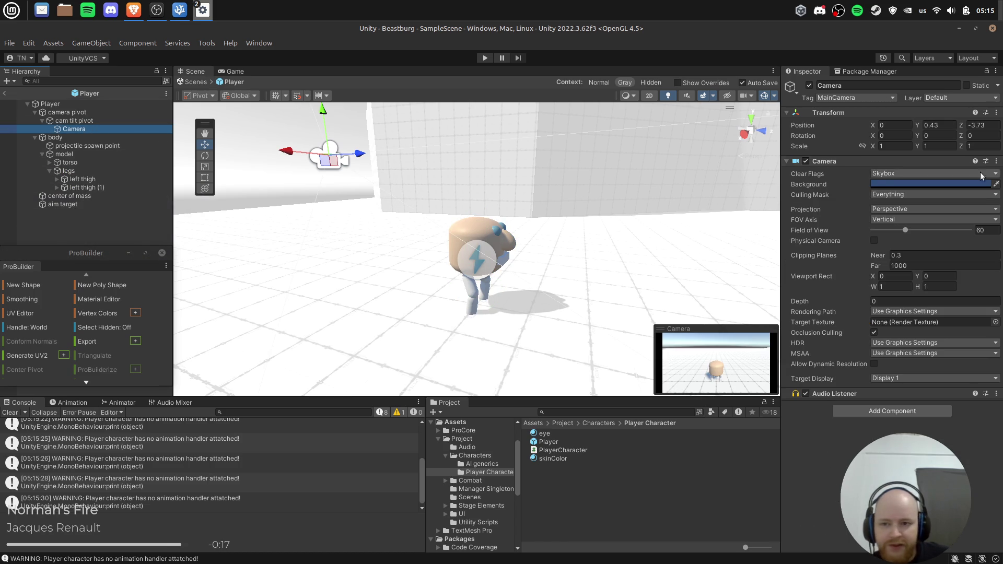
pyautogui.click(944, 125)
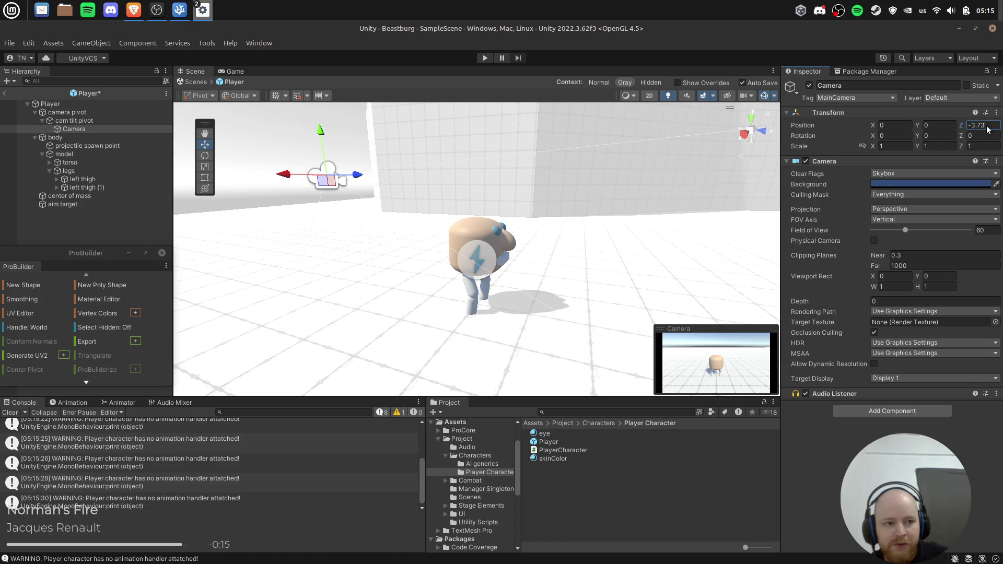
pyautogui.write('0')
pyautogui.click(83, 122)
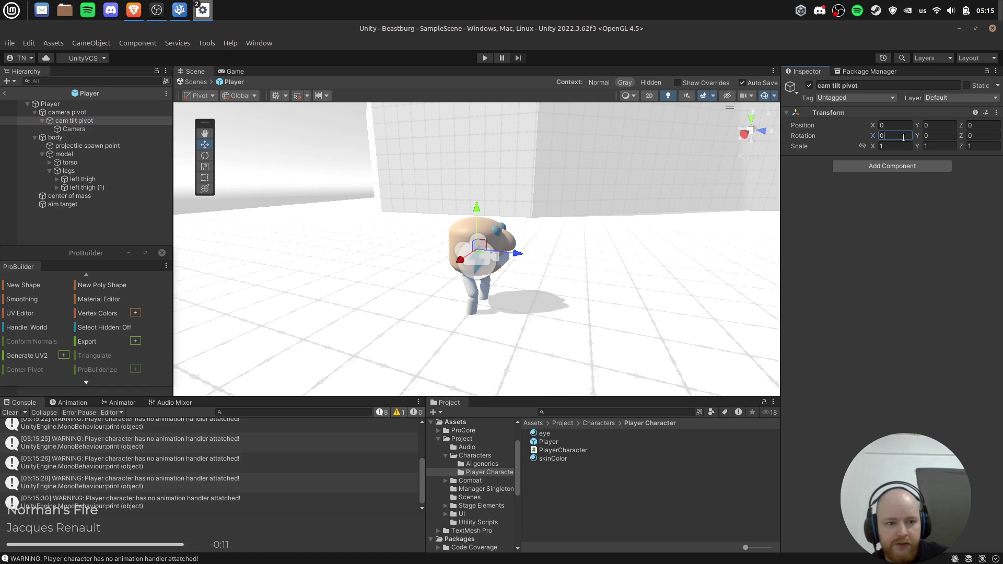
pyautogui.click(67, 113)
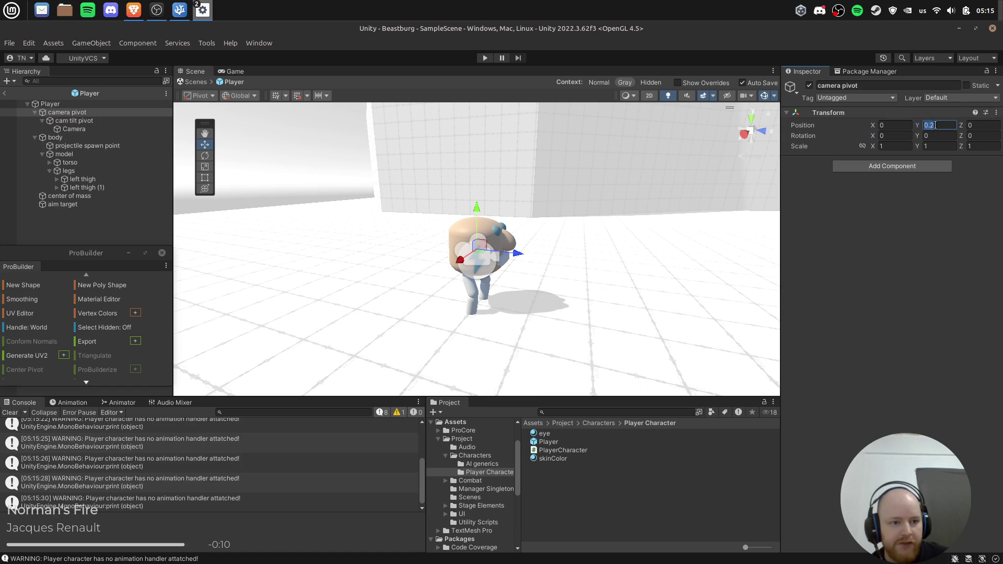
pyautogui.click(73, 107)
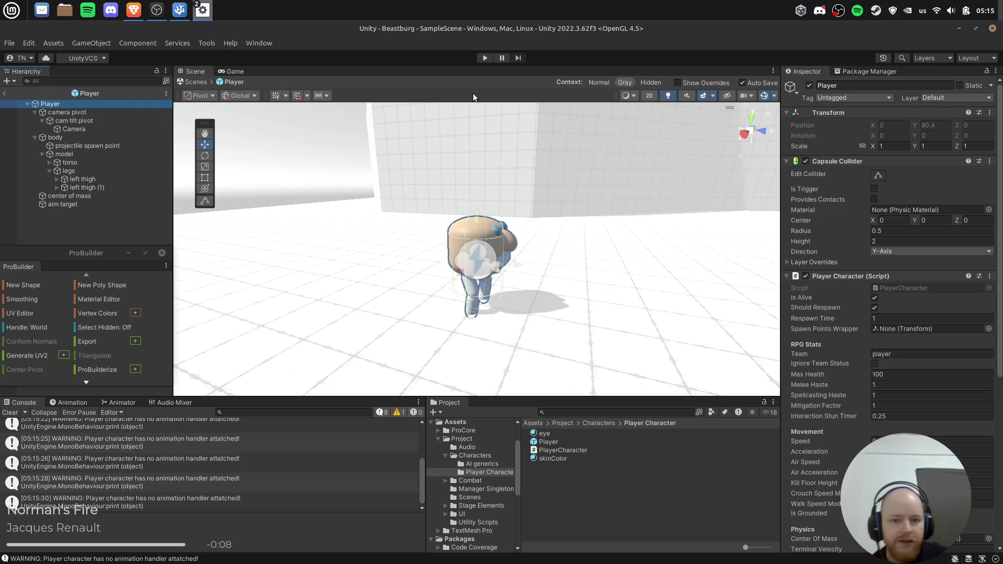
# Play-test the new camera offsets, recheck the pivot and Camera transforms, and play again.
pyautogui.click(485, 60)
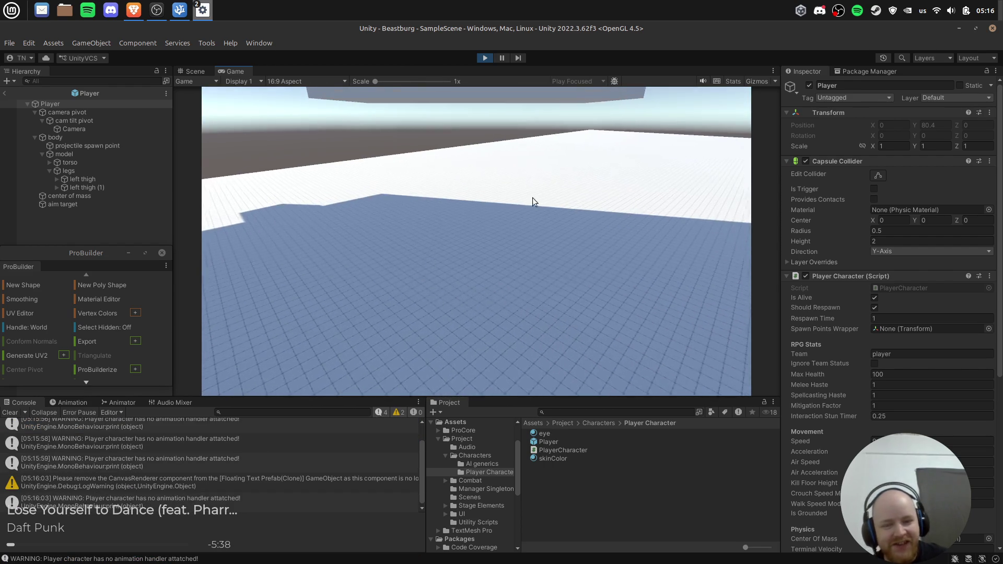
pyautogui.click(484, 57)
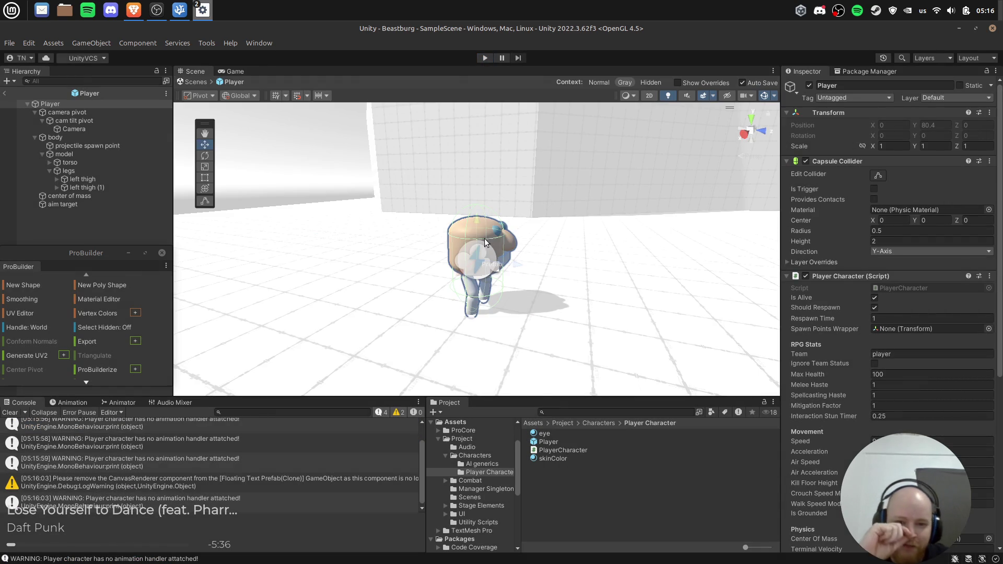
pyautogui.click(473, 233)
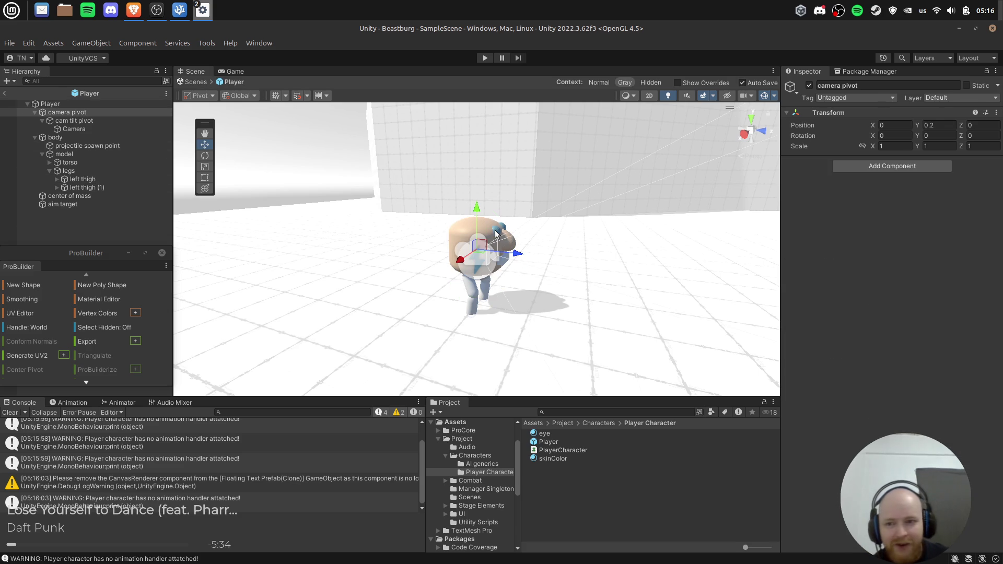
pyautogui.click(496, 234)
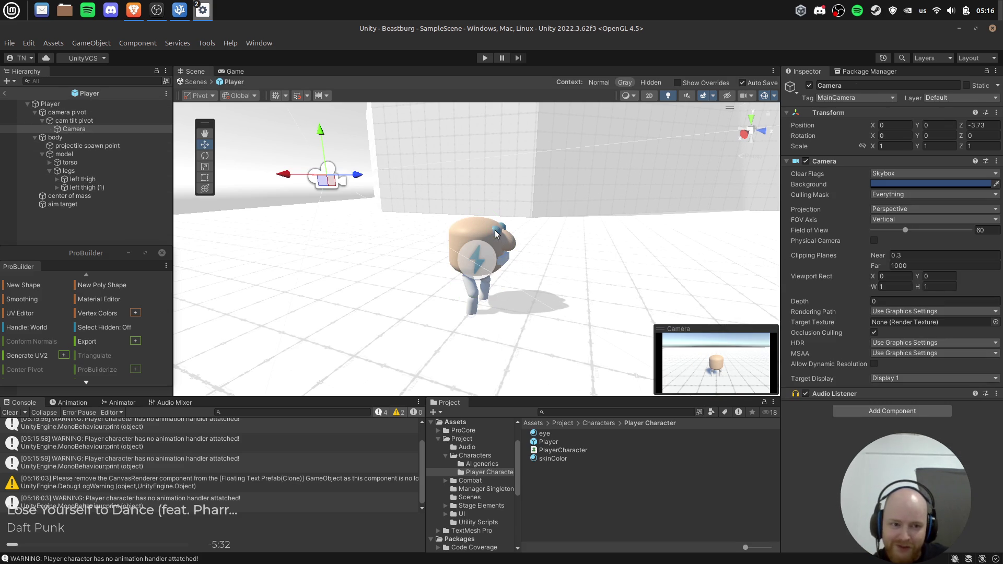
pyautogui.click(495, 234)
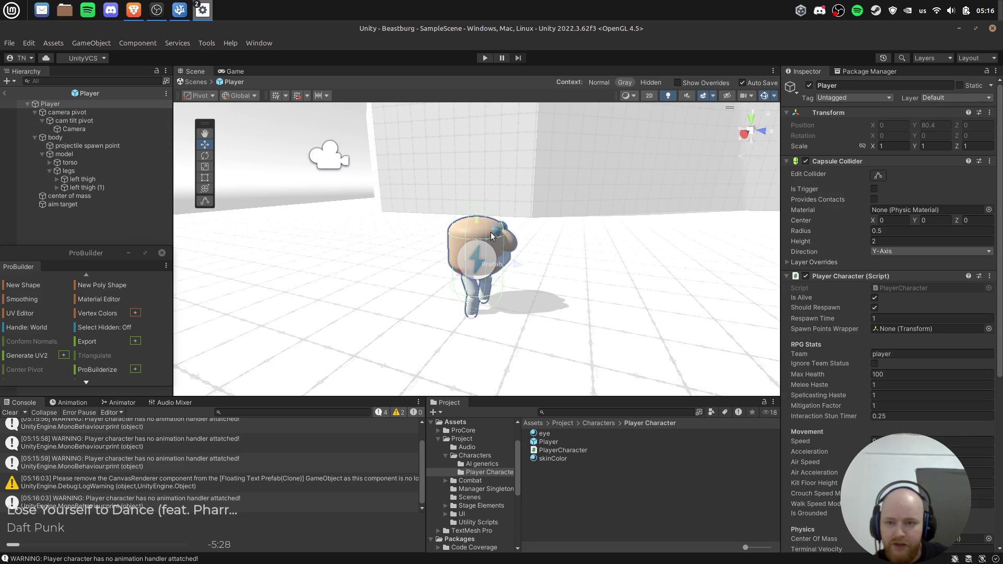
pyautogui.click(485, 58)
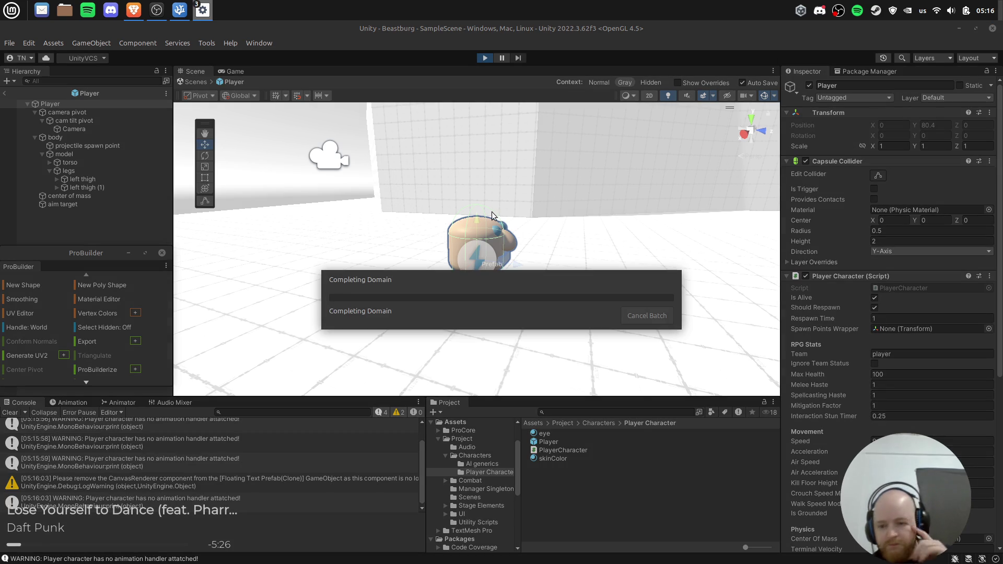
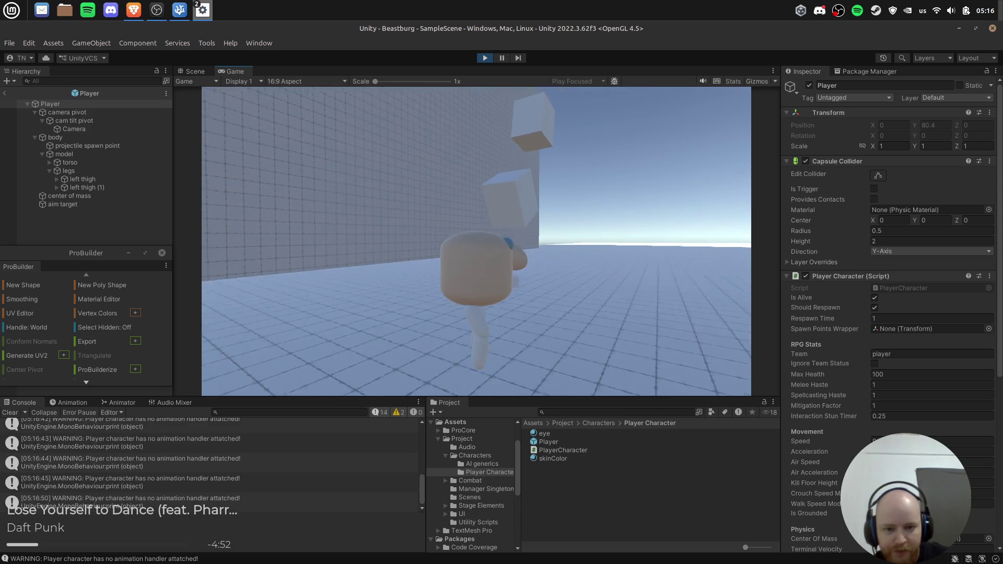
# End Play mode, exit Player prefab editing, and orbit around the SampleScene level.
pyautogui.click(487, 59)
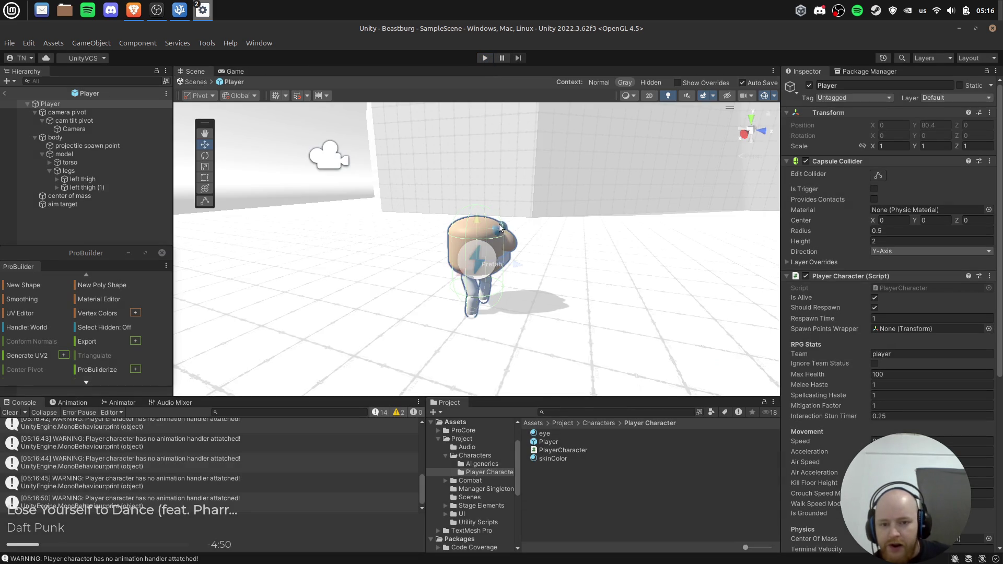
pyautogui.moveTo(547, 221)
pyautogui.mouseDown()
pyautogui.moveTo(500, 188)
pyautogui.moveTo(692, 240)
pyautogui.moveTo(308, 284)
pyautogui.moveTo(497, 294)
pyautogui.moveTo(398, 246)
pyautogui.mouseUp()
pyautogui.click(5, 94)
pyautogui.moveTo(595, 256)
pyautogui.mouseDown()
pyautogui.moveTo(587, 256)
pyautogui.moveTo(618, 238)
pyautogui.moveTo(613, 206)
pyautogui.mouseUp()
pyautogui.rightClick(94, 158)
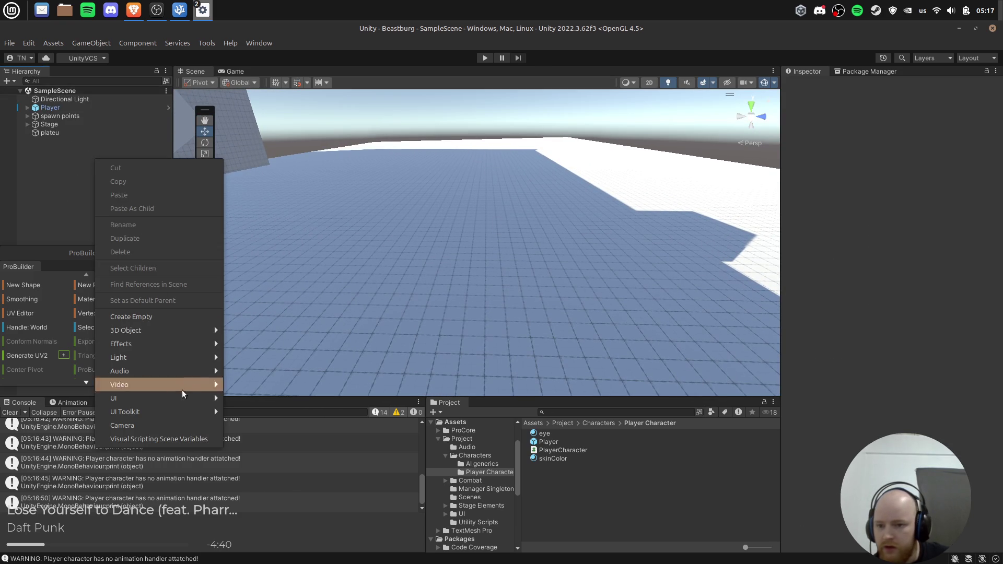
# Create an empty Tree object in the scene and frame it in view.
pyautogui.moveTo(178, 325)
pyautogui.click(244, 491)
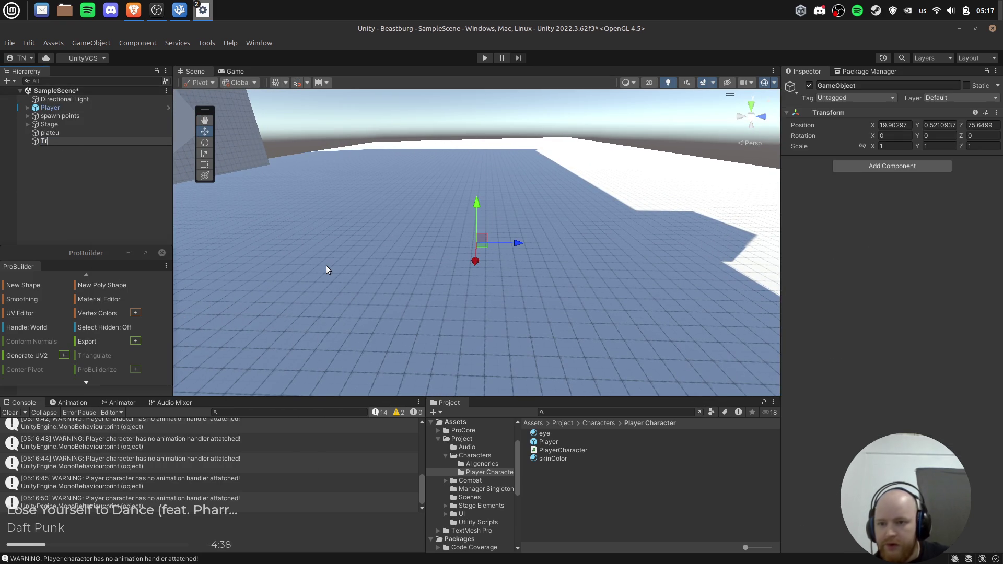
pyautogui.press('f')
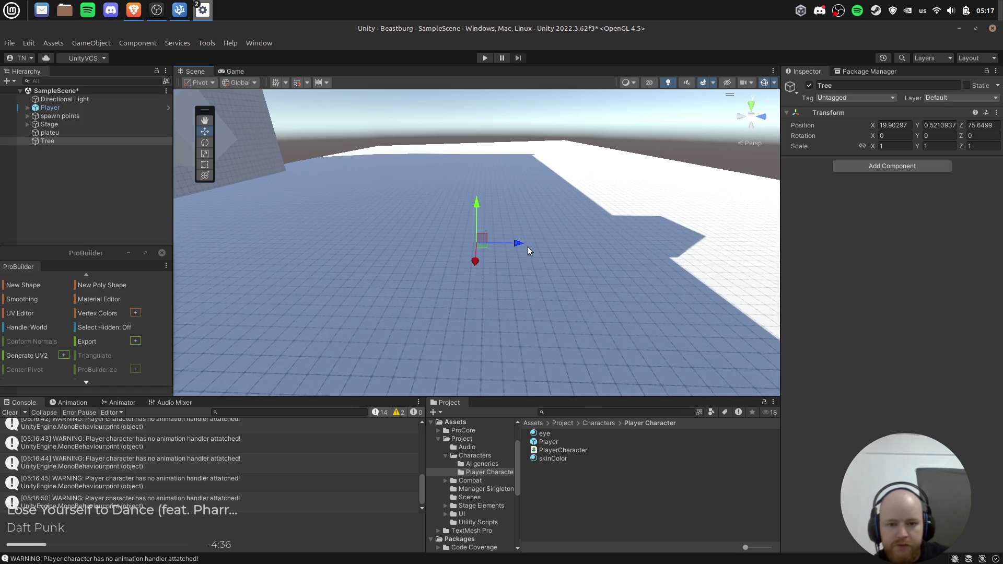
# Make a Resource Objects folder in Stage Elements and save Tree there as a prefab.
pyautogui.click(557, 422)
pyautogui.doubleClick(569, 475)
pyautogui.rightClick(558, 491)
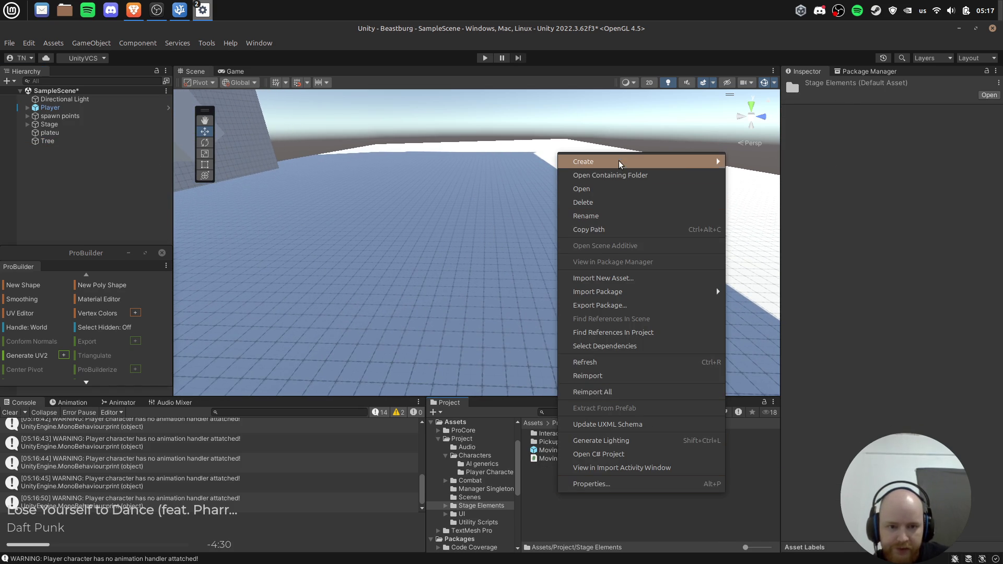
pyautogui.moveTo(620, 164)
pyautogui.click(781, 43)
pyautogui.write('Resource')
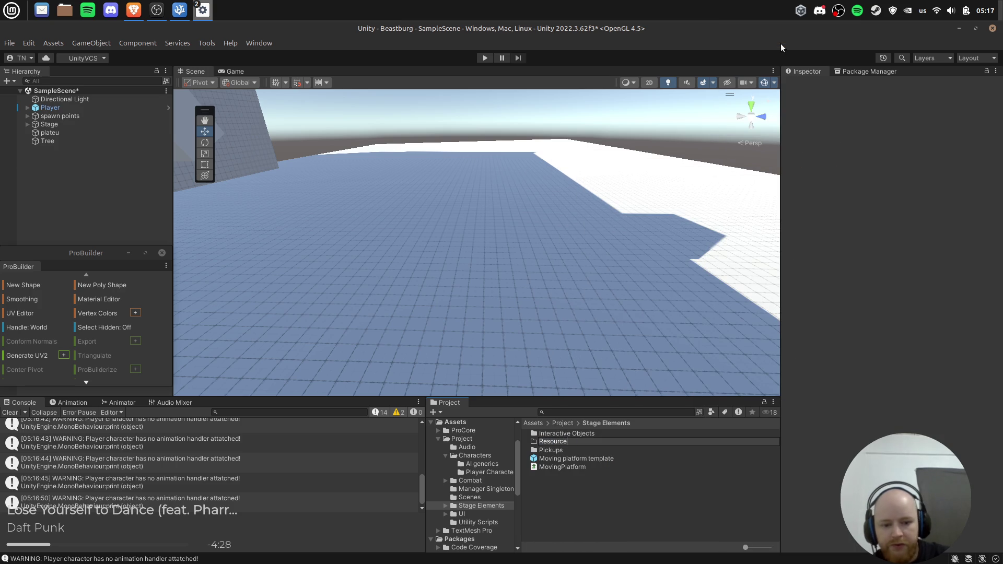
pyautogui.write('s')
pyautogui.press('Return')
pyautogui.press('Return')
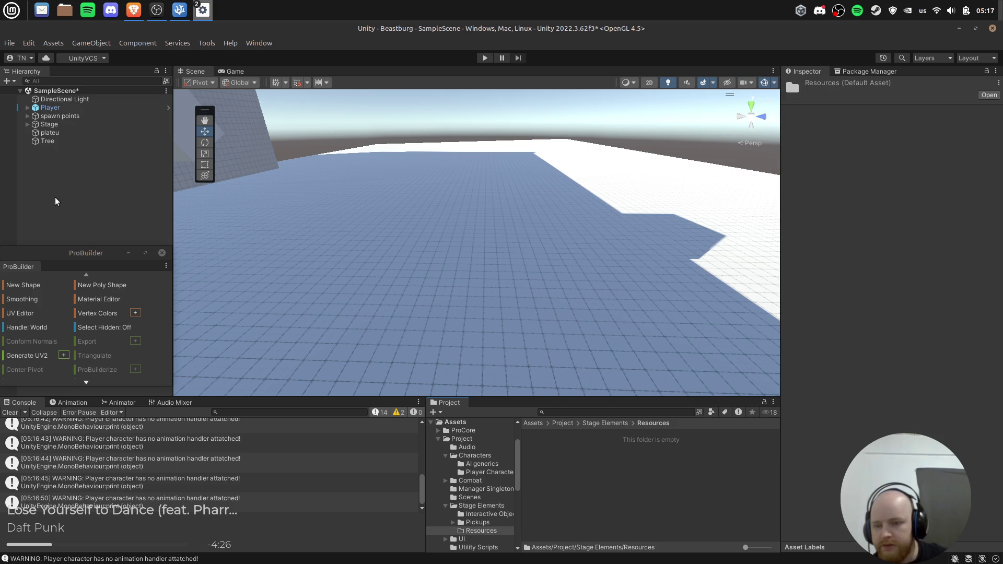
pyautogui.click(605, 423)
pyautogui.press('F2')
pyautogui.write('Resource Objects')
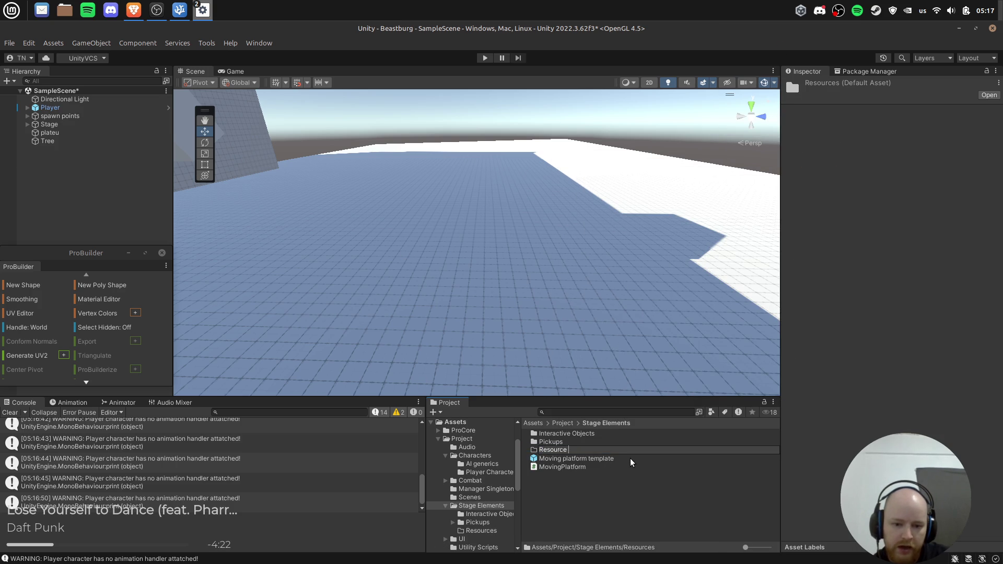
pyautogui.press('Return')
pyautogui.press('Return')
pyautogui.moveTo(48, 141)
pyautogui.mouseDown()
pyautogui.moveTo(407, 248)
pyautogui.moveTo(607, 465)
pyautogui.mouseUp()
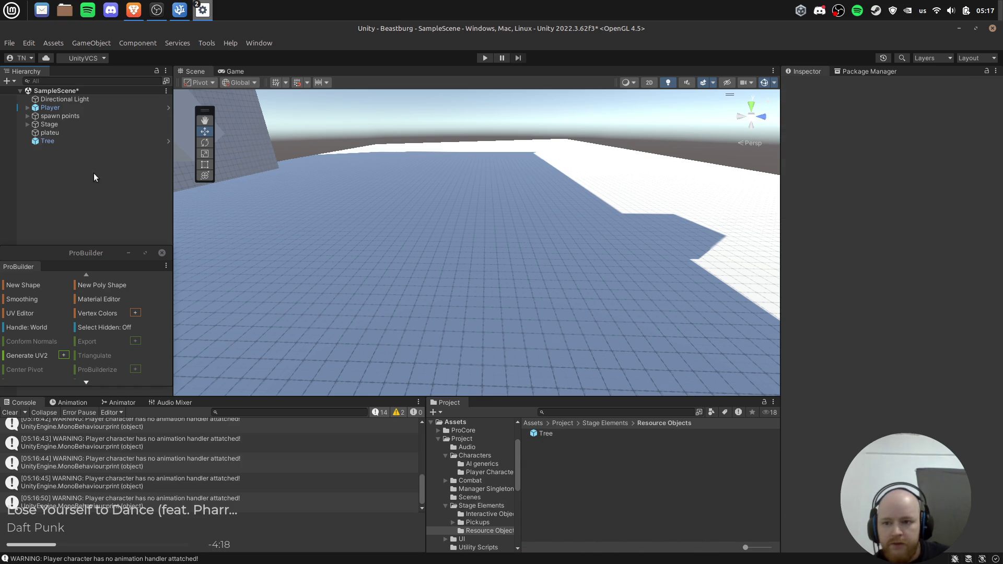
# Open the Tree prefab and set its Position X to 0.
pyautogui.doubleClick(546, 434)
pyautogui.write('0')
pyautogui.click(932, 135)
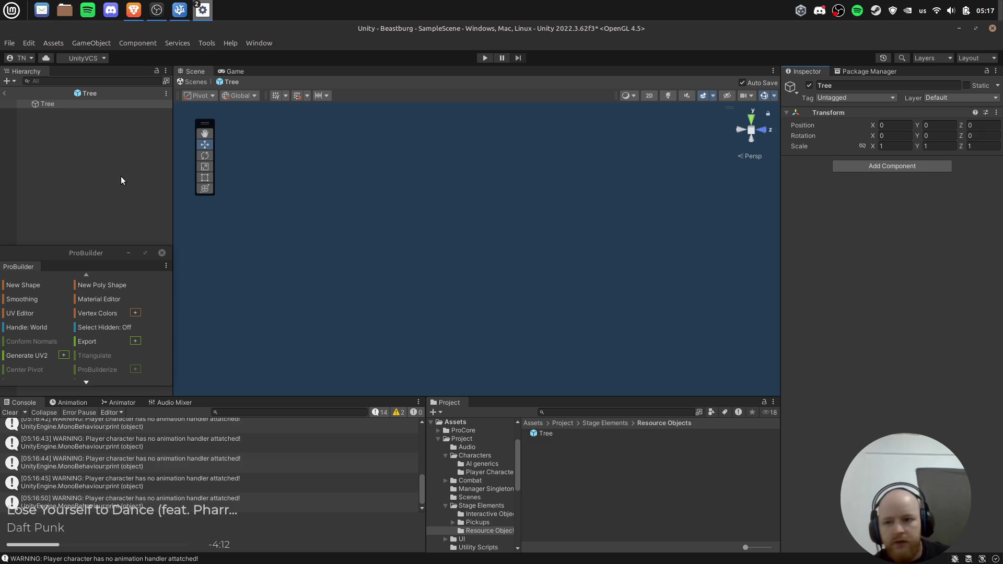
# Add a cylinder child named Trunk under the Tree prefab root.
pyautogui.rightClick(63, 105)
pyautogui.moveTo(148, 294)
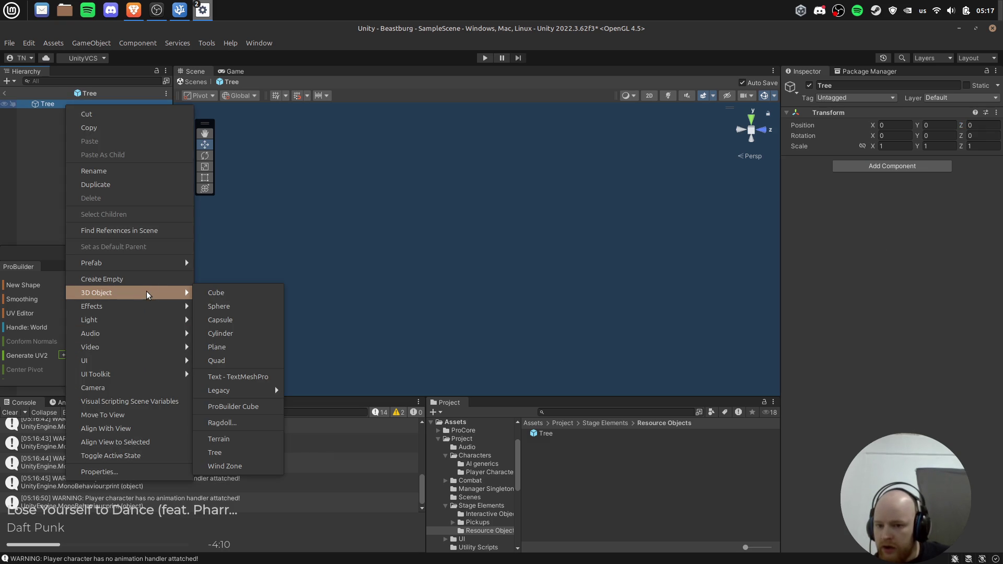
pyautogui.click(250, 333)
pyautogui.write('Tru')
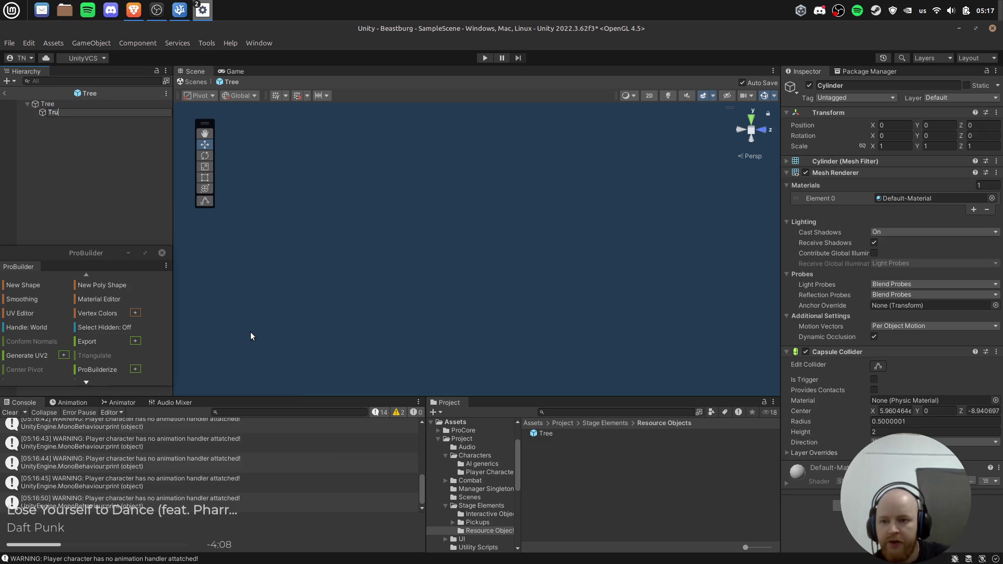
pyautogui.write('nk')
pyautogui.press('Return')
pyautogui.press('f')
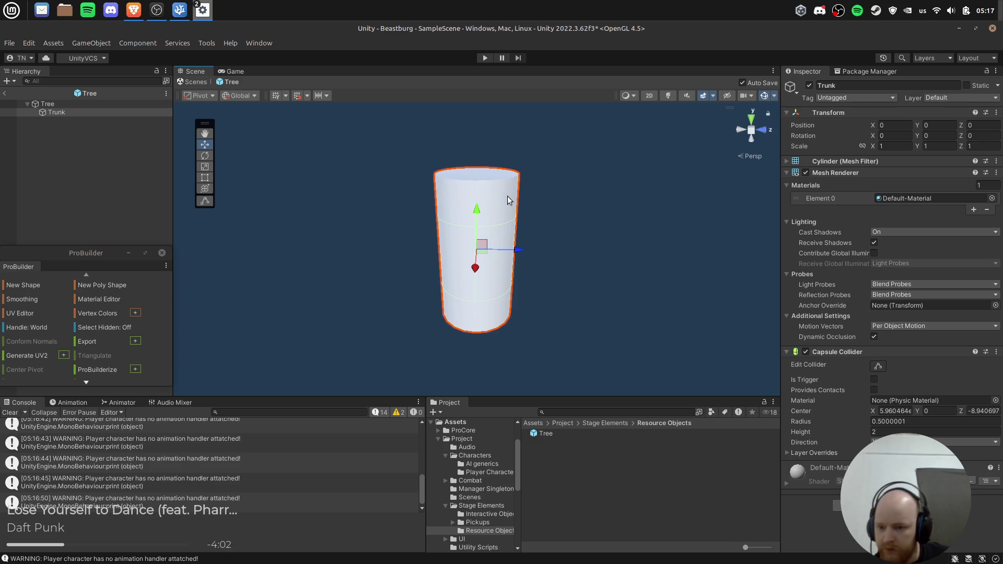
# Build a ProBuilder cube beside the trunk, then exit the Tree prefab.
pyautogui.click(30, 284)
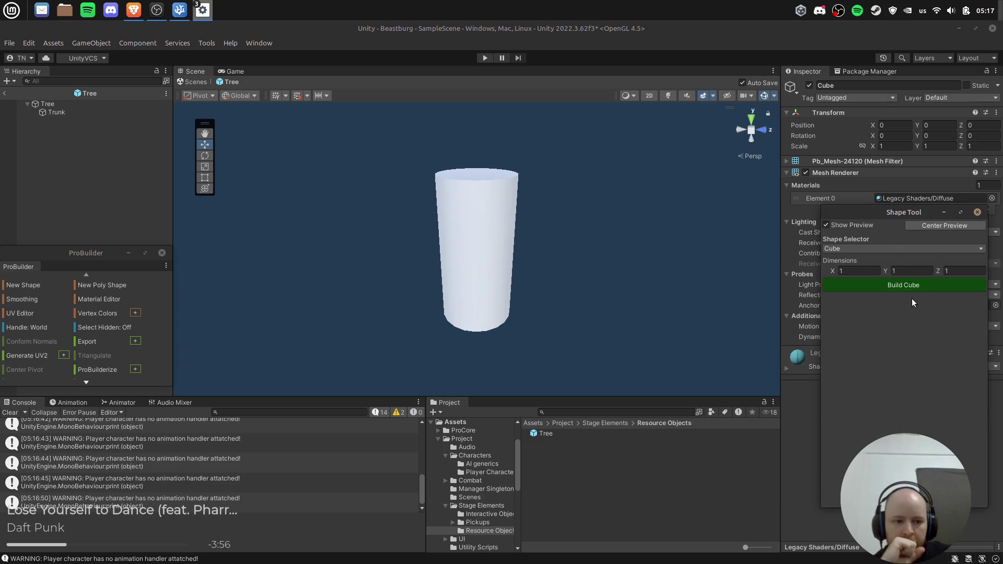
pyautogui.click(904, 283)
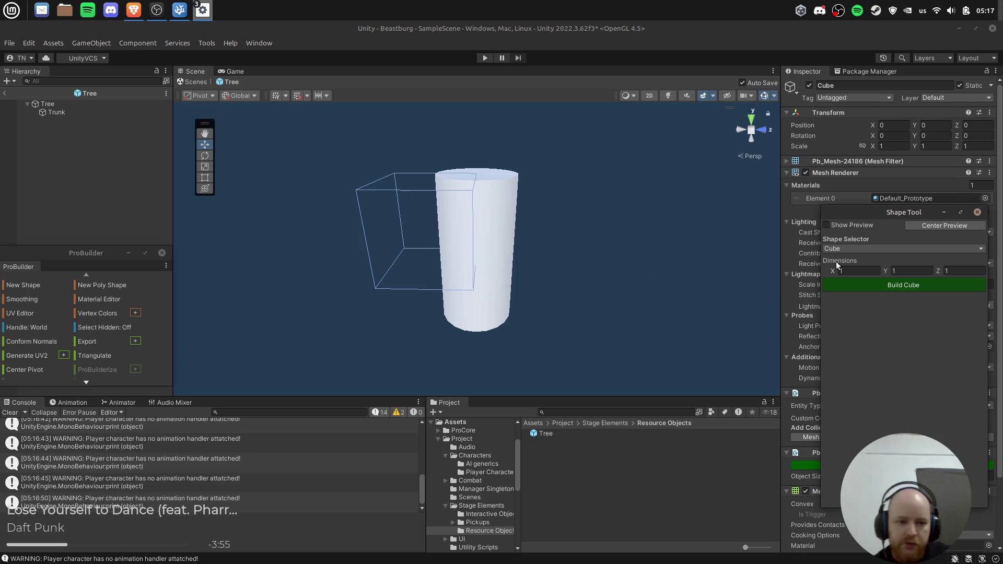
pyautogui.click(978, 212)
pyautogui.moveTo(468, 231); pyautogui.dragTo(365, 243)
pyautogui.click(121, 209)
pyautogui.click(73, 110)
pyautogui.click(74, 171)
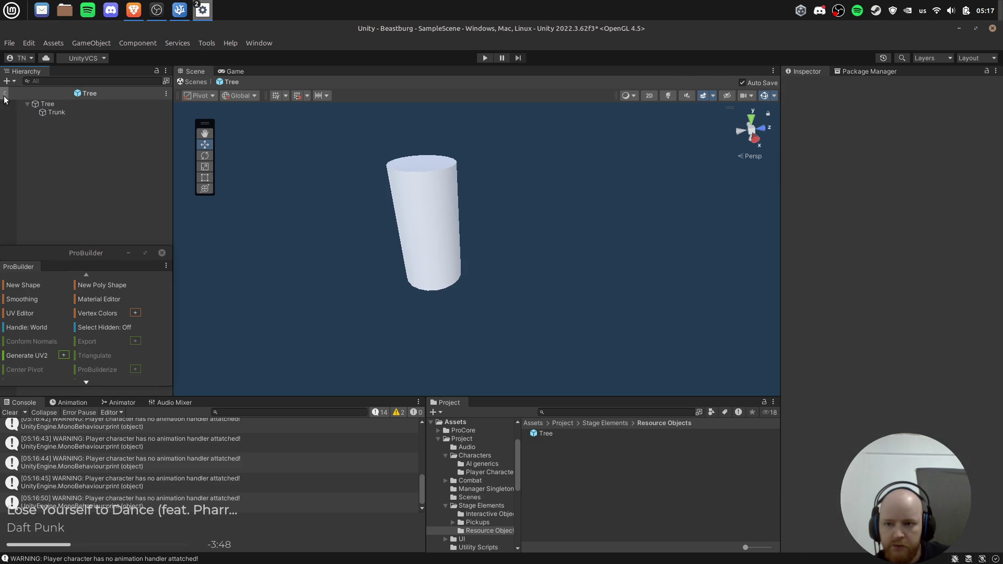
pyautogui.click(5, 94)
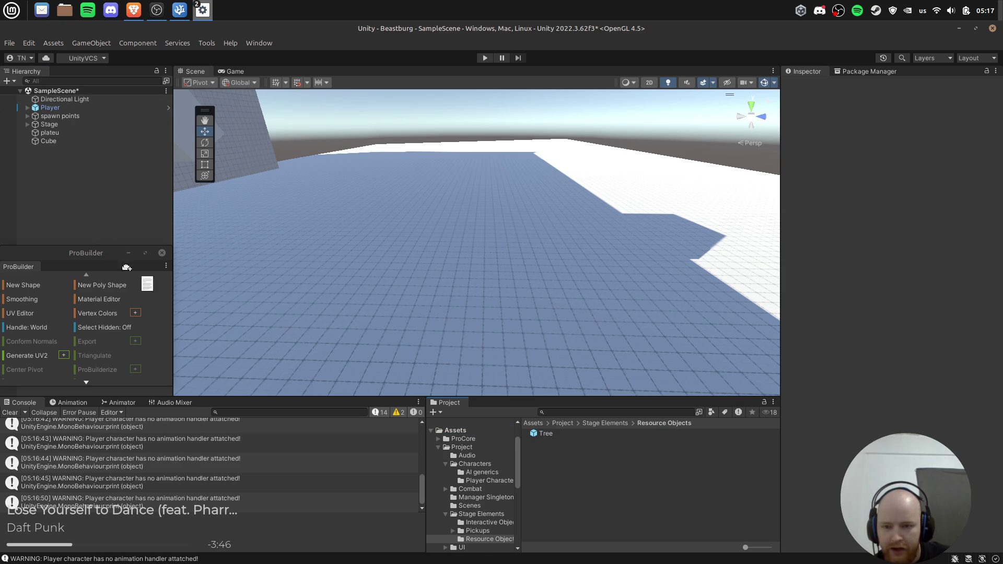
# Place a Tree instance in the scene, inspect its Trunk, then delete it.
pyautogui.moveTo(203, 315); pyautogui.dragTo(97, 207)
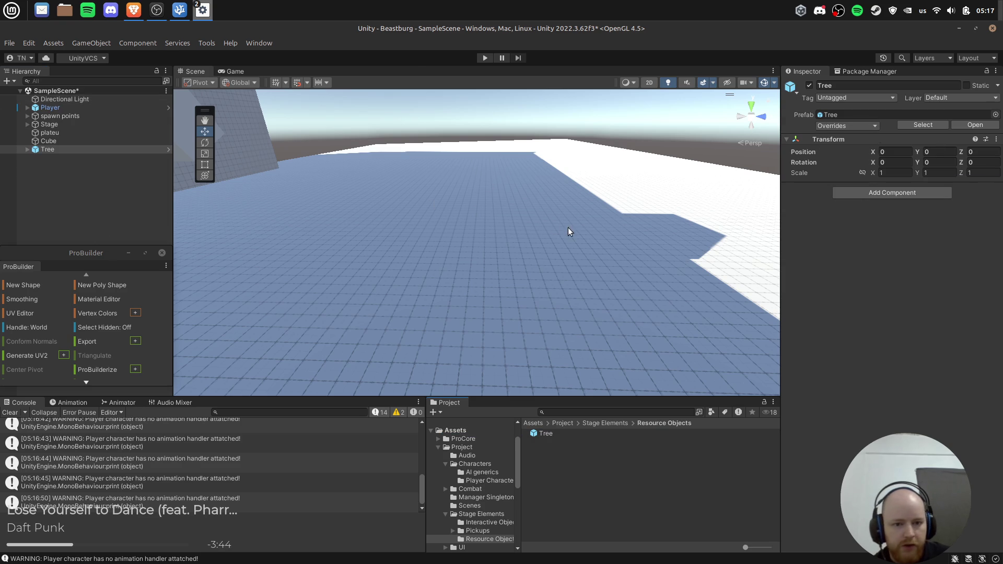
pyautogui.press('f')
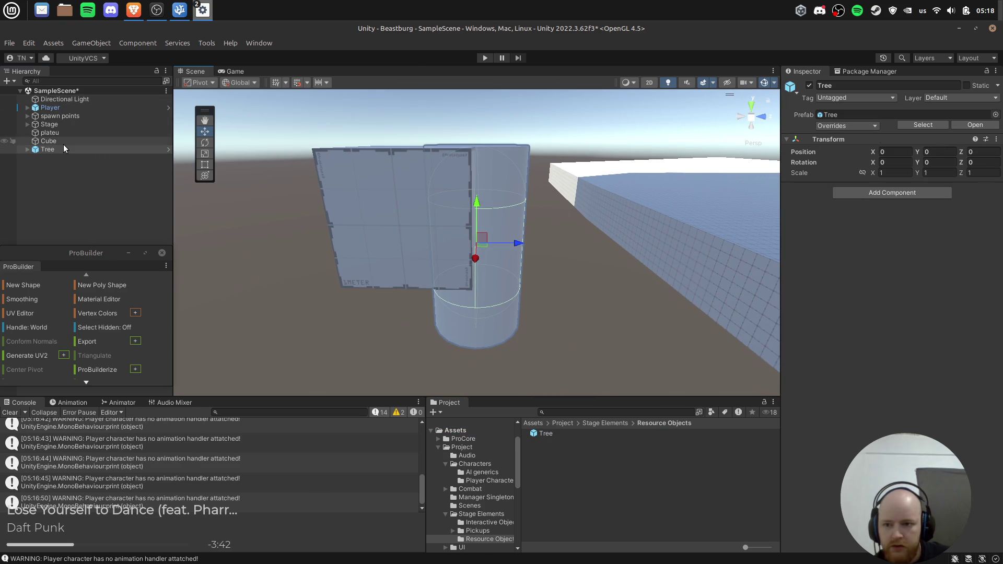
pyautogui.press('Right')
pyautogui.click(74, 158)
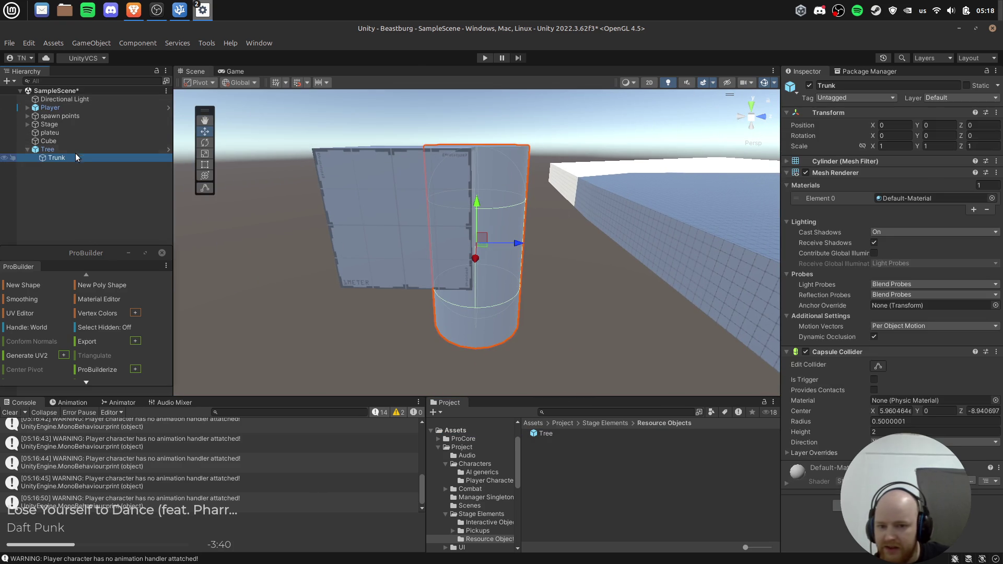
pyautogui.click(77, 151)
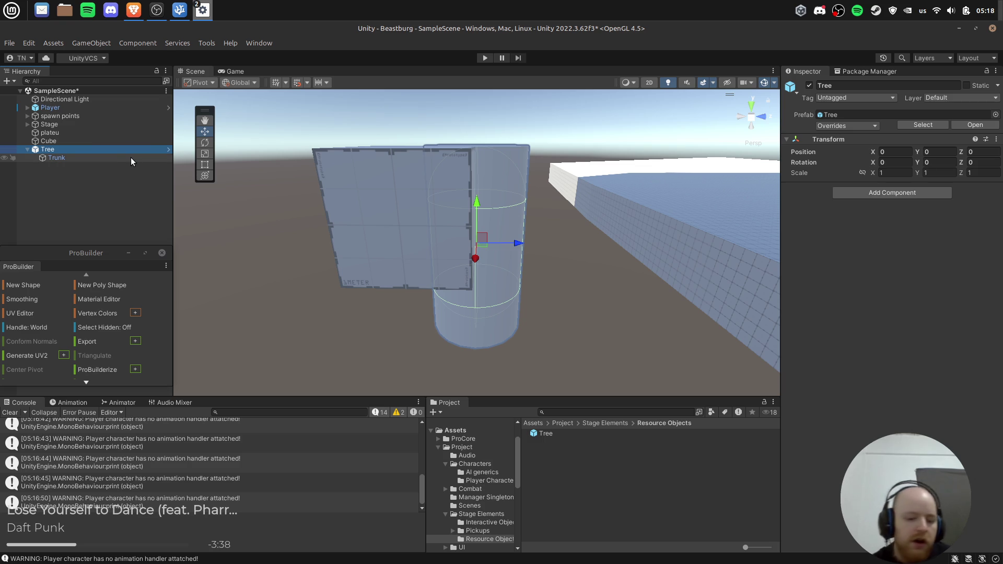
pyautogui.press('Delete')
# Delete the Trunk child from the Tree prefab and return to the scene.
pyautogui.doubleClick(543, 435)
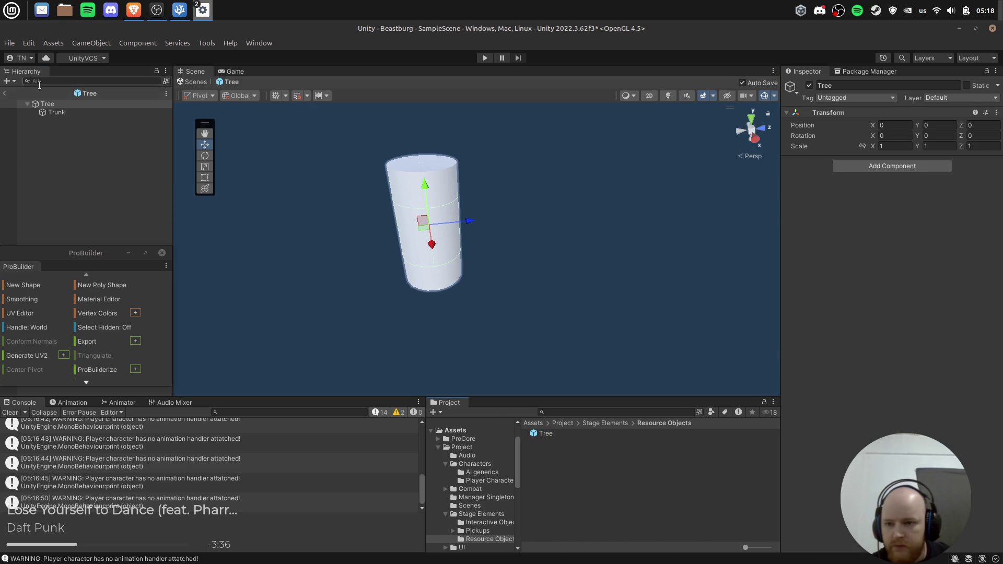
pyautogui.click(45, 111)
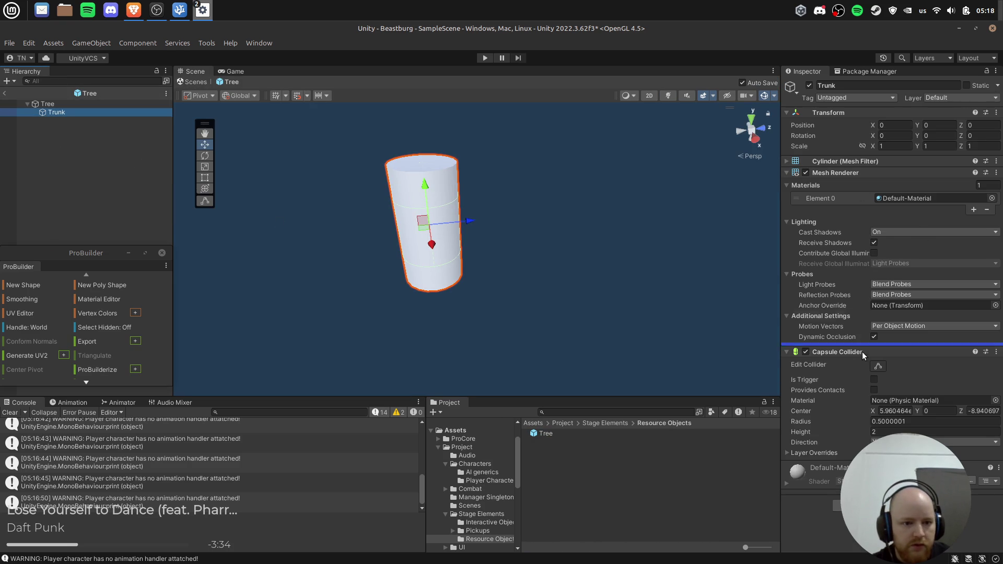
pyautogui.click(62, 105)
pyautogui.click(402, 209)
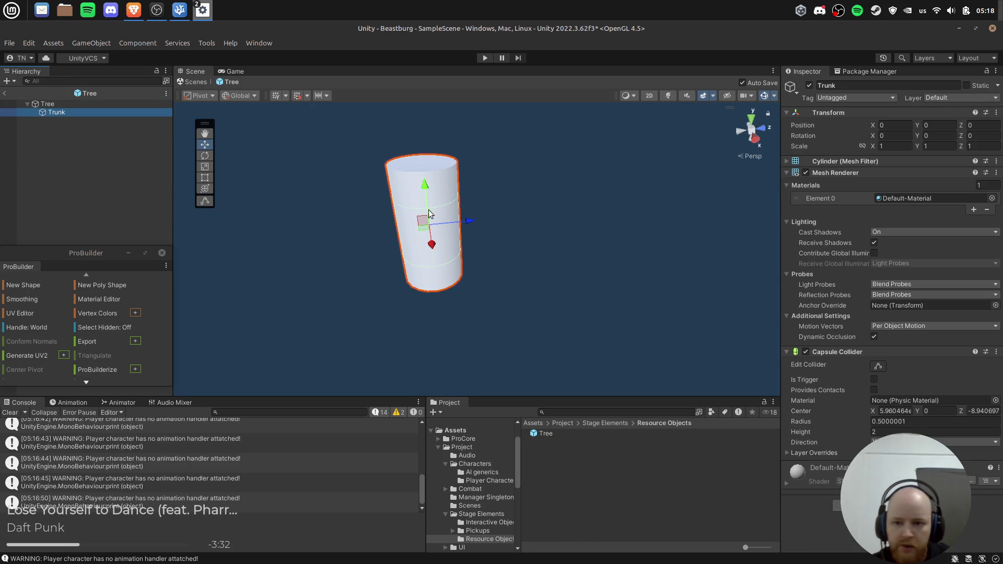
pyautogui.scroll(-3, 368, 209)
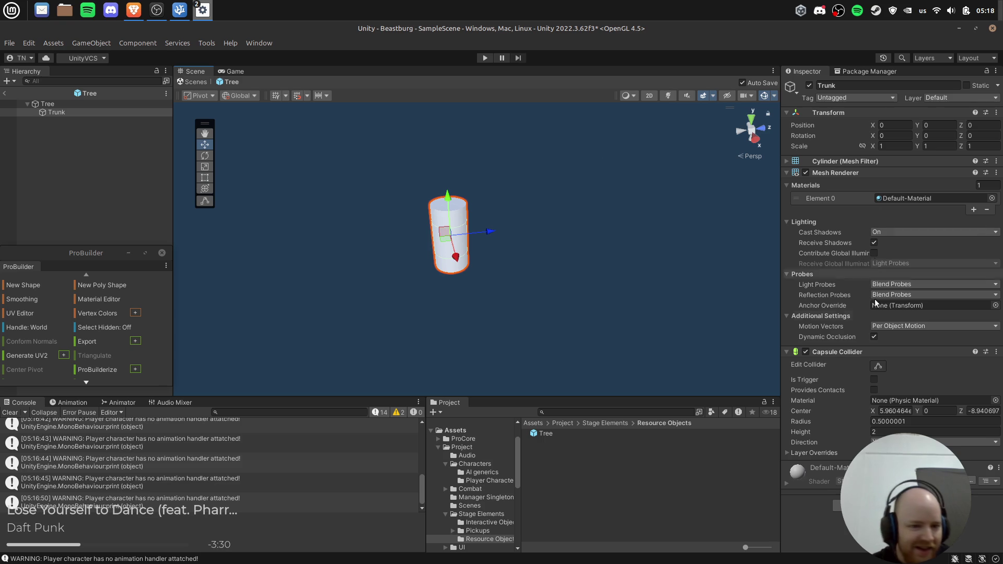
pyautogui.click(61, 115)
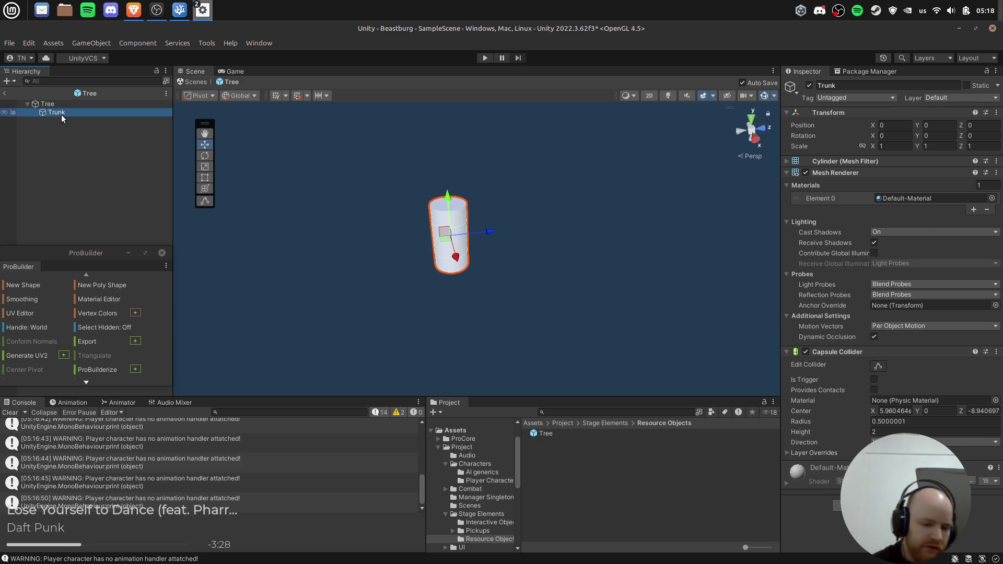
pyautogui.press('Delete')
pyautogui.click(41, 104)
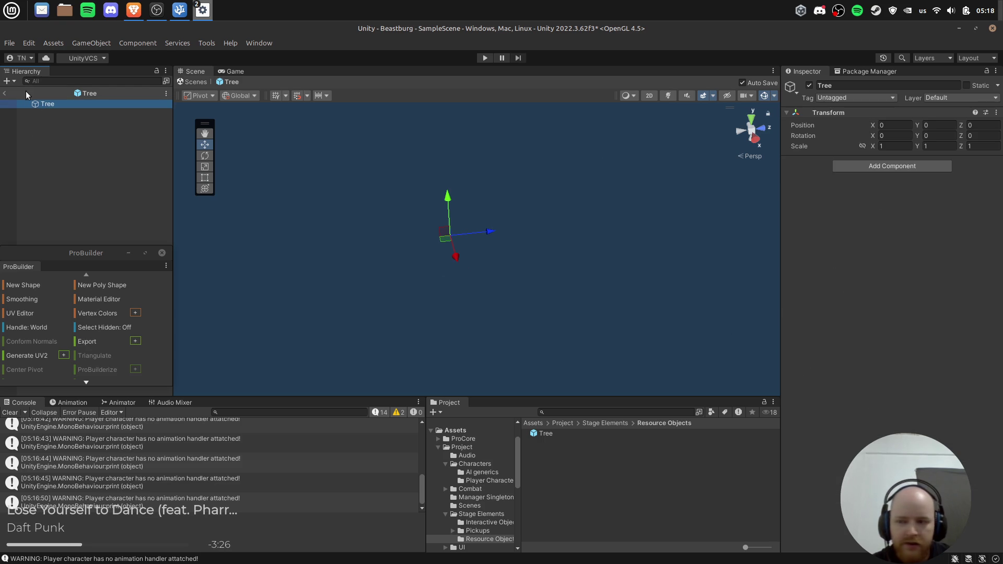
pyautogui.click(5, 95)
# Delete the stray Cube from the scene.
pyautogui.click(431, 232)
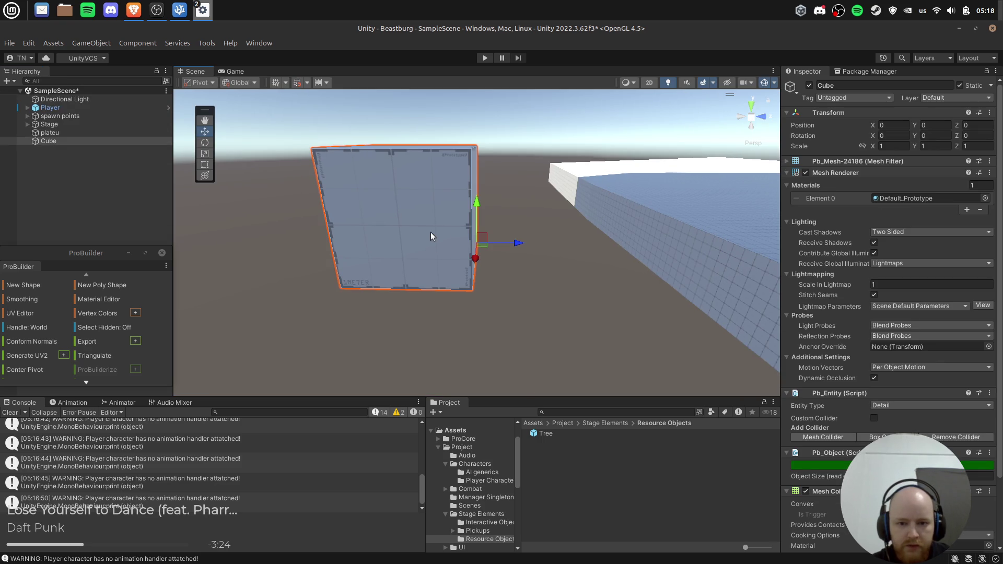
pyautogui.press('Delete')
pyautogui.doubleClick(546, 434)
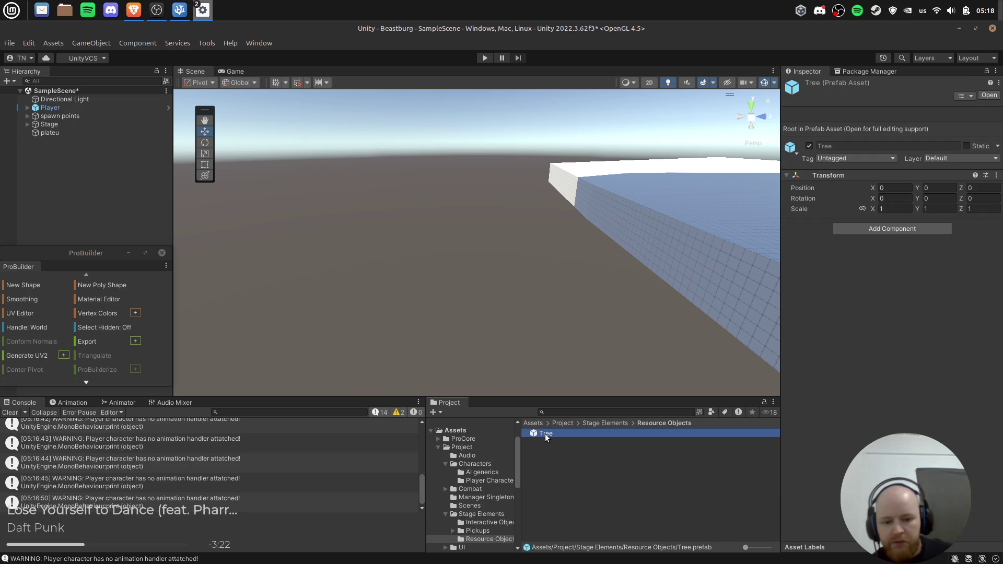
pyautogui.click(4, 94)
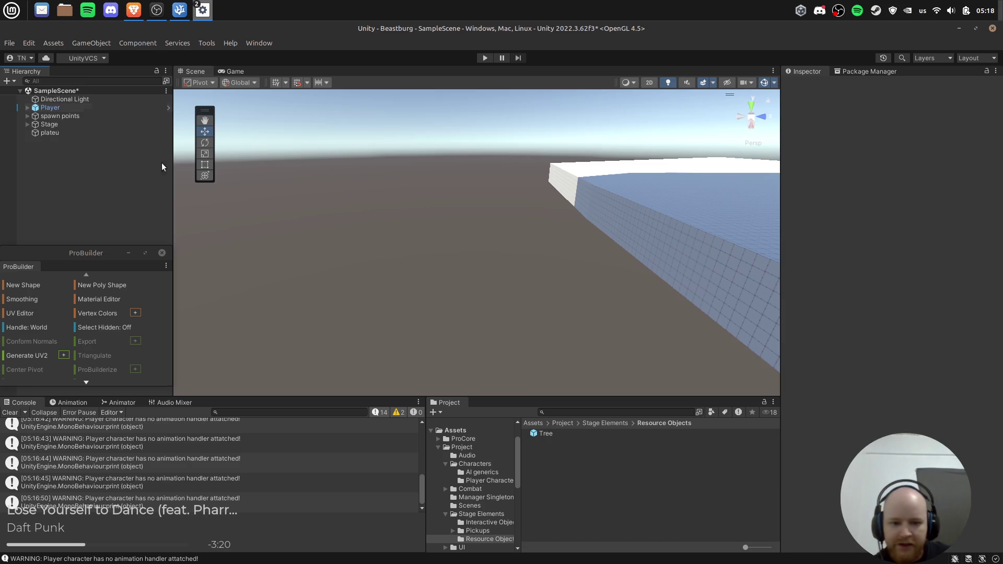
# Place a Tree prefab instance in the scene at position 0, 0, 0.
pyautogui.click(534, 434)
pyautogui.moveTo(535, 432); pyautogui.dragTo(389, 216)
pyautogui.write('0')
pyautogui.click(945, 152)
pyautogui.write('0')
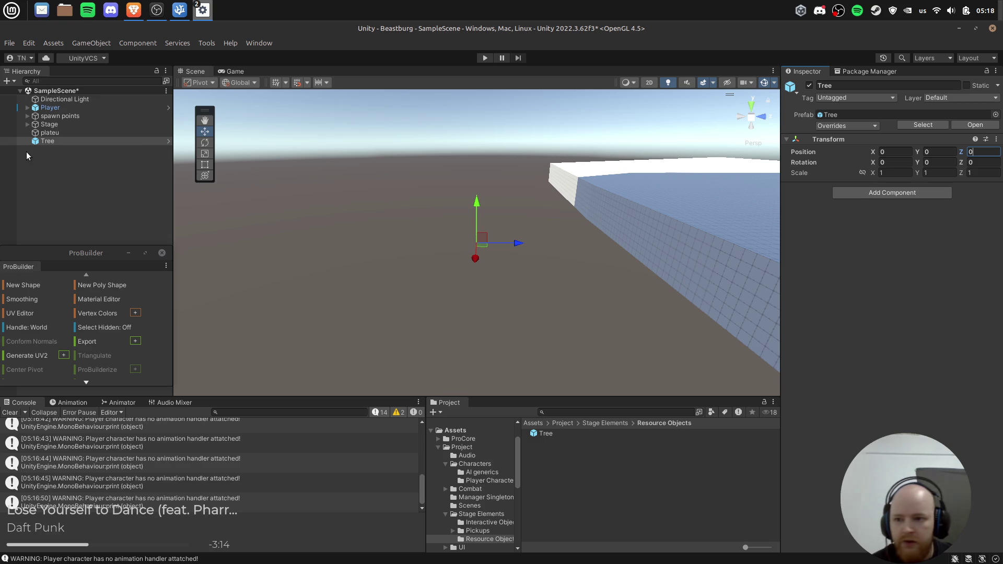
pyautogui.rightClick(81, 143)
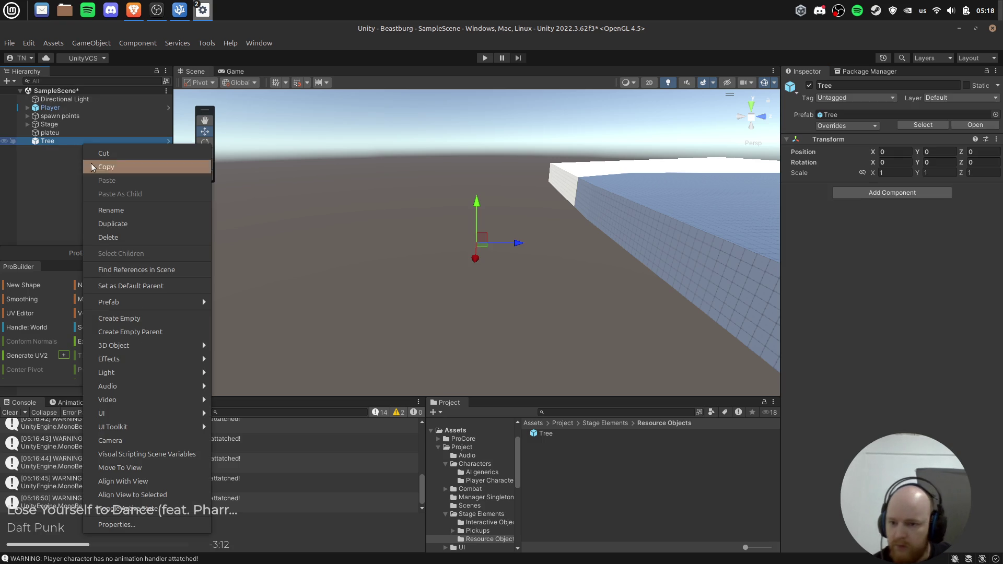
# Add a cylinder child named Trunk under the Tree.
pyautogui.moveTo(149, 347)
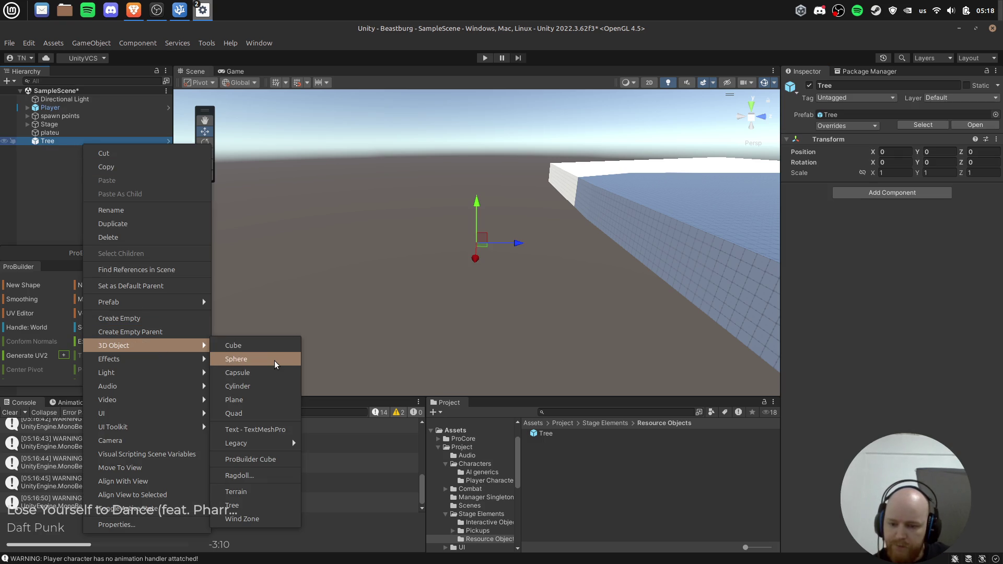
pyautogui.click(261, 386)
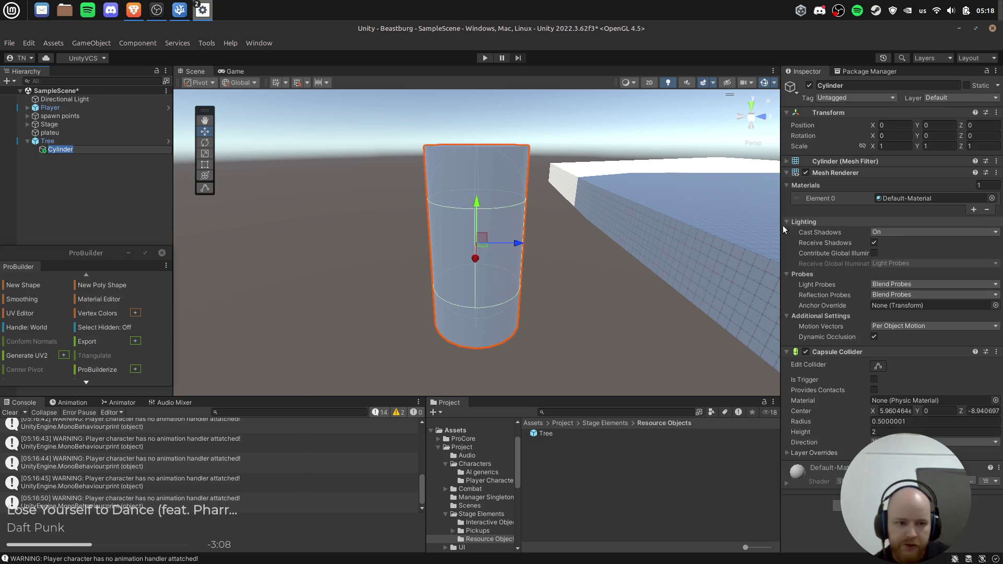
pyautogui.write('Trunk')
pyautogui.press('Return')
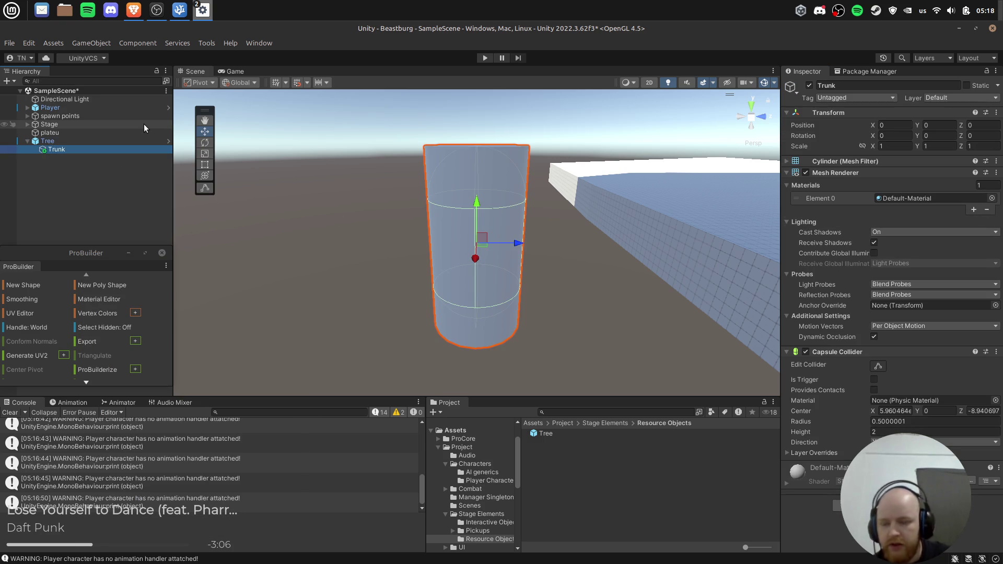
pyautogui.click(133, 140)
# Build a ProBuilder cube, parent it to Tree, and name it canopy.
pyautogui.rightClick(55, 141)
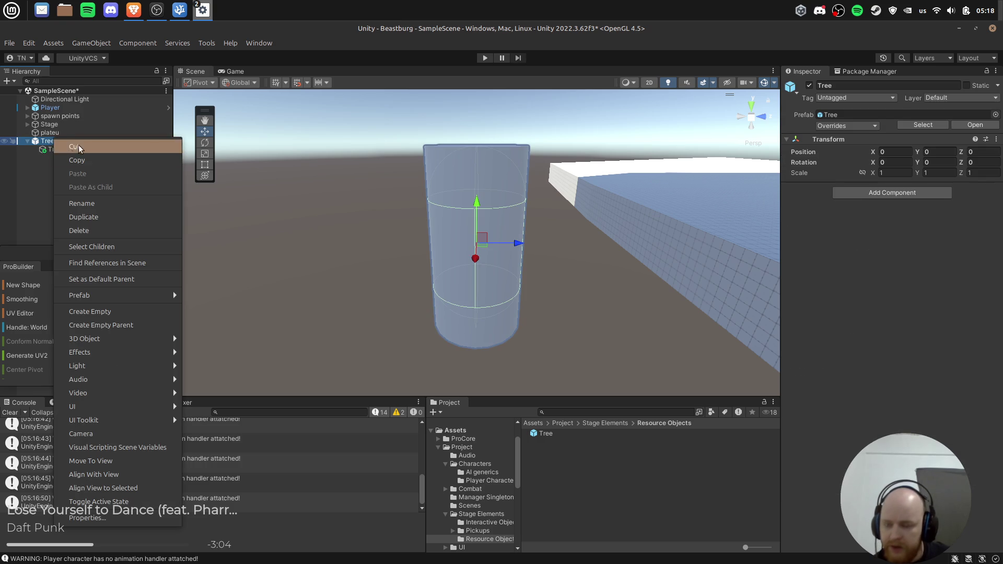
pyautogui.click(34, 290)
pyautogui.click(34, 286)
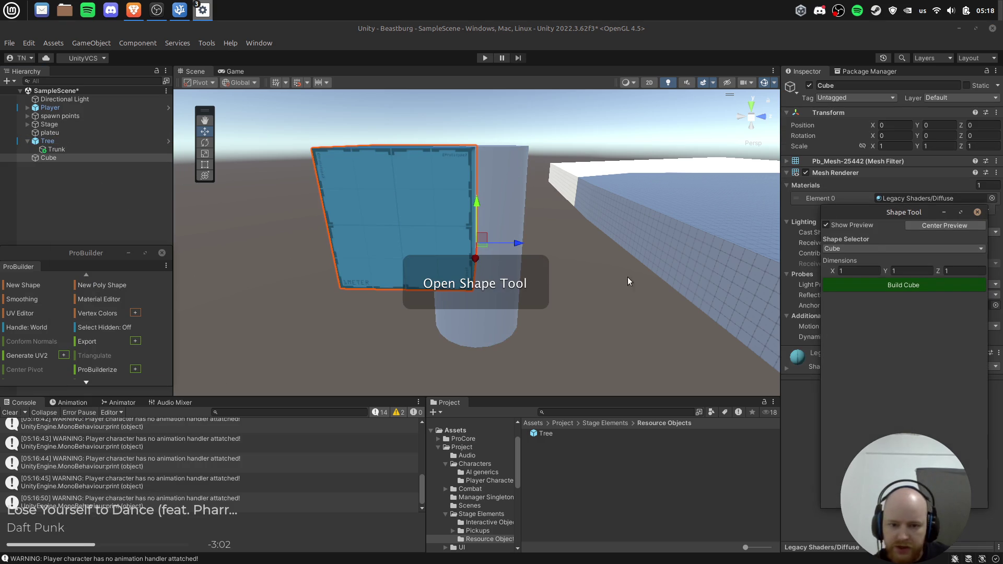
pyautogui.click(911, 288)
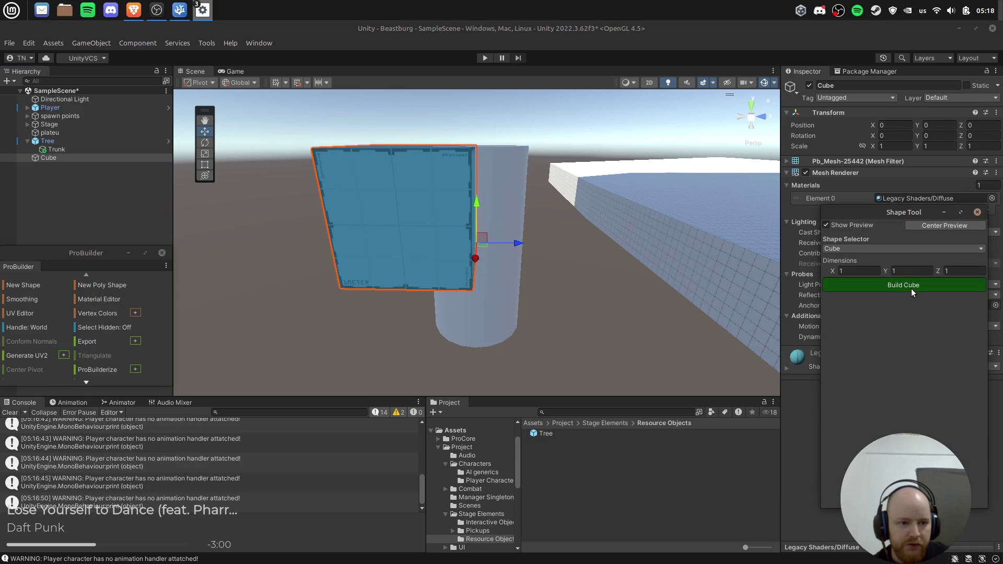
pyautogui.click(978, 212)
pyautogui.moveTo(61, 157); pyautogui.dragTo(71, 141)
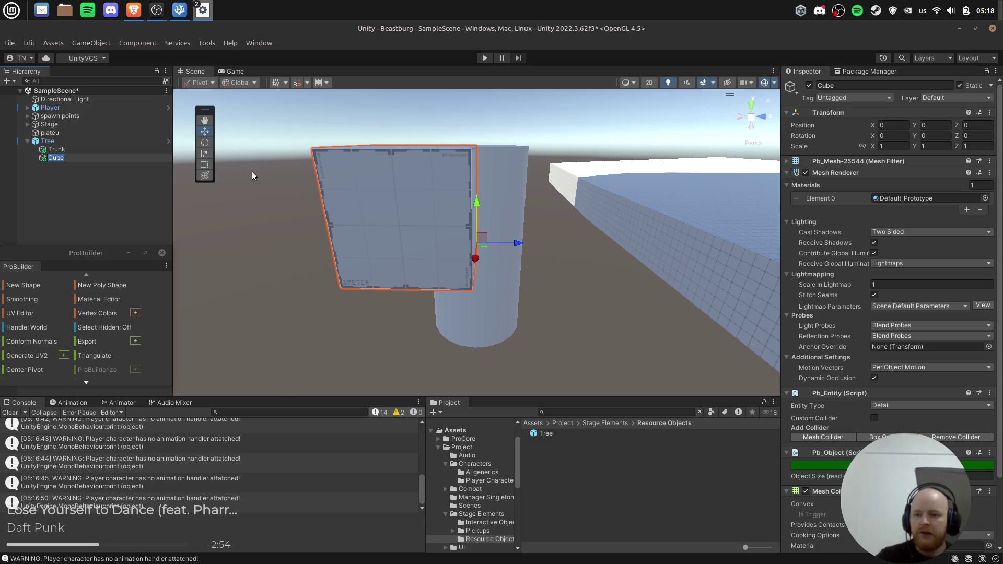
pyautogui.write('Foliage')
pyautogui.press('Return')
pyautogui.write('nopy')
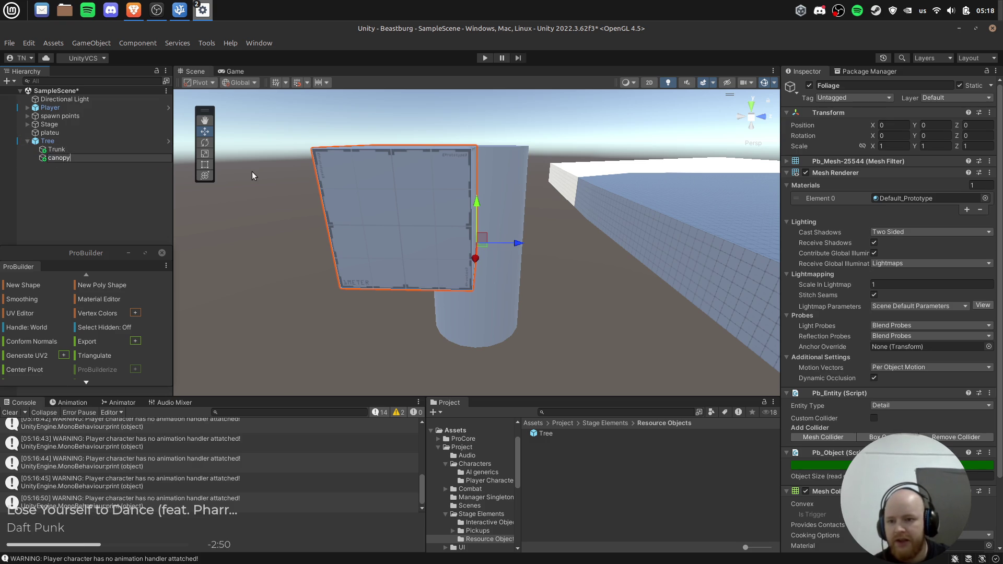
pyautogui.press('Return')
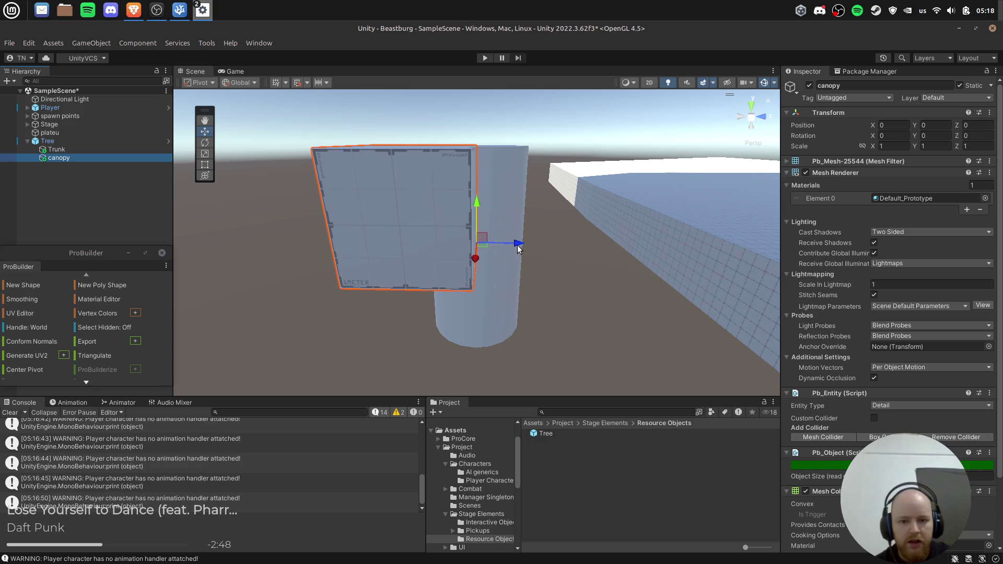
# Move the canopy to -0.513, 0.358, 0.484 so it sits atop the Trunk.
pyautogui.moveTo(516, 248); pyautogui.dragTo(560, 246)
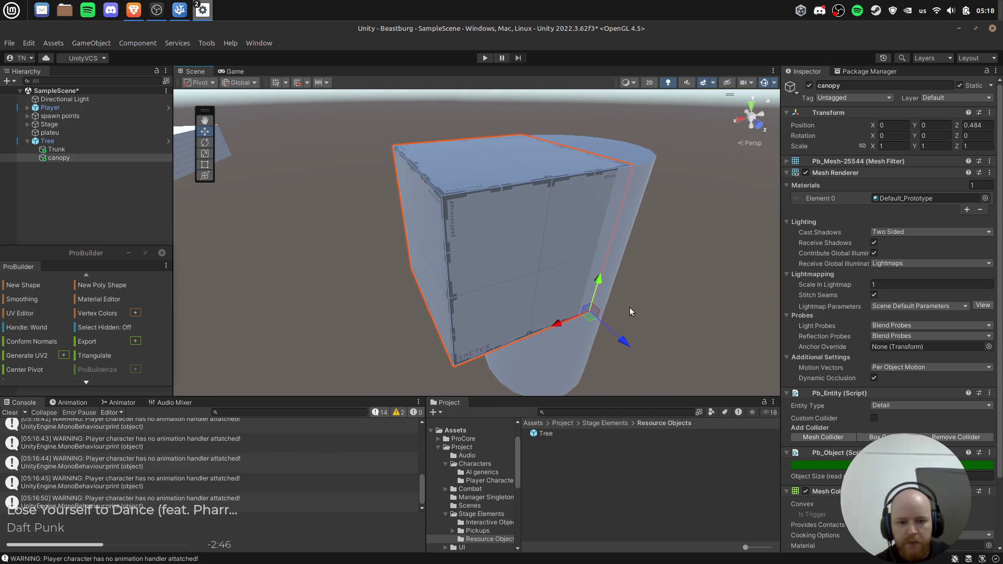
pyautogui.moveTo(562, 327); pyautogui.dragTo(613, 302)
pyautogui.moveTo(654, 259); pyautogui.dragTo(663, 218)
# Subdivide the canopy cube using ProBuilder's Subdivide Object.
pyautogui.moveTo(322, 197); pyautogui.dragTo(477, 197)
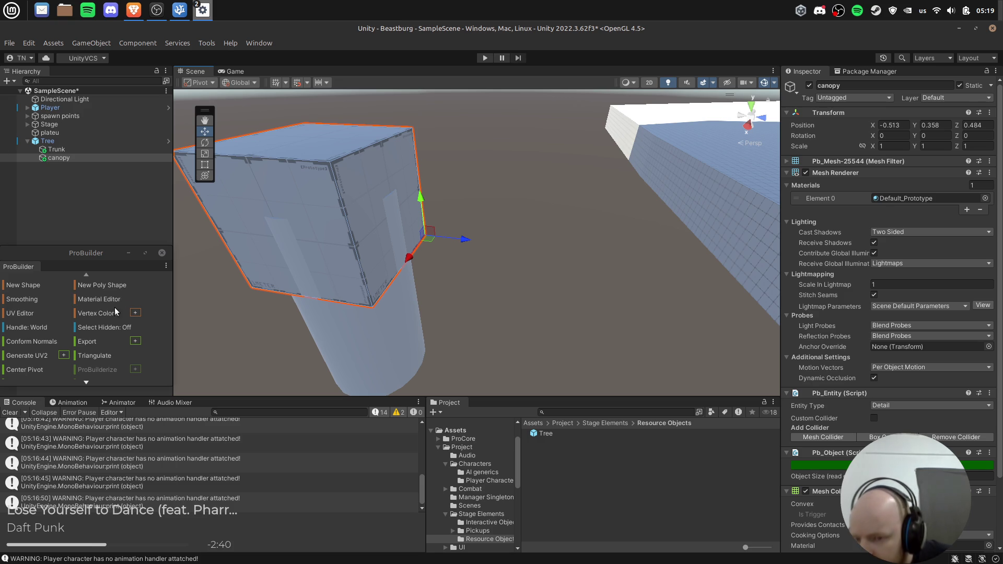
pyautogui.scroll(-1, 52, 308)
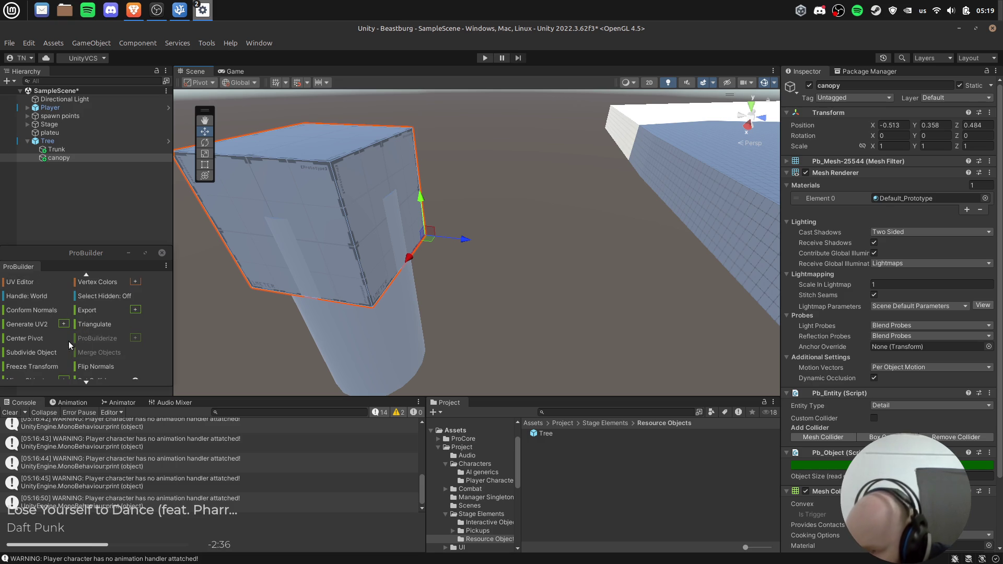
pyautogui.scroll(-1, 79, 345)
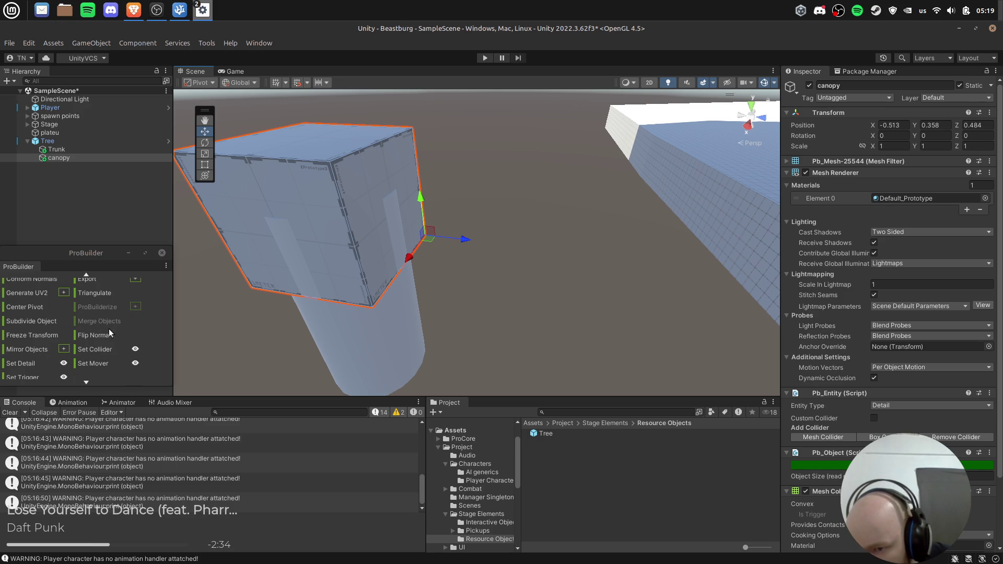
pyautogui.scroll(-1, 48, 349)
pyautogui.scroll(5, 112, 288)
pyautogui.click(166, 267)
pyautogui.moveTo(220, 309)
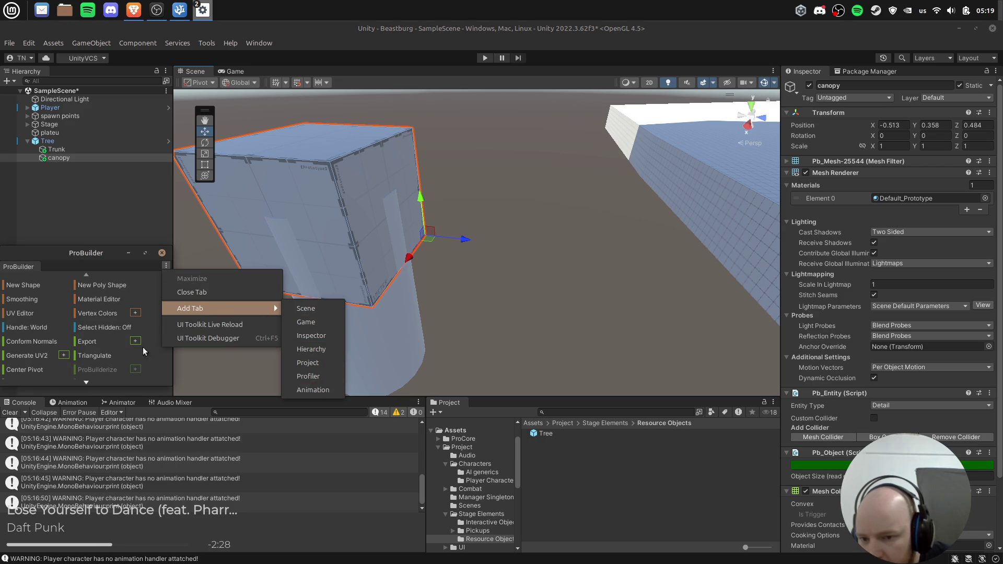
pyautogui.click(157, 355)
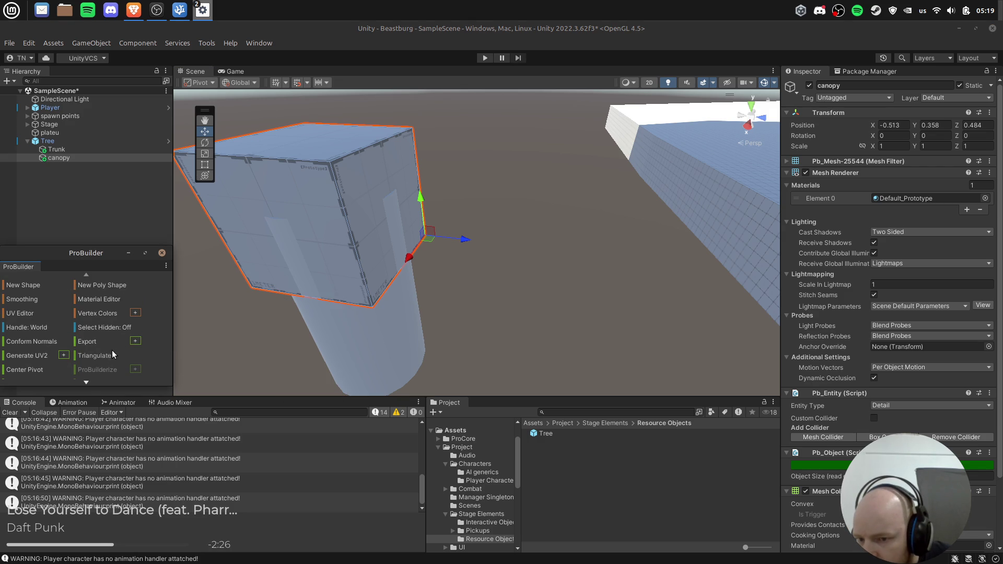
pyautogui.scroll(-2, 105, 357)
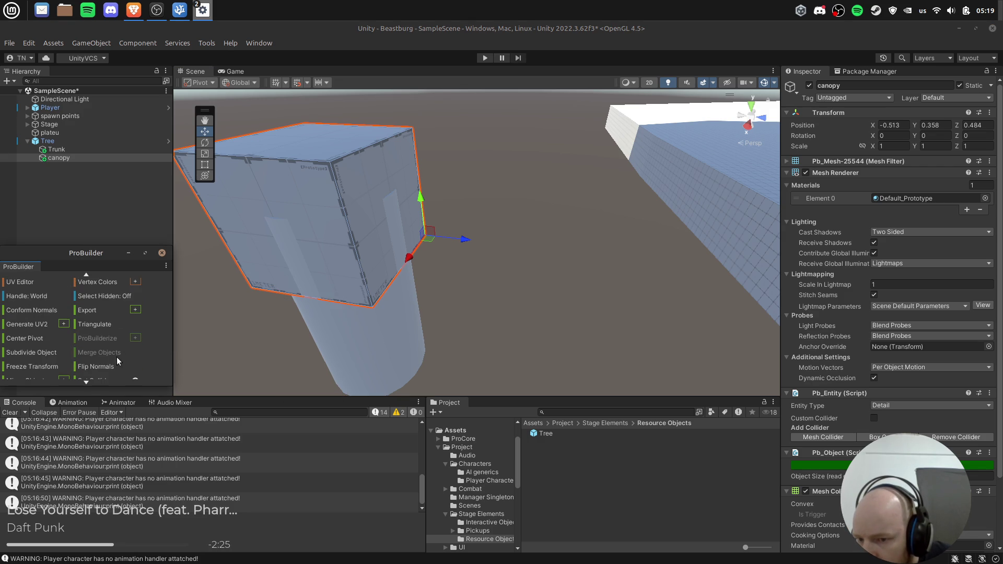
pyautogui.click(41, 355)
# Open and close the ProBuilder Vertex Colors options without changing anything.
pyautogui.moveTo(335, 272); pyautogui.dragTo(371, 224)
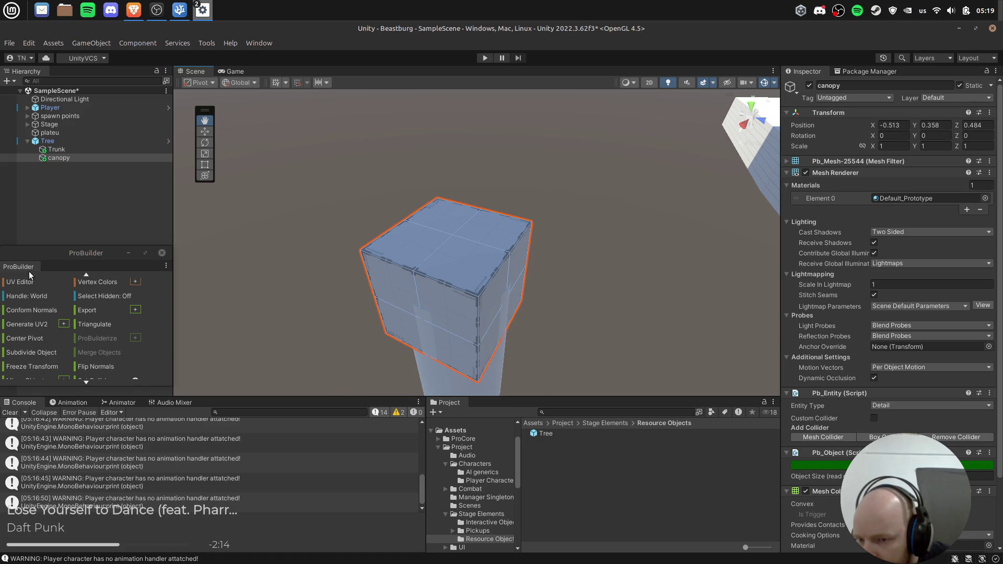
pyautogui.scroll(1, 41, 282)
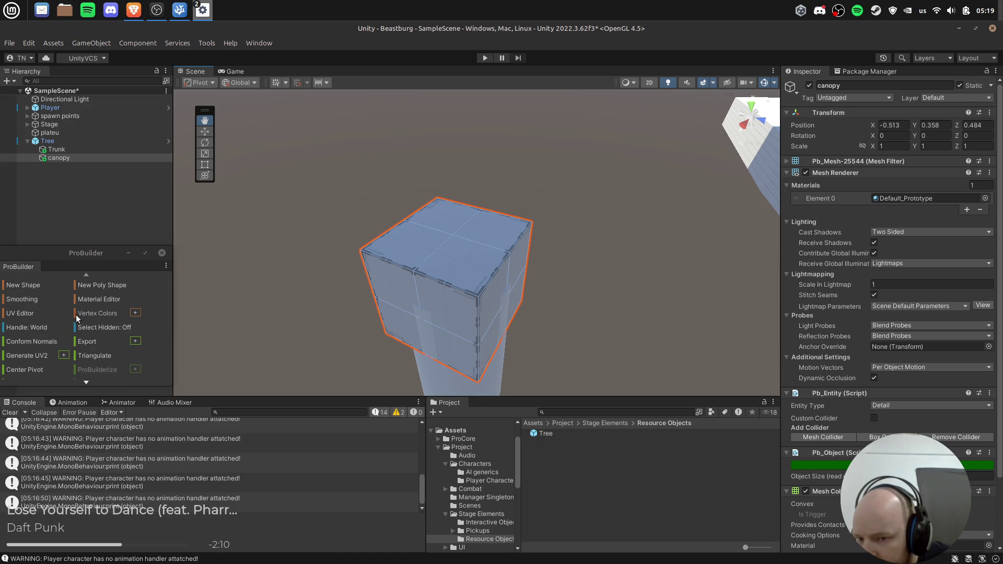
pyautogui.click(136, 312)
pyautogui.click(244, 292)
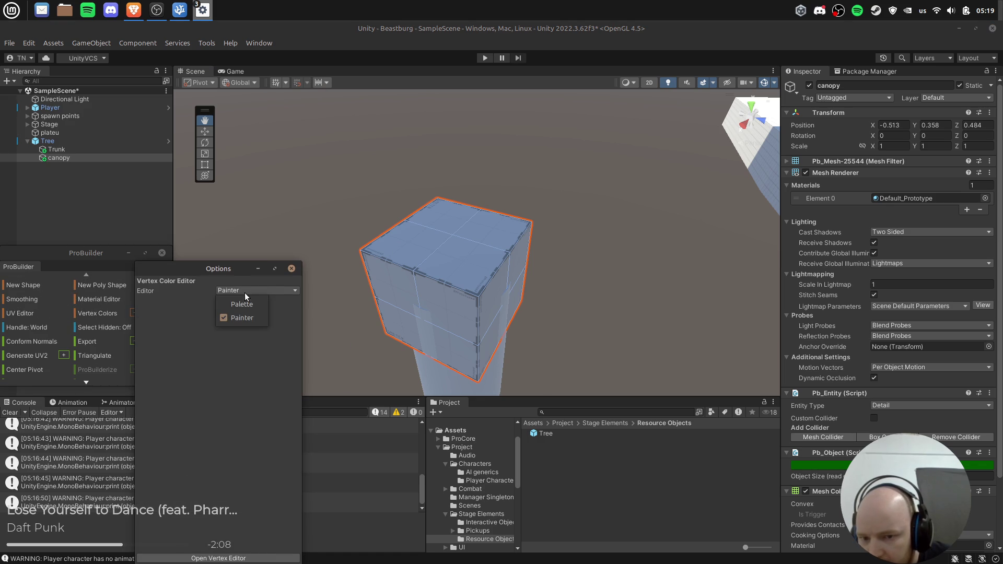
pyautogui.click(254, 291)
pyautogui.press('Escape')
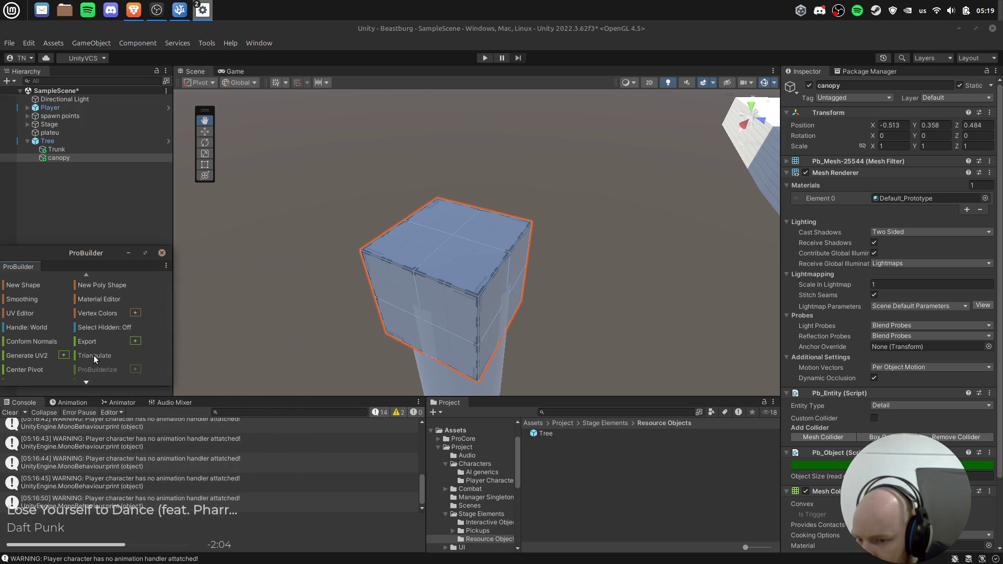
# Briefly search the system launcher for blender, then delete the canopy cube.
pyautogui.scroll(-2, 63, 360)
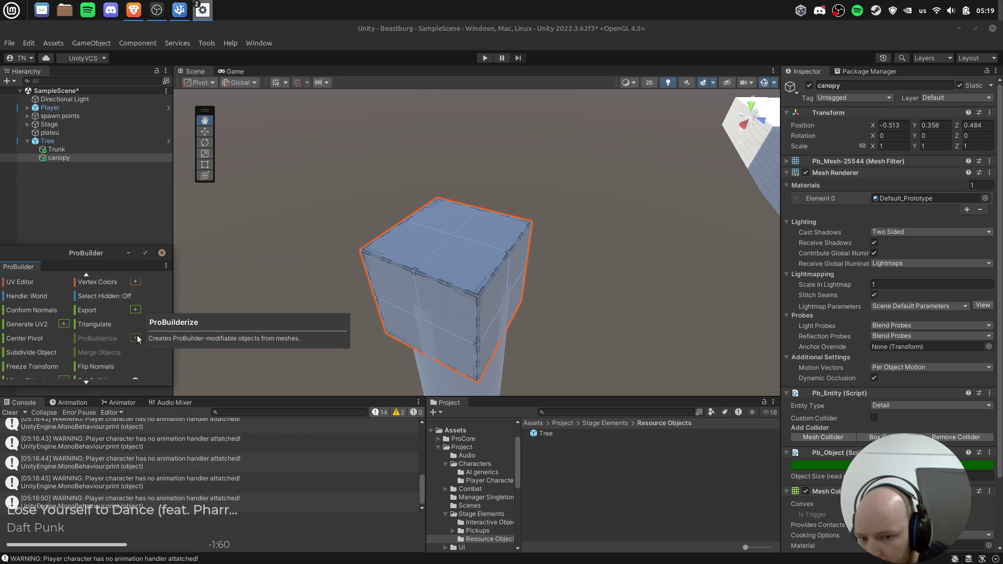
pyautogui.scroll(-2, 62, 353)
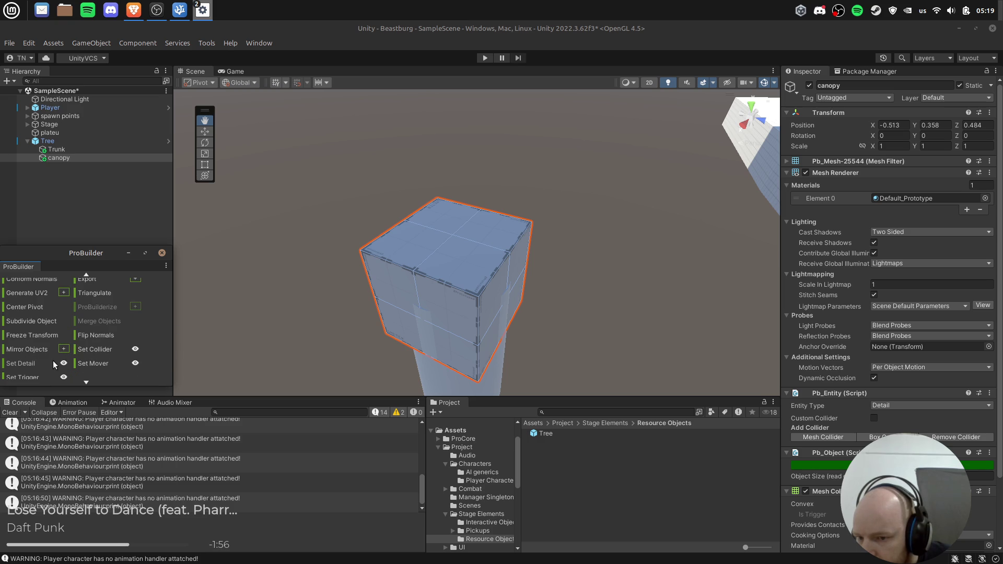
pyautogui.scroll(-1, 98, 361)
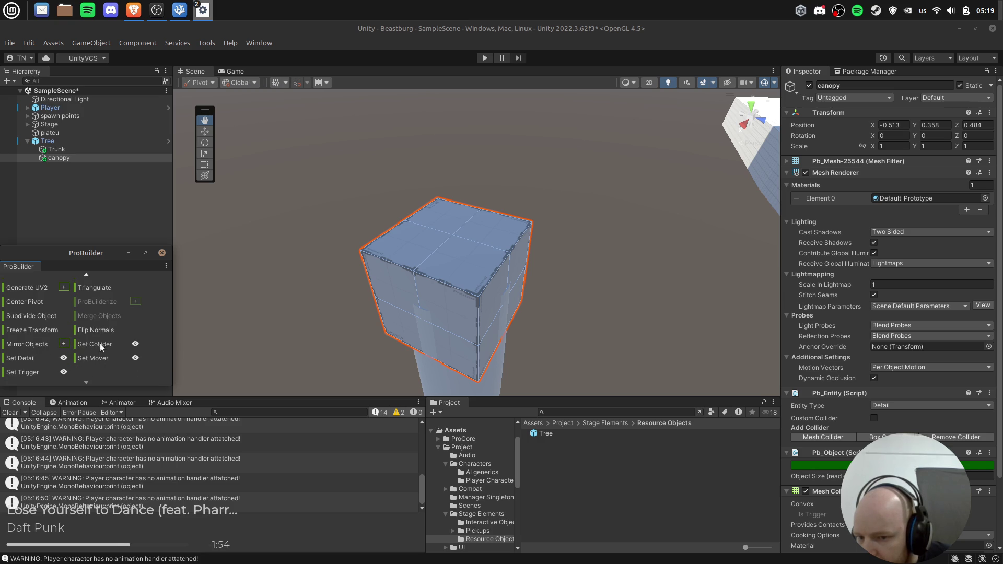
pyautogui.scroll(4, 99, 348)
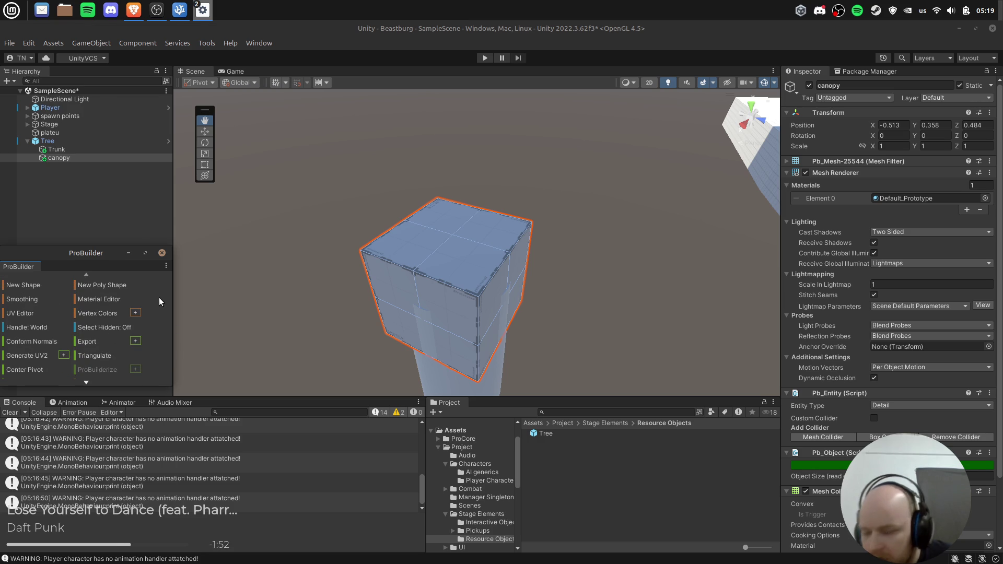
pyautogui.press('super')
pyautogui.write('blender')
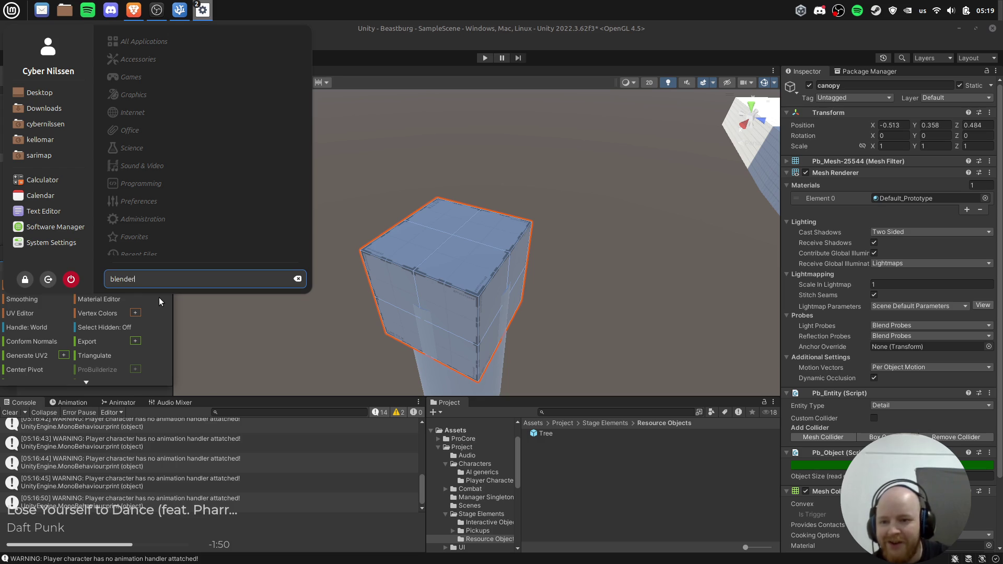
pyautogui.press('Escape')
pyautogui.moveTo(470, 278); pyautogui.dragTo(460, 265)
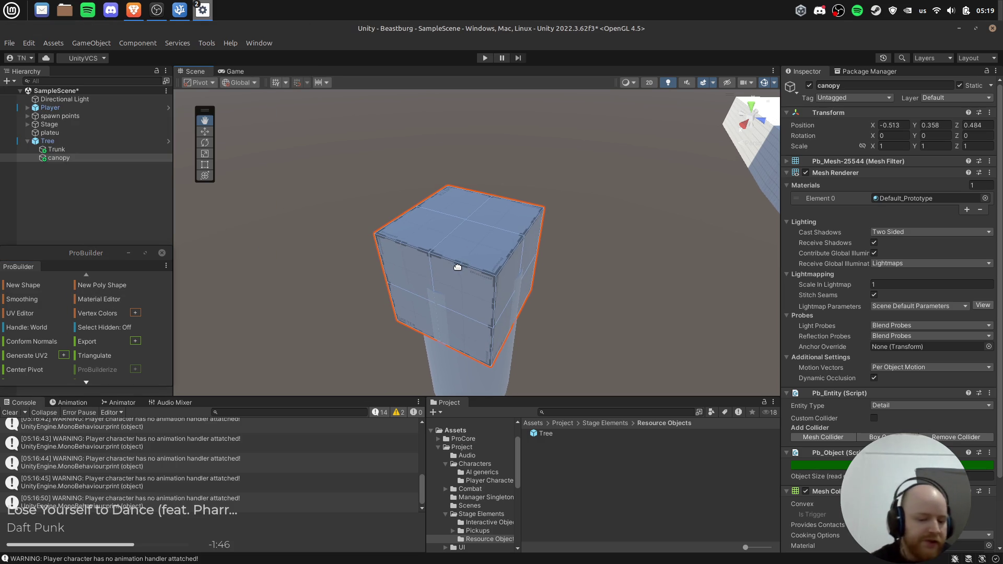
pyautogui.press('Delete')
# Apply the added Trunk to the Tree prefab and open the prefab for editing.
pyautogui.rightClick(85, 149)
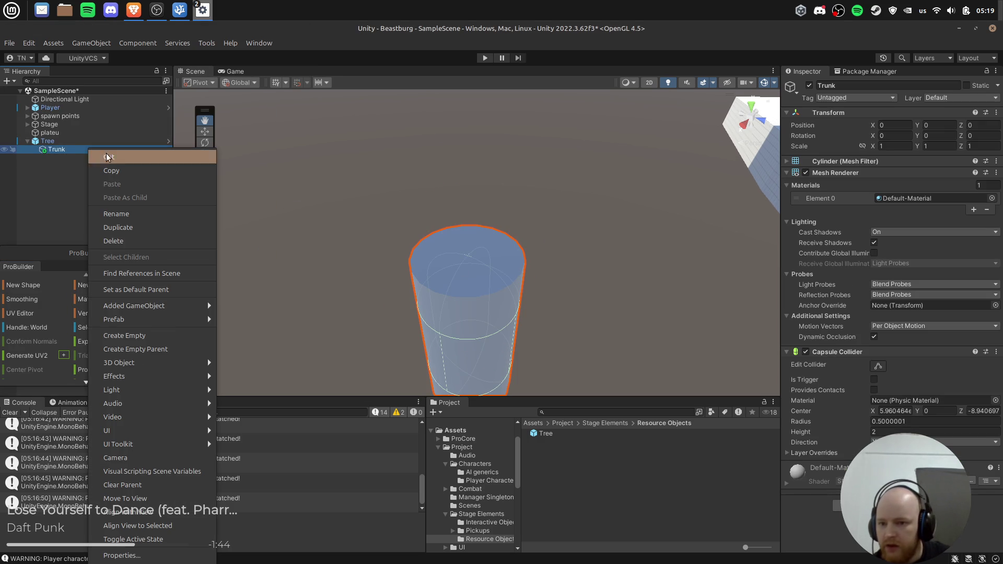
pyautogui.moveTo(157, 305)
pyautogui.click(287, 308)
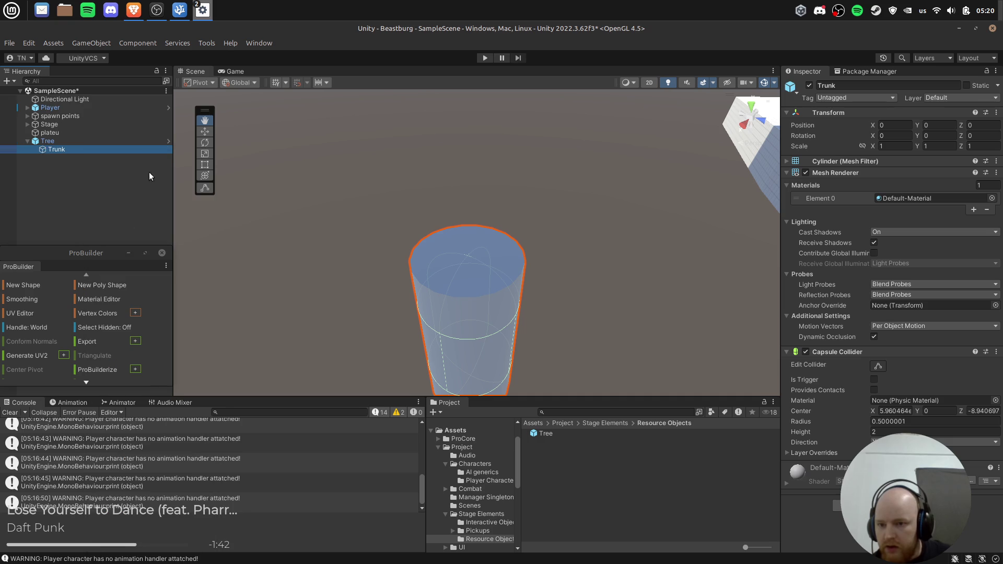
pyautogui.click(169, 141)
# Add a Sphere child under the Tree prefab root.
pyautogui.rightClick(72, 104)
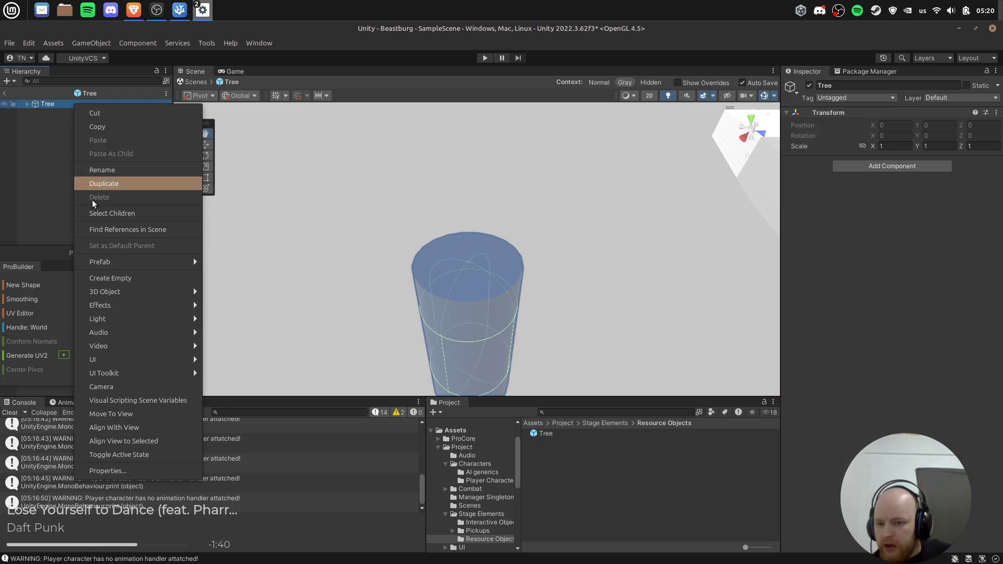
pyautogui.moveTo(156, 292)
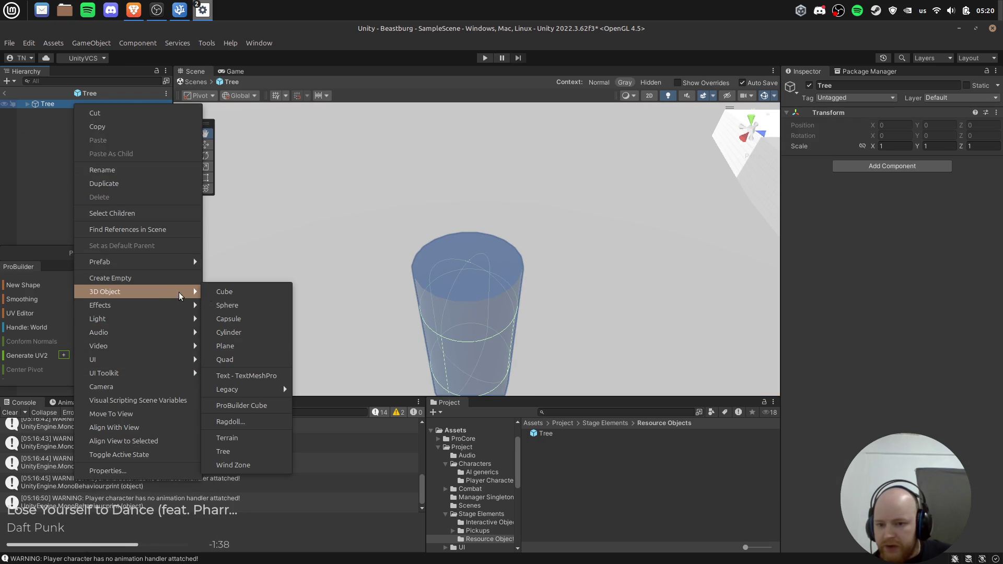
pyautogui.click(248, 303)
pyautogui.click(84, 162)
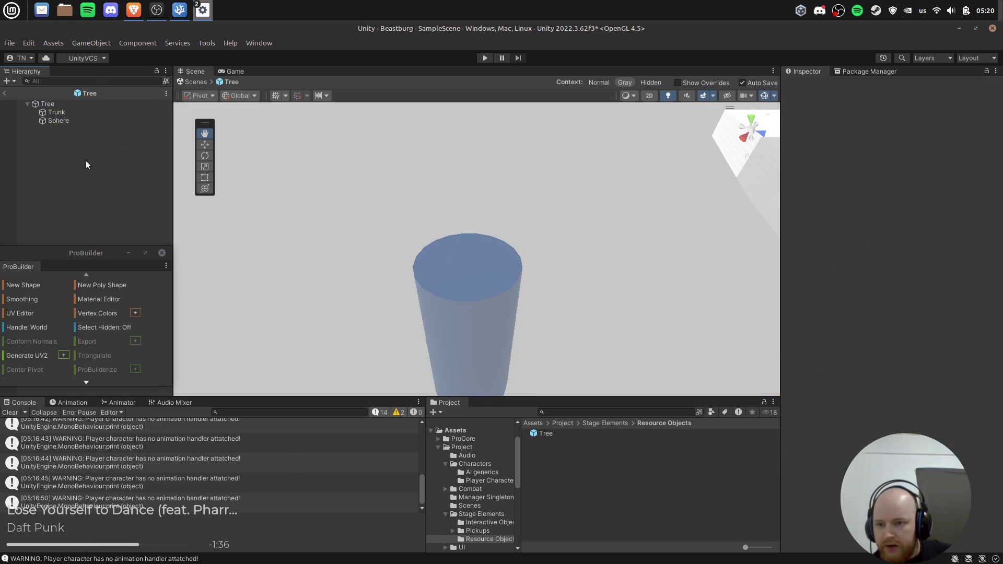
pyautogui.click(78, 120)
# Create an empty Tree child named canopy and move the Sphere inside it.
pyautogui.rightClick(58, 109)
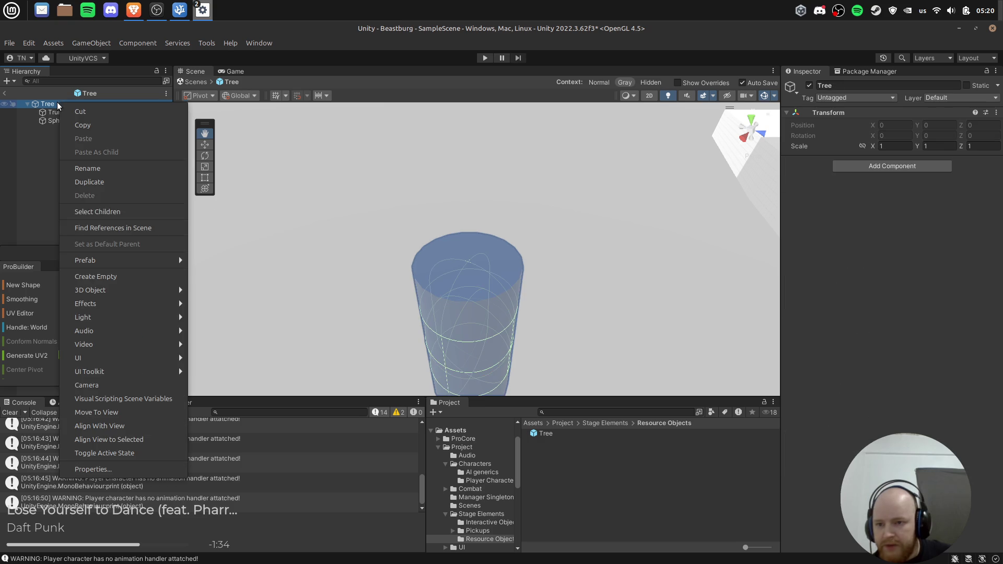
pyautogui.click(123, 280)
pyautogui.write('cano')
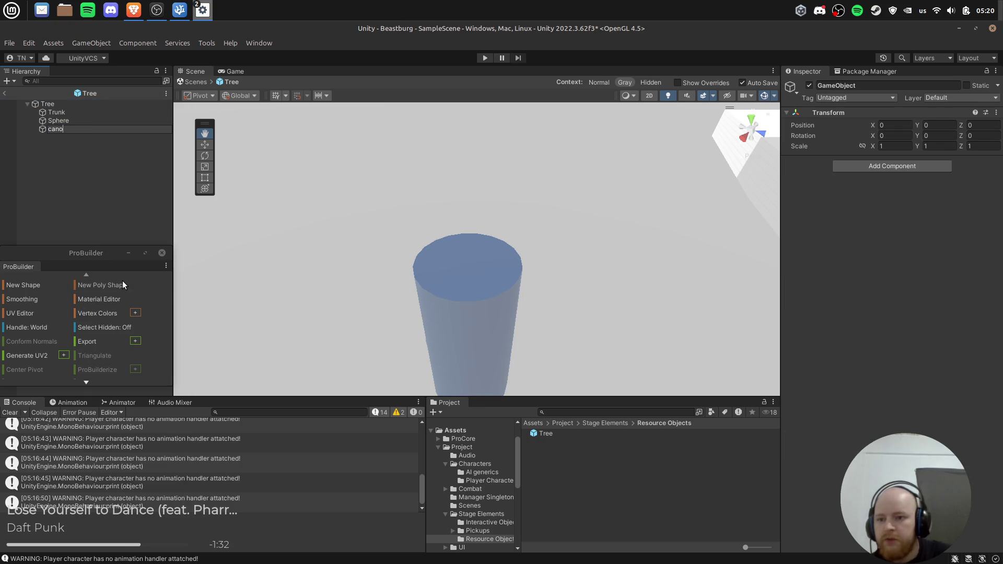
pyautogui.write('py')
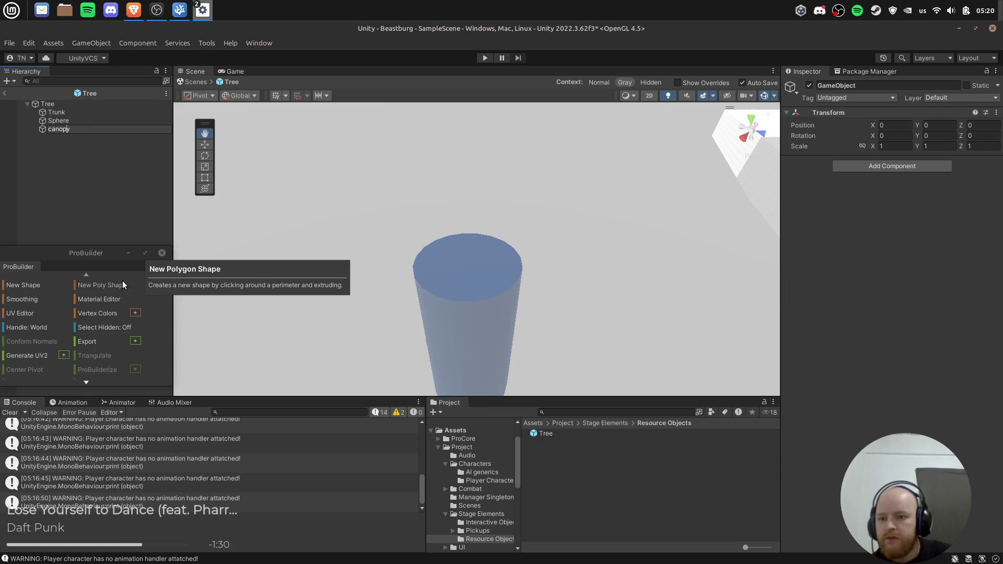
pyautogui.press('Return')
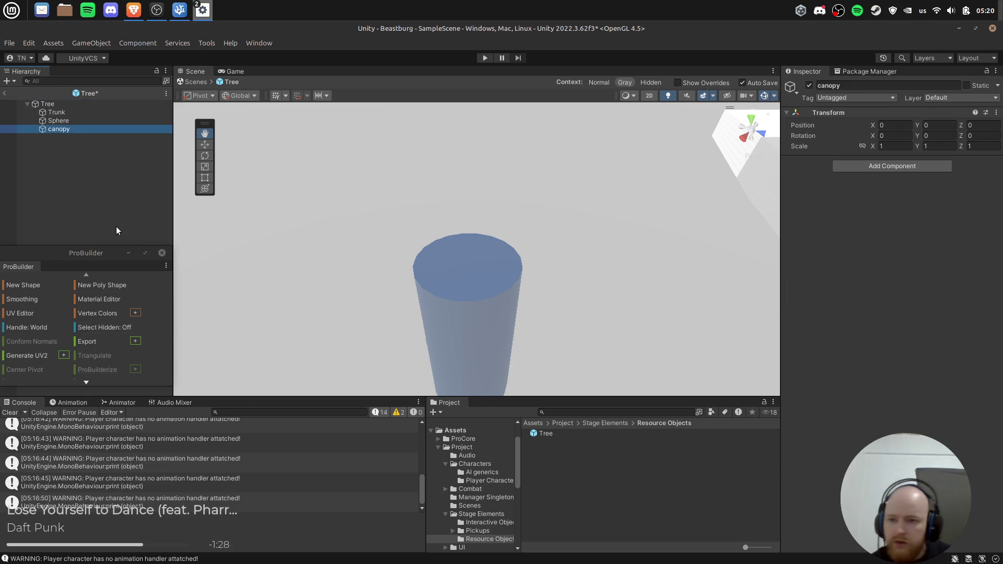
pyautogui.moveTo(58, 123); pyautogui.dragTo(57, 129)
# Raise the sphere and canopy group above the trunk, setting the sphere's Y position to 0.
pyautogui.press('w')
pyautogui.moveTo(478, 314)
pyautogui.mouseDown()
pyautogui.moveTo(573, 287)
pyautogui.moveTo(524, 223)
pyautogui.mouseUp()
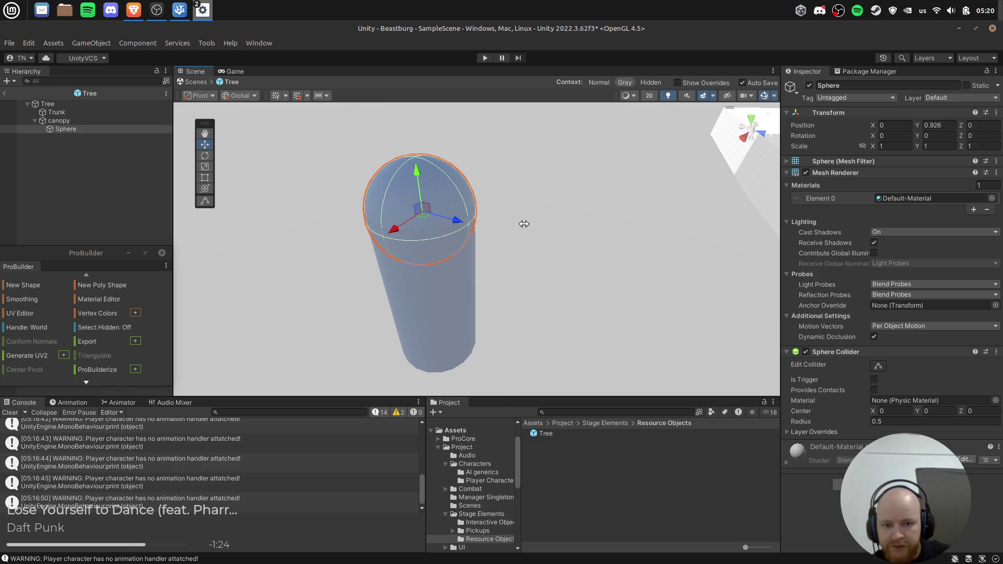
pyautogui.click(77, 121)
pyautogui.moveTo(427, 263); pyautogui.dragTo(417, 163)
pyautogui.click(87, 129)
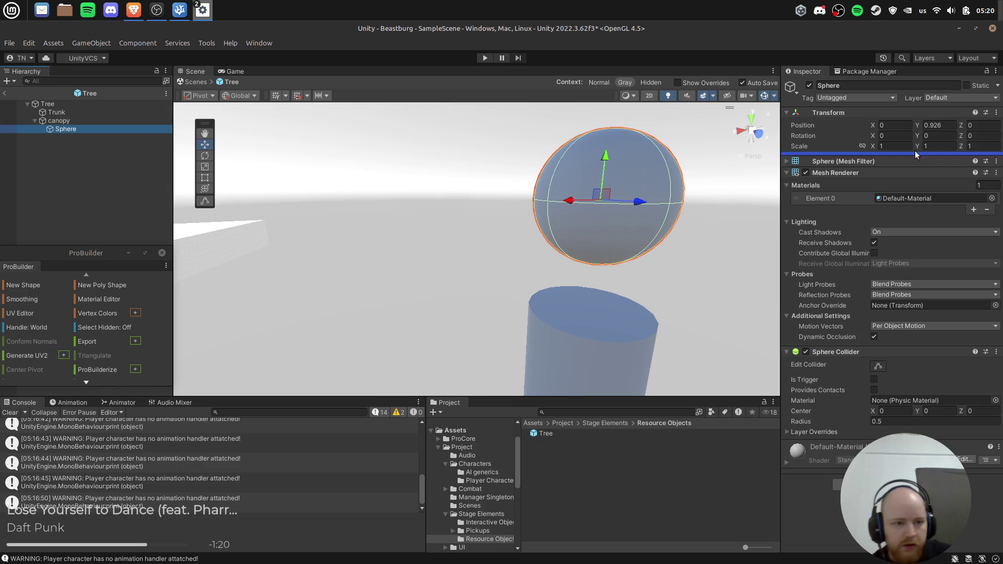
pyautogui.click(941, 125)
pyautogui.write('0')
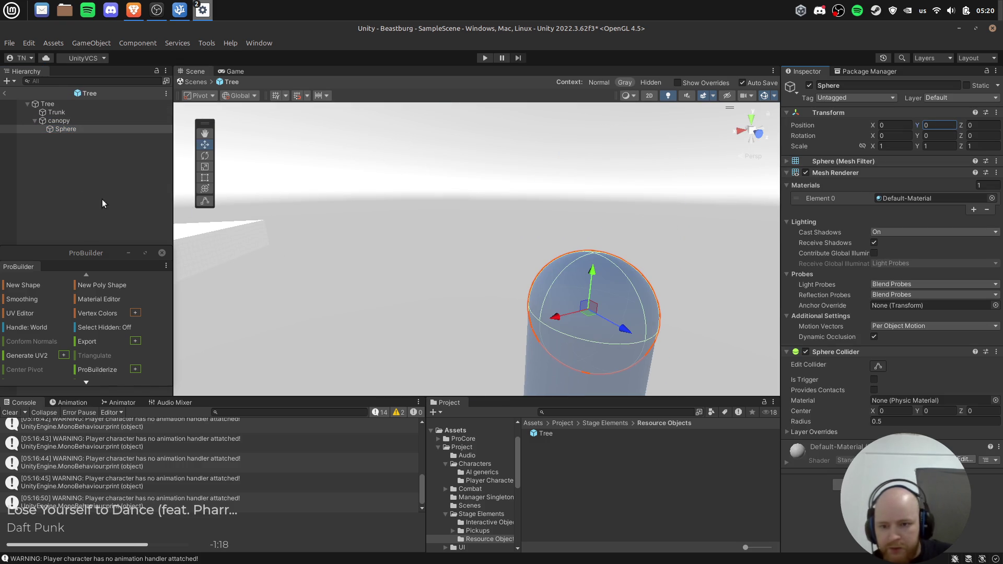
pyautogui.click(77, 121)
pyautogui.moveTo(591, 275)
pyautogui.mouseDown()
pyautogui.moveTo(582, 233)
pyautogui.moveTo(589, 264)
pyautogui.mouseUp()
# Scale the main canopy sphere to 2 on X, Y and Z and seat it on the trunk top.
pyautogui.click(89, 130)
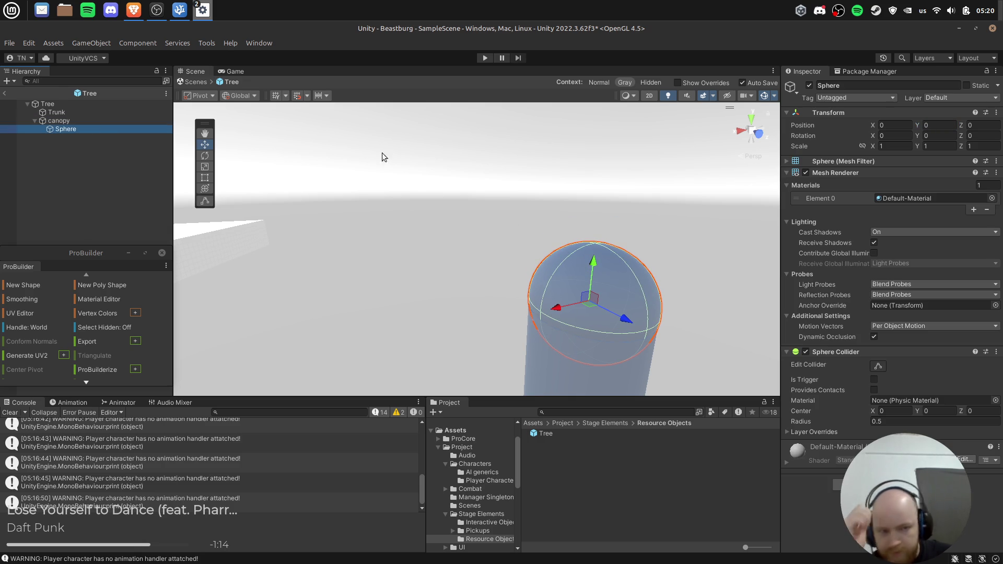
pyautogui.click(901, 147)
pyautogui.write('2')
pyautogui.click(943, 146)
pyautogui.write('2')
pyautogui.click(982, 146)
pyautogui.write('2')
pyautogui.press('Return')
pyautogui.press('f')
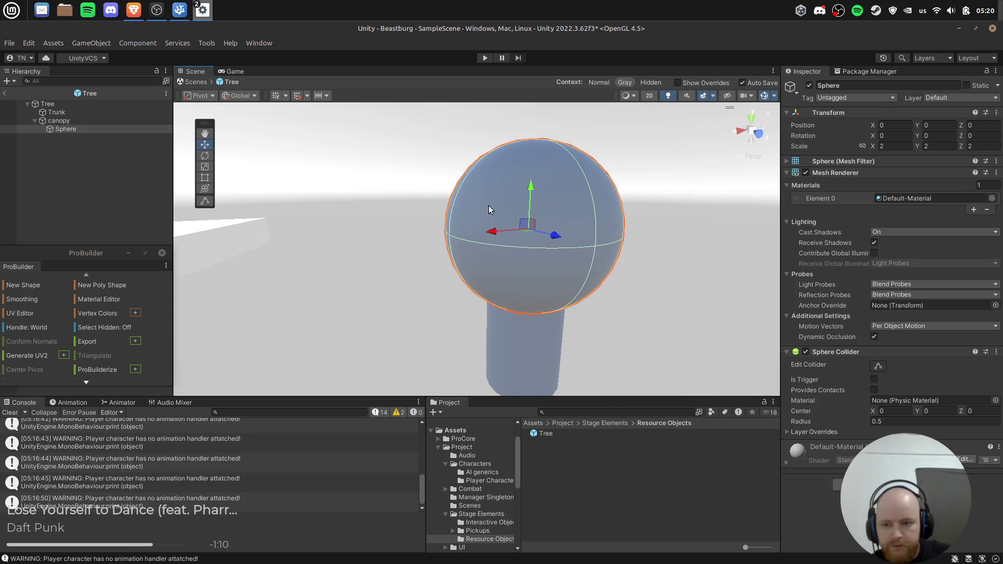
pyautogui.moveTo(536, 185)
pyautogui.mouseDown()
pyautogui.moveTo(534, 139)
pyautogui.moveTo(528, 151)
pyautogui.mouseUp()
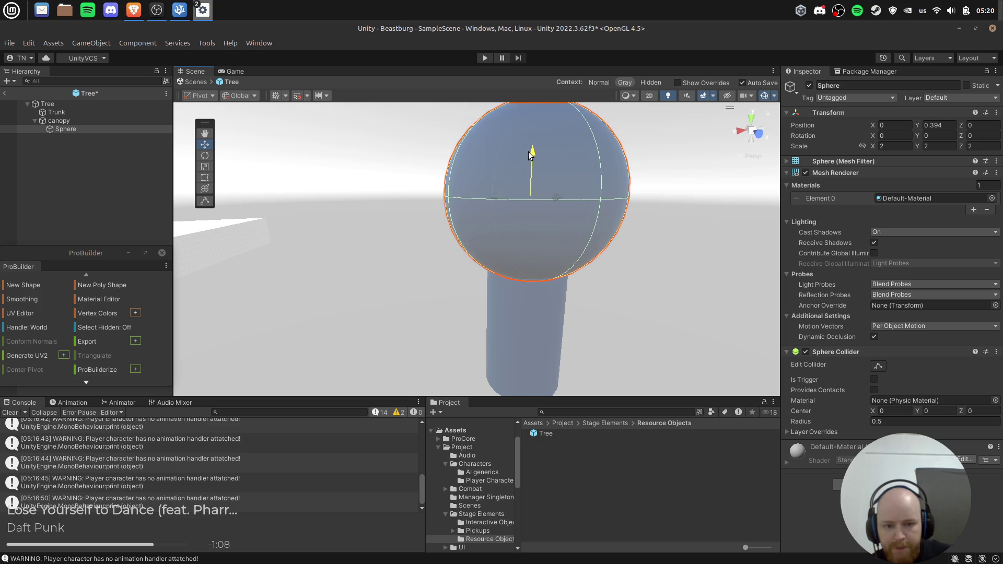
# Duplicate the large sphere and scale the copy to 0.75 on all three axes.
pyautogui.click(124, 128)
pyautogui.hotkey('ctrl', 'd')
pyautogui.click(895, 147)
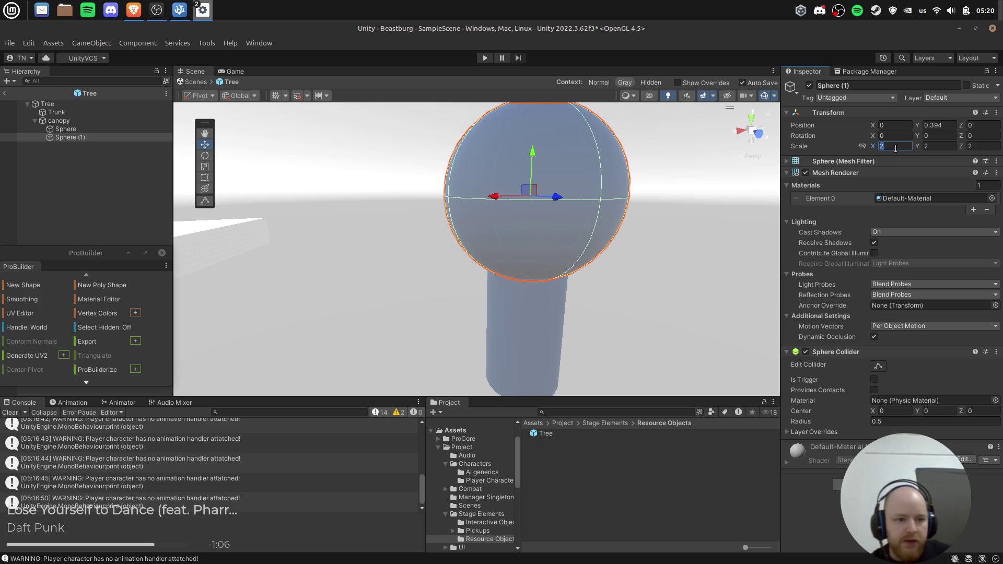
pyautogui.write('.75')
pyautogui.press('Tab')
pyautogui.write('.75')
pyautogui.press('Tab')
pyautogui.write('.75')
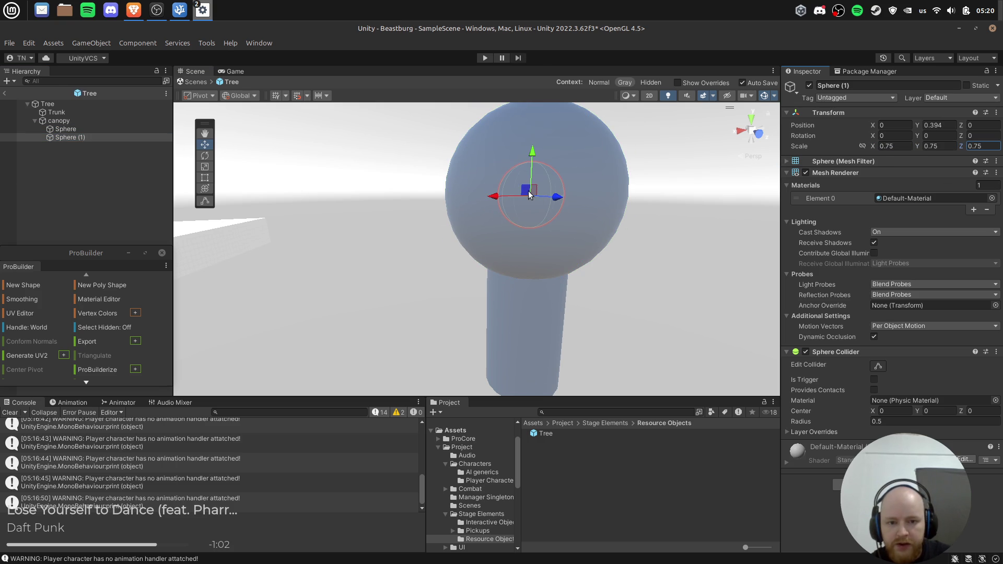
# Make Sphere (1) to Sphere (4) at 0.75 scale and place them around the canopy.
pyautogui.moveTo(573, 169); pyautogui.dragTo(486, 333)
pyautogui.press('f')
pyautogui.press('w')
pyautogui.moveTo(470, 243)
pyautogui.mouseDown()
pyautogui.moveTo(370, 273)
pyautogui.moveTo(527, 180)
pyautogui.moveTo(549, 178)
pyautogui.moveTo(549, 165)
pyautogui.moveTo(565, 235)
pyautogui.moveTo(557, 176)
pyautogui.moveTo(546, 222)
pyautogui.moveTo(531, 204)
pyautogui.mouseUp()
pyautogui.hotkey('ctrl', 'd')
pyautogui.moveTo(495, 176)
pyautogui.mouseDown()
pyautogui.moveTo(581, 232)
pyautogui.moveTo(596, 230)
pyautogui.moveTo(533, 125)
pyautogui.moveTo(540, 224)
pyautogui.moveTo(621, 265)
pyautogui.moveTo(612, 246)
pyautogui.mouseUp()
pyautogui.hotkey('ctrl', 'd')
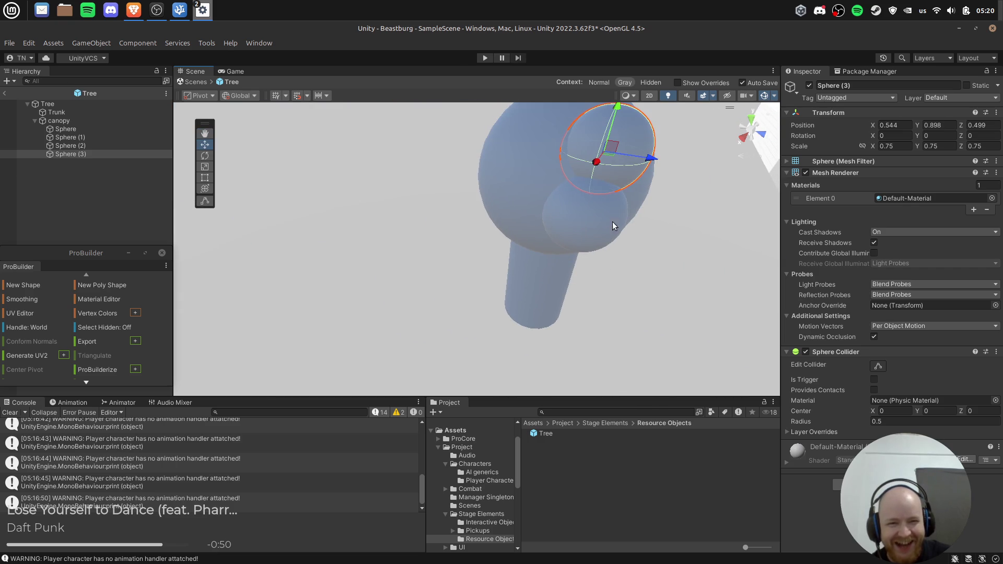
pyautogui.hotkey('ctrl', 'd')
pyautogui.moveTo(618, 157); pyautogui.dragTo(488, 201)
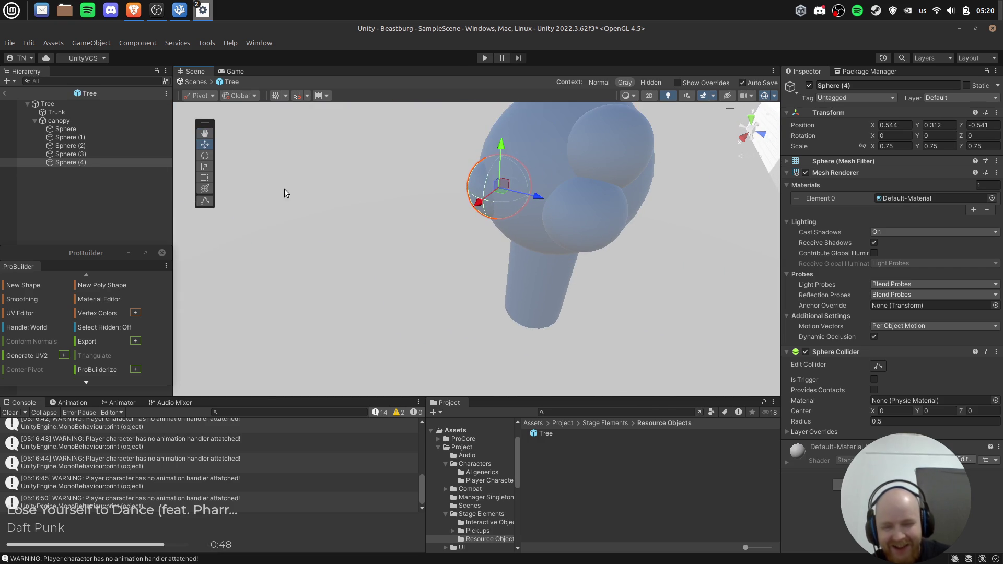
pyautogui.click(483, 366)
# Create a new material in Resource Objects named 'tree leaves'.
pyautogui.rightClick(559, 462)
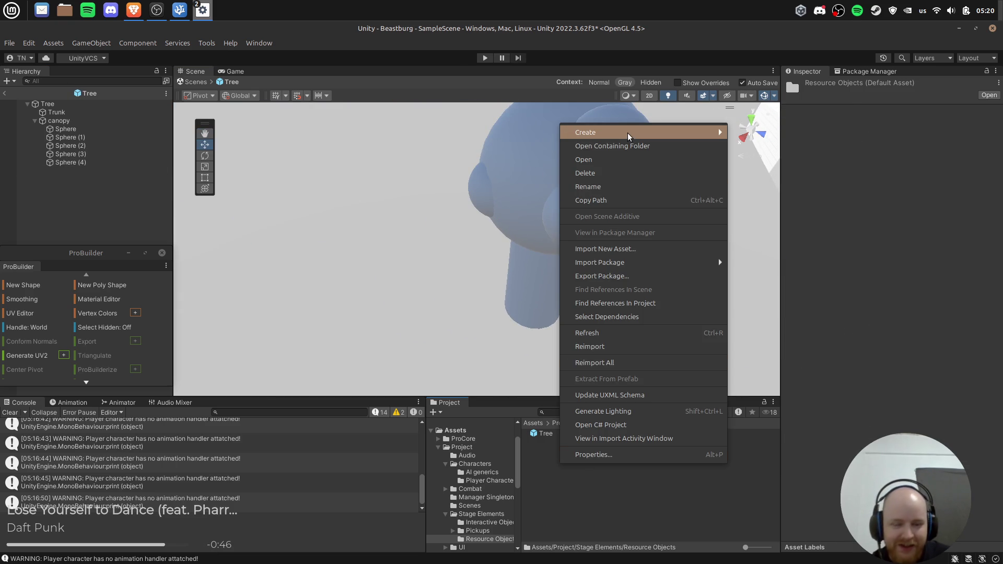
pyautogui.moveTo(642, 131)
pyautogui.scroll(-3, 784, 454)
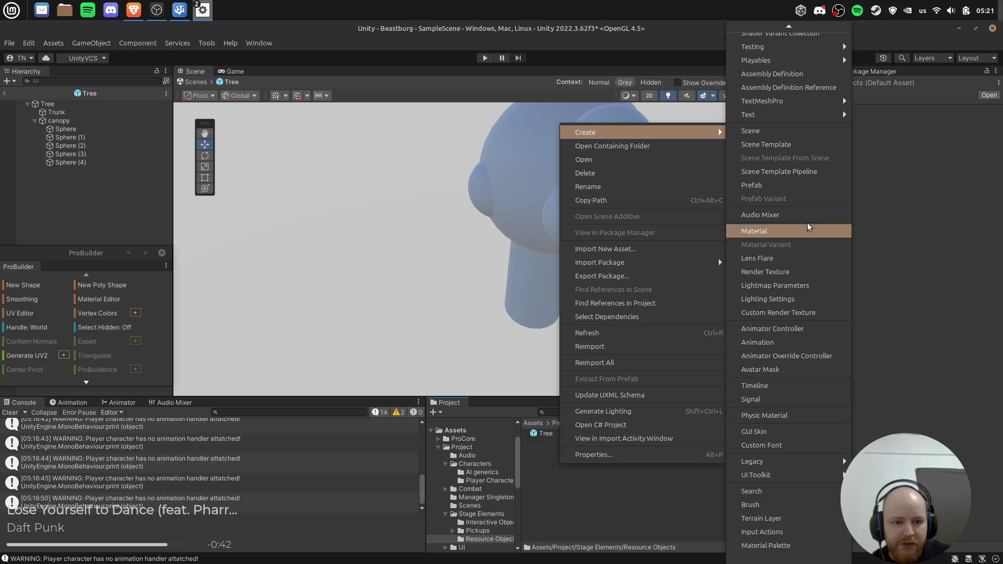
pyautogui.click(793, 231)
pyautogui.write('gree')
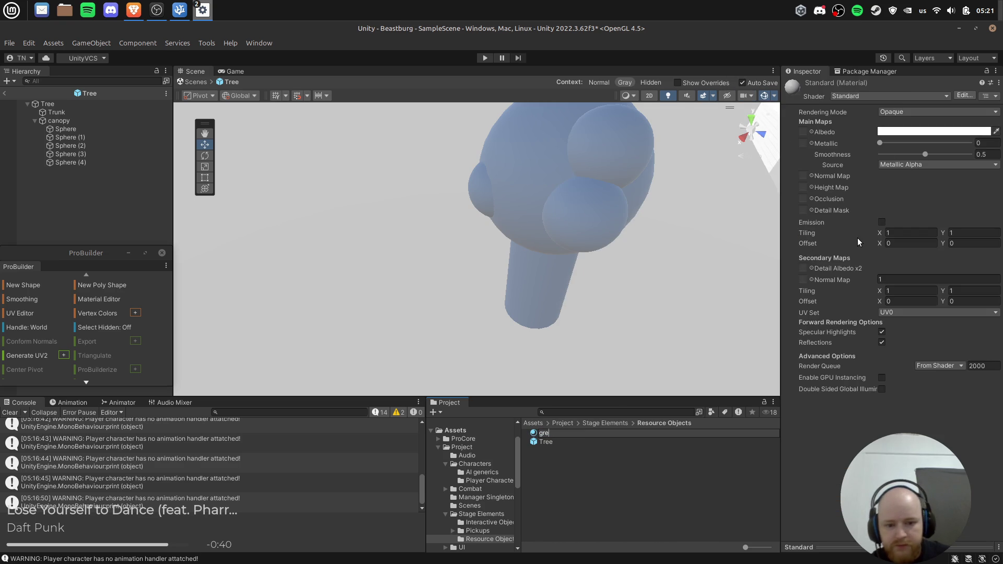
pyautogui.press('Return')
pyautogui.press('F2')
pyautogui.write('tree leaves')
pyautogui.press('Return')
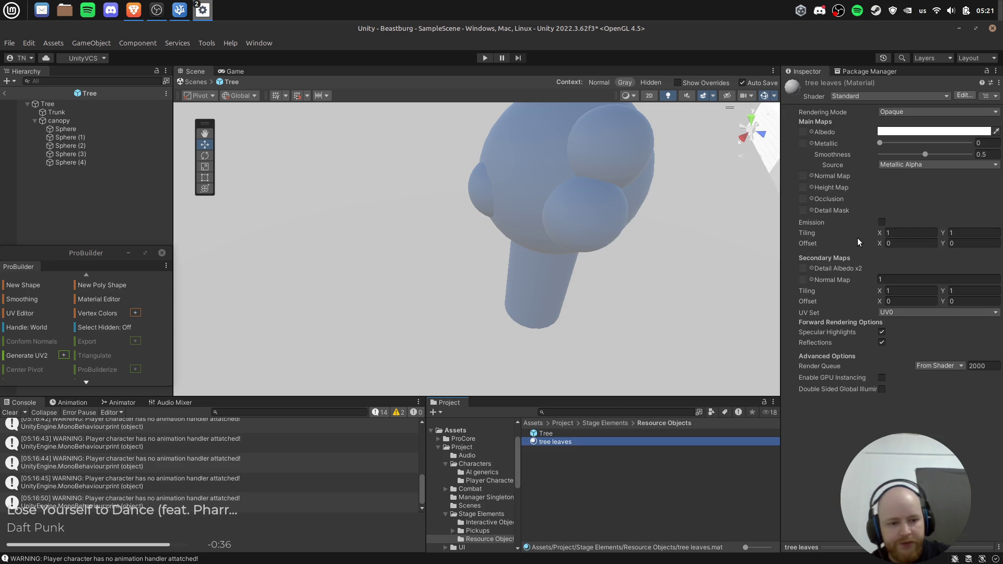
# Give tree leaves a dark green Albedo and apply it to each canopy sphere.
pyautogui.click(935, 131)
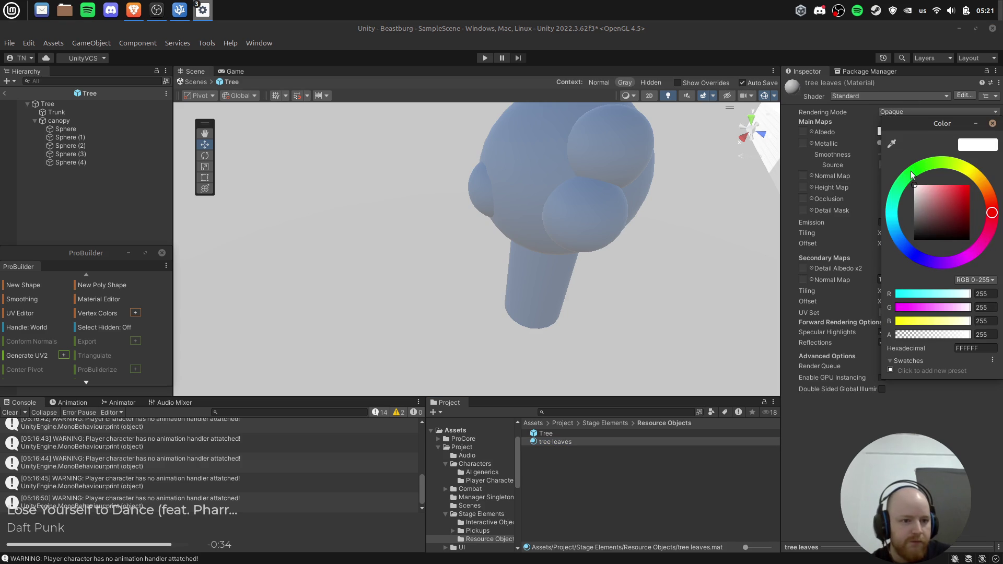
pyautogui.click(912, 172)
pyautogui.moveTo(925, 196); pyautogui.dragTo(968, 203)
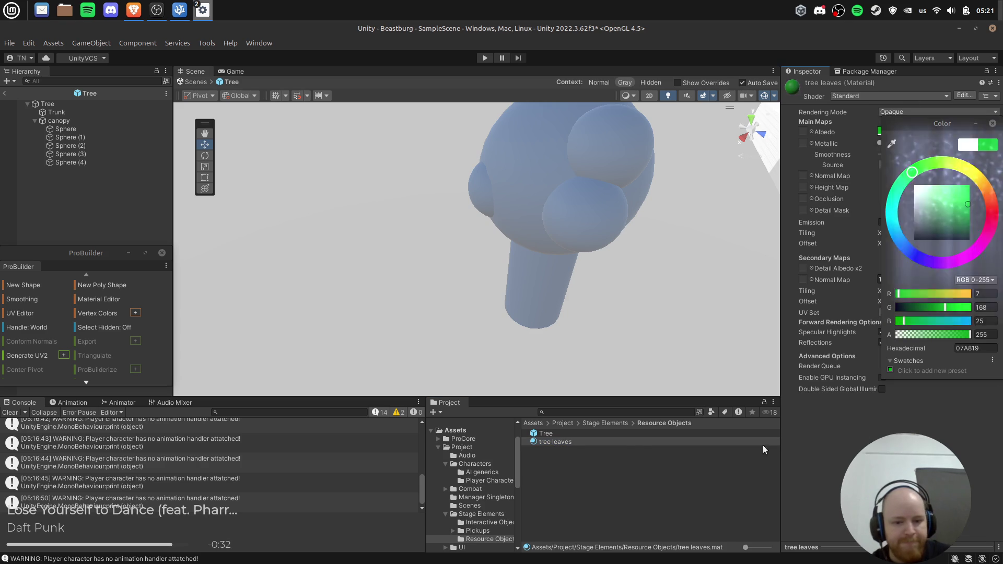
pyautogui.moveTo(564, 440); pyautogui.dragTo(502, 175)
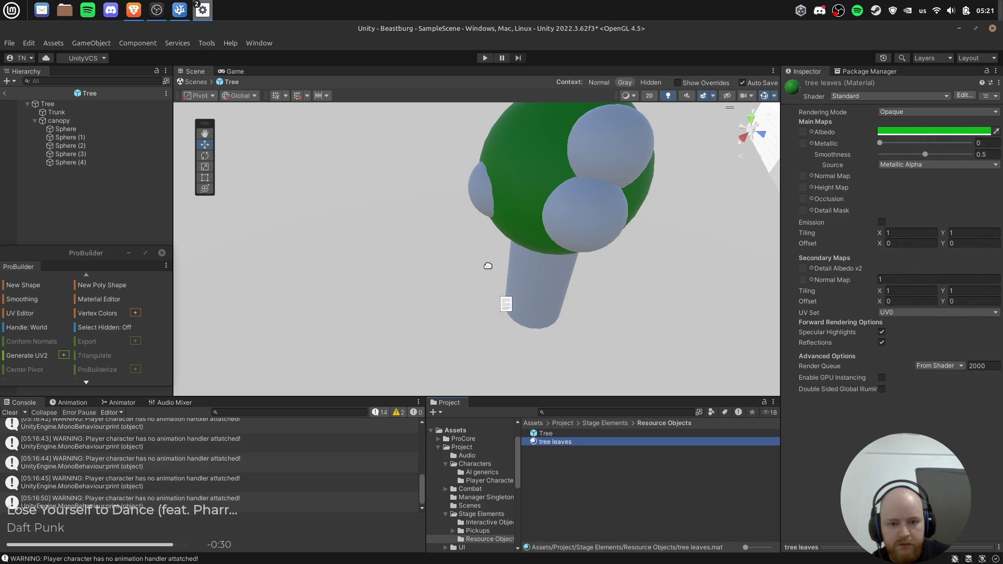
pyautogui.moveTo(532, 392); pyautogui.dragTo(481, 191)
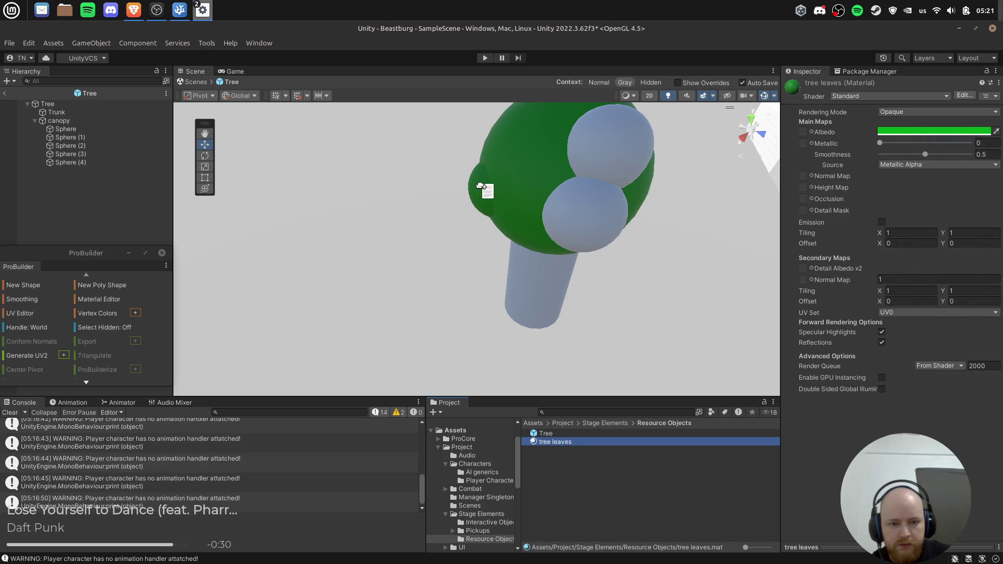
pyautogui.click(578, 452)
pyautogui.moveTo(600, 257); pyautogui.dragTo(585, 220)
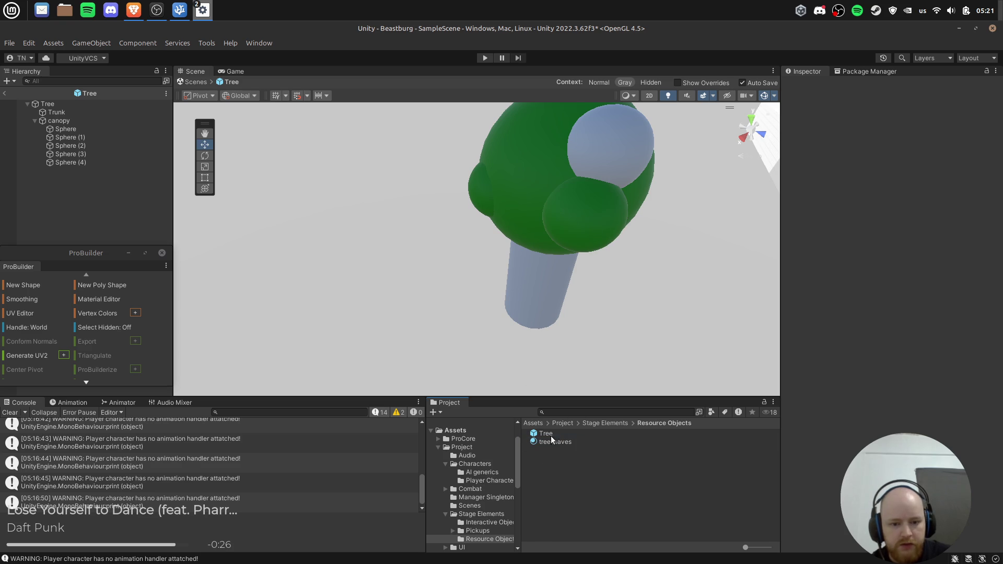
pyautogui.moveTo(541, 442); pyautogui.dragTo(654, 152)
# Lighten the tree leaves Albedo colour to hex 58E869.
pyautogui.click(559, 443)
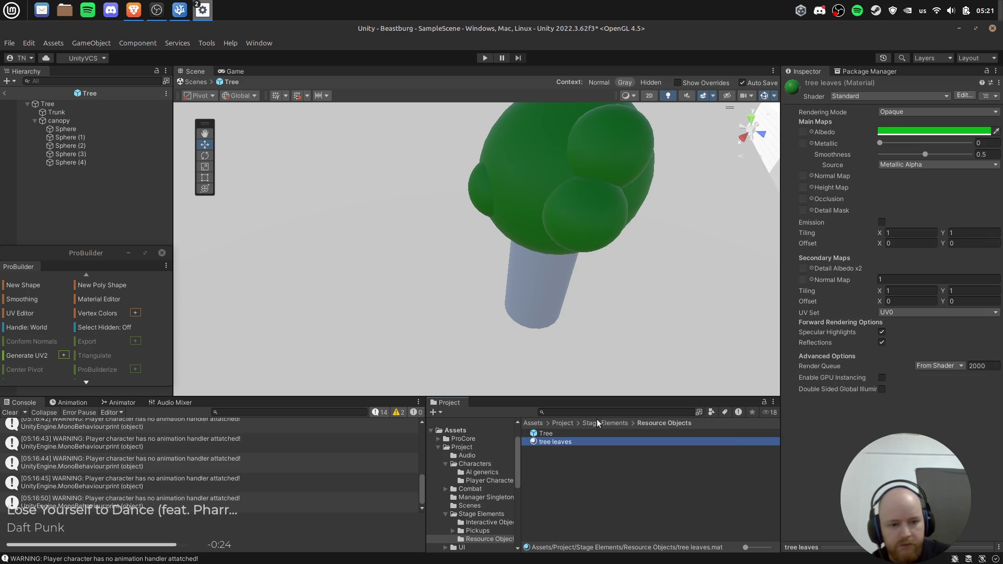
pyautogui.click(921, 131)
pyautogui.moveTo(944, 201)
pyautogui.mouseDown()
pyautogui.moveTo(949, 175)
pyautogui.moveTo(950, 192)
pyautogui.mouseUp()
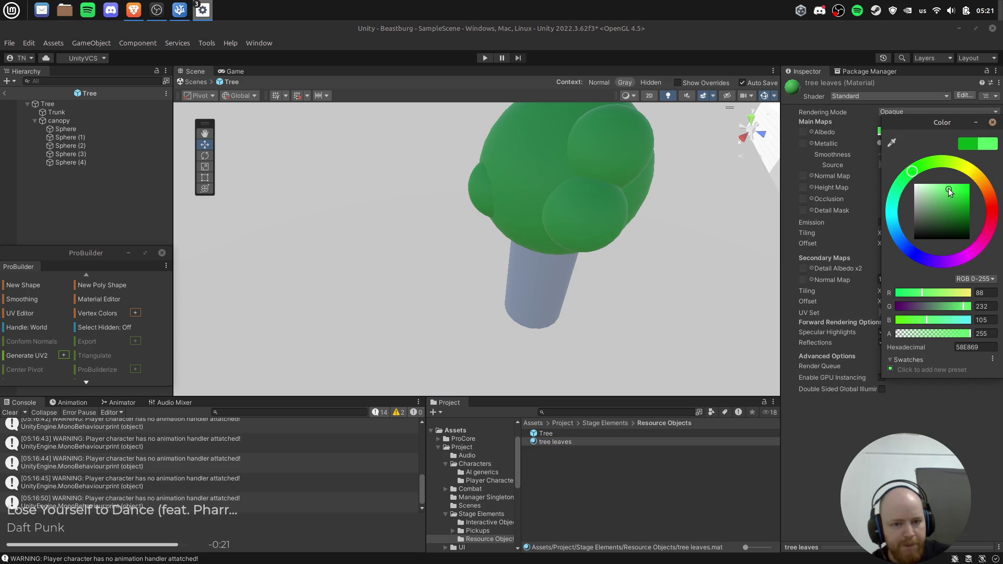
pyautogui.click(605, 497)
pyautogui.moveTo(694, 264)
pyautogui.mouseDown()
pyautogui.moveTo(578, 225)
pyautogui.moveTo(447, 237)
pyautogui.moveTo(519, 268)
pyautogui.mouseUp()
# Delete Sphere (2) and duplicate canopy spheres into Sphere (5)–(7), spreading them over the canopy.
pyautogui.click(518, 273)
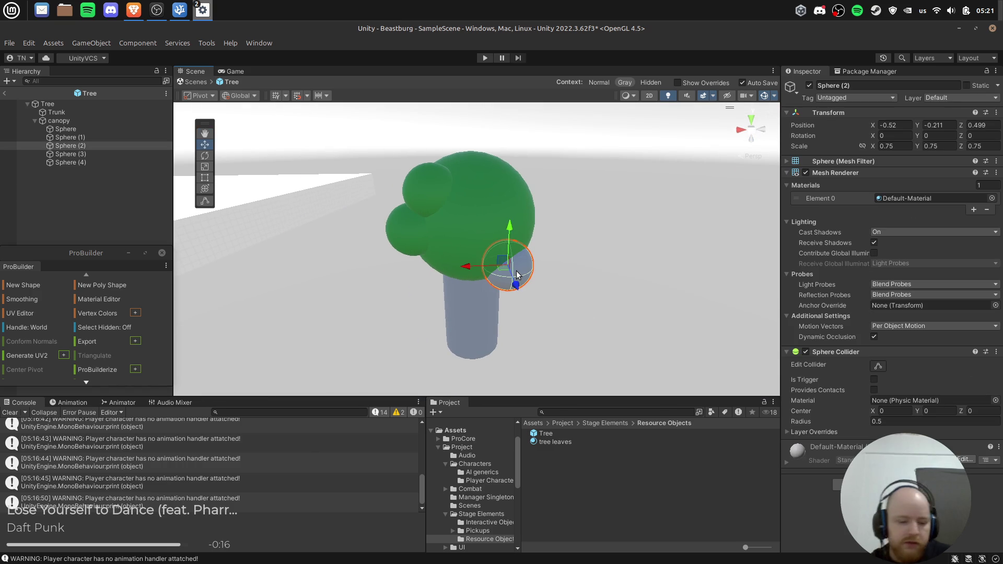
pyautogui.press('Delete')
pyautogui.click(156, 153)
pyautogui.press('f')
pyautogui.moveTo(415, 212)
pyautogui.mouseDown()
pyautogui.moveTo(613, 219)
pyautogui.moveTo(500, 224)
pyautogui.moveTo(356, 198)
pyautogui.mouseUp()
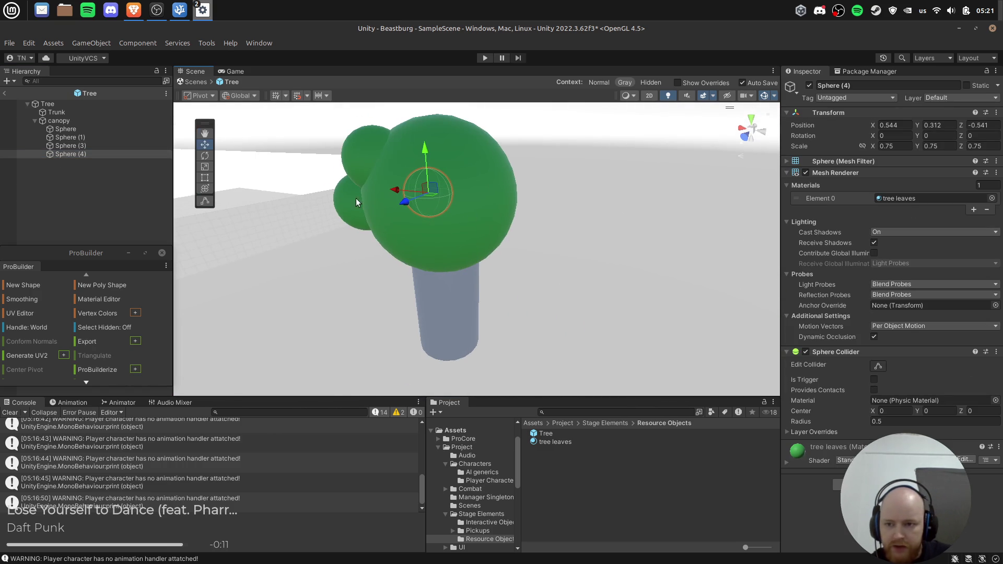
pyautogui.hotkey('ctrl', 'd')
pyautogui.moveTo(433, 196)
pyautogui.mouseDown()
pyautogui.moveTo(471, 265)
pyautogui.moveTo(492, 223)
pyautogui.moveTo(510, 219)
pyautogui.moveTo(418, 237)
pyautogui.moveTo(405, 227)
pyautogui.mouseUp()
pyautogui.hotkey('ctrl', 'd')
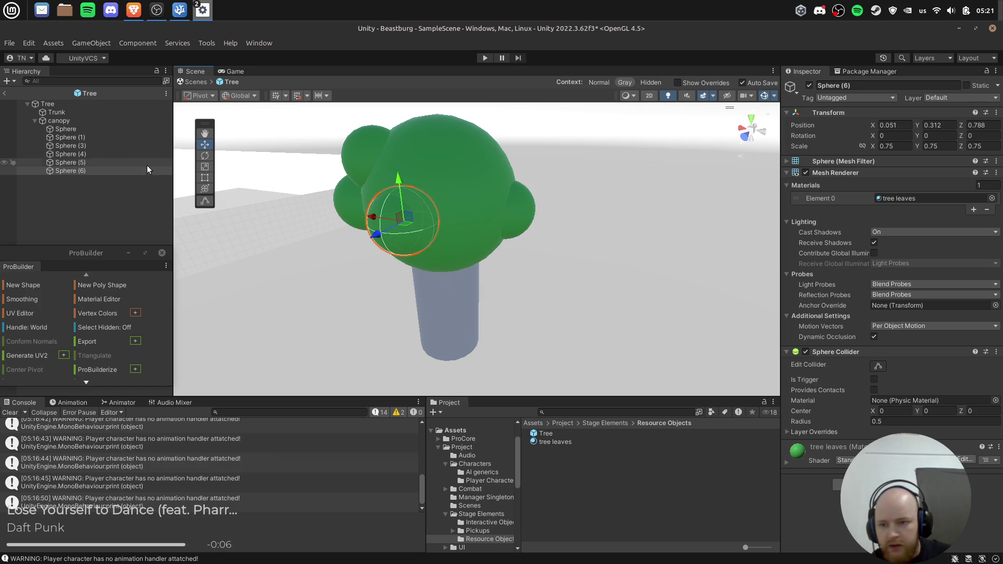
pyautogui.click(120, 154)
pyautogui.hotkey('ctrl', 'd')
pyautogui.moveTo(444, 195)
pyautogui.mouseDown()
pyautogui.moveTo(455, 173)
pyautogui.moveTo(578, 187)
pyautogui.moveTo(405, 212)
pyautogui.moveTo(449, 169)
pyautogui.moveTo(458, 230)
pyautogui.moveTo(462, 203)
pyautogui.moveTo(544, 255)
pyautogui.moveTo(591, 246)
pyautogui.mouseUp()
# Select the Trunk and orbit to a straight side view of it.
pyautogui.click(413, 256)
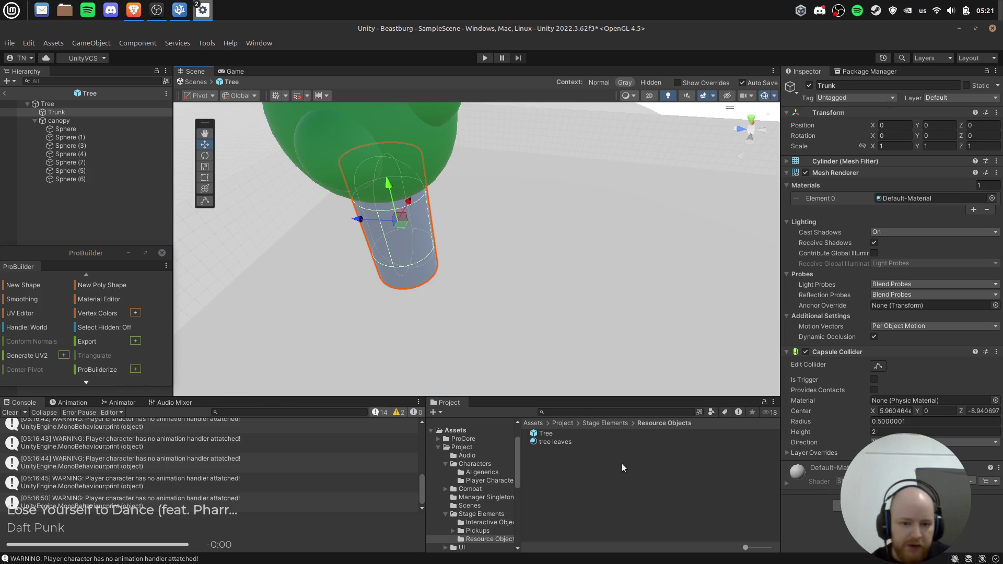
pyautogui.click(574, 476)
pyautogui.moveTo(445, 314); pyautogui.dragTo(408, 276)
pyautogui.click(405, 267)
pyautogui.moveTo(558, 289); pyautogui.dragTo(513, 200)
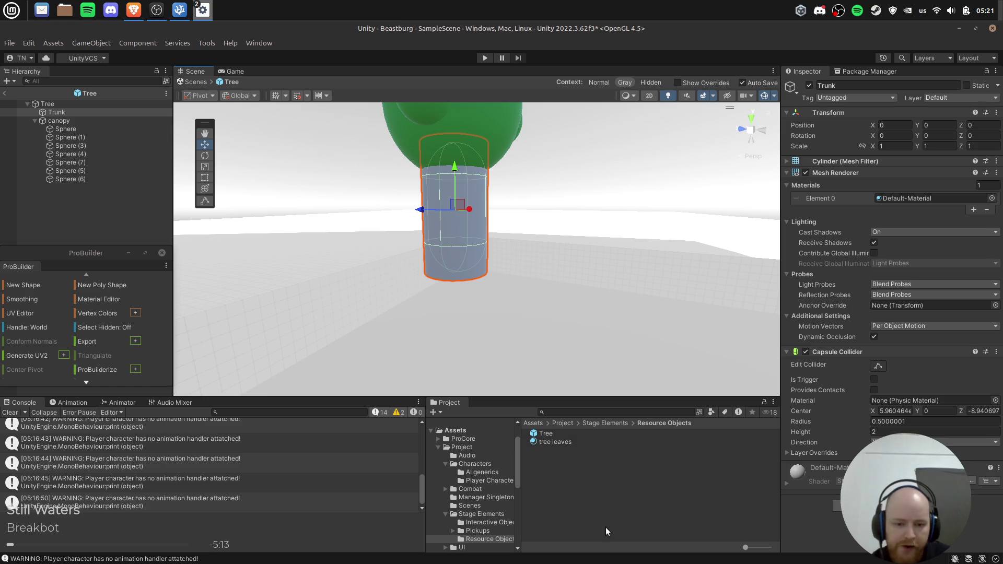
pyautogui.click(554, 460)
# Create a new material in Resource Objects named 'tree trunk'.
pyautogui.rightClick(554, 460)
pyautogui.moveTo(627, 129)
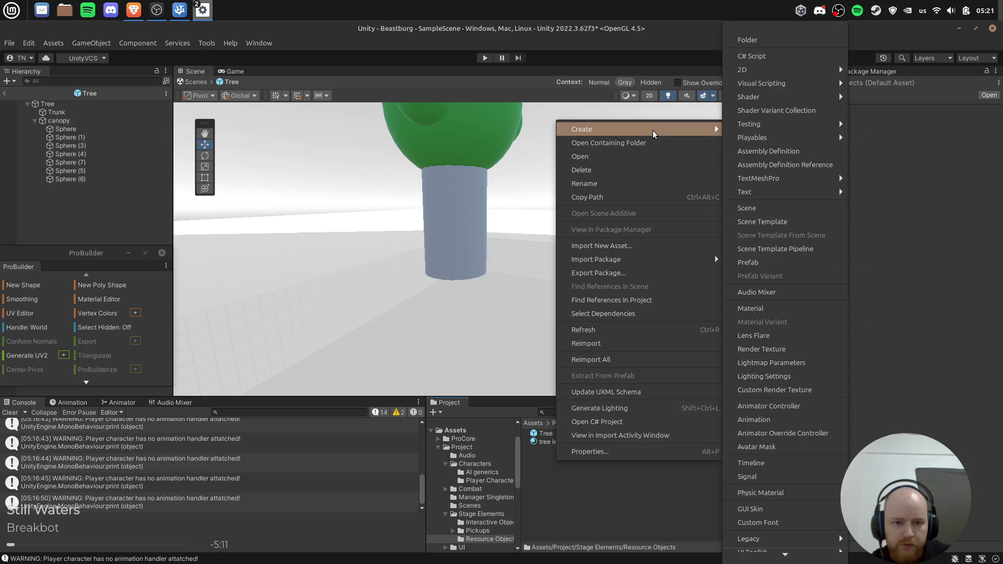
pyautogui.scroll(-1, 767, 460)
pyautogui.click(765, 267)
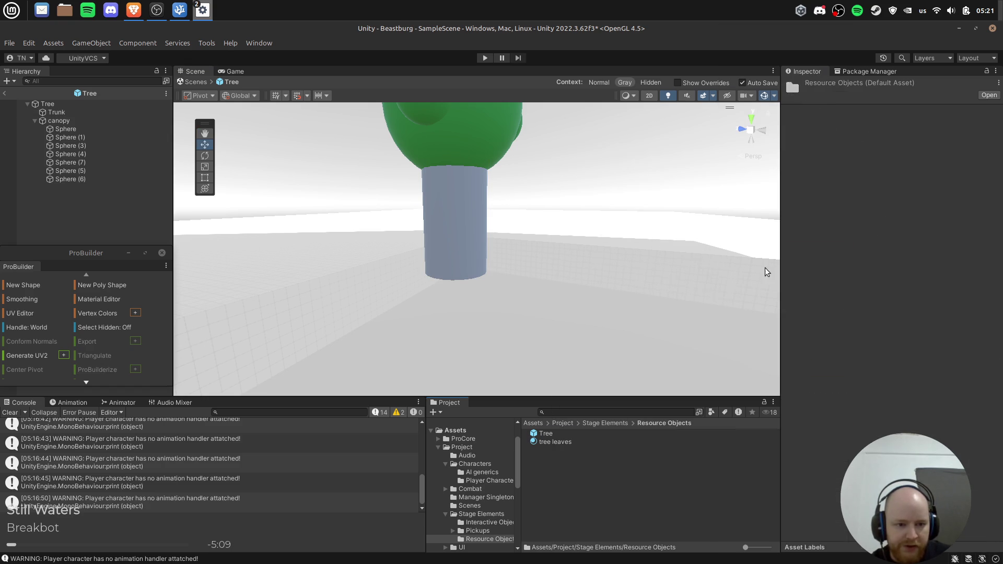
pyautogui.write('tree trunk')
pyautogui.press('Return')
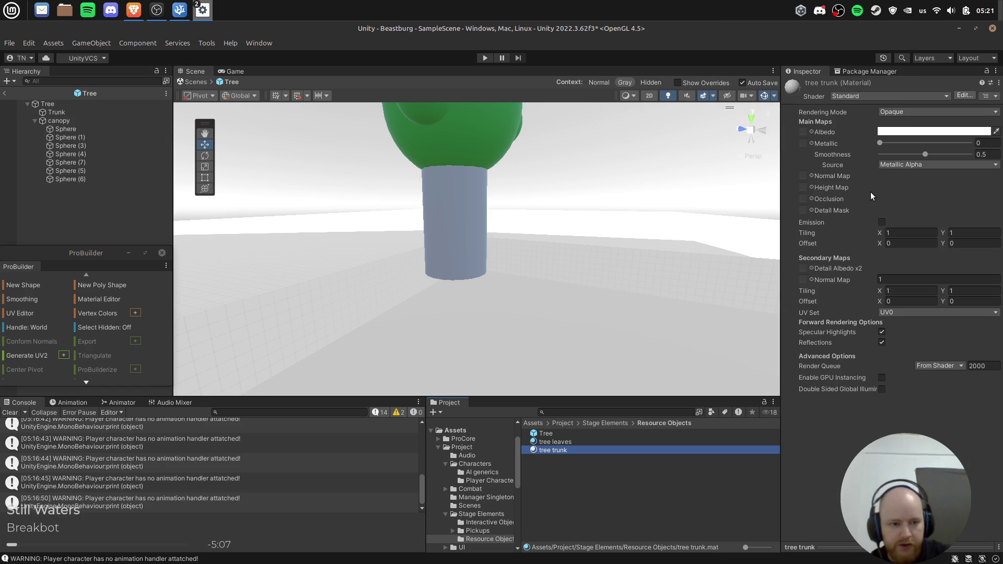
# Apply tree trunk to the Trunk and tint its Albedo brown, hex BC8453.
pyautogui.moveTo(461, 240); pyautogui.dragTo(462, 239)
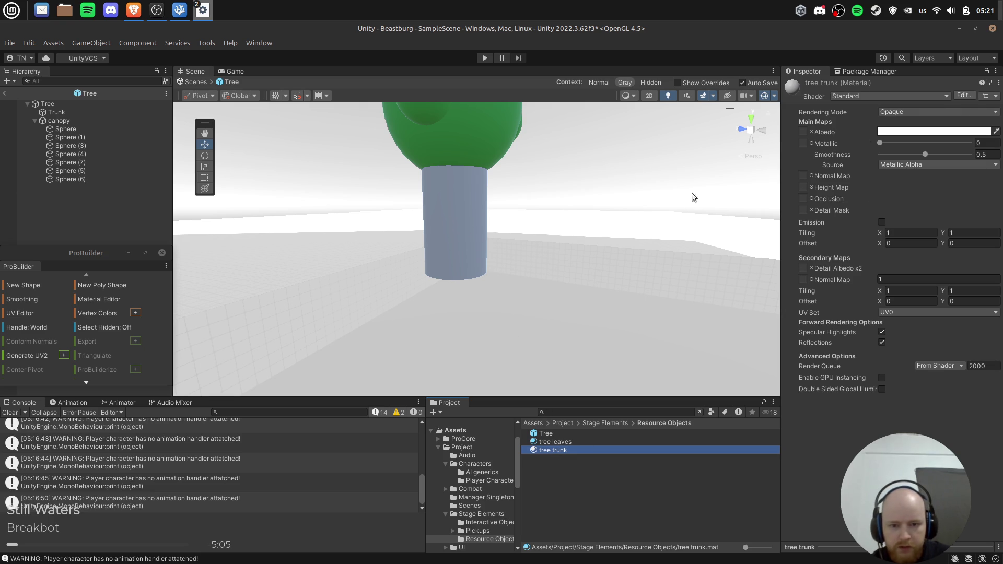
pyautogui.click(916, 131)
pyautogui.click(967, 203)
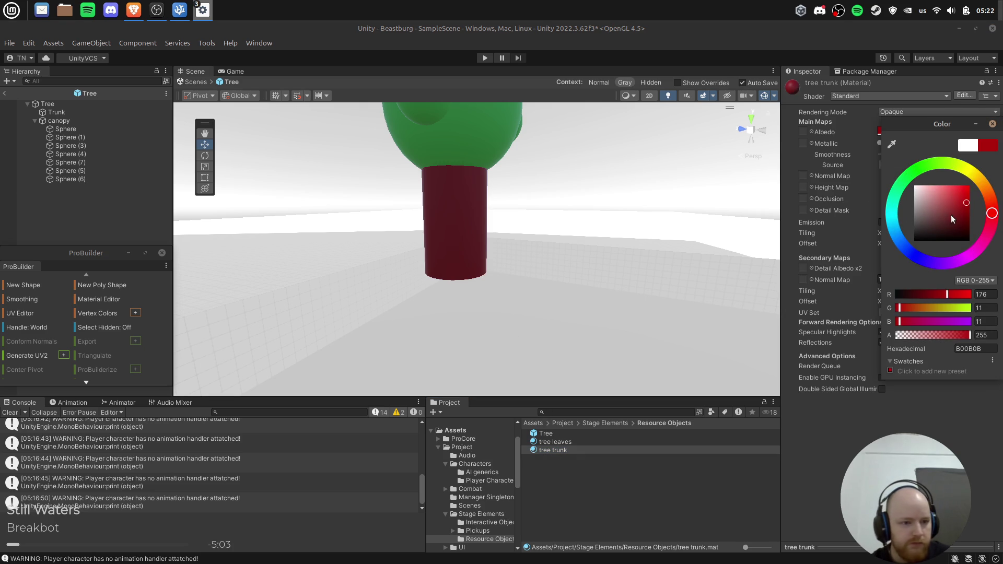
pyautogui.click(940, 206)
pyautogui.moveTo(989, 196); pyautogui.dragTo(945, 200)
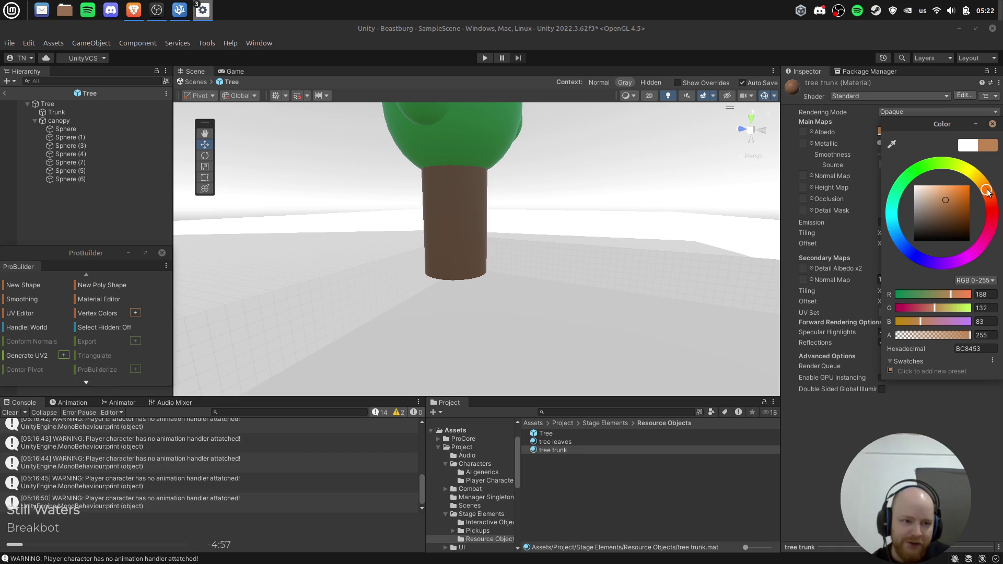
pyautogui.moveTo(945, 207); pyautogui.dragTo(952, 205)
pyautogui.moveTo(501, 278)
pyautogui.mouseDown()
pyautogui.moveTo(514, 211)
pyautogui.moveTo(337, 199)
pyautogui.mouseUp()
# Select the Trunk and canopy, then collapse the Tree's children in the Hierarchy.
pyautogui.click(73, 111)
pyautogui.click(71, 121)
pyautogui.click(28, 104)
pyautogui.click(61, 175)
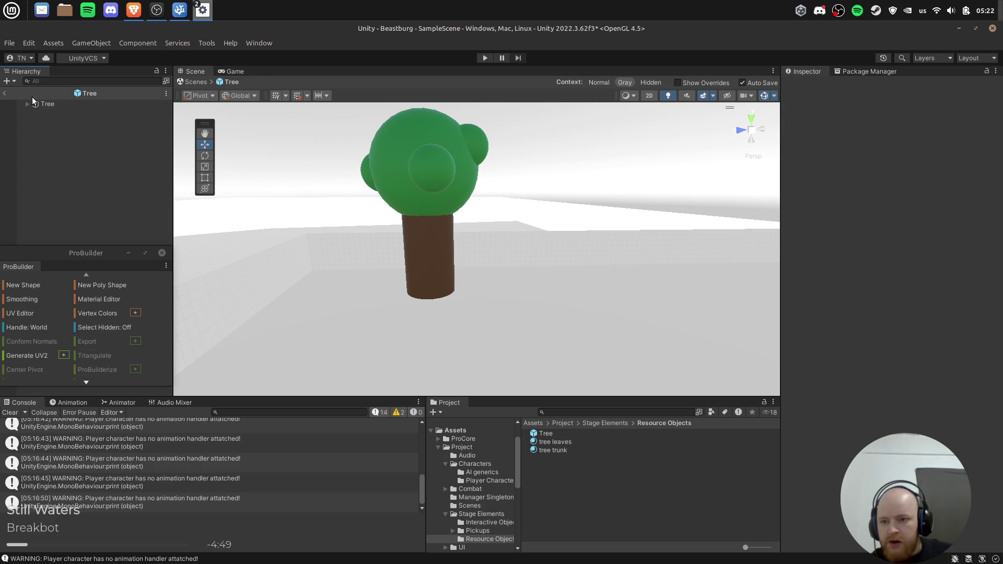
# Return to the scene and duplicate the Tree, spreading copies across the ground.
pyautogui.click(4, 94)
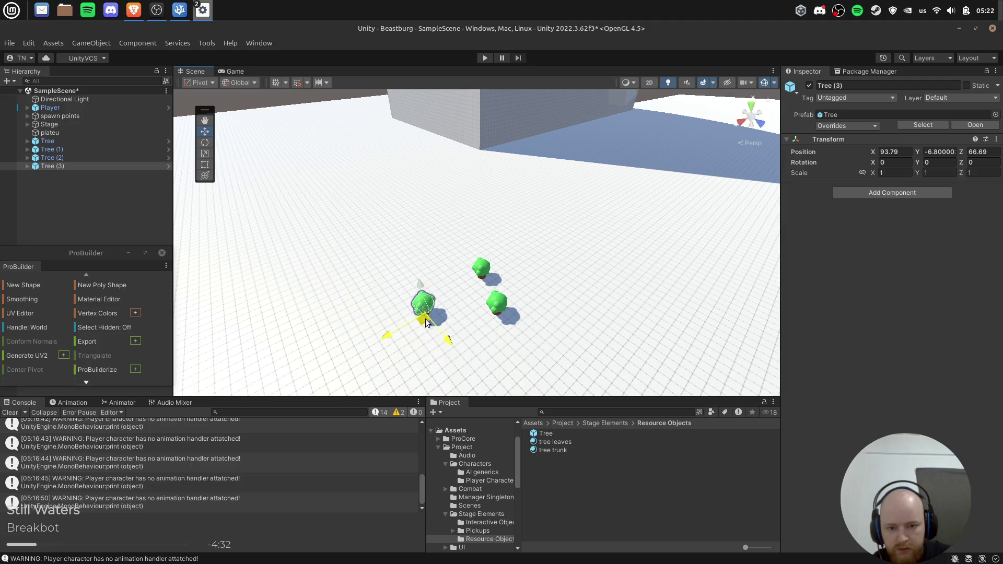
pyautogui.hotkey('ctrl', 'd')
pyautogui.moveTo(426, 322)
pyautogui.mouseDown()
pyautogui.moveTo(439, 284)
pyautogui.moveTo(368, 288)
pyautogui.moveTo(372, 326)
pyautogui.moveTo(464, 361)
pyautogui.moveTo(529, 360)
pyautogui.moveTo(385, 366)
pyautogui.mouseUp()
pyautogui.hotkey('ctrl', 'd')
pyautogui.hotkey('ctrl', 'd')
pyautogui.hotkey('ctrl', 'd')
pyautogui.hotkey('ctrl', 'd')
pyautogui.click(429, 234)
pyautogui.click(303, 99)
pyautogui.moveTo(585, 224)
pyautogui.mouseDown()
pyautogui.moveTo(593, 230)
pyautogui.moveTo(578, 212)
pyautogui.moveTo(390, 155)
pyautogui.moveTo(398, 173)
pyautogui.moveTo(335, 152)
pyautogui.mouseUp()
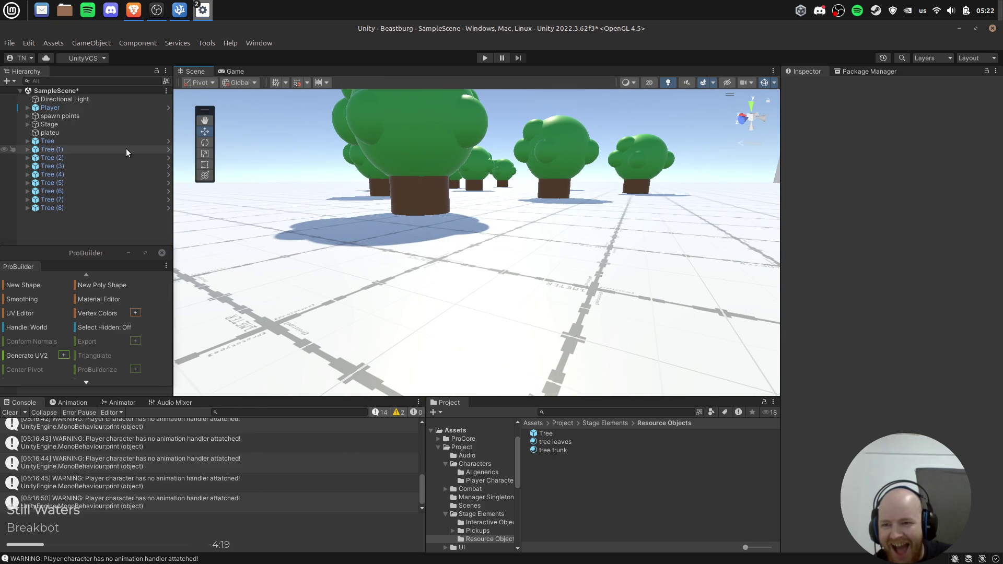
# Select Tree through Tree (8) and raise all nine together to Y -6.
pyautogui.click(149, 141)
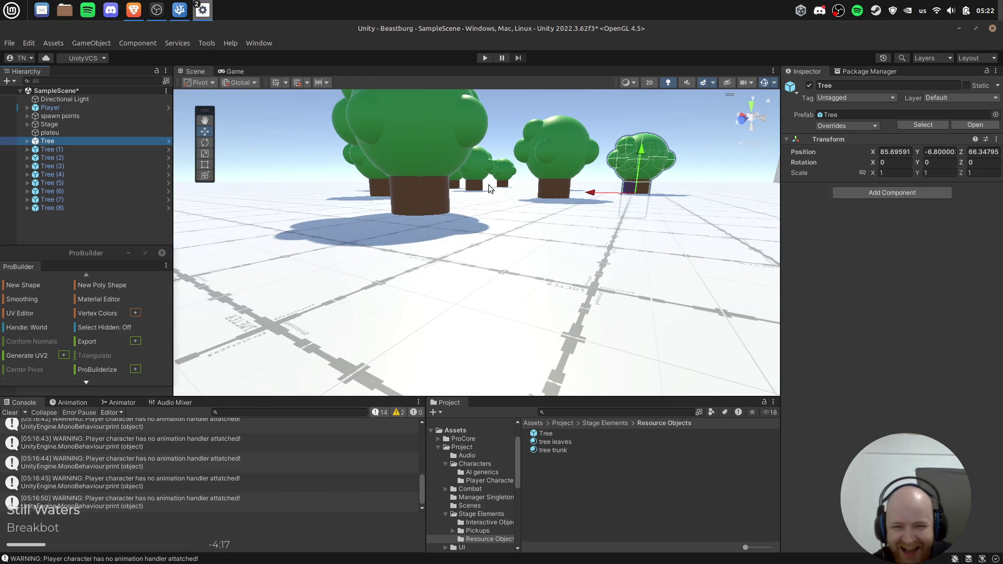
pyautogui.scroll(-2, 466, 203)
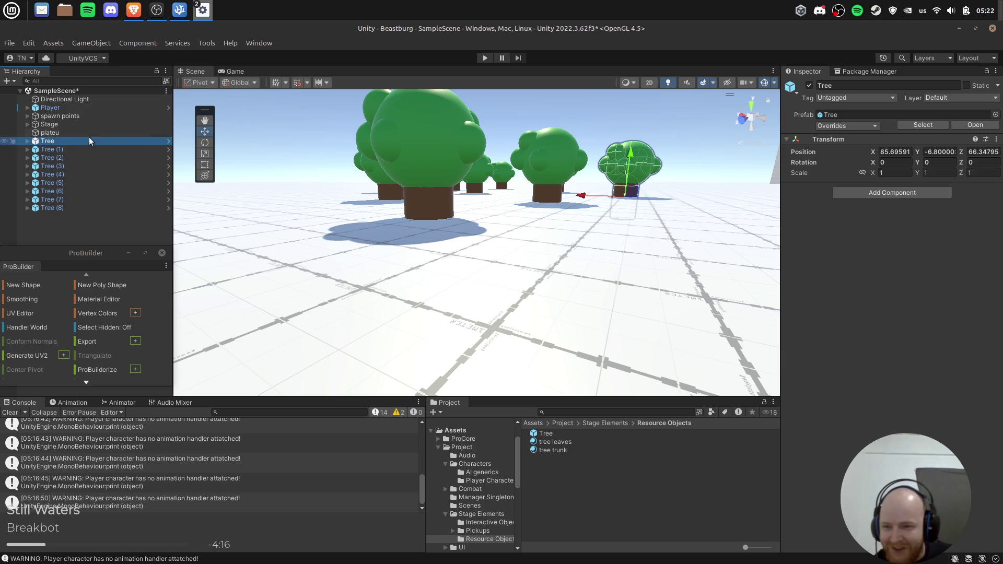
pyautogui.keyDown('shift'); pyautogui.click(131, 208); pyautogui.keyUp('shift')
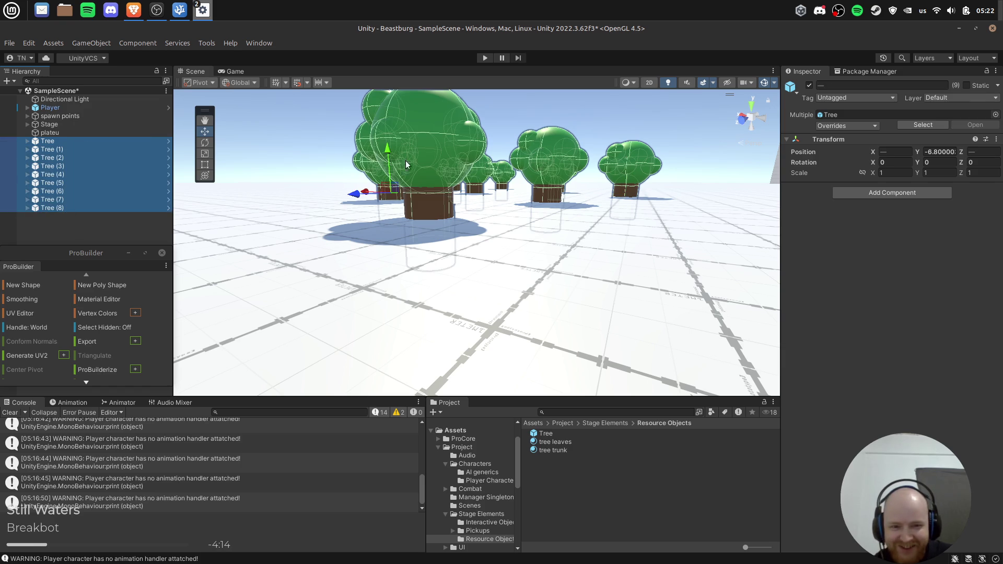
pyautogui.moveTo(400, 157); pyautogui.dragTo(399, 144)
pyautogui.click(685, 163)
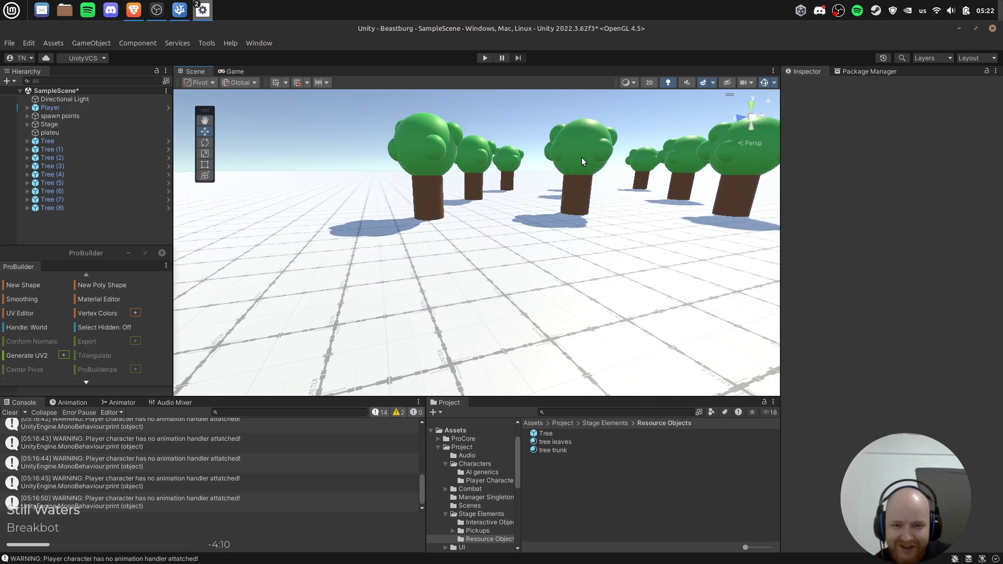
pyautogui.moveTo(580, 158)
pyautogui.mouseDown()
pyautogui.moveTo(461, 159)
pyautogui.moveTo(549, 159)
pyautogui.mouseUp()
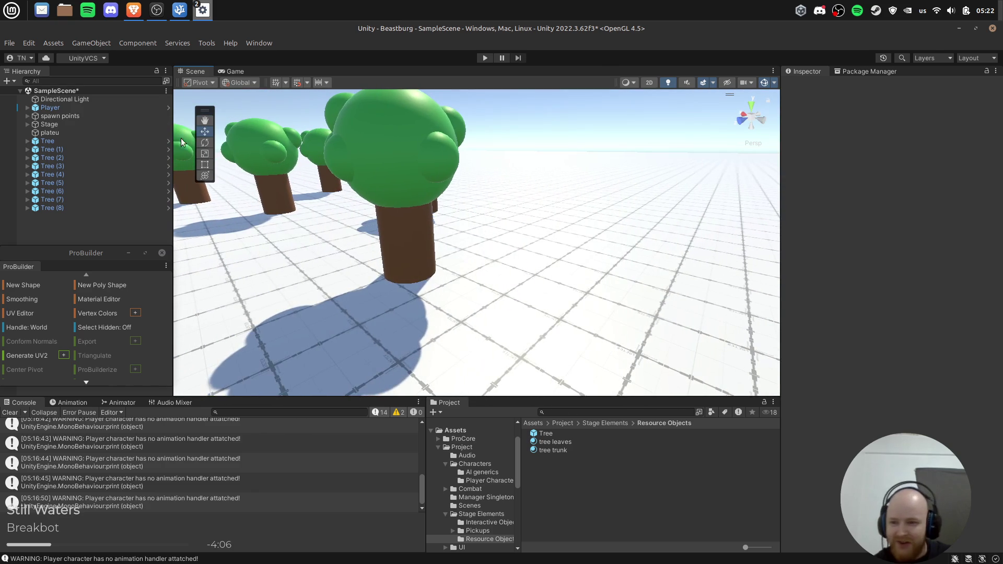
pyautogui.rightClick(54, 228)
# Create an empty 'forest' object, parent the nine trees to it, and nest it under plateu.
pyautogui.click(131, 386)
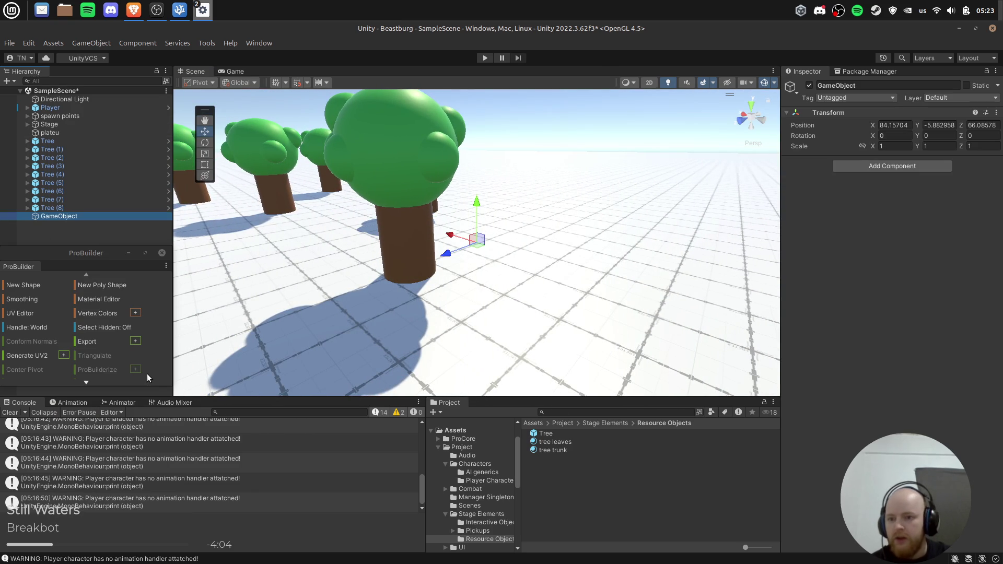
pyautogui.write('forest')
pyautogui.press('Return')
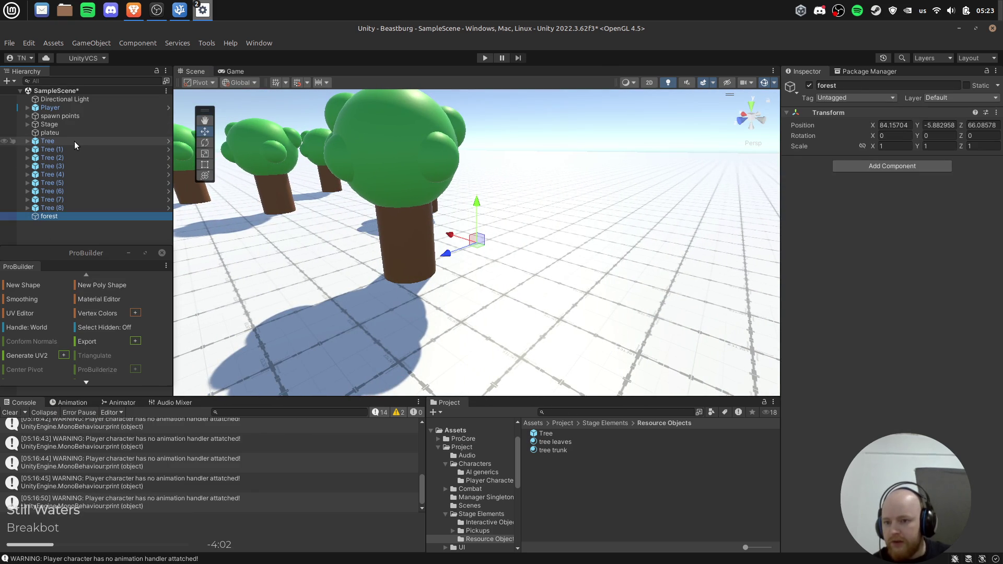
pyautogui.click(74, 141)
pyautogui.keyDown('shift'); pyautogui.click(58, 208); pyautogui.keyUp('shift')
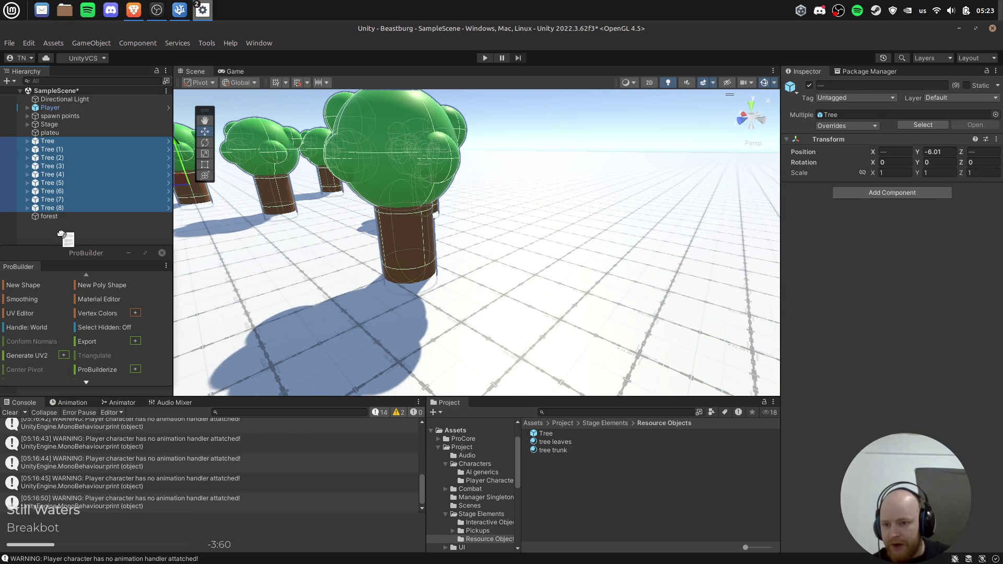
pyautogui.moveTo(61, 236); pyautogui.dragTo(62, 217)
pyautogui.moveTo(39, 141)
pyautogui.mouseDown()
pyautogui.moveTo(27, 122)
pyautogui.moveTo(55, 127)
pyautogui.moveTo(55, 150)
pyautogui.moveTo(55, 123)
pyautogui.mouseUp()
pyautogui.press('Left')
pyautogui.press('f')
# Fly the view over the forest, then open the original Tree prefab for editing.
pyautogui.click(632, 196)
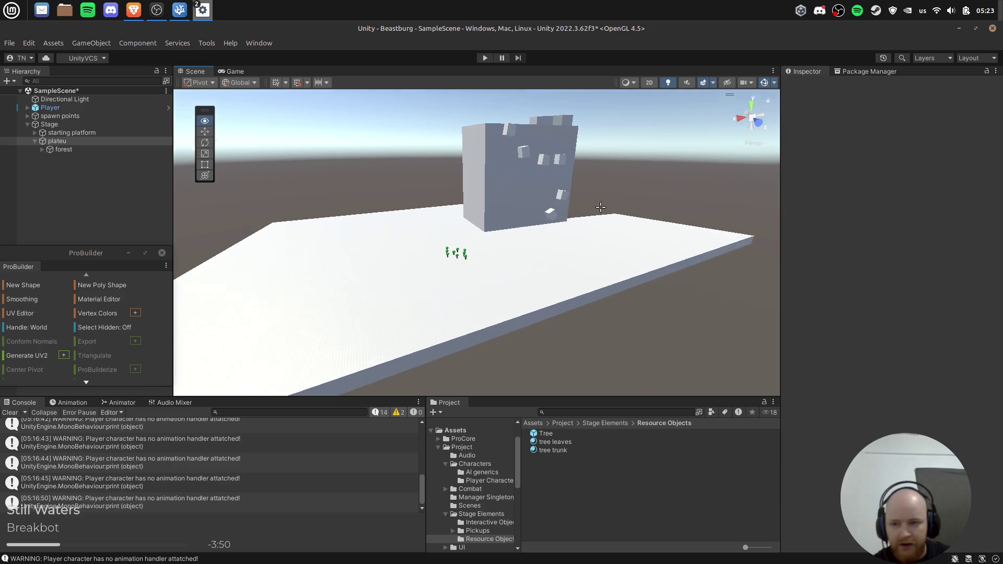
pyautogui.press('w')
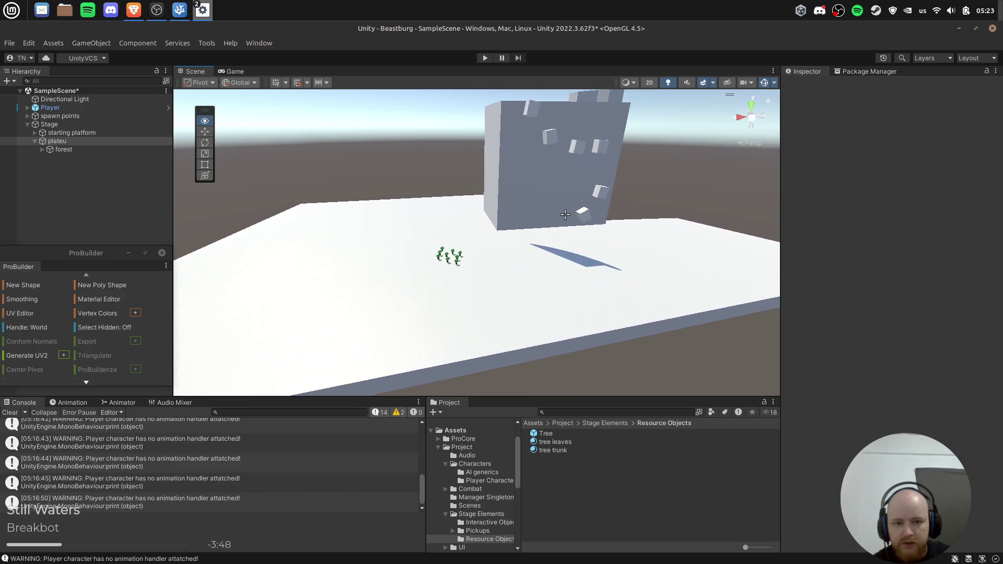
pyautogui.moveTo(571, 232)
pyautogui.mouseDown()
pyautogui.moveTo(556, 206)
pyautogui.moveTo(479, 244)
pyautogui.moveTo(369, 243)
pyautogui.moveTo(386, 271)
pyautogui.moveTo(385, 237)
pyautogui.moveTo(420, 216)
pyautogui.moveTo(446, 233)
pyautogui.moveTo(601, 217)
pyautogui.moveTo(621, 225)
pyautogui.mouseUp()
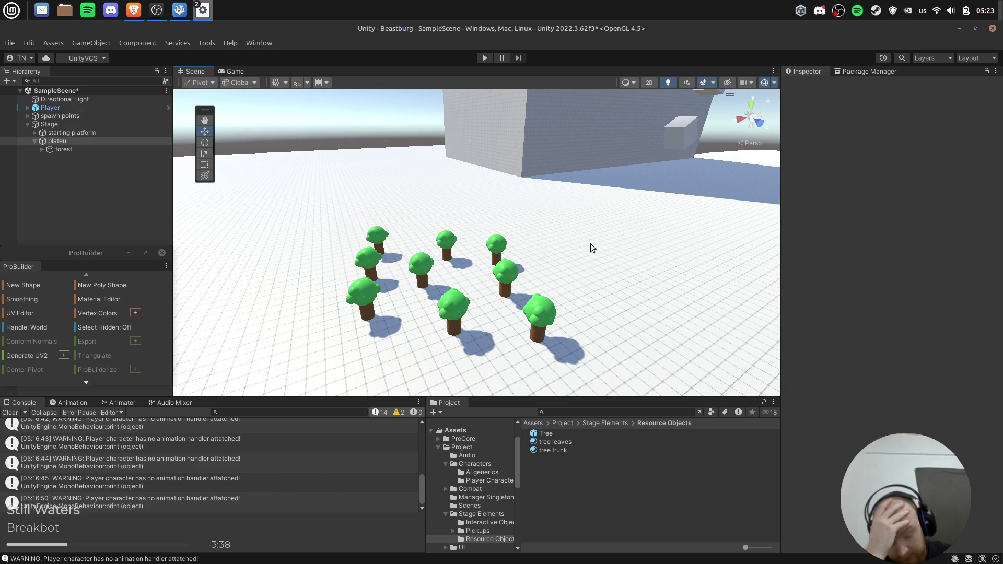
pyautogui.click(452, 235)
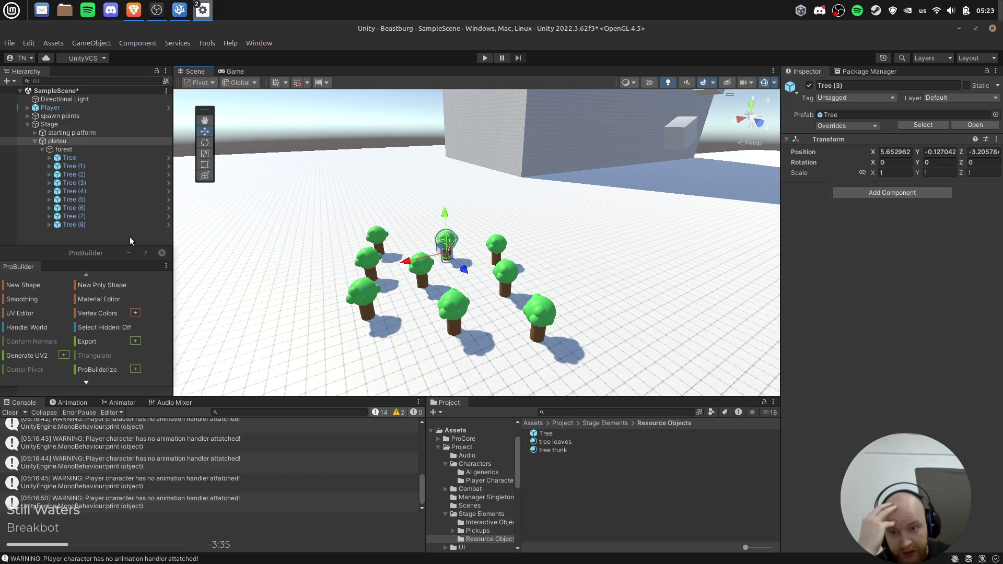
pyautogui.click(130, 237)
pyautogui.moveTo(362, 223)
pyautogui.mouseDown()
pyautogui.moveTo(385, 260)
pyautogui.moveTo(554, 282)
pyautogui.moveTo(504, 265)
pyautogui.mouseUp()
pyautogui.click(39, 148)
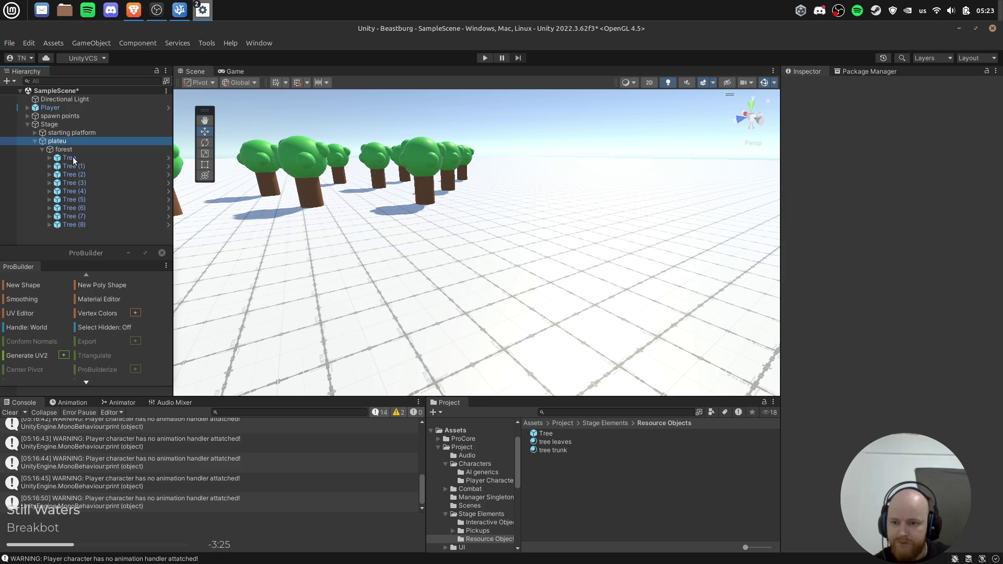
pyautogui.click(73, 158)
pyautogui.click(168, 160)
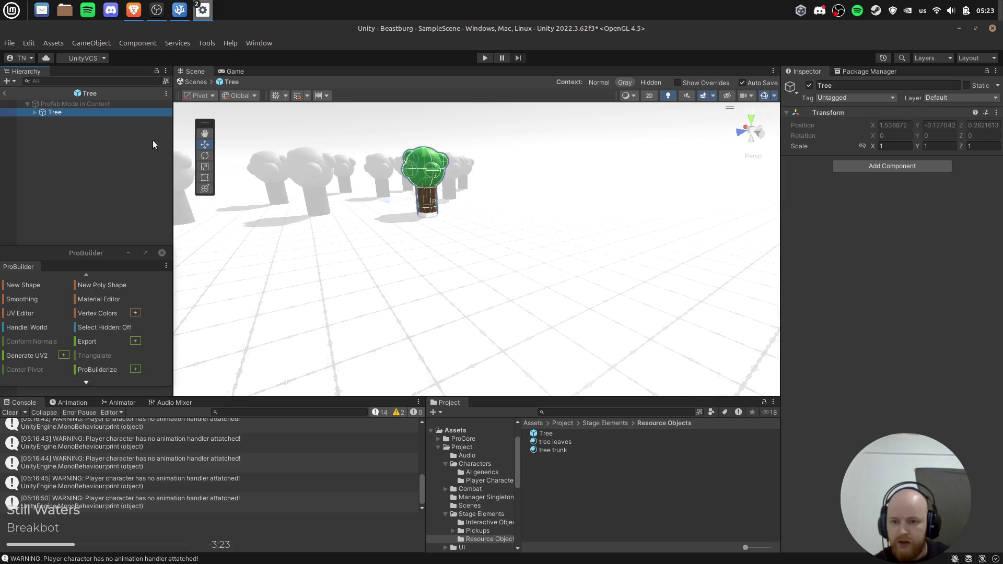
# Remove the Capsule Collider from the Tree prefab's Trunk.
pyautogui.click(84, 130)
pyautogui.click(64, 120)
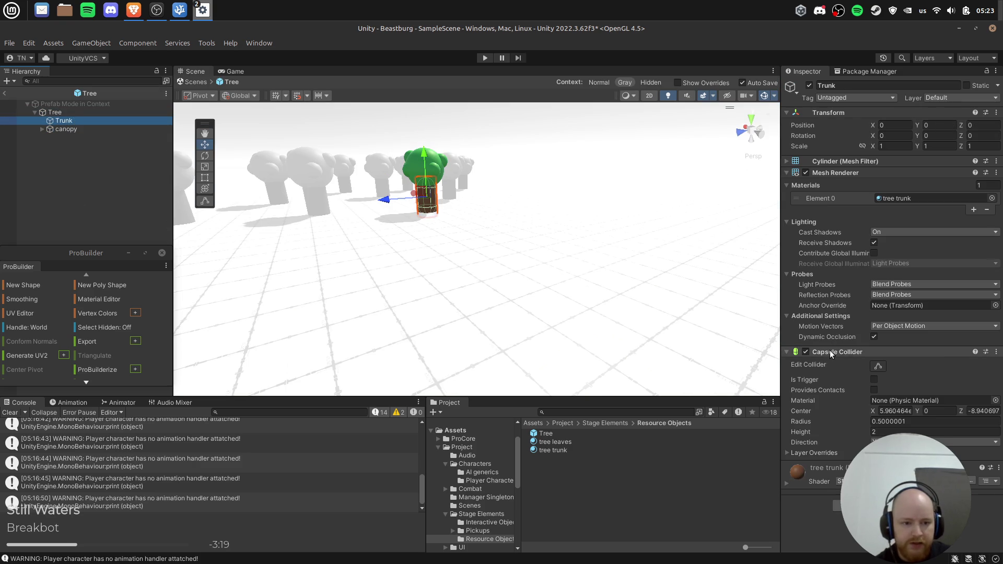
pyautogui.rightClick(829, 350)
pyautogui.click(867, 376)
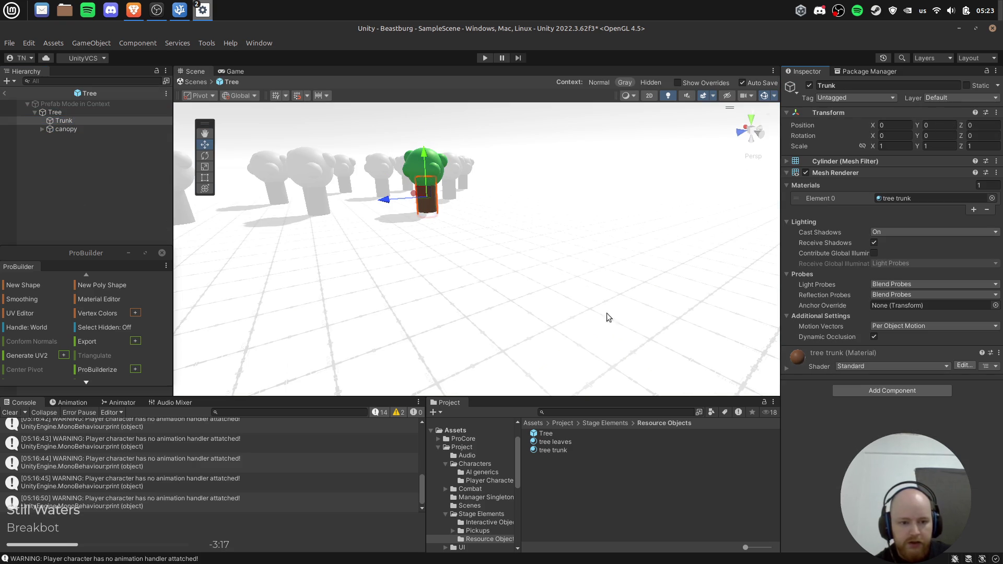
# Expand the canopy and remove the Sphere Colliders from Sphere (1) and Sphere.
pyautogui.click(85, 133)
pyautogui.press('Right')
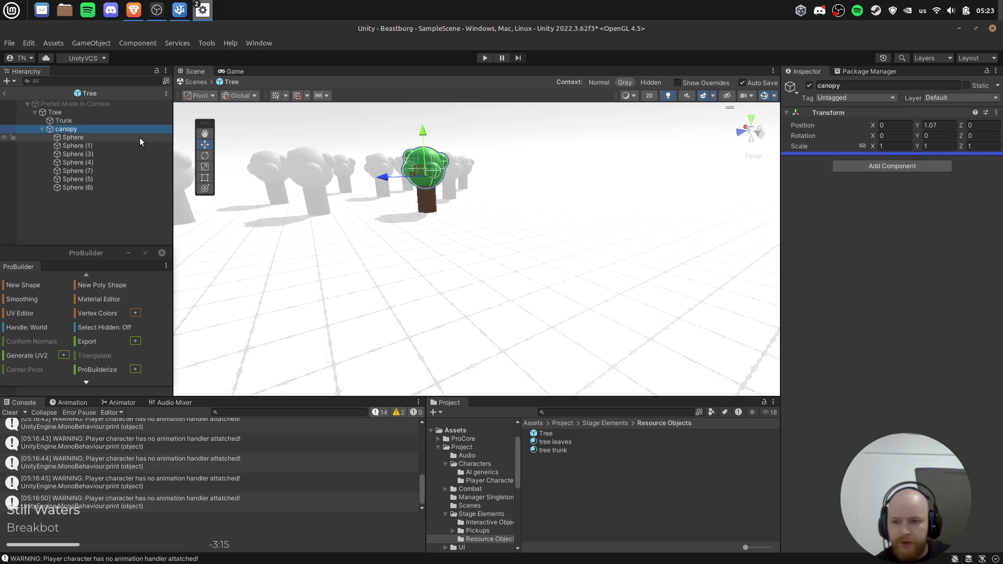
pyautogui.press('Down')
pyautogui.press('Down')
pyautogui.rightClick(867, 353)
pyautogui.click(920, 378)
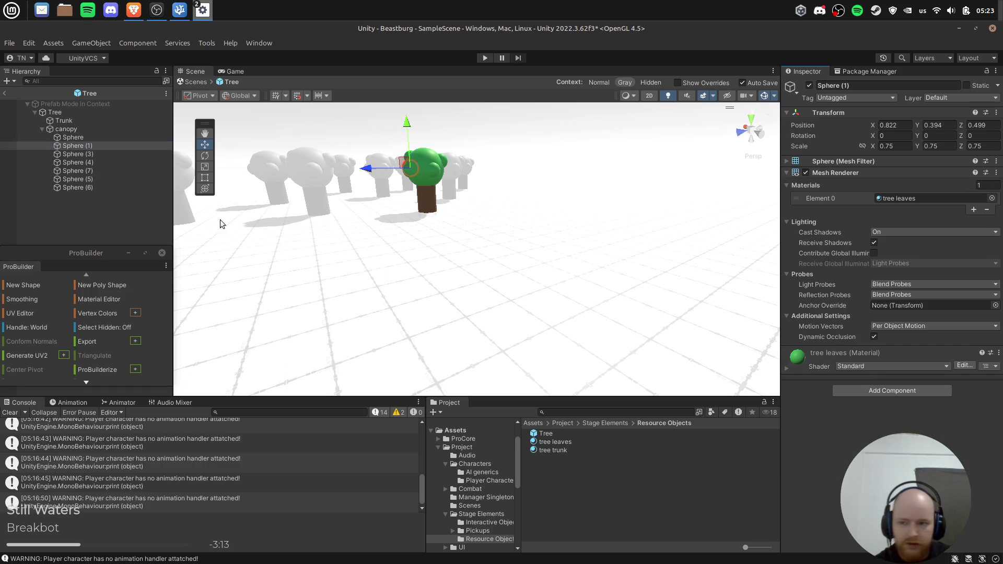
pyautogui.click(96, 135)
pyautogui.rightClick(837, 351)
pyautogui.click(915, 374)
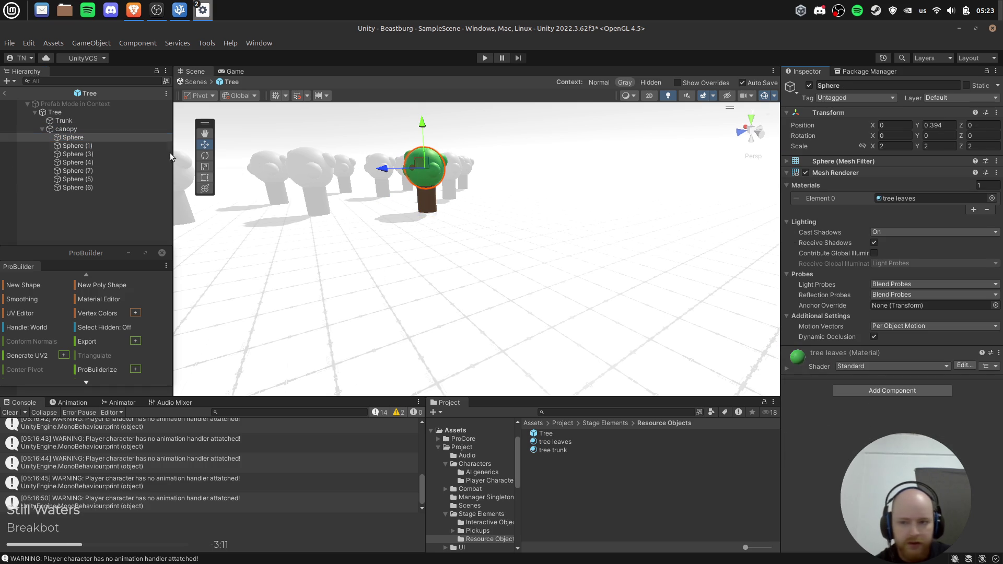
# Remove the Sphere Colliders from Sphere (3) and Sphere (4).
pyautogui.click(123, 154)
pyautogui.rightClick(847, 355)
pyautogui.click(925, 380)
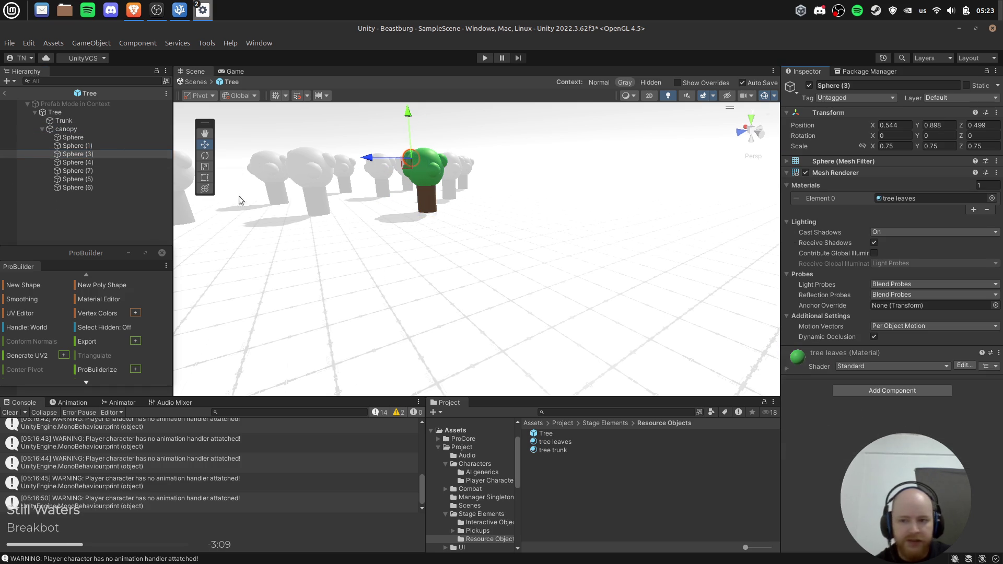
pyautogui.click(95, 161)
pyautogui.rightClick(841, 351)
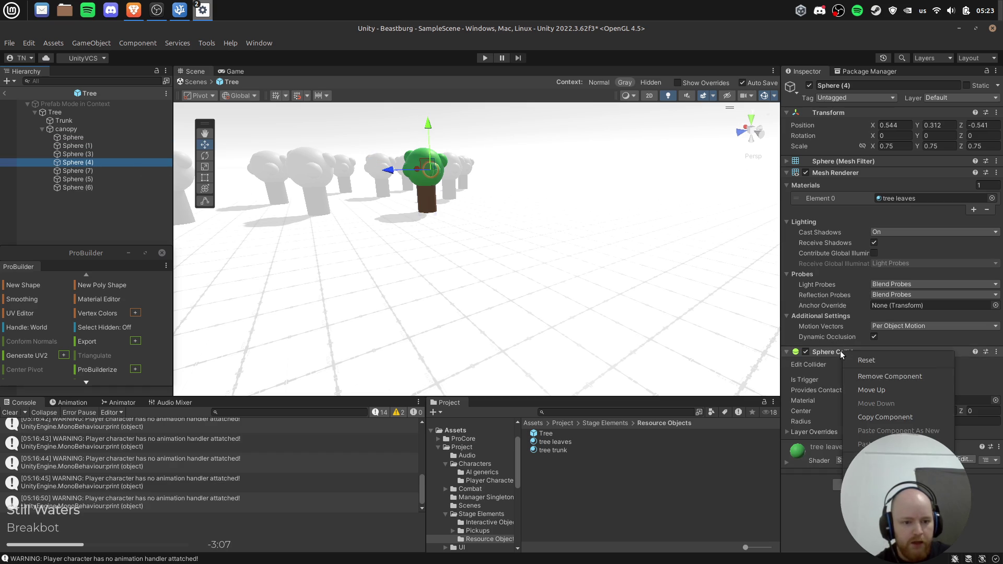
pyautogui.click(879, 377)
# Strip the colliders from Spheres (5), (6) and (7) together, then reselect the Trunk.
pyautogui.click(108, 171)
pyautogui.keyDown('shift'); pyautogui.click(94, 187); pyautogui.keyUp('shift')
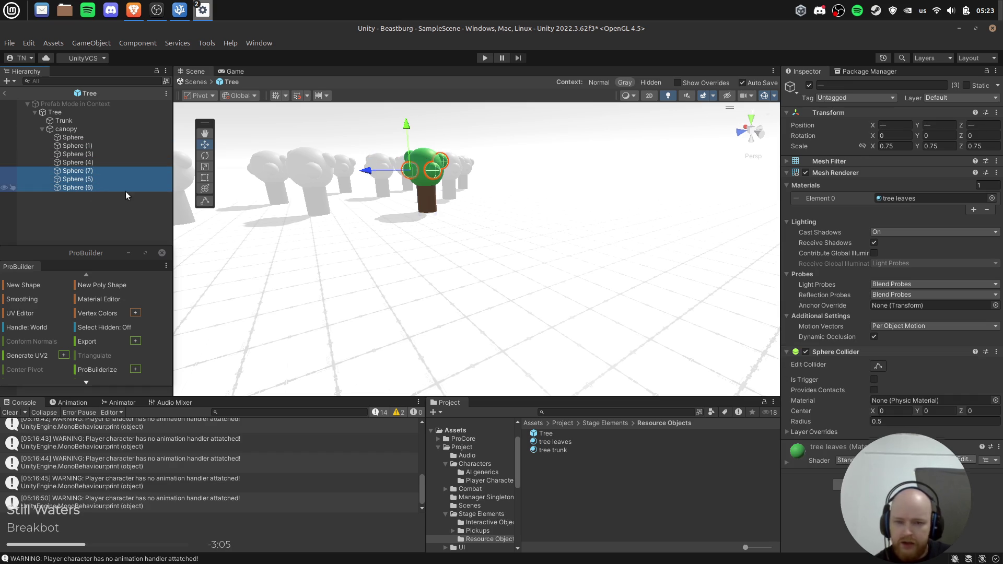
pyautogui.rightClick(846, 351)
pyautogui.click(867, 369)
pyautogui.keyDown('ctrl'); pyautogui.click(76, 170); pyautogui.keyUp('ctrl')
pyautogui.keyDown('ctrl'); pyautogui.click(79, 178); pyautogui.keyUp('ctrl')
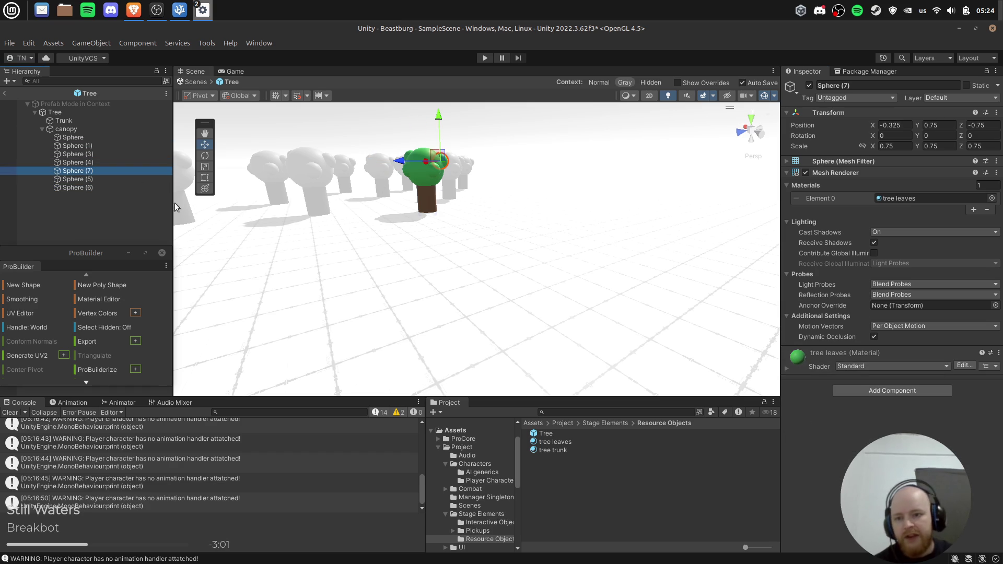
pyautogui.click(477, 241)
pyautogui.moveTo(477, 241)
pyautogui.mouseDown()
pyautogui.moveTo(399, 229)
pyautogui.moveTo(510, 230)
pyautogui.mouseUp()
pyautogui.click(83, 119)
pyautogui.click(889, 391)
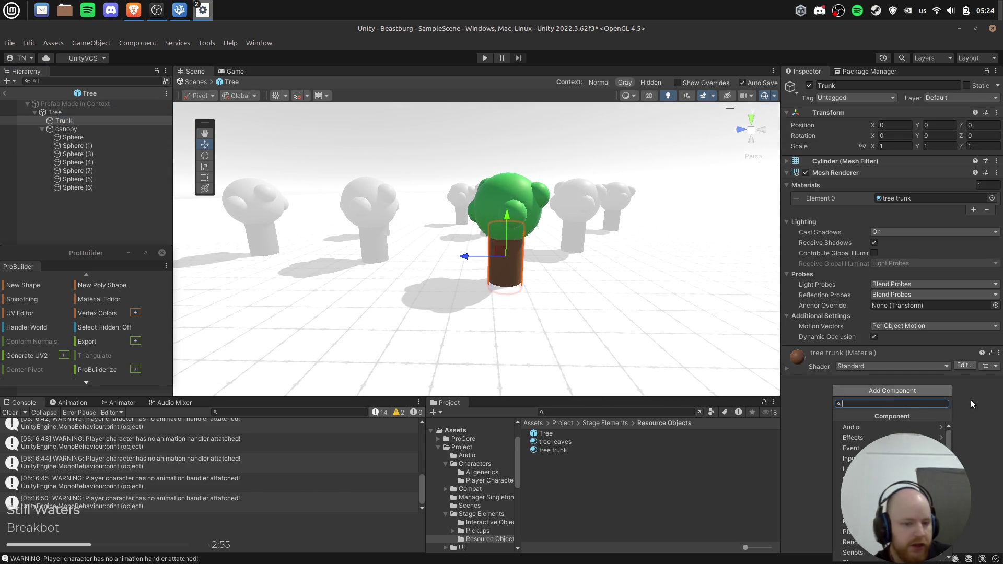
# Add a Box Collider to the Trunk.
pyautogui.write('collider')
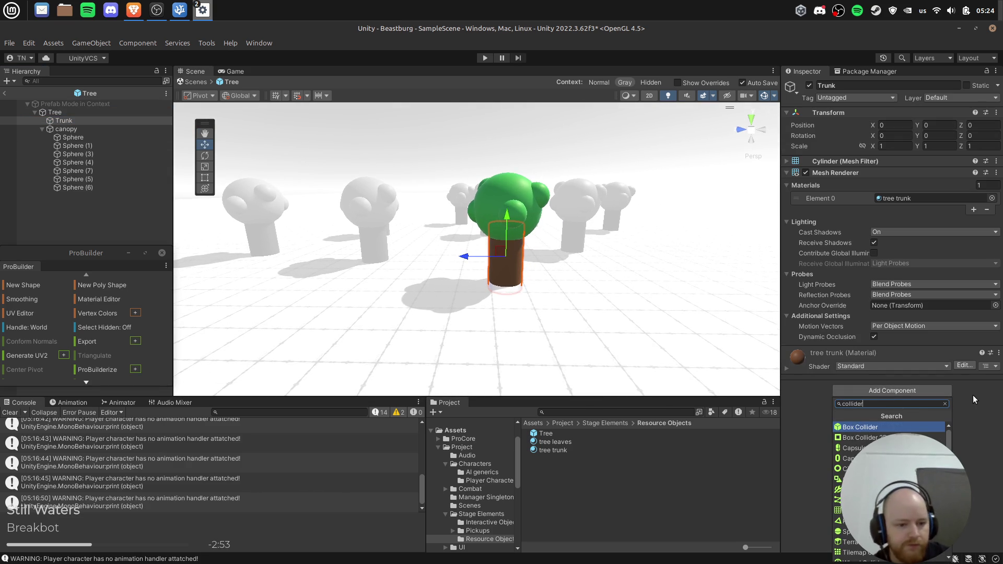
pyautogui.click(901, 426)
pyautogui.moveTo(691, 310)
pyautogui.mouseDown()
pyautogui.moveTo(472, 273)
pyautogui.moveTo(648, 296)
pyautogui.mouseUp()
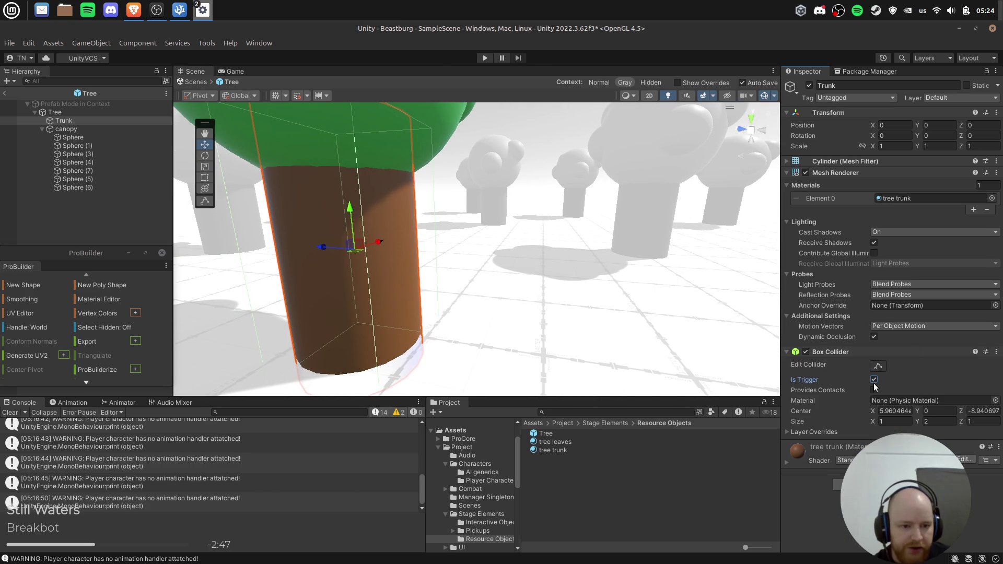
# Add a Rigidbody to the Trunk and expand its Constraints and Layer Overrides.
pyautogui.click(892, 485)
pyautogui.write('rb')
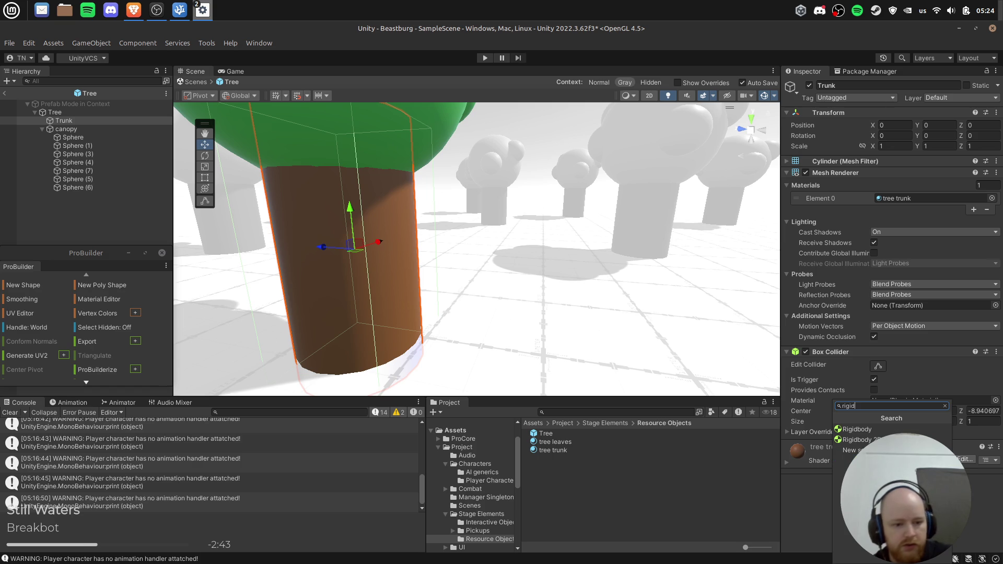
pyautogui.click(889, 429)
pyautogui.scroll(-3, 909, 412)
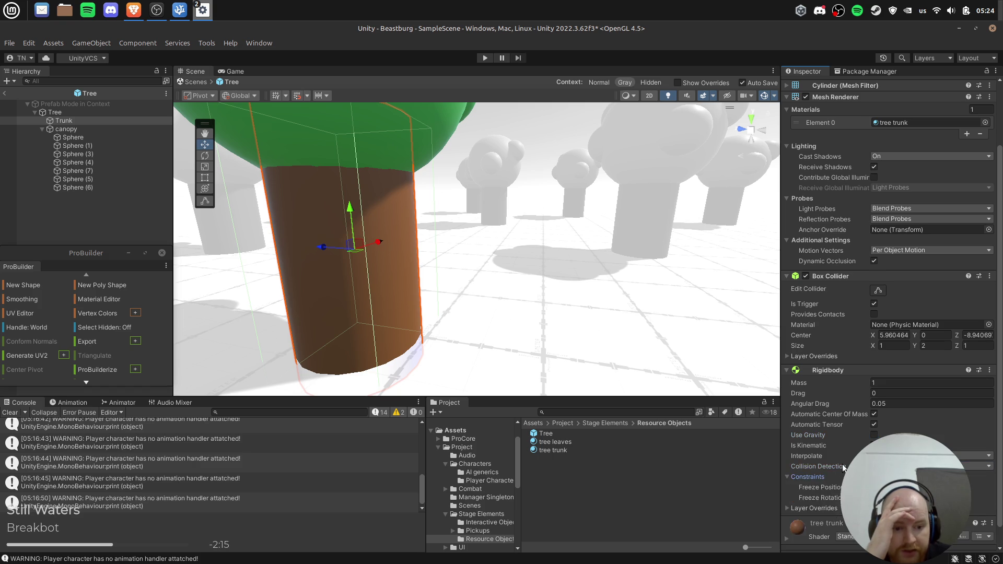
pyautogui.click(808, 478)
pyautogui.scroll(-1, 810, 483)
pyautogui.click(811, 488)
pyautogui.click(12, 43)
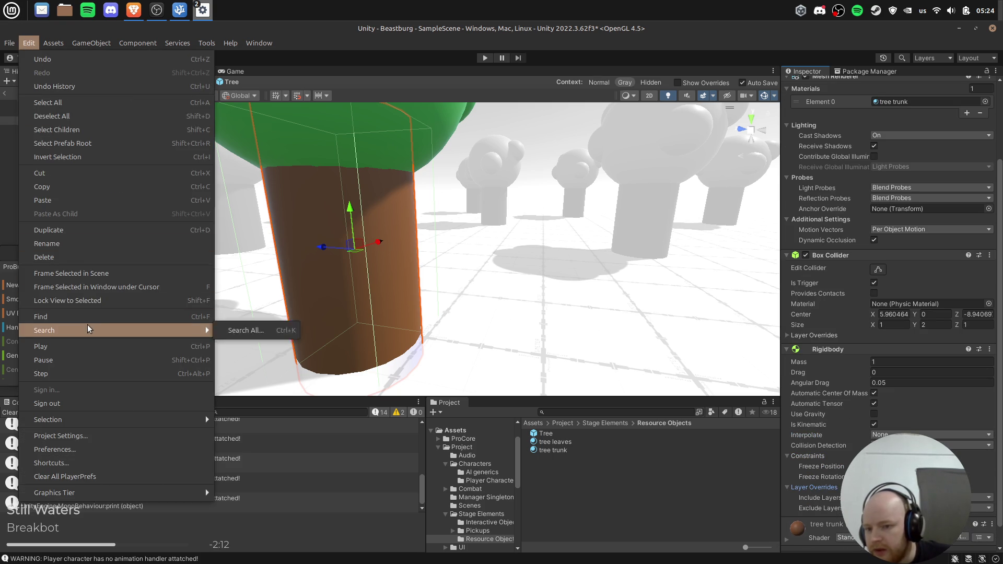
# In Project Settings > Physics, choose Enable All Contact Pairs for Contact Pairs Mode, then close the window.
pyautogui.click(116, 442)
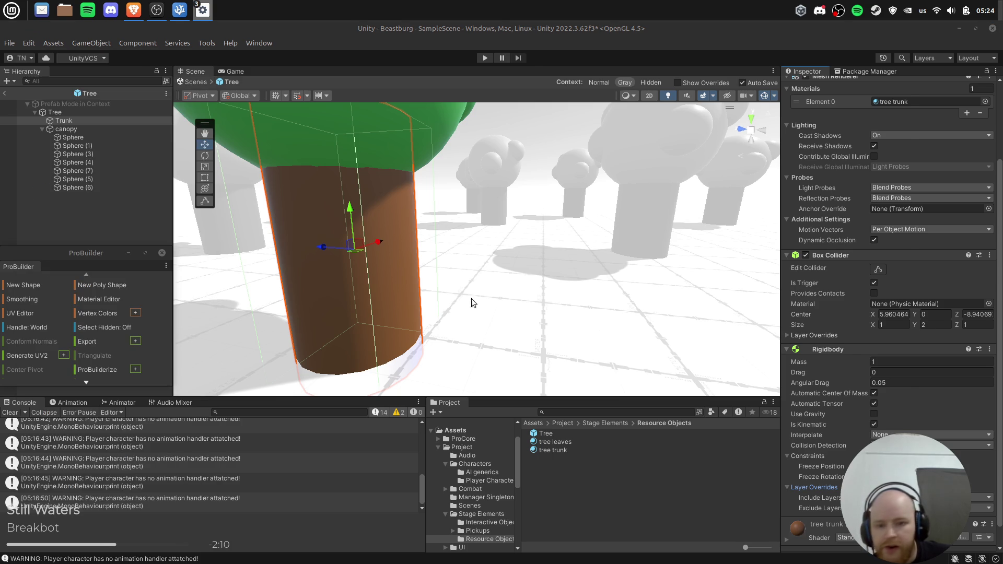
pyautogui.click(300, 215)
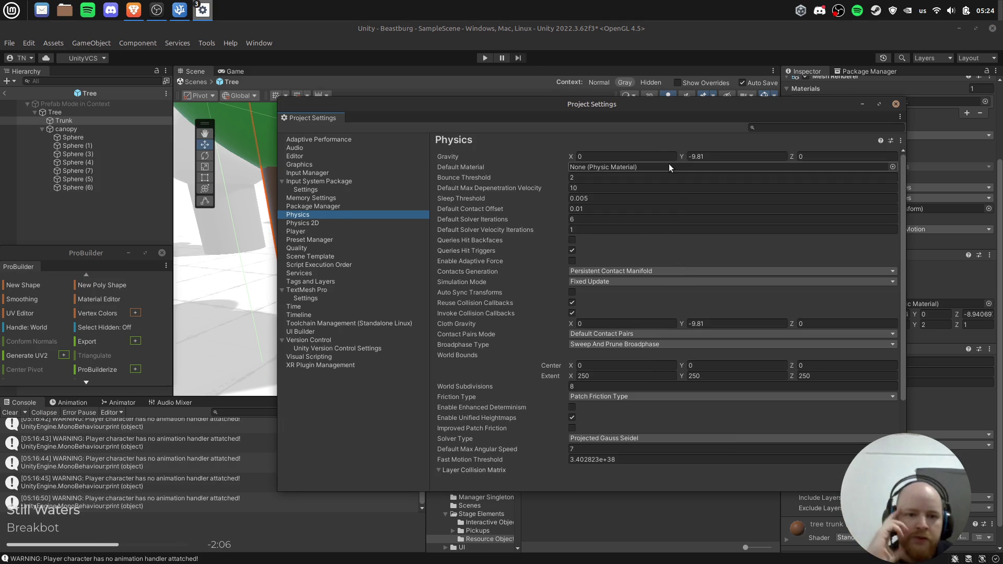
pyautogui.moveTo(622, 114); pyautogui.dragTo(448, 108)
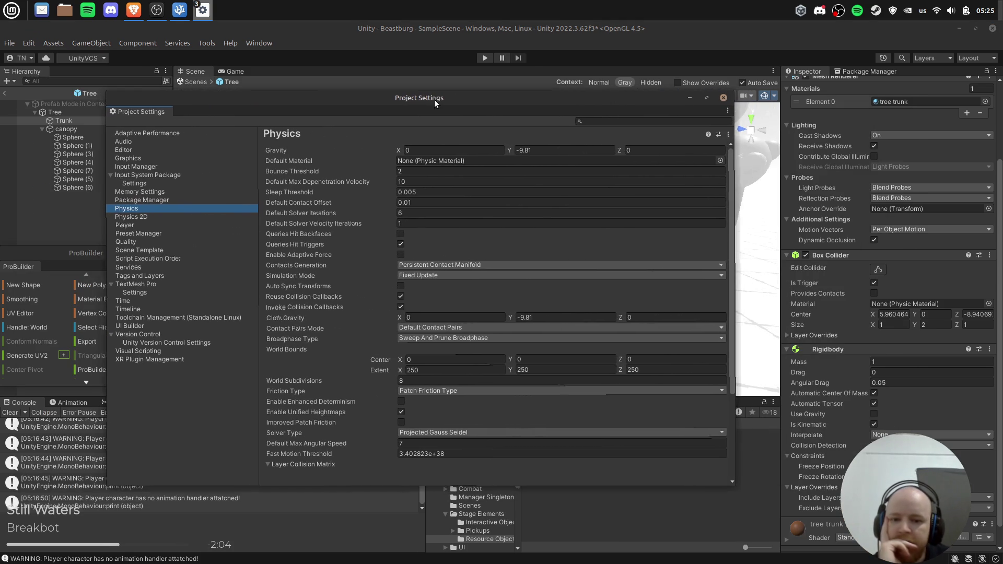
pyautogui.scroll(-5, 552, 386)
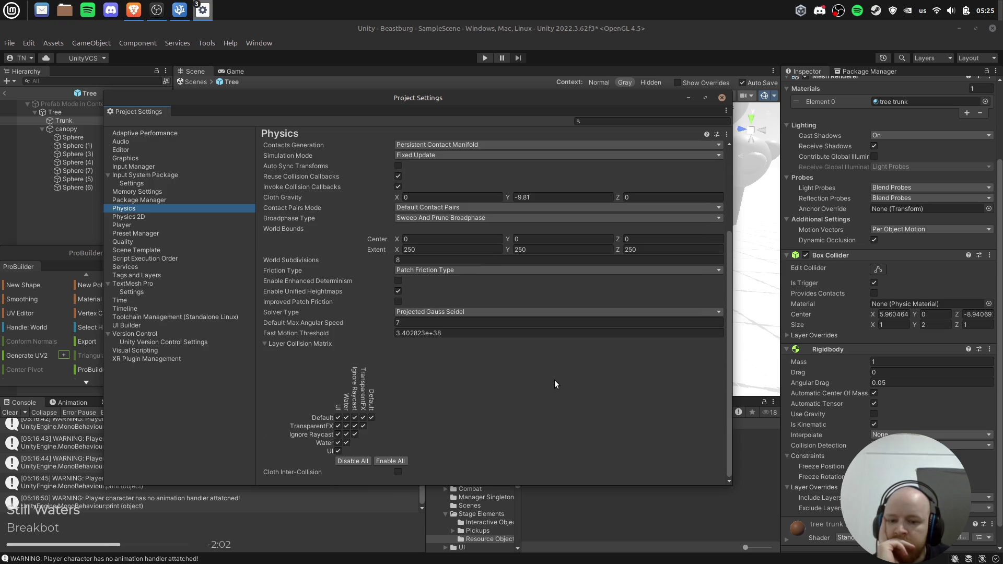
pyautogui.scroll(1, 451, 424)
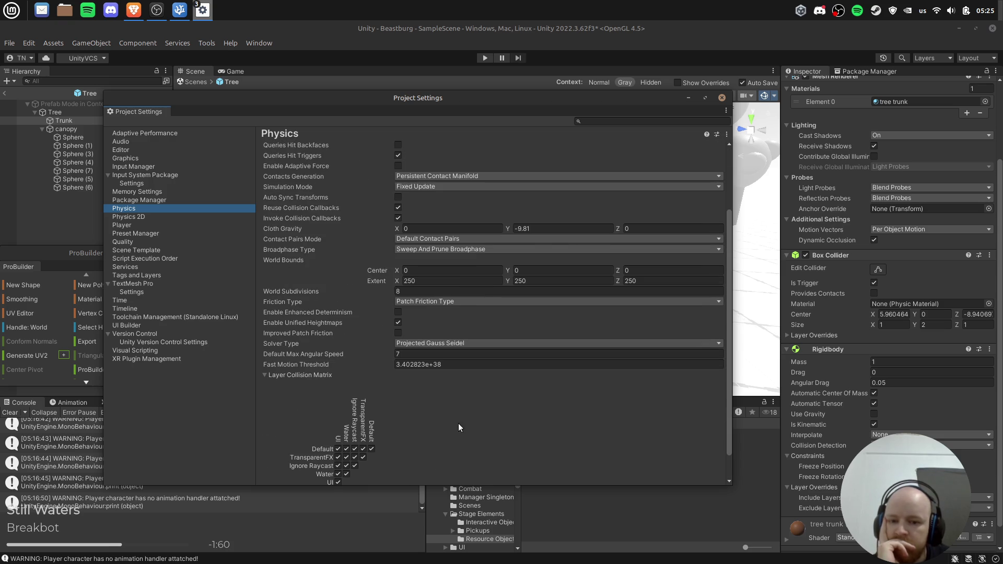
pyautogui.click(440, 305)
pyautogui.click(519, 435)
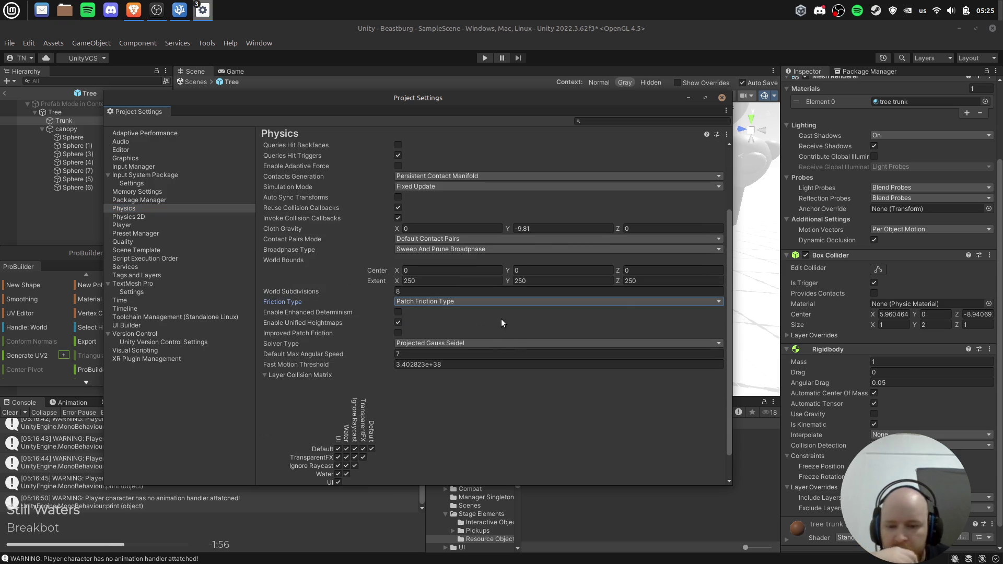
pyautogui.scroll(3, 504, 322)
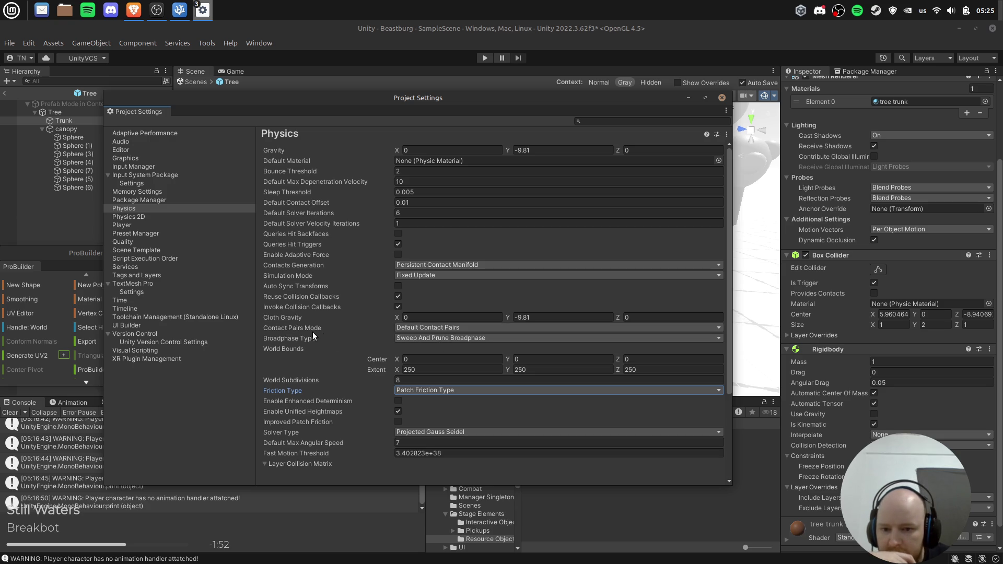
pyautogui.click(445, 329)
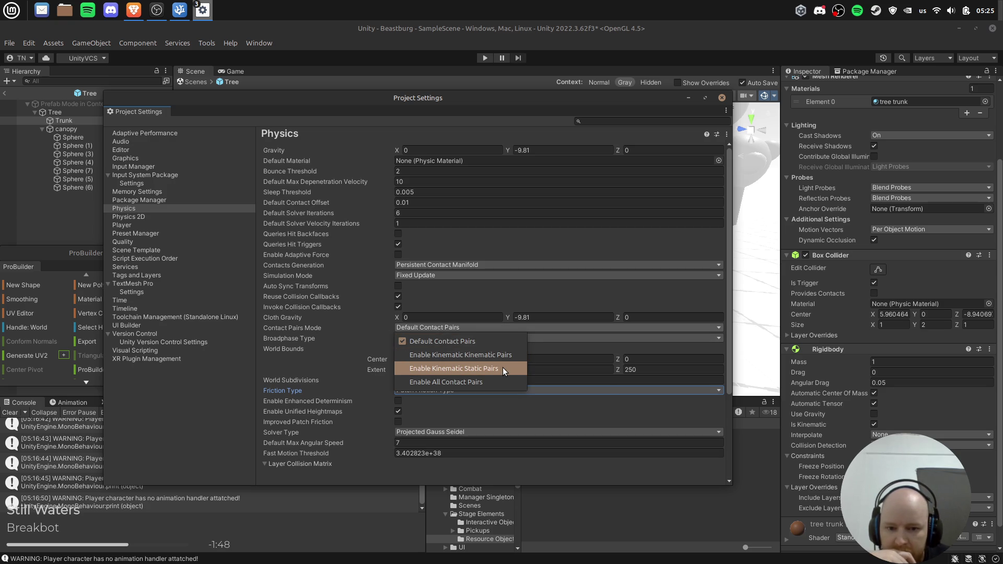
pyautogui.click(504, 381)
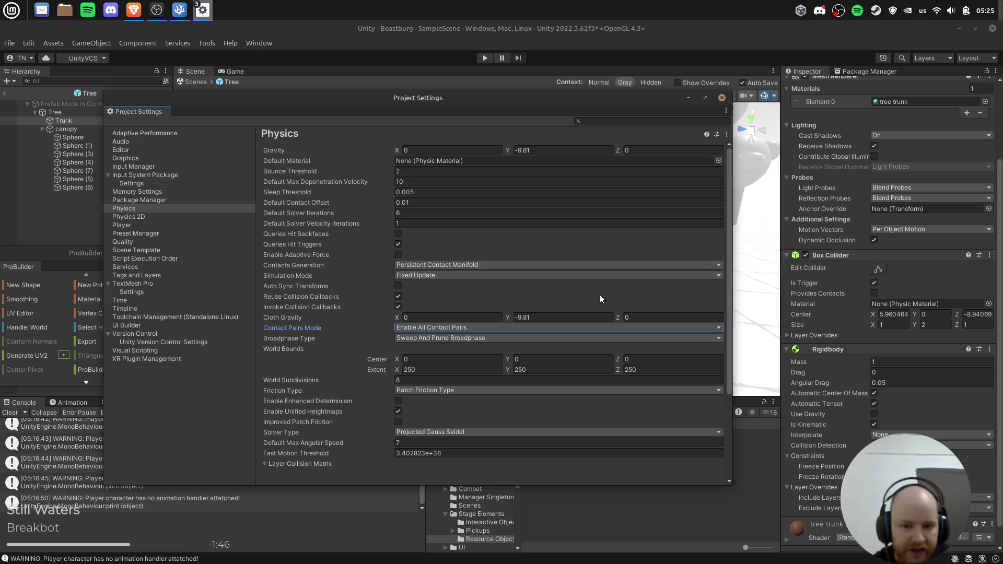
pyautogui.click(722, 98)
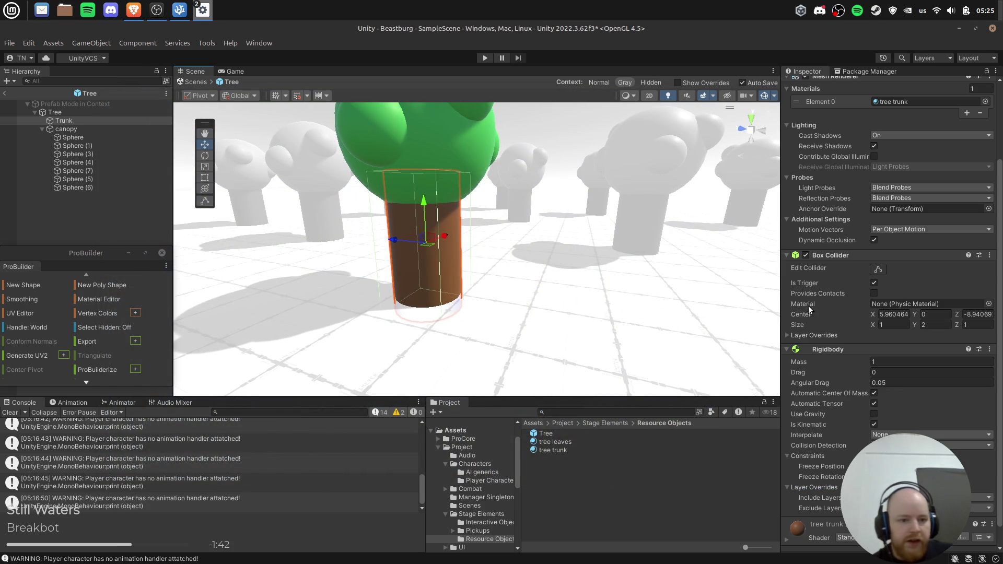
# Collapse the Trunk's Rigidbody and Box Collider, then create a C# script named TreePickup in Resource Objects.
pyautogui.click(836, 349)
pyautogui.click(839, 356)
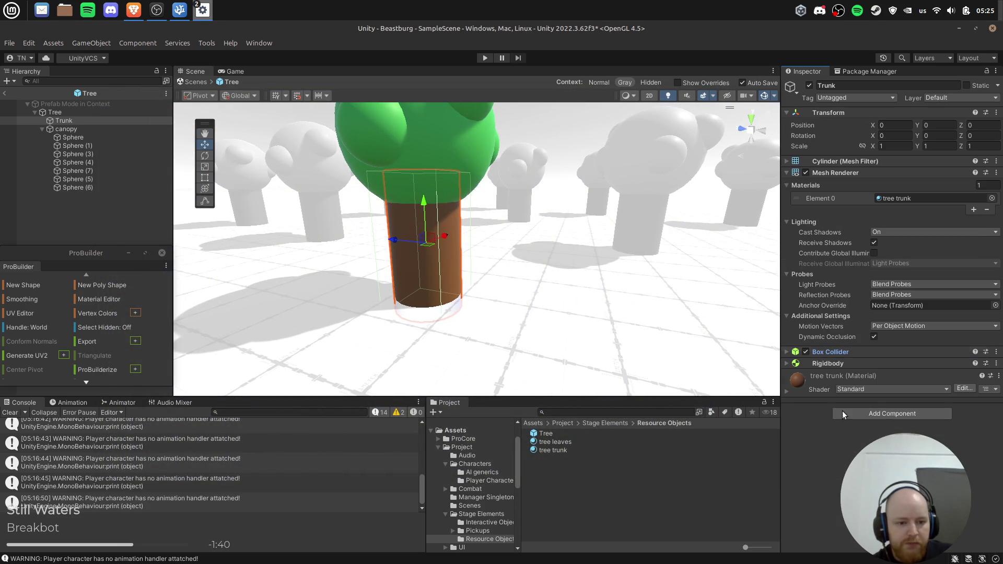
pyautogui.click(889, 414)
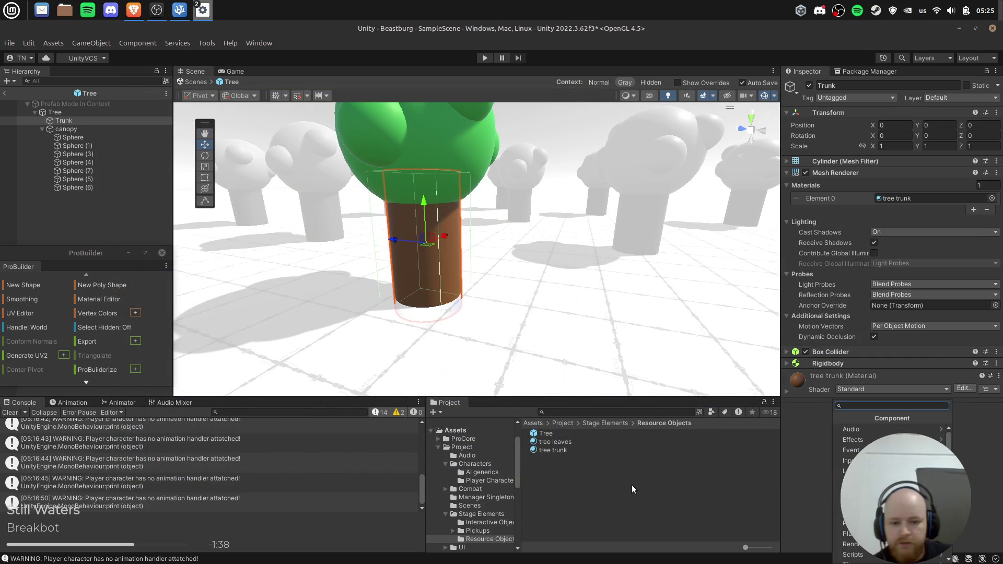
pyautogui.rightClick(571, 475)
pyautogui.moveTo(629, 143)
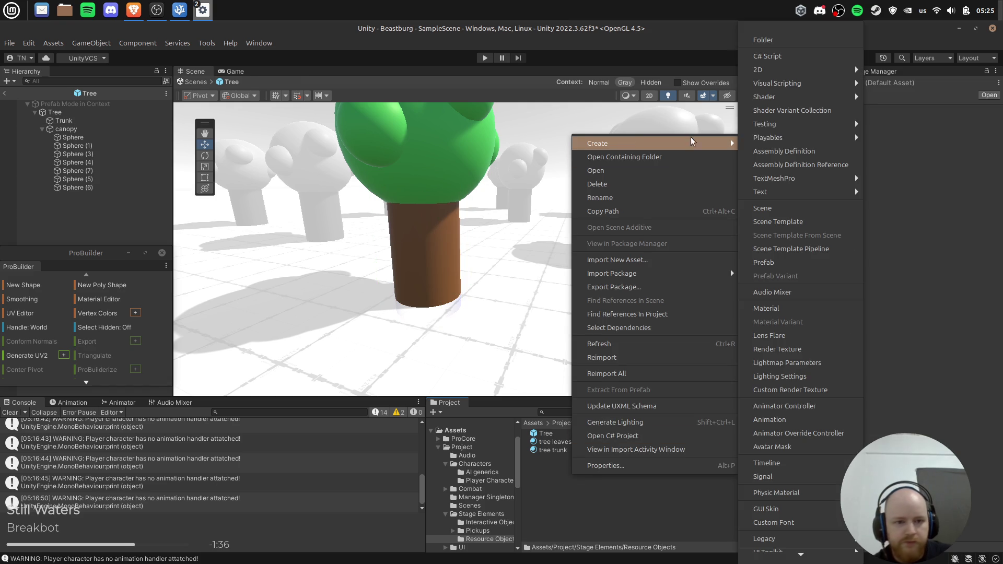
pyautogui.click(799, 55)
pyautogui.write('TreePick')
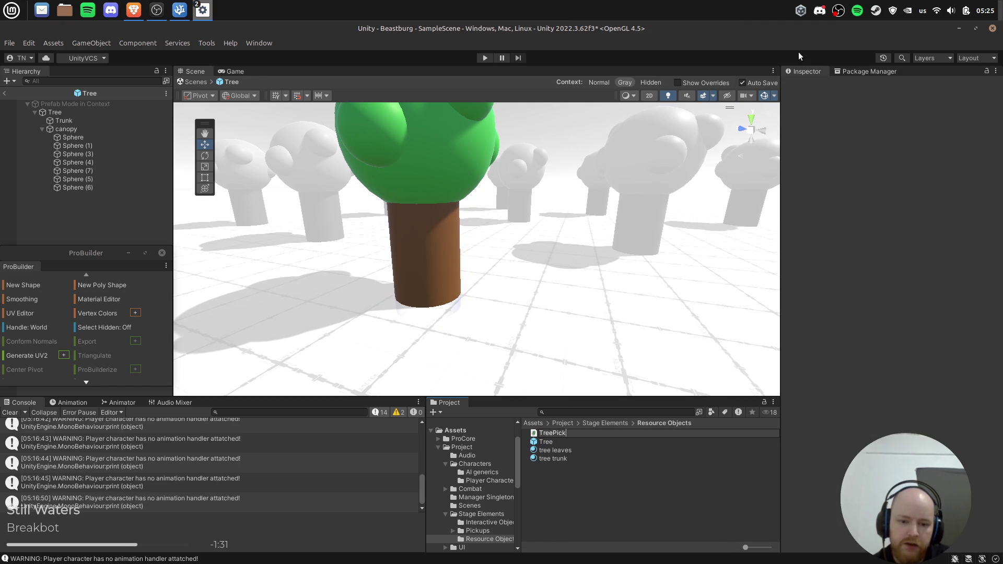
pyautogui.write('up')
pyautogui.press('Return')
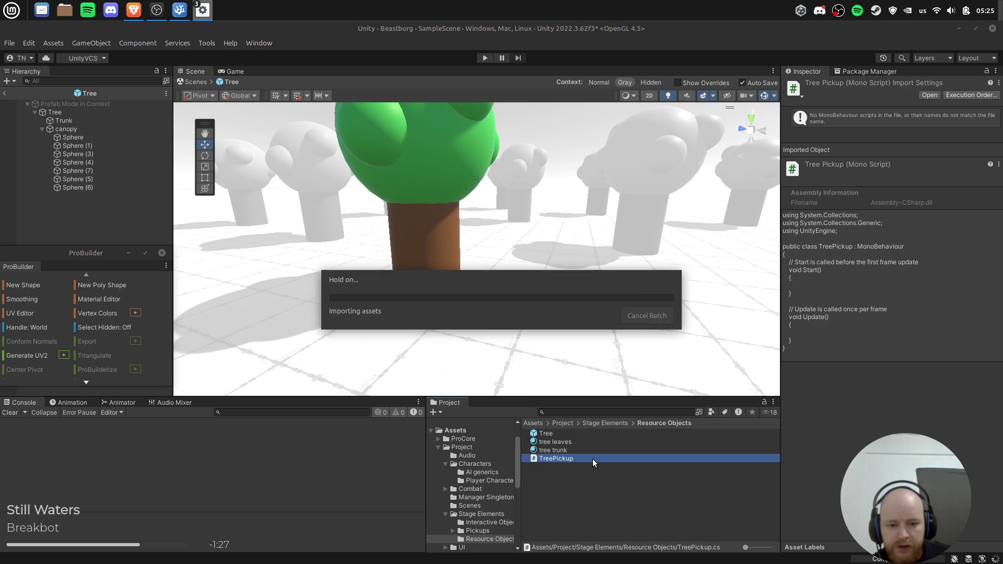
# Open TreePickup.cs in Visual Studio Code from Unity's Project panel.
pyautogui.click(179, 10)
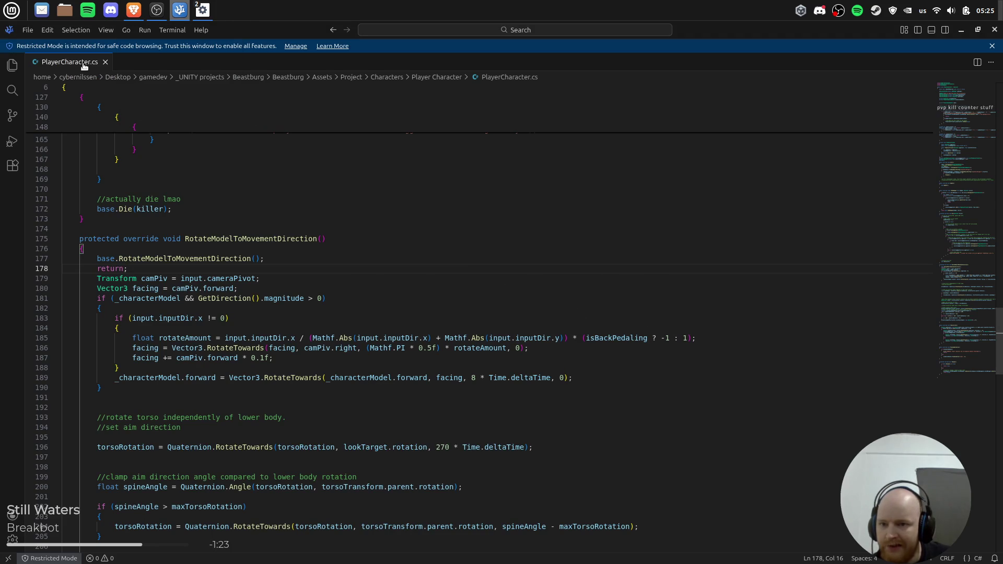
pyautogui.click(12, 65)
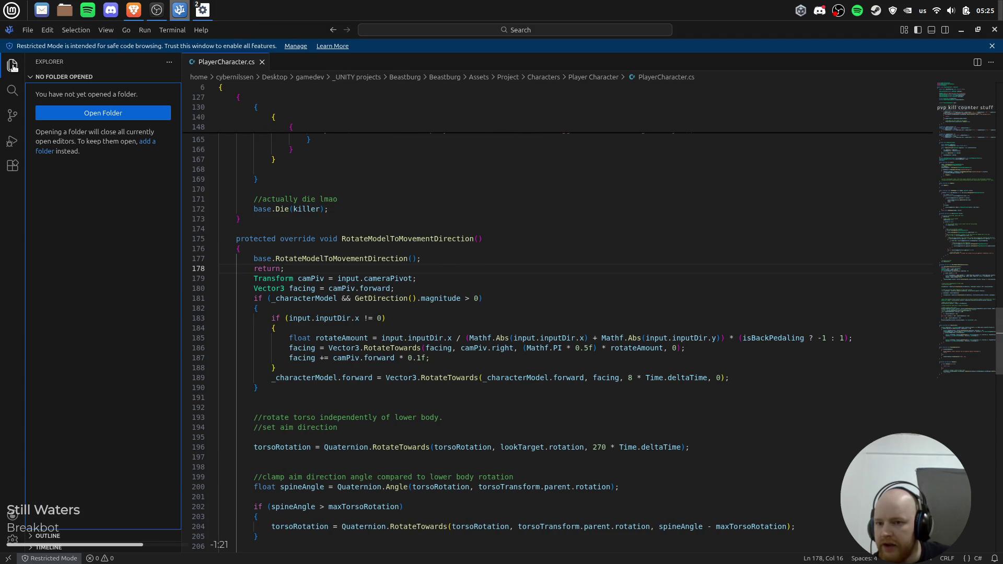
pyautogui.click(13, 66)
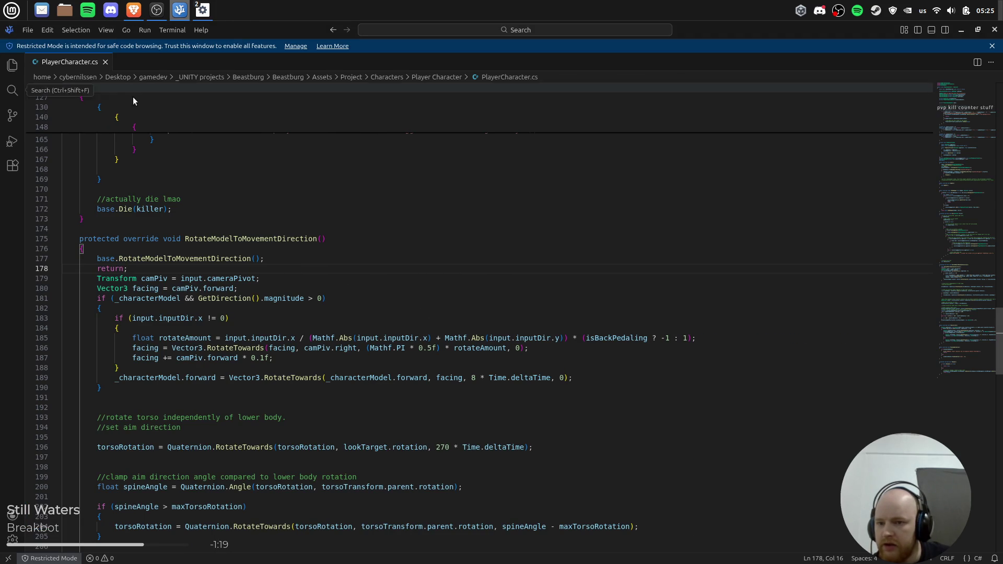
pyautogui.hotkey('alt', 'Tab')
pyautogui.click(568, 478)
pyautogui.doubleClick(557, 458)
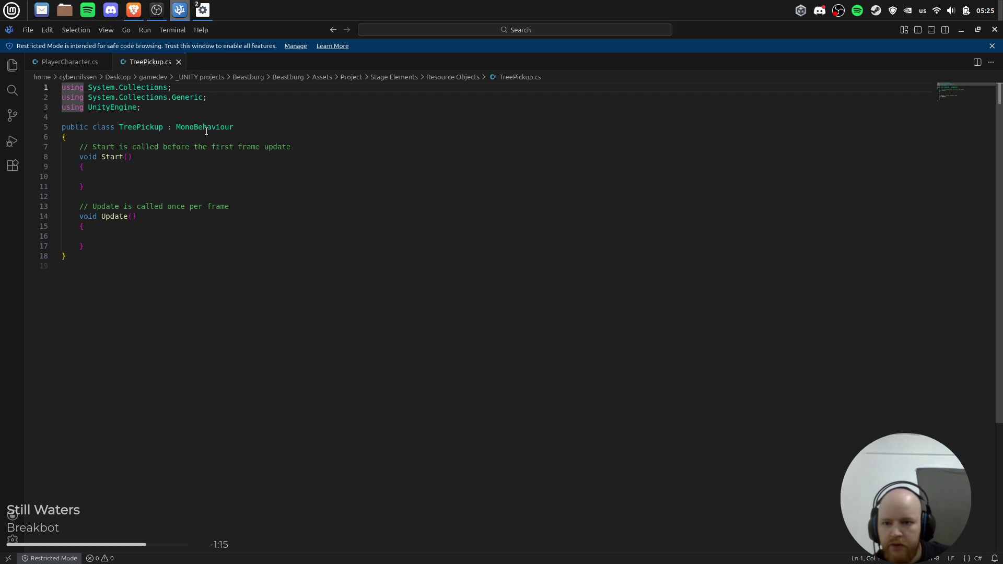
# Change TreePickup's base class from MonoBehaviour to PickupBaseClass and save.
pyautogui.doubleClick(206, 131)
pyautogui.write('gra')
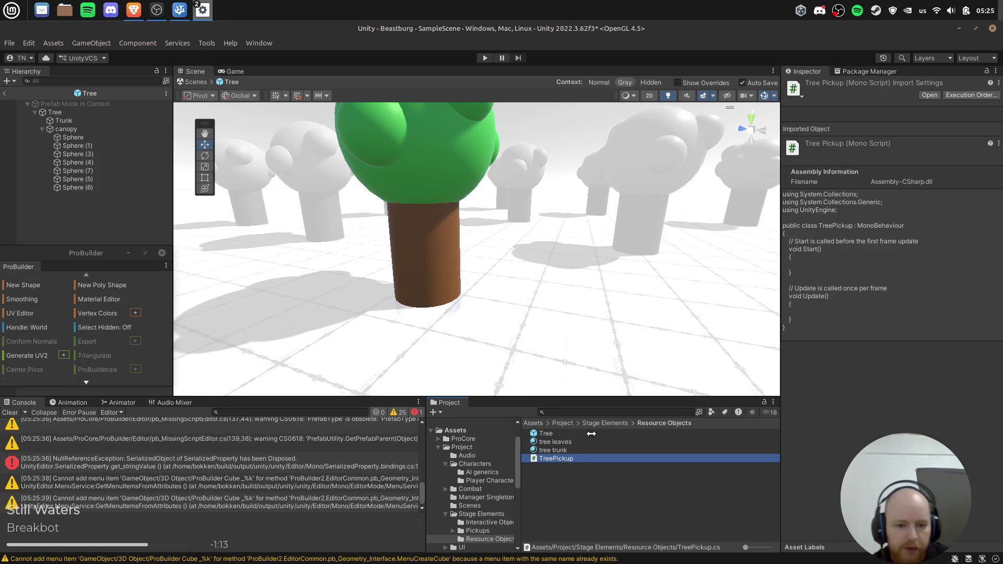
pyautogui.click(596, 424)
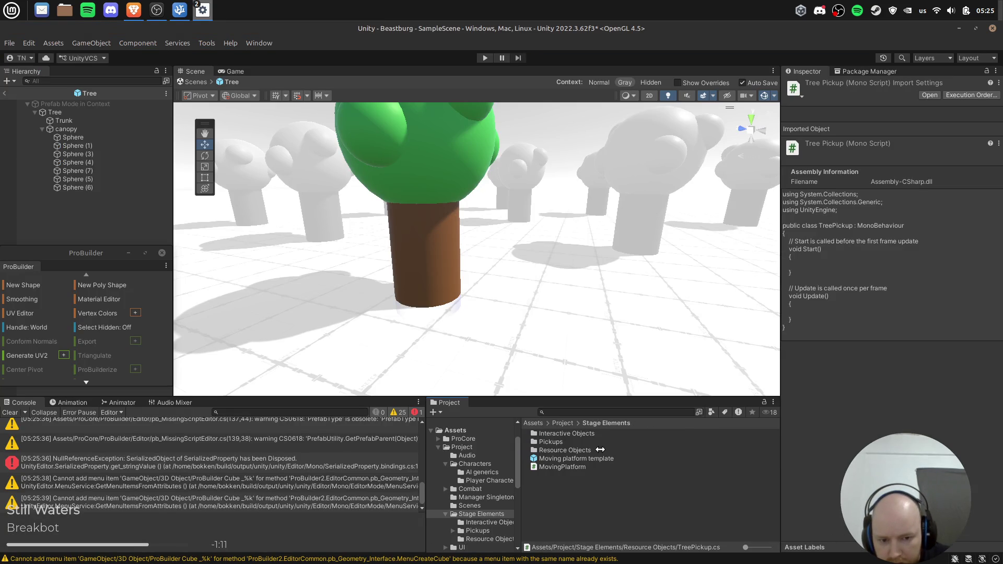
pyautogui.click(574, 443)
pyautogui.doubleClick(574, 442)
pyautogui.doubleClick(569, 458)
pyautogui.write('ickupBaseClass')
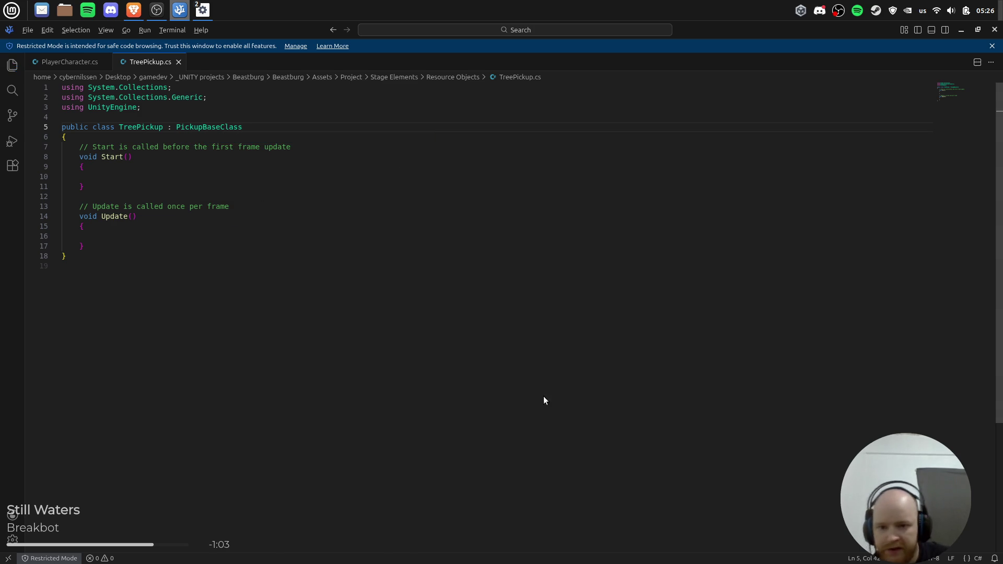
pyautogui.hotkey('alt', 'Tab')
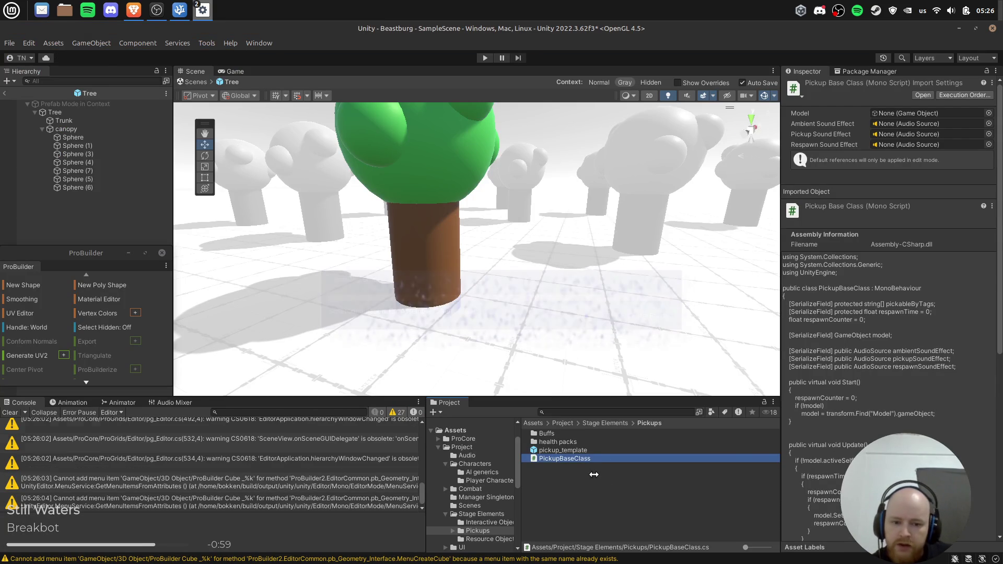
# Open PickupBaseClass.cs and step through every pickableByTags match with Find.
pyautogui.doubleClick(584, 458)
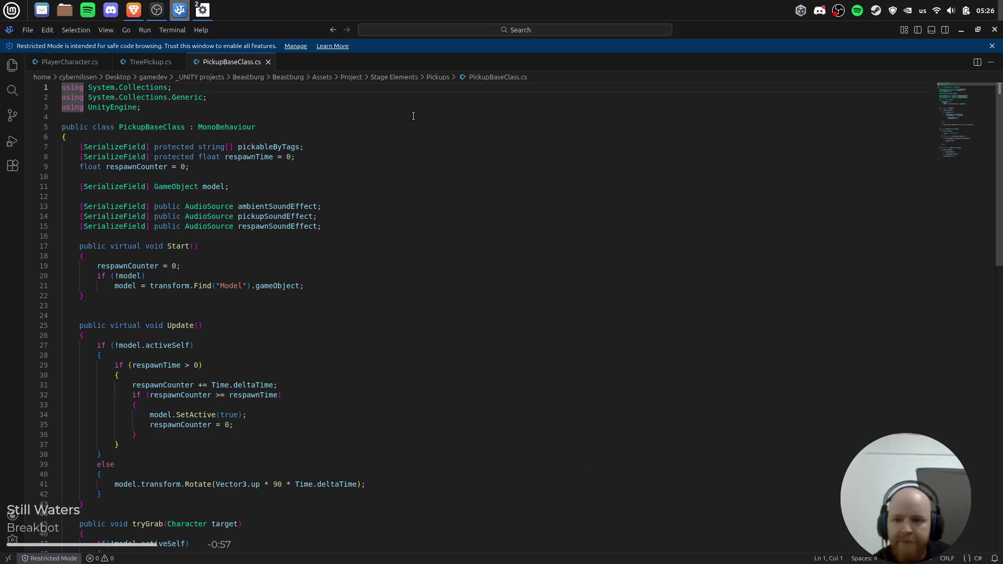
pyautogui.click(339, 148)
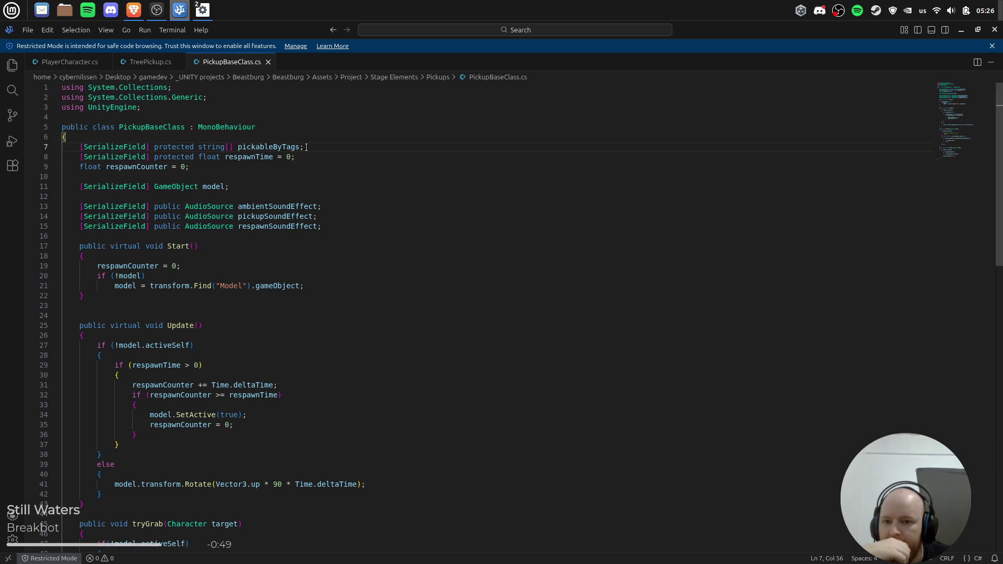
pyautogui.press('Left')
pyautogui.hotkey('ctrl', 'd')
pyautogui.hotkey('ctrl', 'f')
pyautogui.click(892, 91)
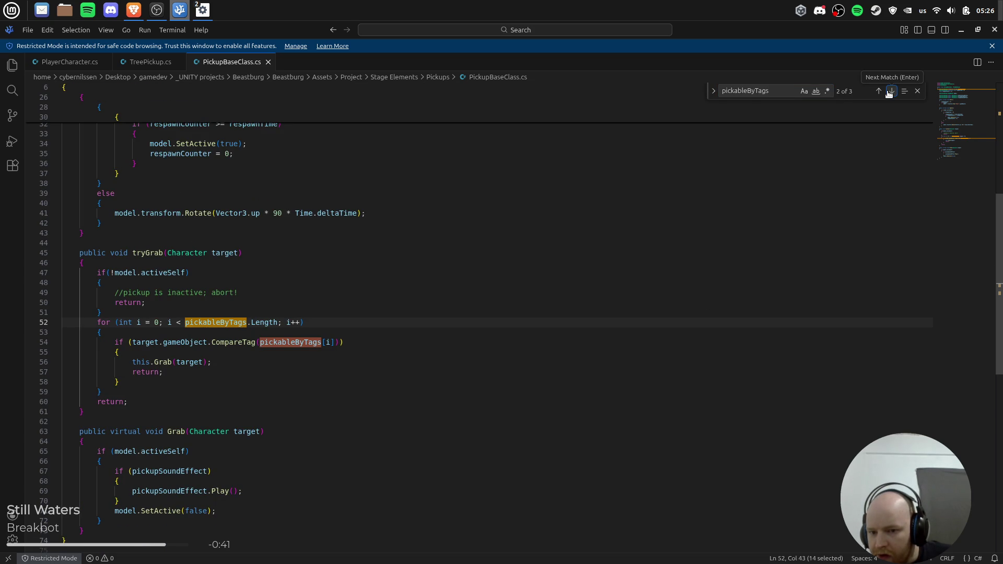
pyautogui.click(889, 93)
pyautogui.click(889, 93)
pyautogui.click(889, 93)
pyautogui.press('Escape')
pyautogui.hotkey('alt', 'Tab')
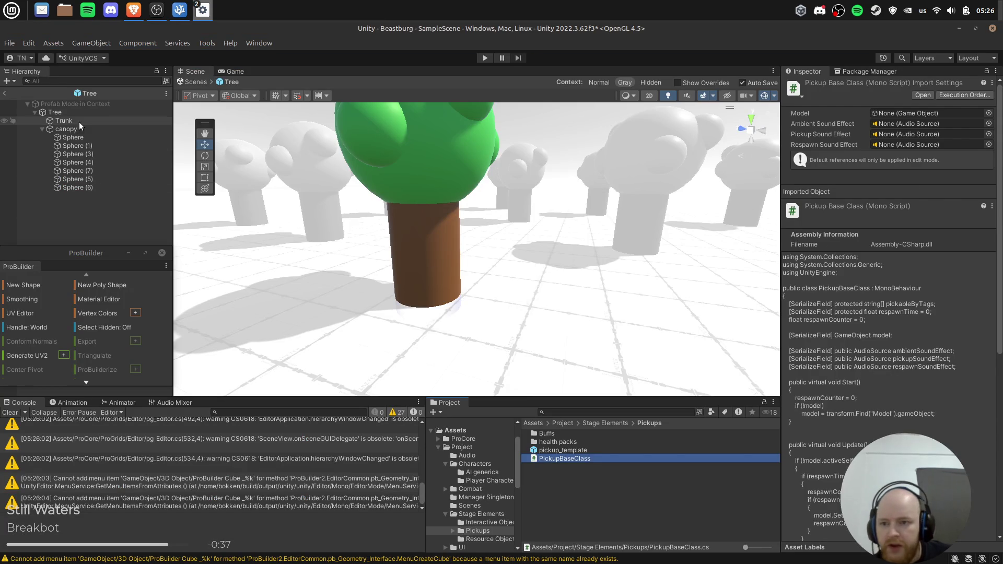
# Add the TreePickup script component to the Tree root object.
pyautogui.click(78, 112)
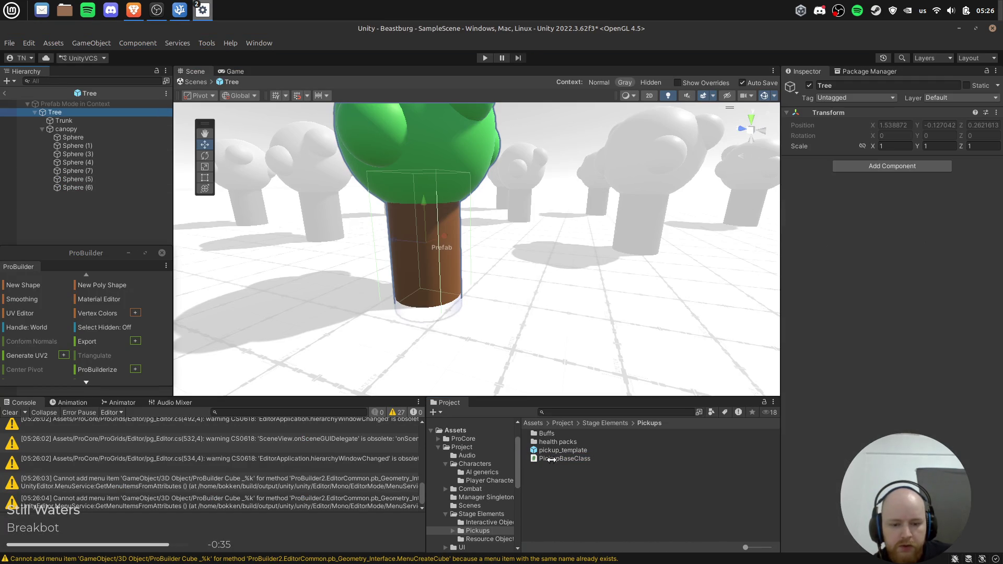
pyautogui.click(912, 166)
pyautogui.write('tree')
pyautogui.click(878, 202)
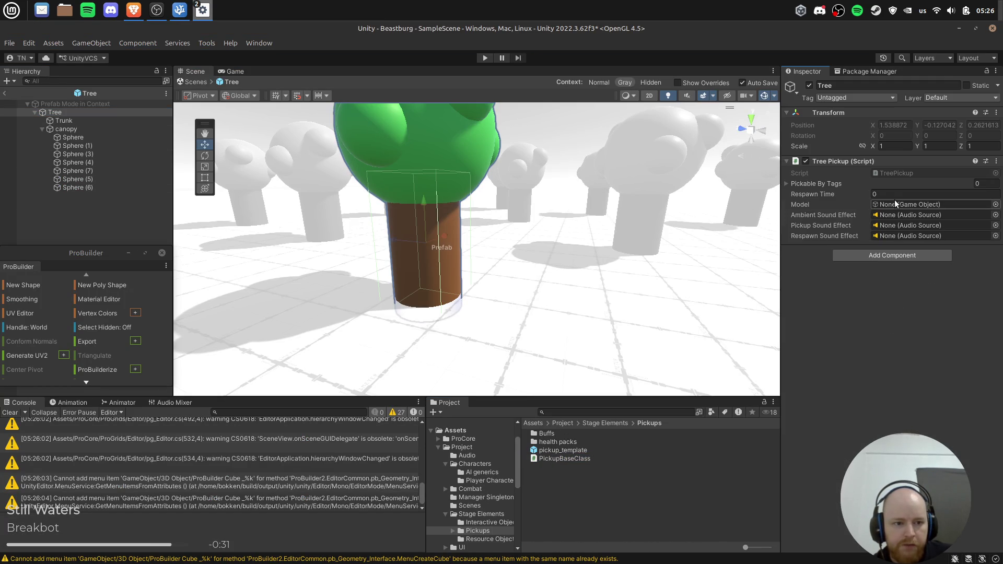
# Set Pickable By Tags to one entry, Player, assign Tree as Model, and exit Prefab Mode.
pyautogui.click(835, 183)
pyautogui.click(992, 182)
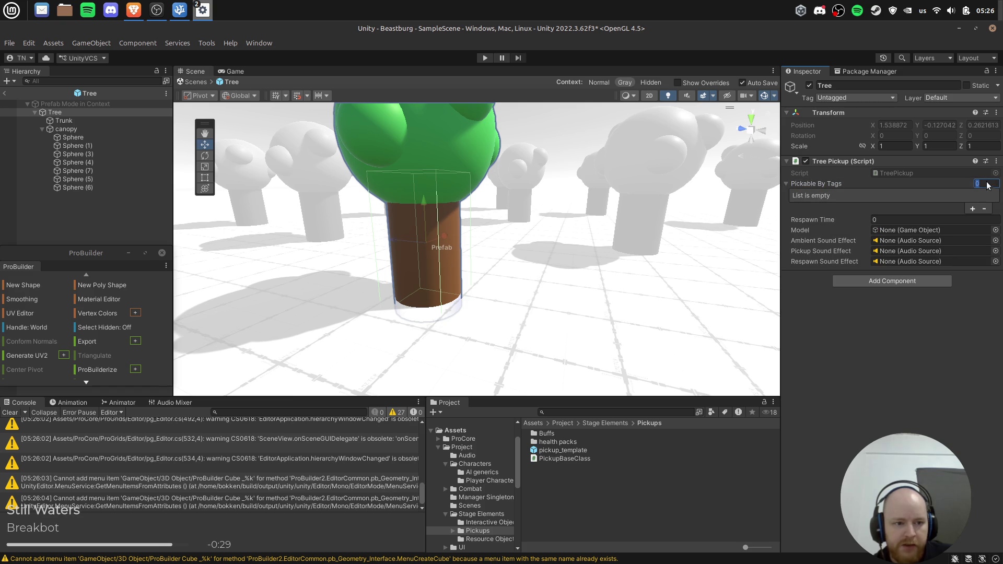
pyautogui.write('1')
pyautogui.press('Return')
pyautogui.click(885, 195)
pyautogui.write('Player')
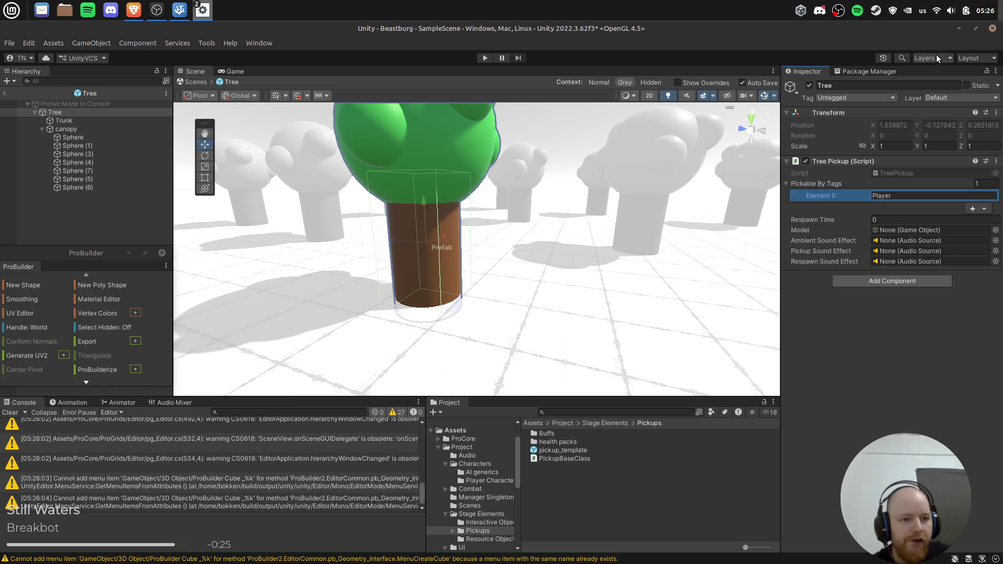
pyautogui.click(864, 98)
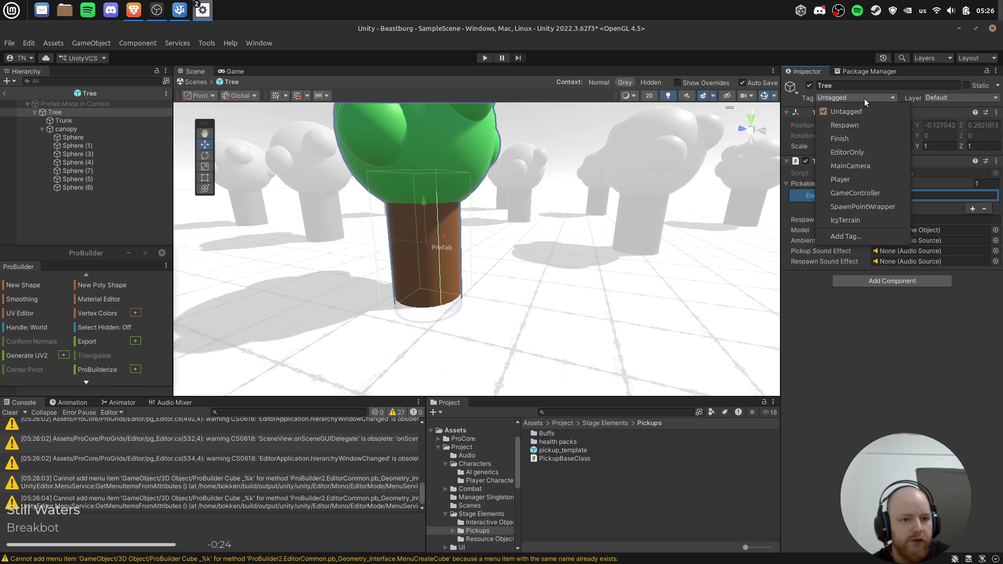
pyautogui.click(866, 181)
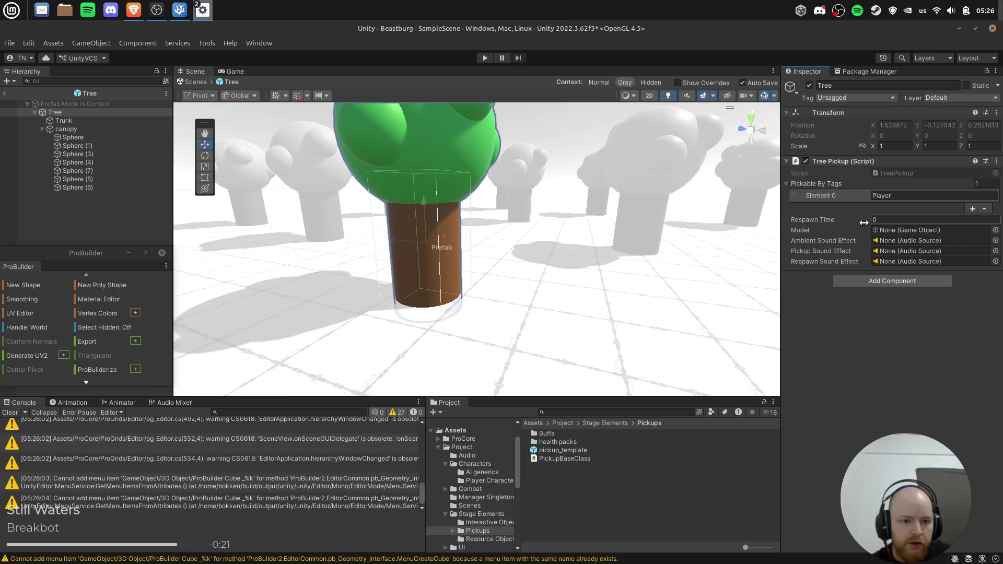
pyautogui.moveTo(58, 113)
pyautogui.mouseDown()
pyautogui.moveTo(455, 154)
pyautogui.moveTo(927, 232)
pyautogui.mouseUp()
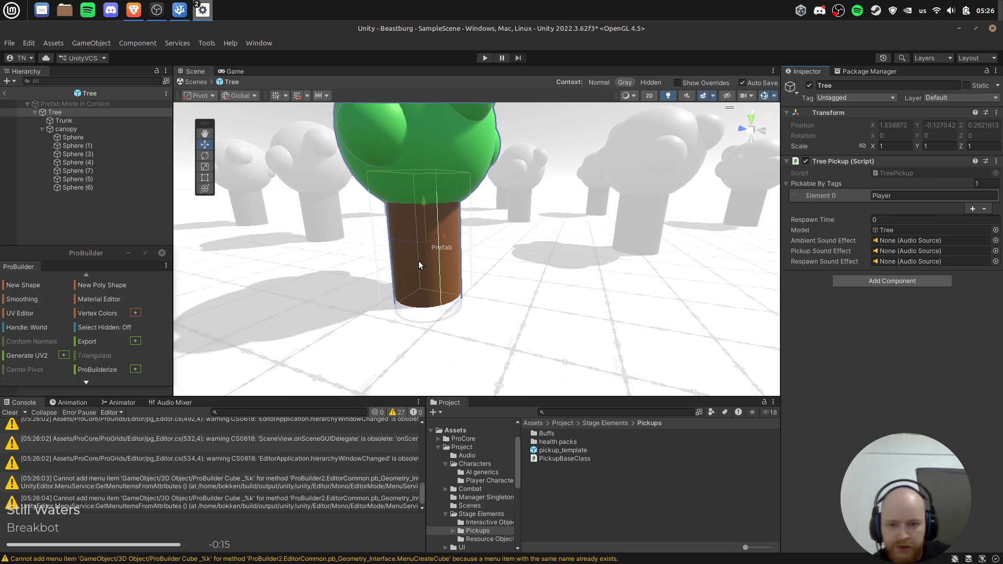
pyautogui.click(5, 93)
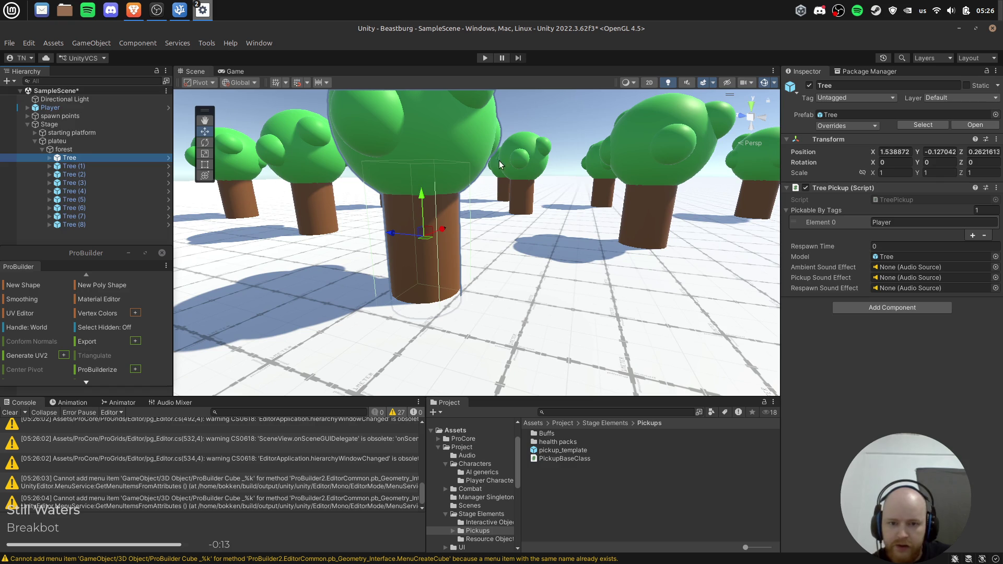
# Enter Play mode and walk the character toward the trees.
pyautogui.click(485, 57)
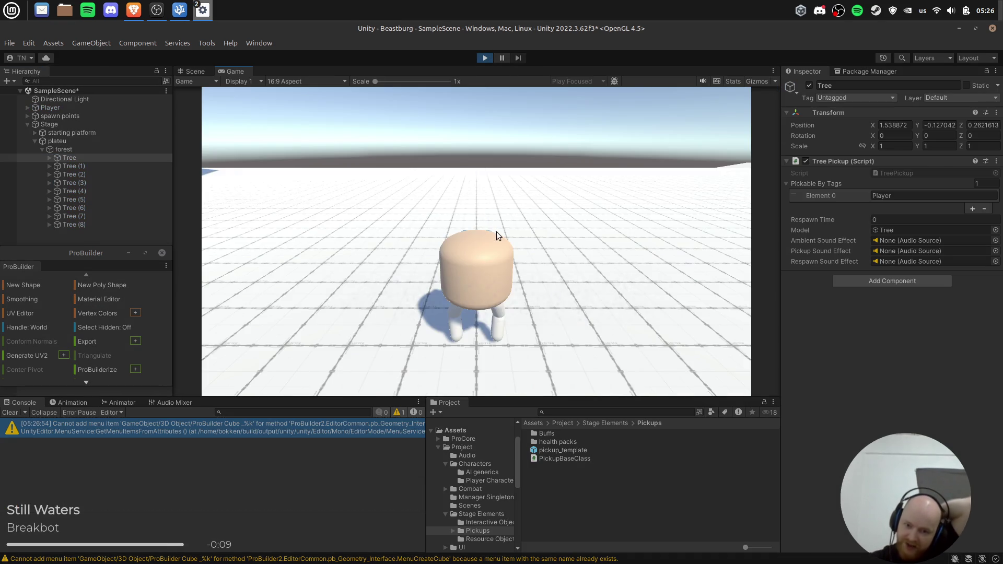
pyautogui.click(497, 235)
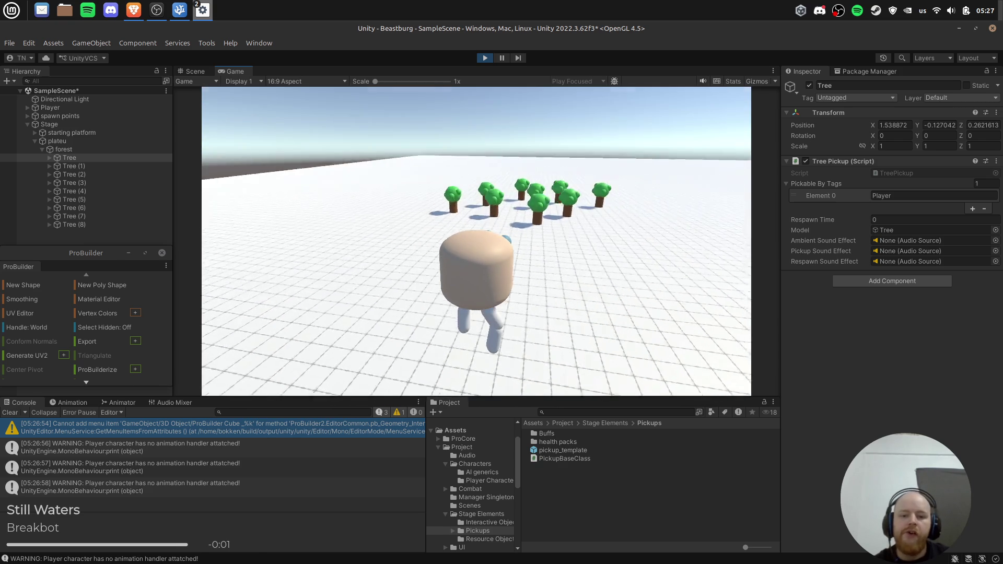
pyautogui.press('w')
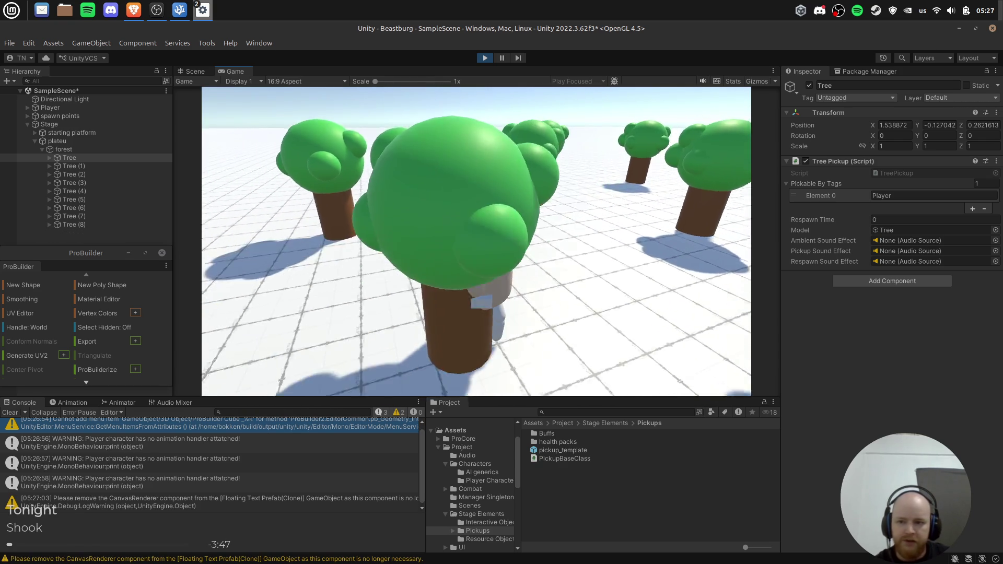
pyautogui.press('s')
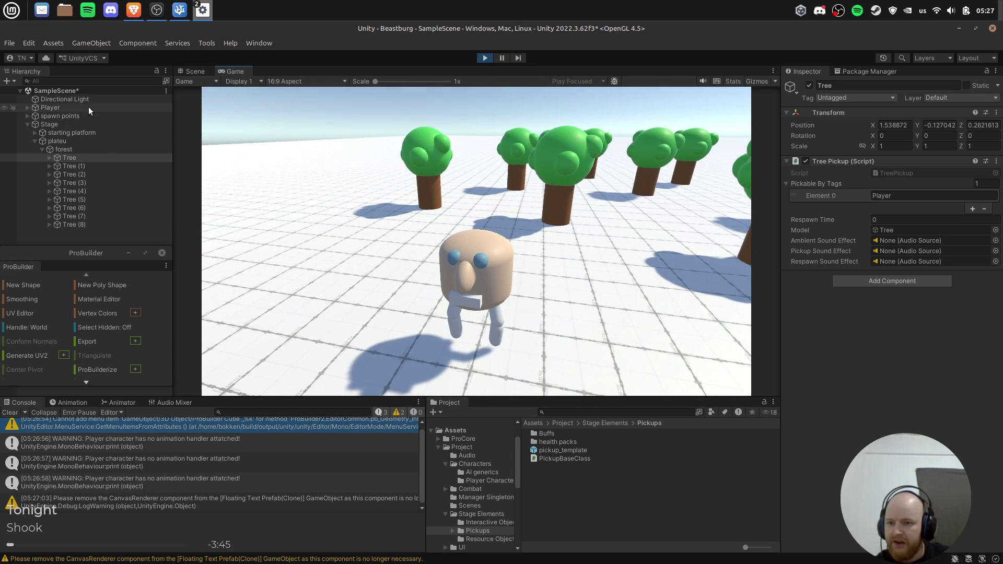
# Tag the Player as Player, walk into the trees again, check the Console warning, then stop playing.
pyautogui.click(89, 108)
pyautogui.click(820, 95)
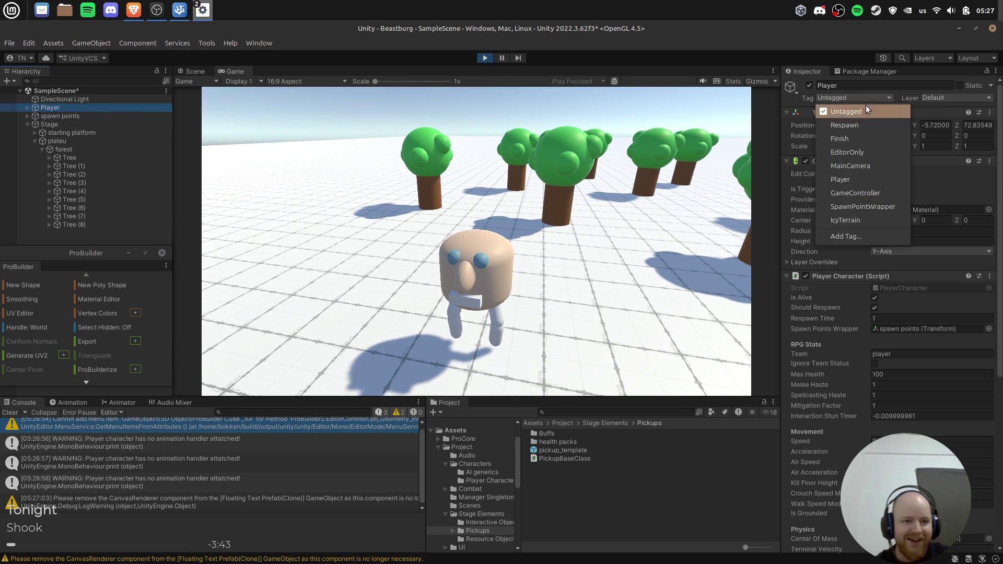
pyautogui.click(868, 180)
pyautogui.click(575, 209)
pyautogui.press('w')
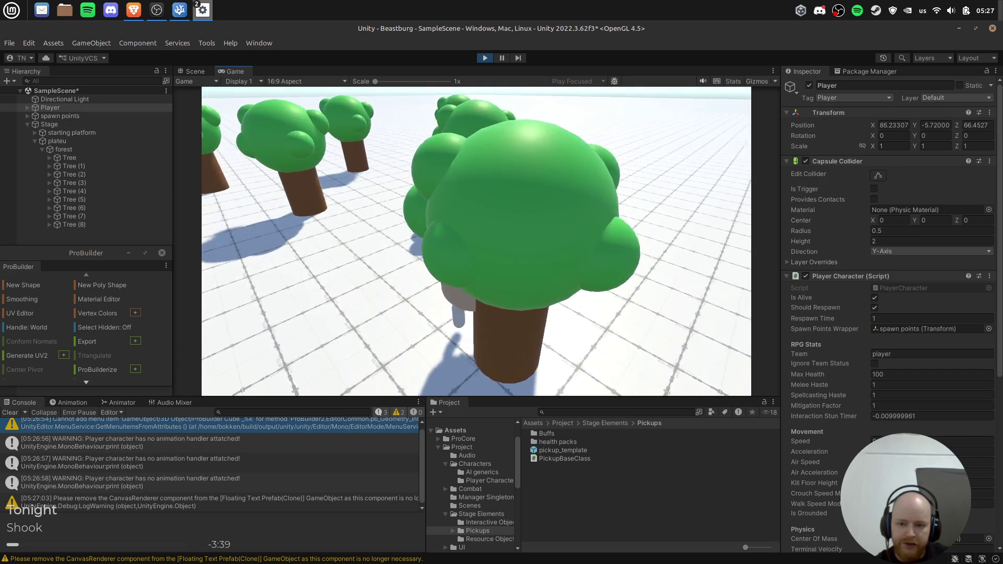
pyautogui.press('s')
pyautogui.press('Escape')
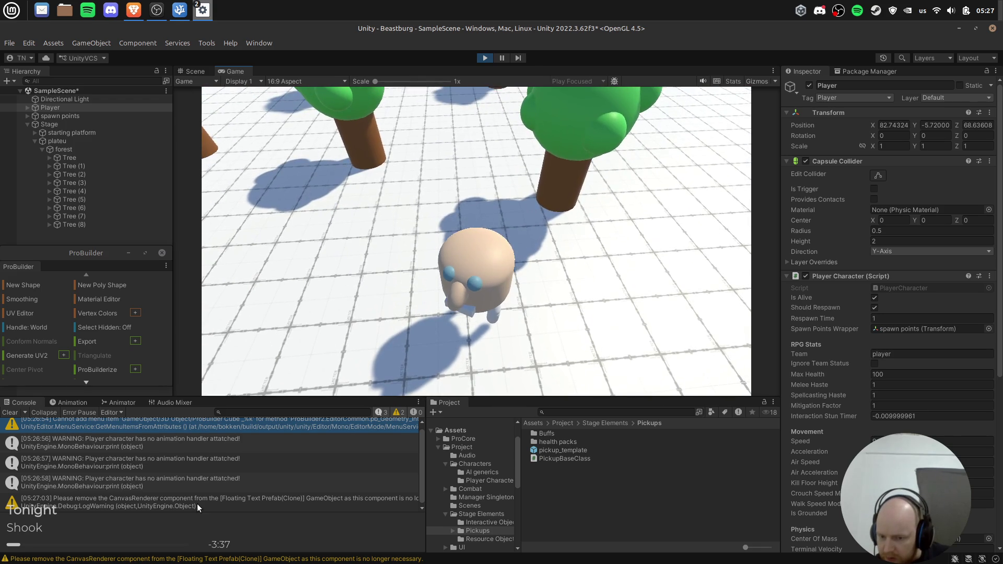
pyautogui.click(196, 490)
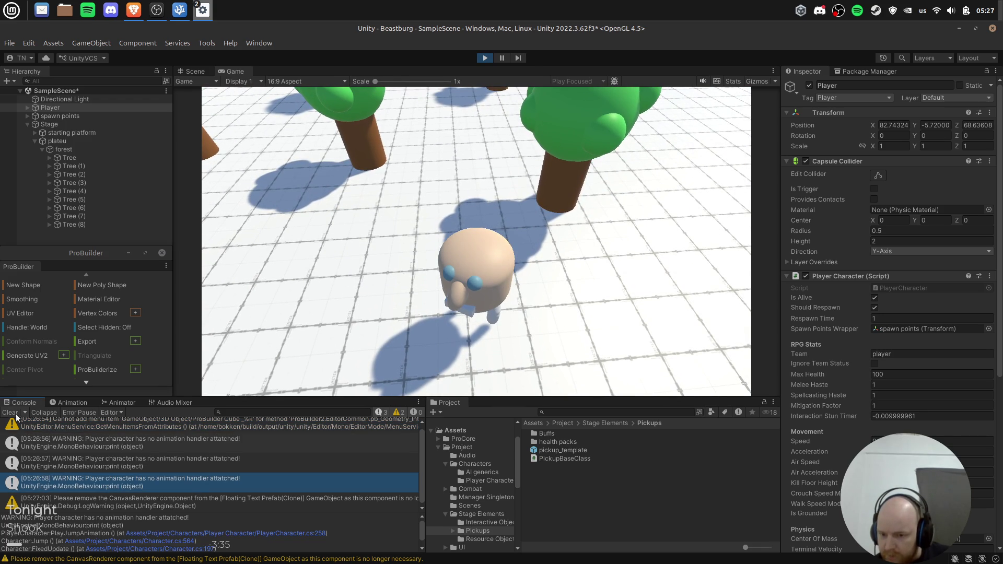
pyautogui.click(482, 58)
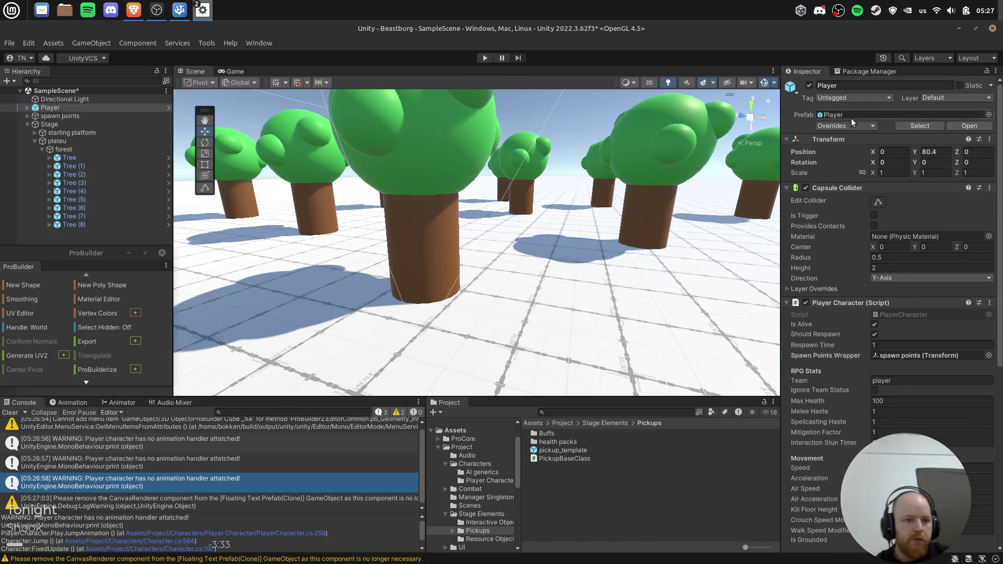
# Open the Player prefab, set its Tag to Player, and return to the main scene.
pyautogui.click(127, 106)
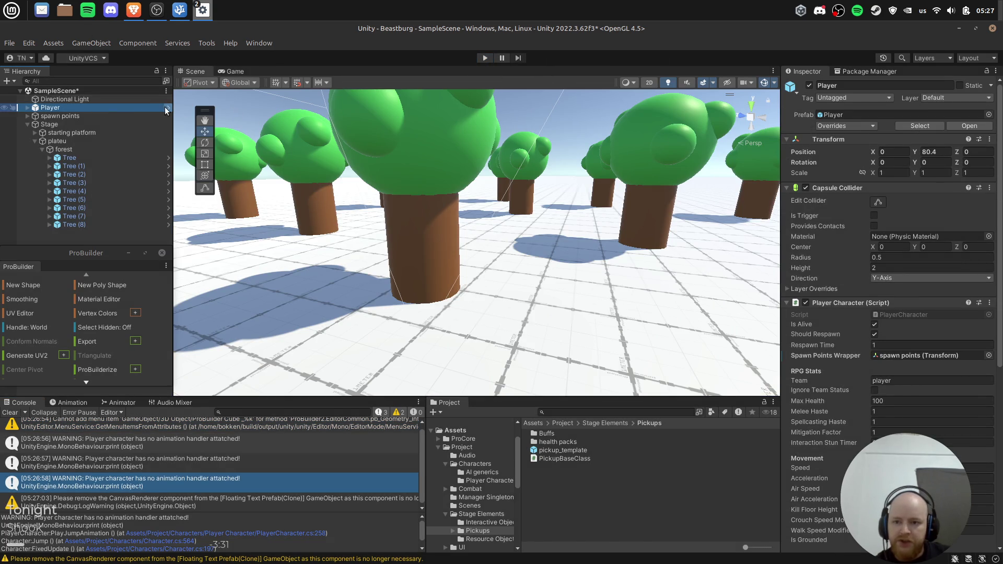
pyautogui.click(168, 107)
pyautogui.click(880, 97)
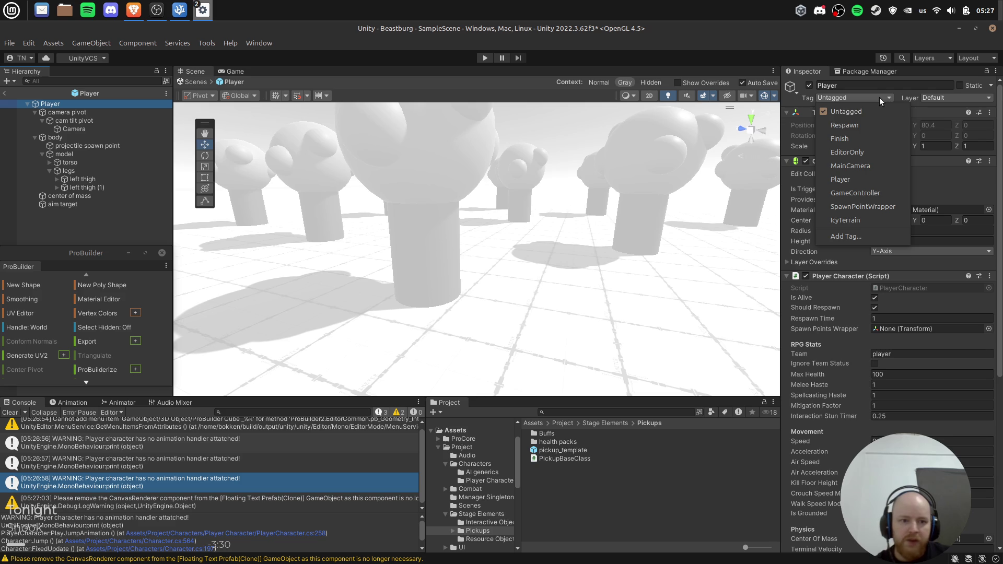
pyautogui.click(860, 175)
pyautogui.click(7, 93)
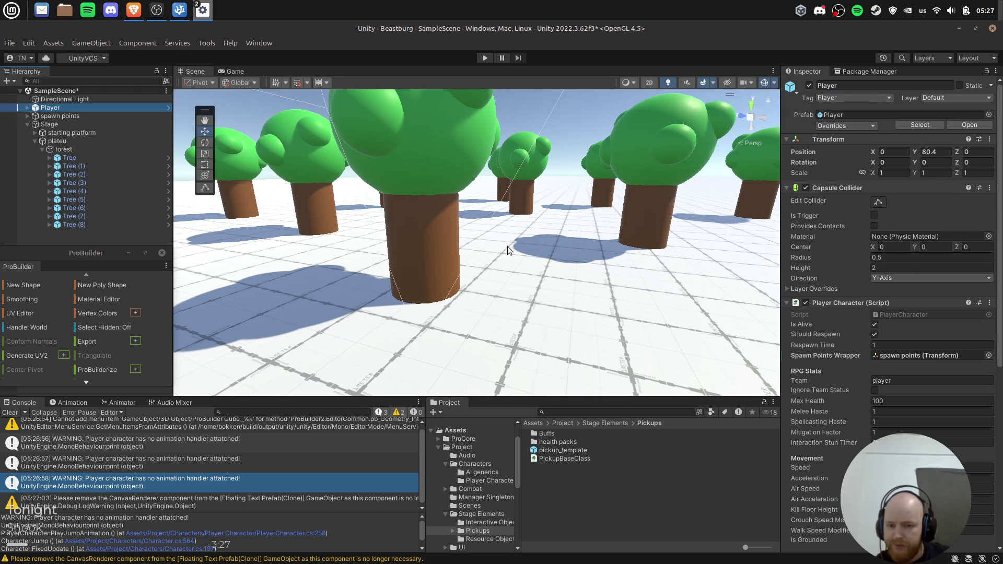
# Select the first Tree, then switch to PickupBaseClass.cs in Visual Studio Code.
pyautogui.click(419, 247)
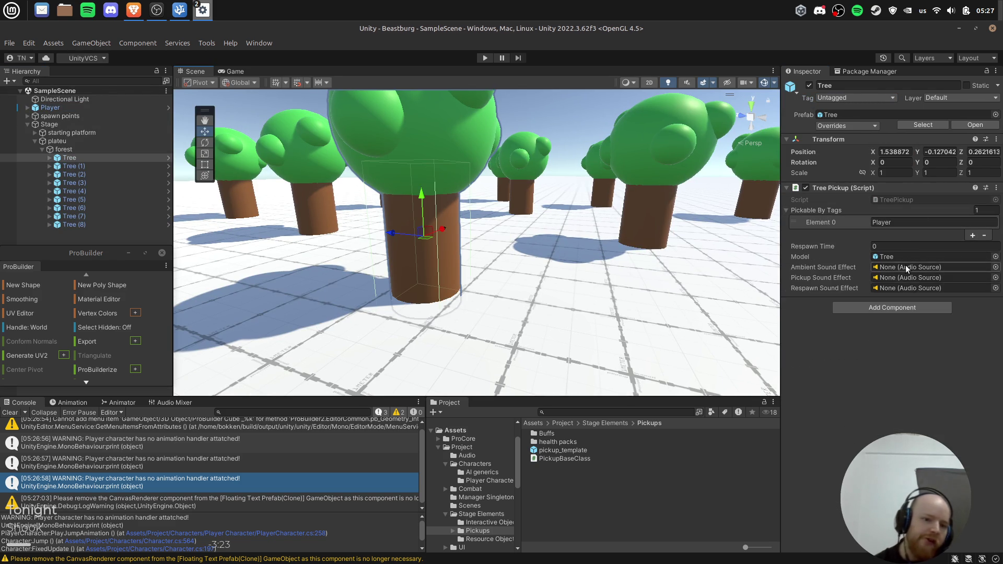
pyautogui.hotkey('alt', 'Tab')
pyautogui.click(388, 275)
pyautogui.scroll(-8, 377, 272)
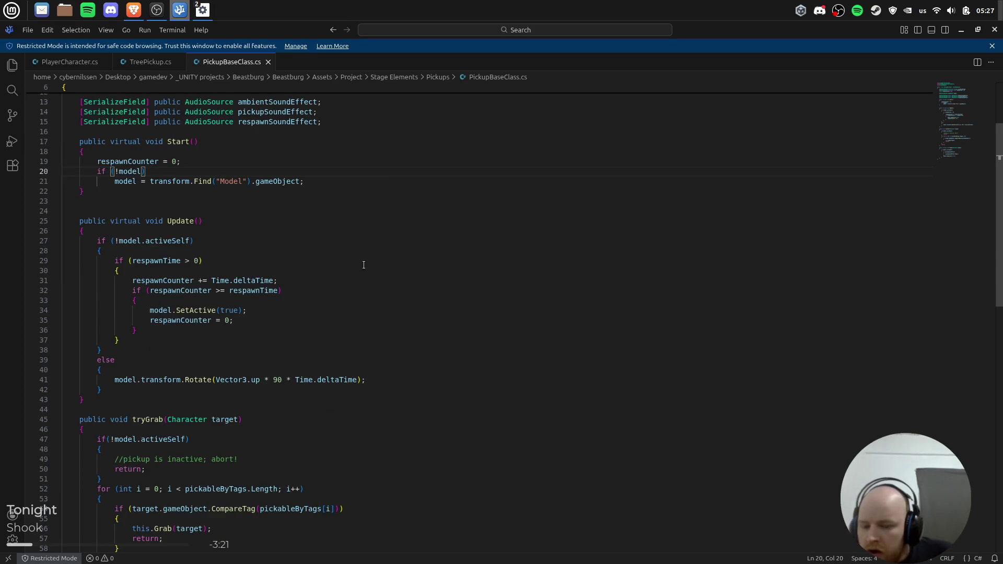
# Search the PlayerCharacter script for tryGrab calls and inspect its Character base class.
pyautogui.scroll(-5, 280, 296)
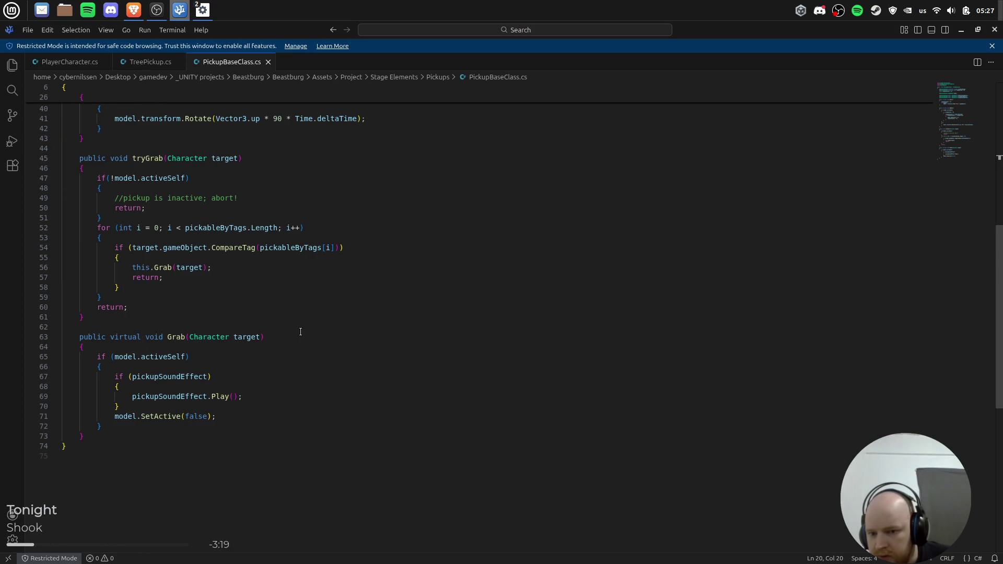
pyautogui.scroll(7, 300, 332)
pyautogui.scroll(-6, 381, 328)
pyautogui.scroll(12, 314, 333)
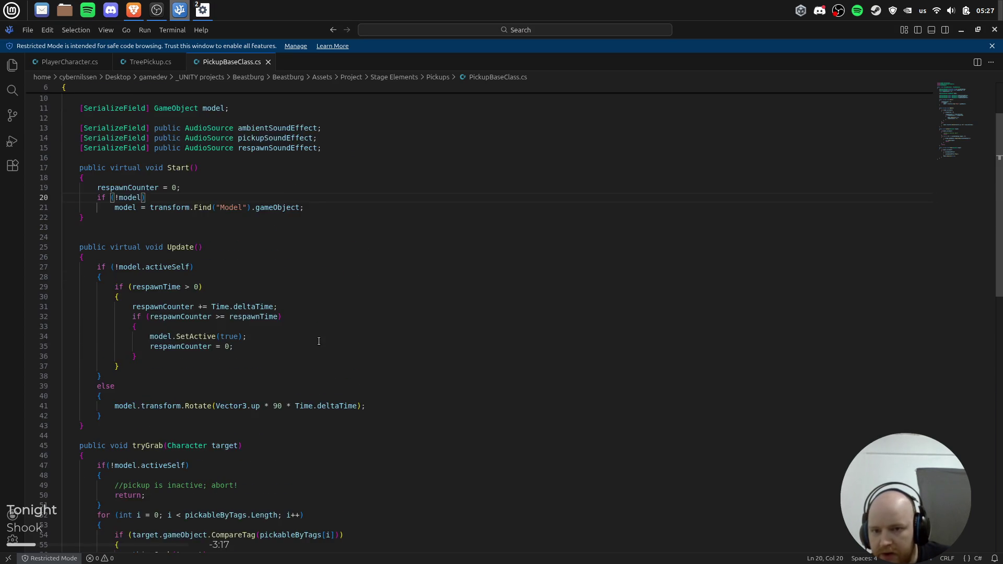
pyautogui.scroll(-13, 315, 324)
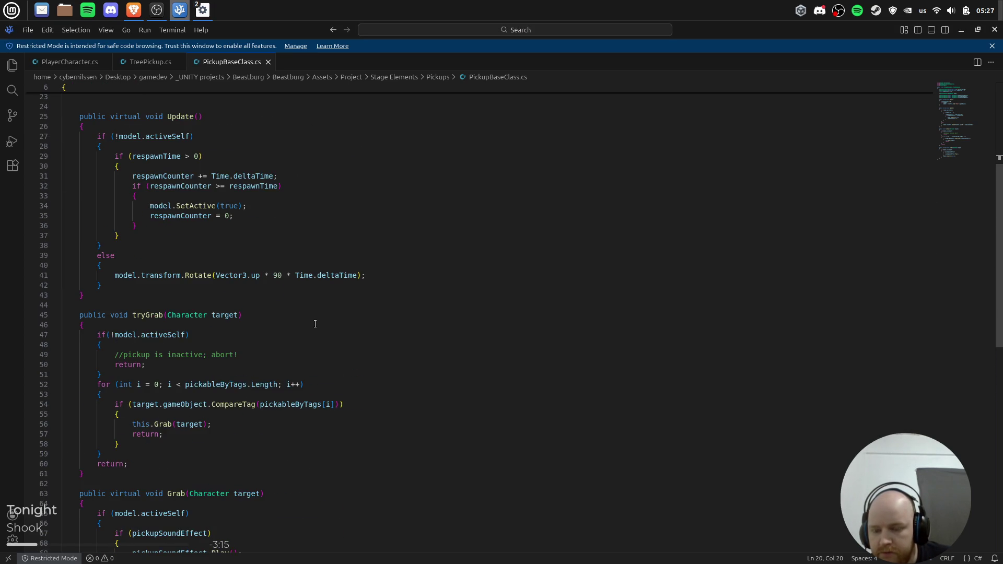
pyautogui.click(82, 61)
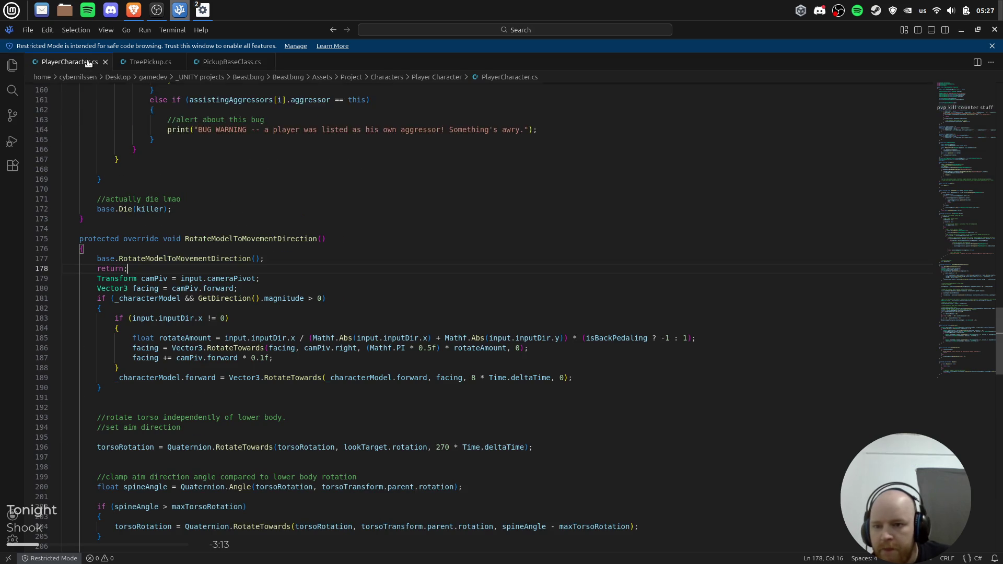
pyautogui.moveTo(974, 255); pyautogui.dragTo(948, 340)
pyautogui.hotkey('ctrl', 'f')
pyautogui.write('trygrab')
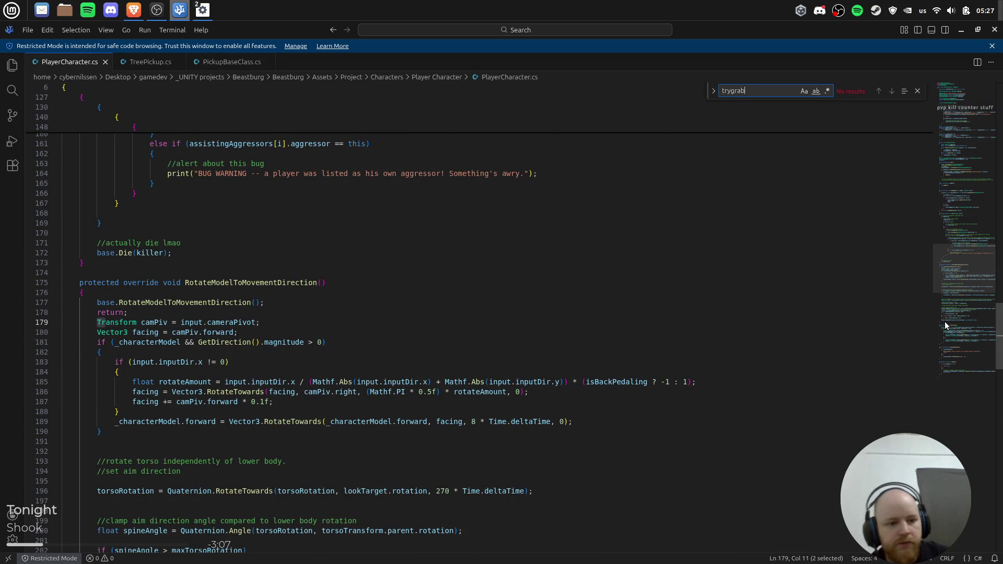
pyautogui.scroll(20, 328, 239)
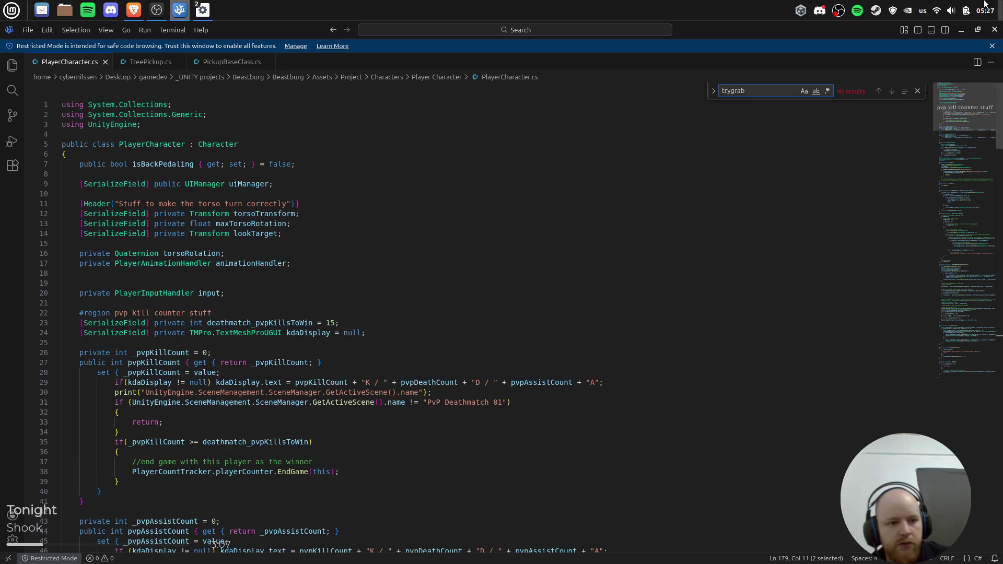
pyautogui.click(208, 149)
pyautogui.rightClick(217, 147)
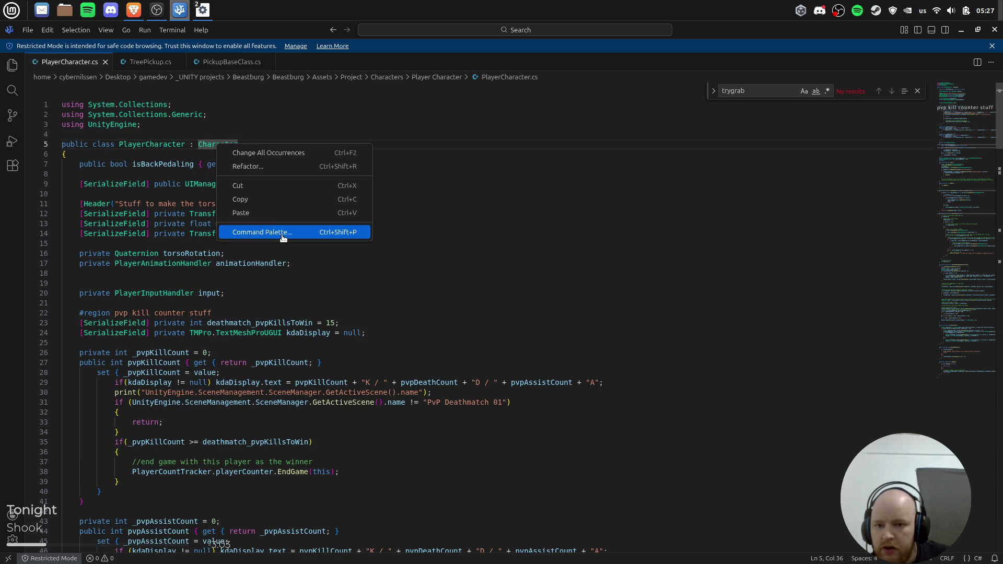
pyautogui.click(304, 146)
pyautogui.hotkey('alt', 'Tab')
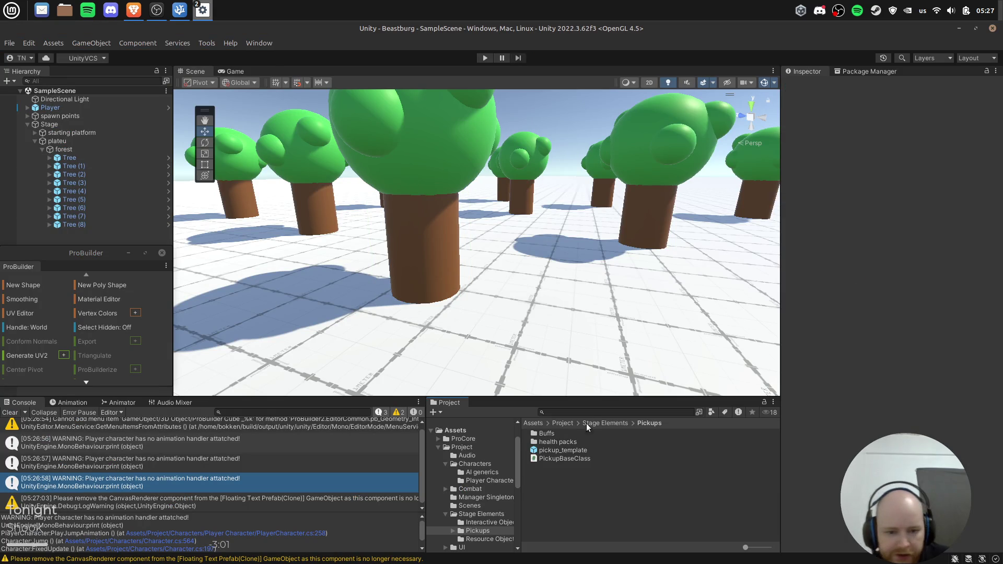
# Open the Character script from the Characters folder and search it for trygrab.
pyautogui.click(562, 424)
pyautogui.doubleClick(556, 444)
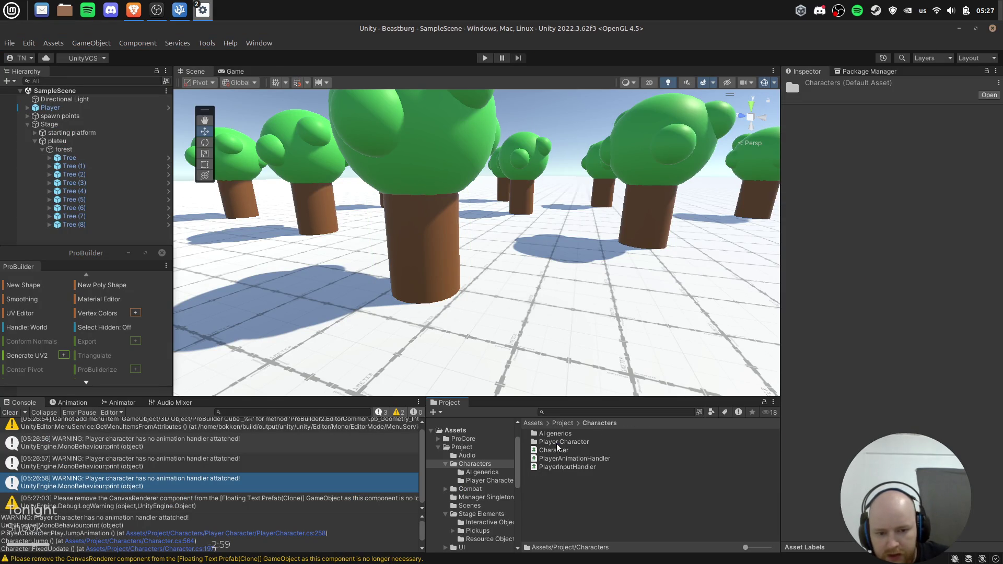
pyautogui.click(564, 450)
pyautogui.doubleClick(565, 450)
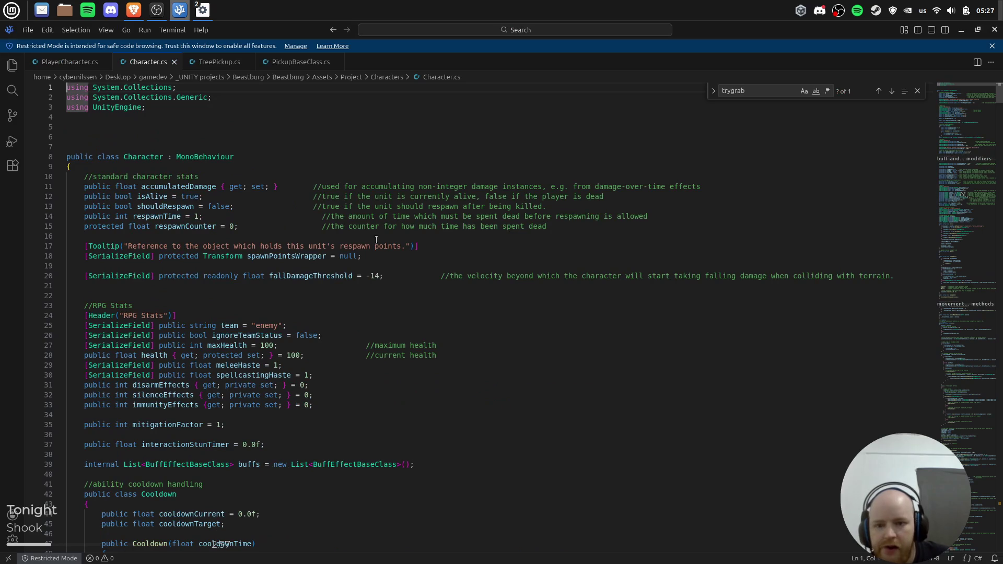
pyautogui.write('trygrab')
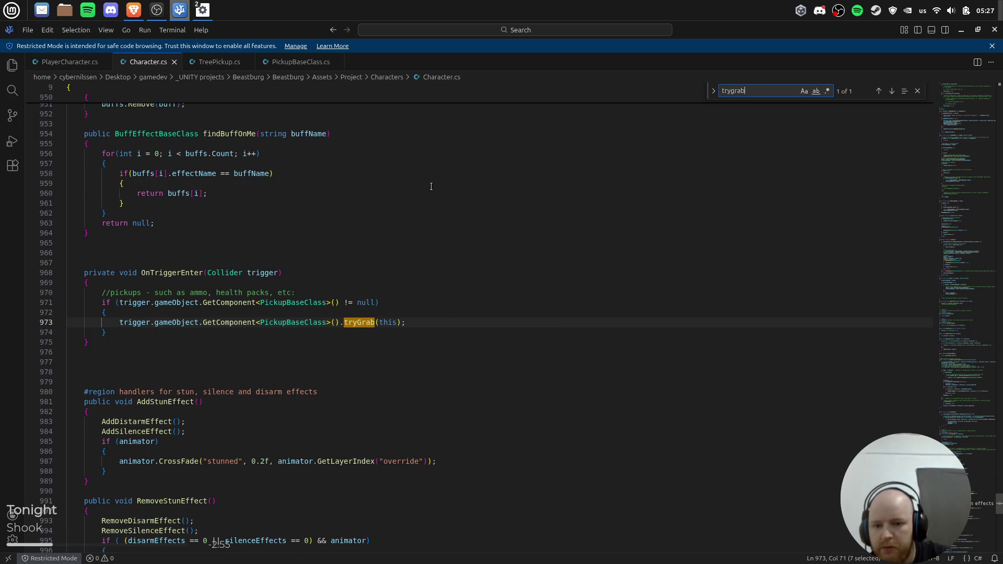
pyautogui.press('Escape')
# Add console.log('Entered trigger'); in OnTriggerEnter, save Character.cs, and try Play mode in Unity.
pyautogui.click(174, 273)
pyautogui.click(163, 292)
pyautogui.click(419, 294)
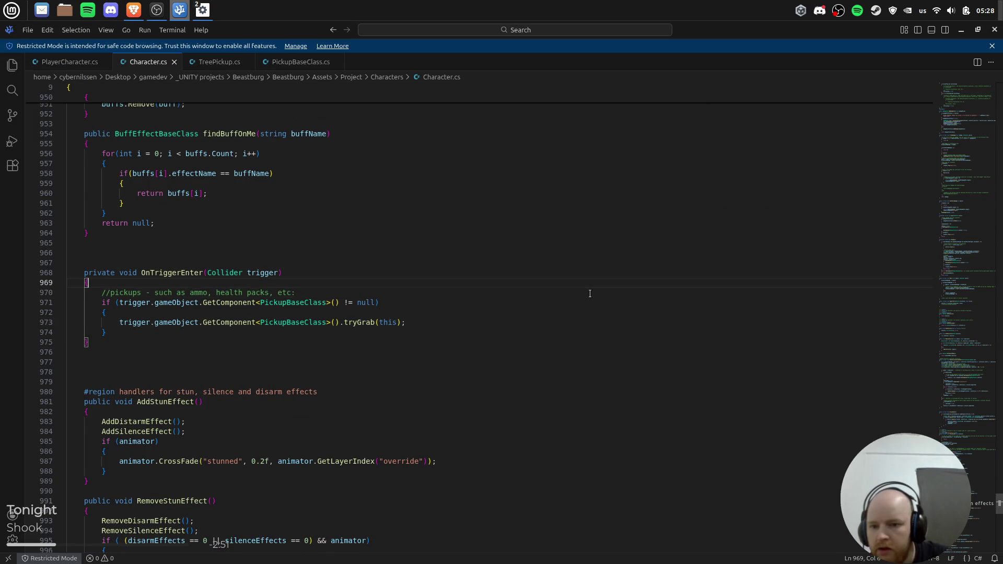
pyautogui.press('Return')
pyautogui.write('console.')
pyautogui.write("log('E")
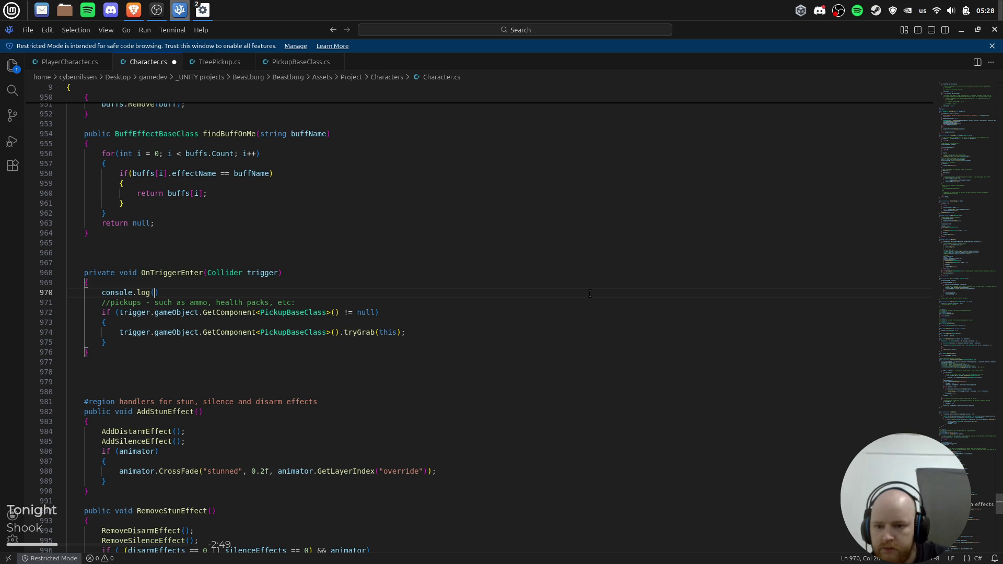
pyautogui.write("ntered trigger')")
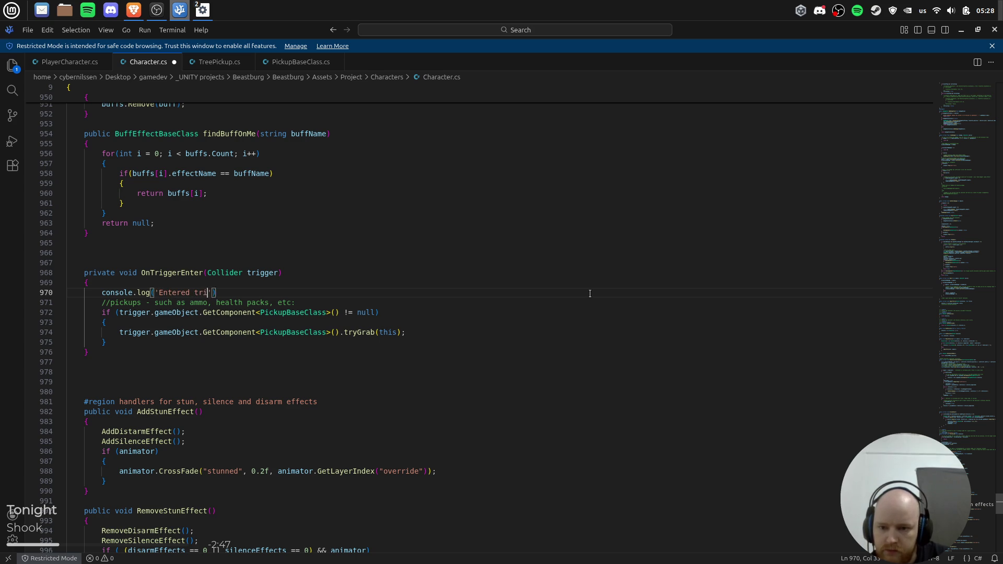
pyautogui.write(';')
pyautogui.hotkey('ctrl', 's')
pyautogui.press('Left')
pyautogui.press('Left')
pyautogui.press('Left')
pyautogui.press('Right')
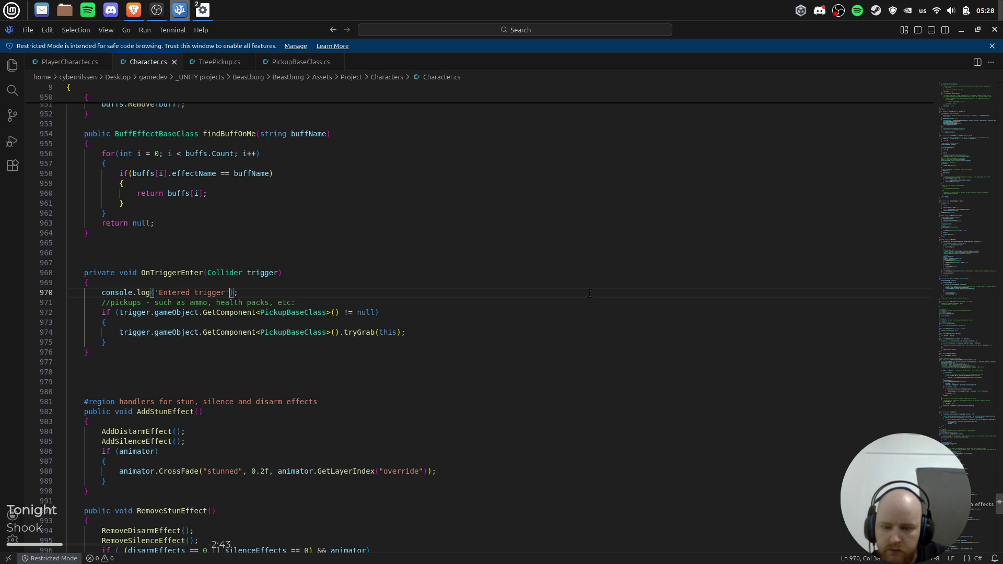
pyautogui.hotkey('alt', 'Tab')
pyautogui.hotkey('alt', 'Tab')
pyautogui.hotkey('alt', 'shift', 'Tab')
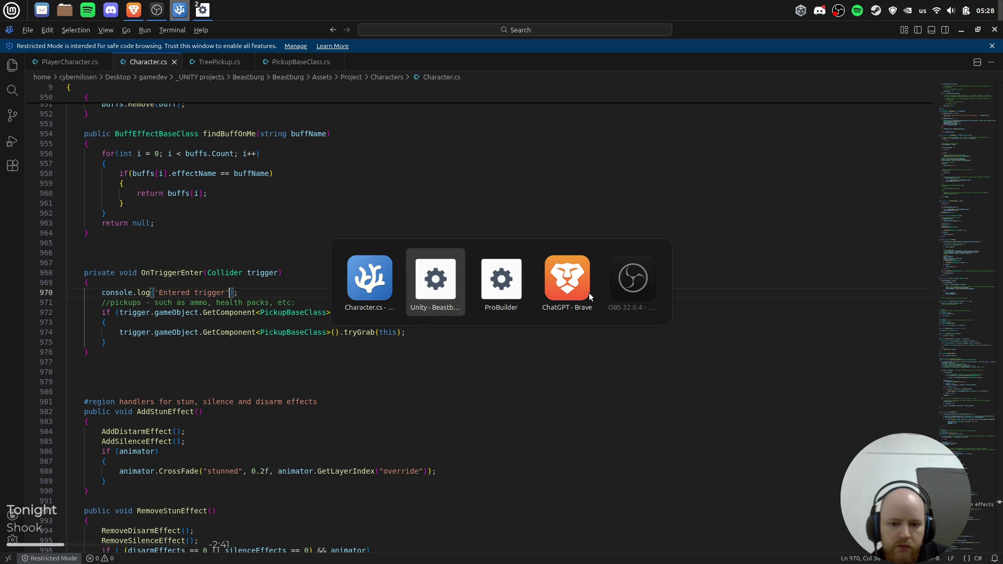
pyautogui.click(485, 58)
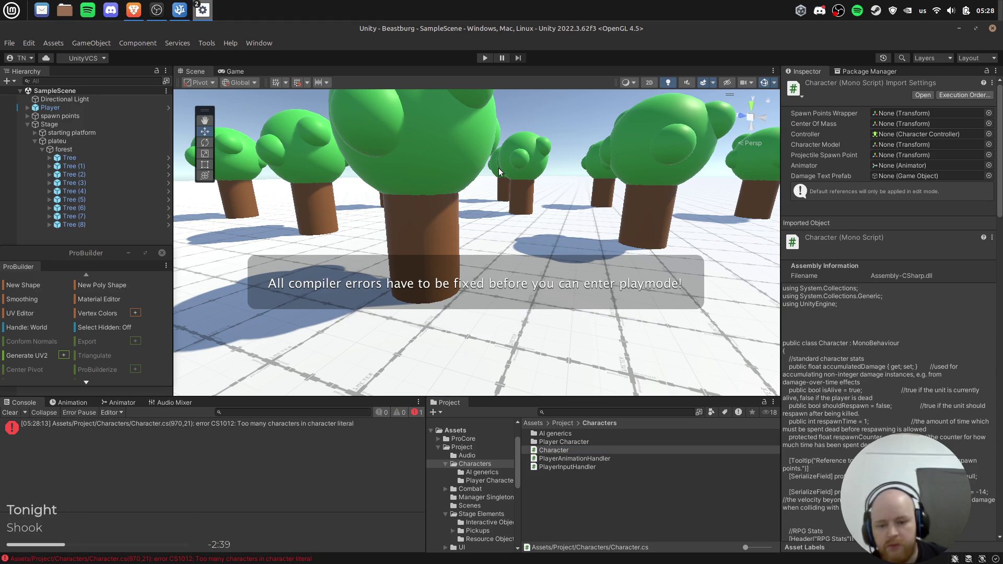
# Jump to the CS1012 error line and change the log's single quotes to double quotes.
pyautogui.doubleClick(246, 424)
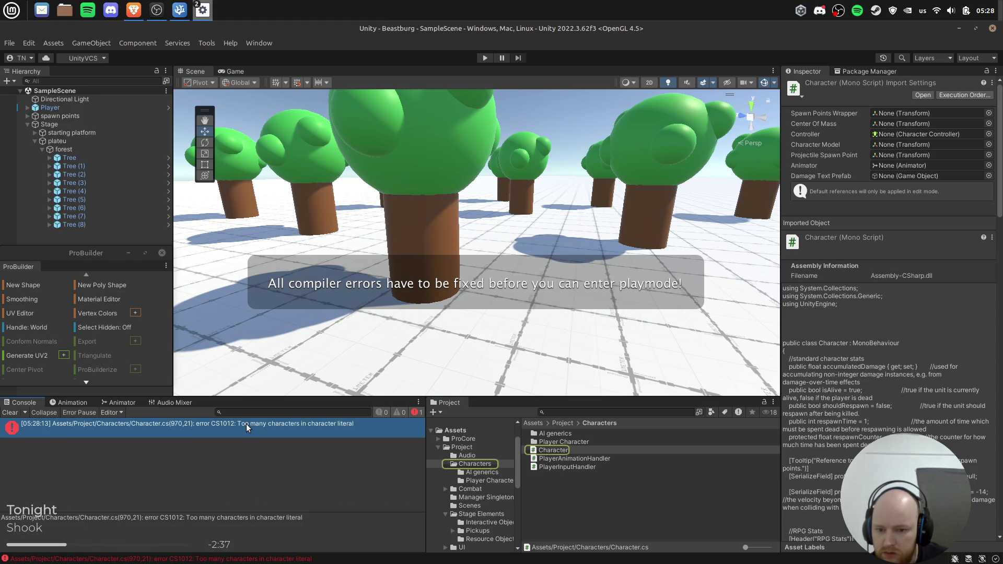
pyautogui.press('BackSpace')
pyautogui.write('"')
pyautogui.hotkey('ctrl', 'Left')
pyautogui.hotkey('ctrl', 'Left')
pyautogui.hotkey('ctrl', 'Left')
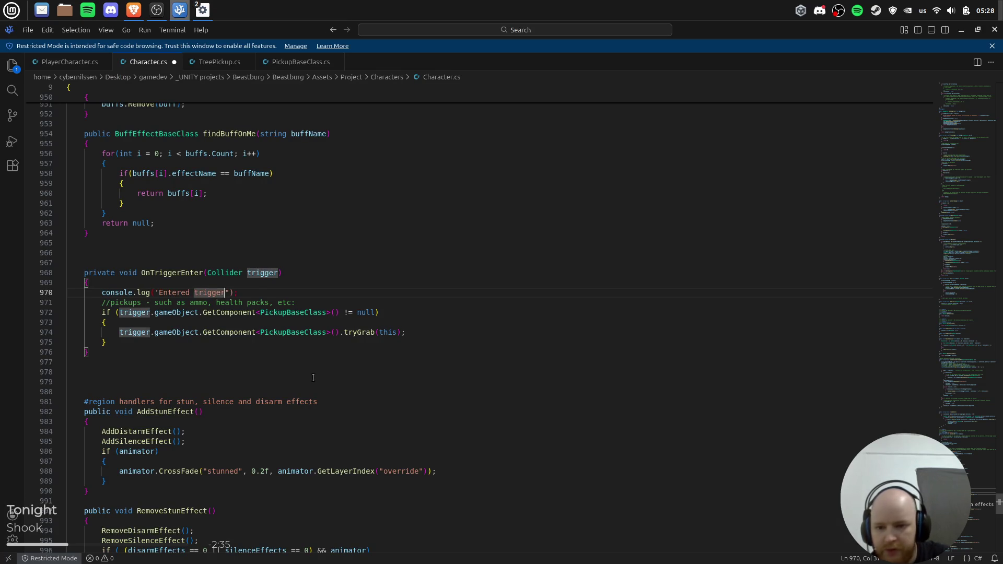
pyautogui.press('BackSpace')
pyautogui.write('"')
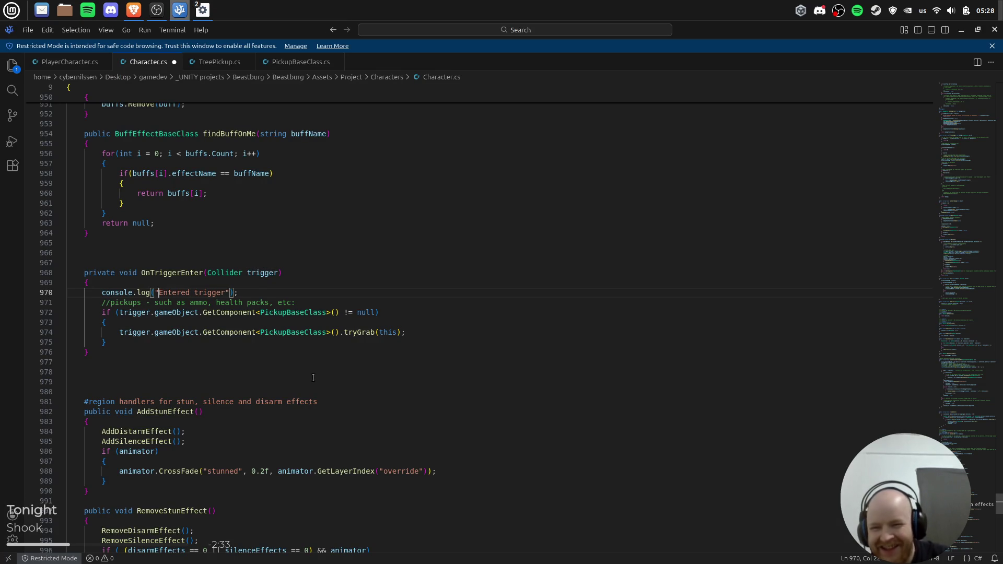
# Retry Play mode, open the next error, and replace console.log with debug.log.
pyautogui.hotkey('alt', 'Tab')
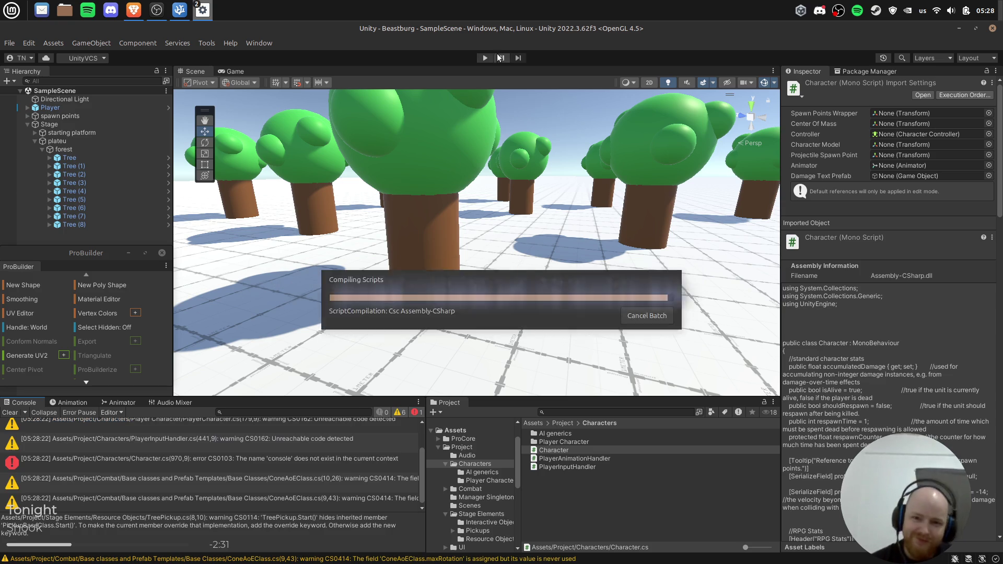
pyautogui.click(485, 58)
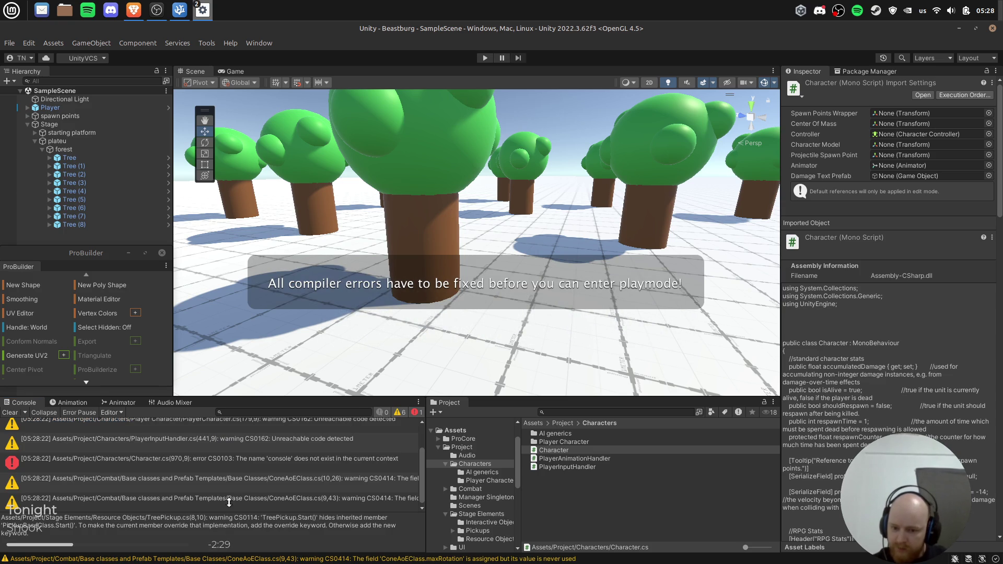
pyautogui.click(244, 479)
pyautogui.doubleClick(248, 463)
pyautogui.hotkey('ctrl', 'Left')
pyautogui.hotkey('ctrl', 'Left')
pyautogui.hotkey('ctrl', 'Left')
pyautogui.hotkey('shift', 'ctrl', 'Right')
pyautogui.hotkey('shift', 'ctrl', 'Right')
pyautogui.hotkey('shift', 'ctrl', 'Right')
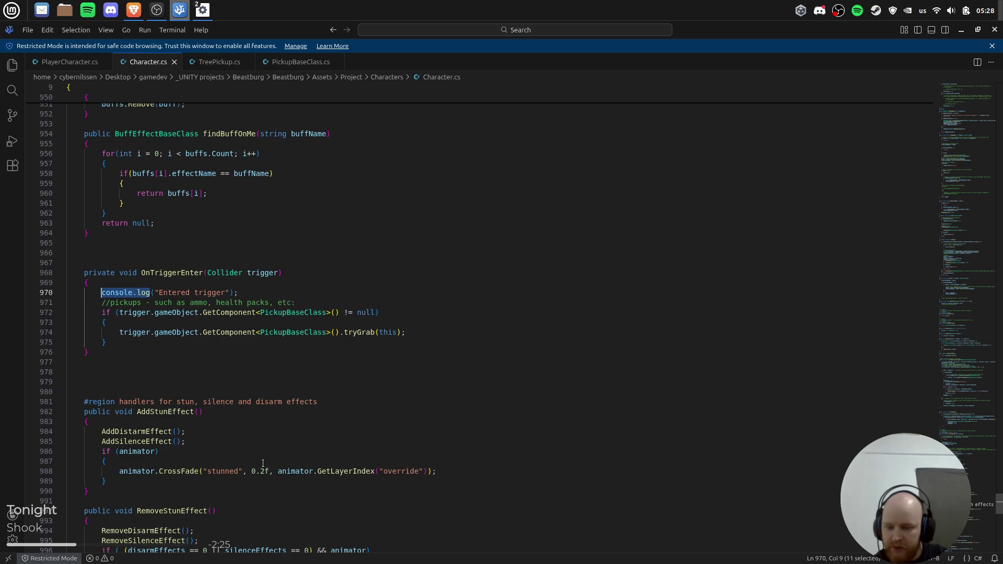
pyautogui.write('debug.log')
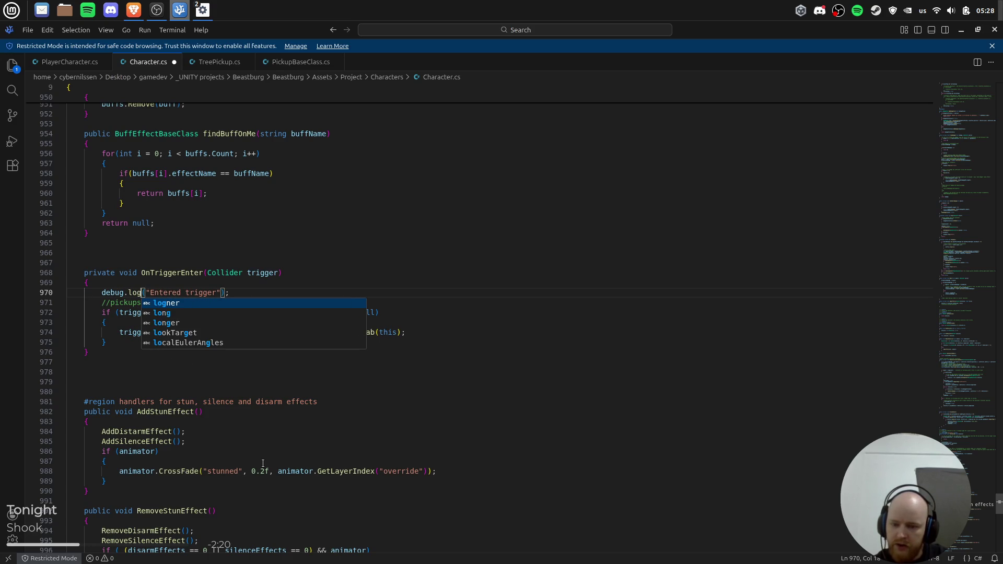
# Retry Play mode and open the new compile error on the debug.log line.
pyautogui.hotkey('alt', 'Tab')
pyautogui.hotkey('ctrl', 'p')
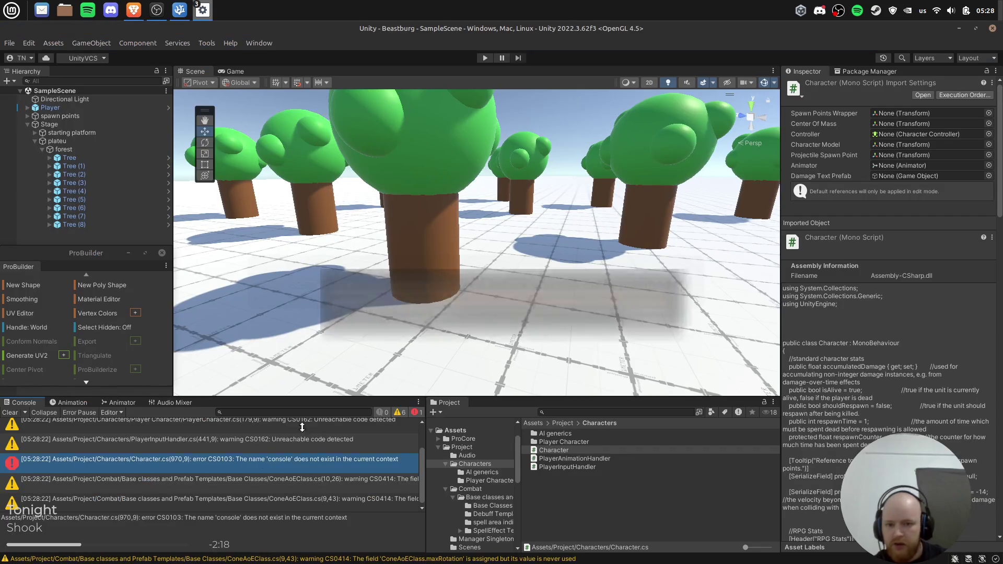
pyautogui.hotkey('ctrl', 'p')
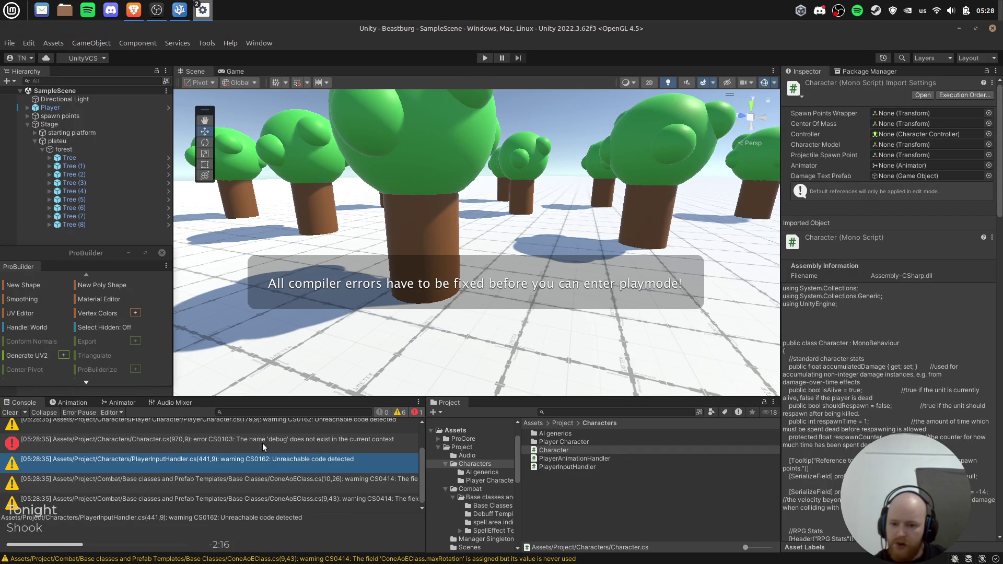
pyautogui.doubleClick(230, 442)
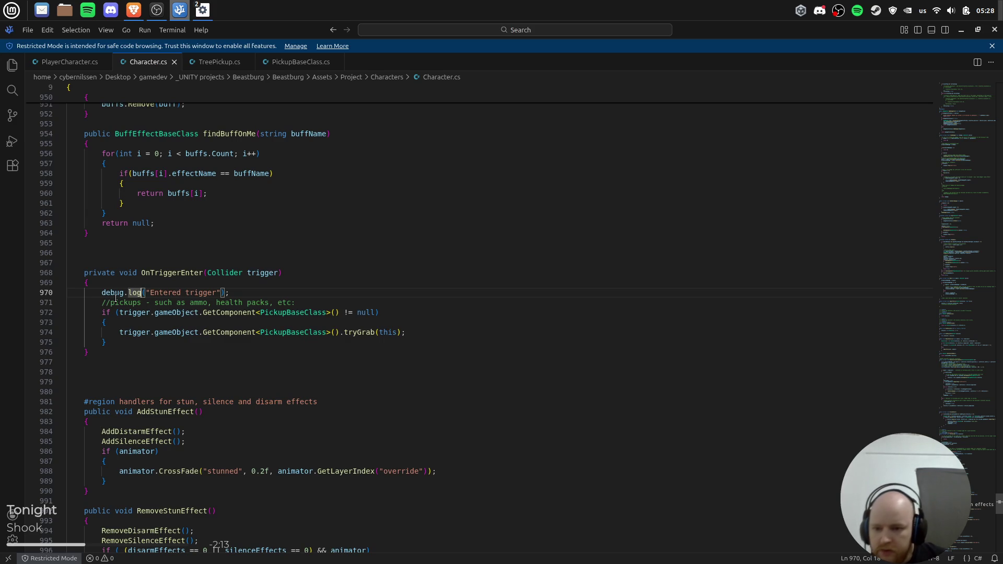
pyautogui.doubleClick(116, 294)
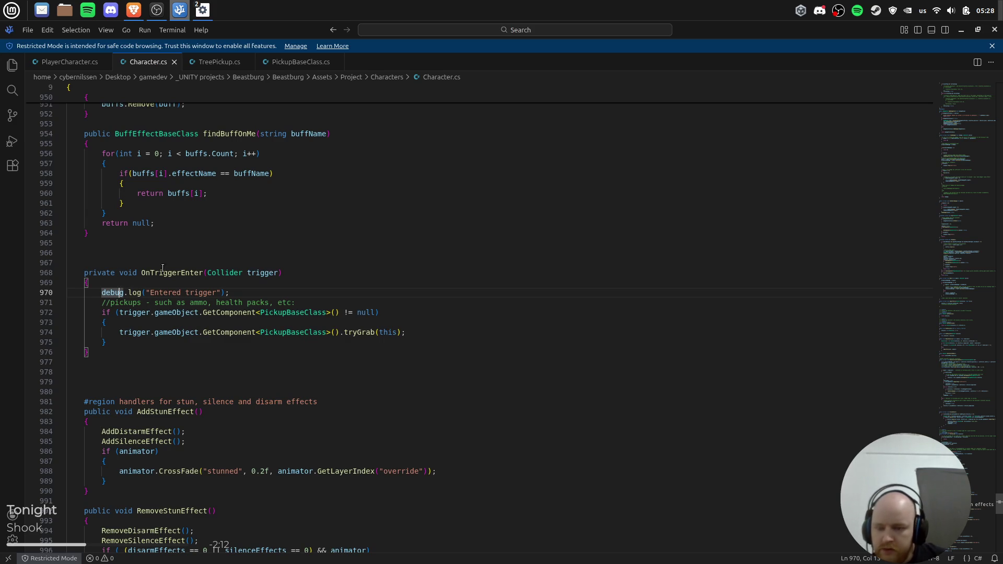
pyautogui.hotkey('alt', 'Tab')
pyautogui.hotkey('ctrl', 't')
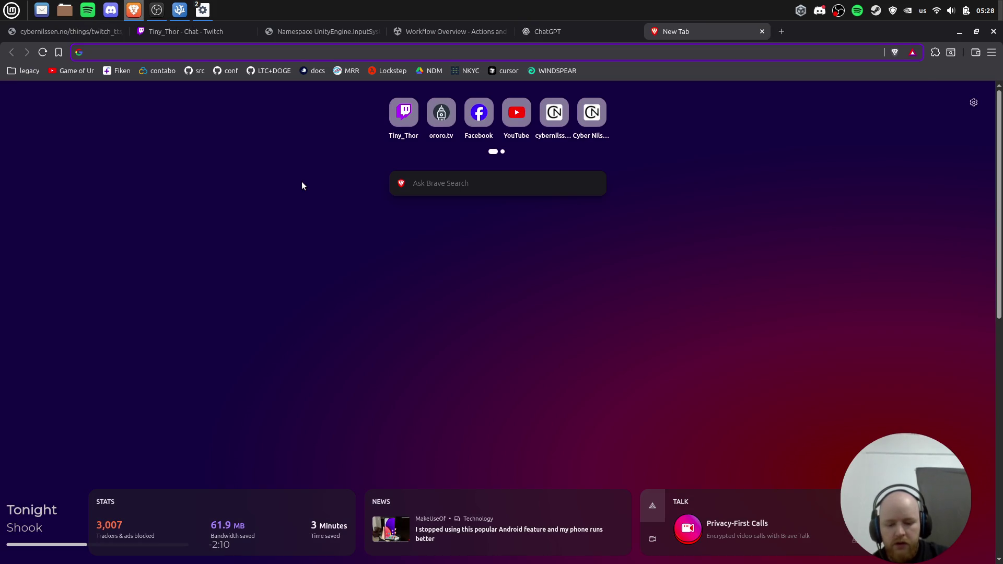
# Search Google for 'unity console log'.
pyautogui.write('unity consolel og')
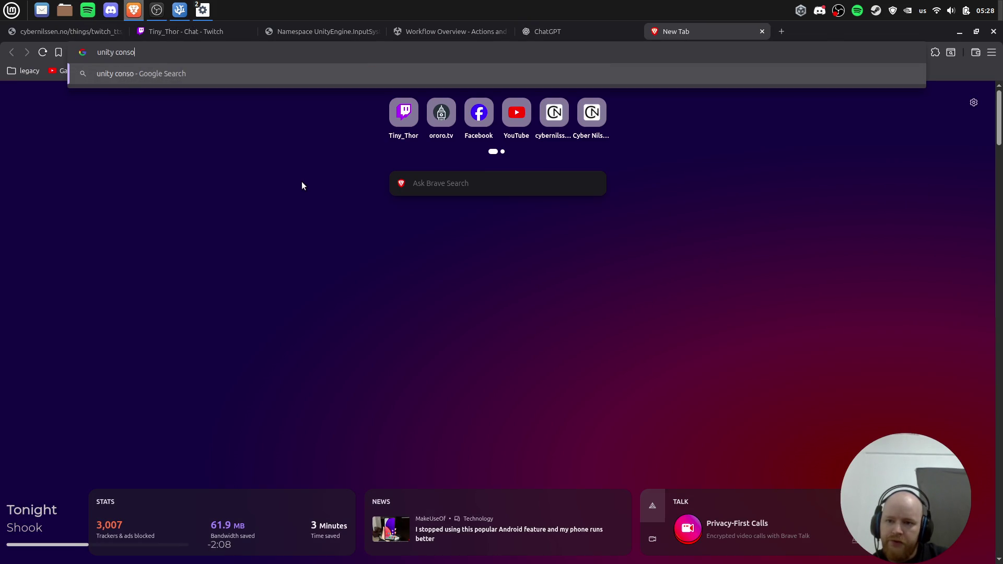
pyautogui.press('Return')
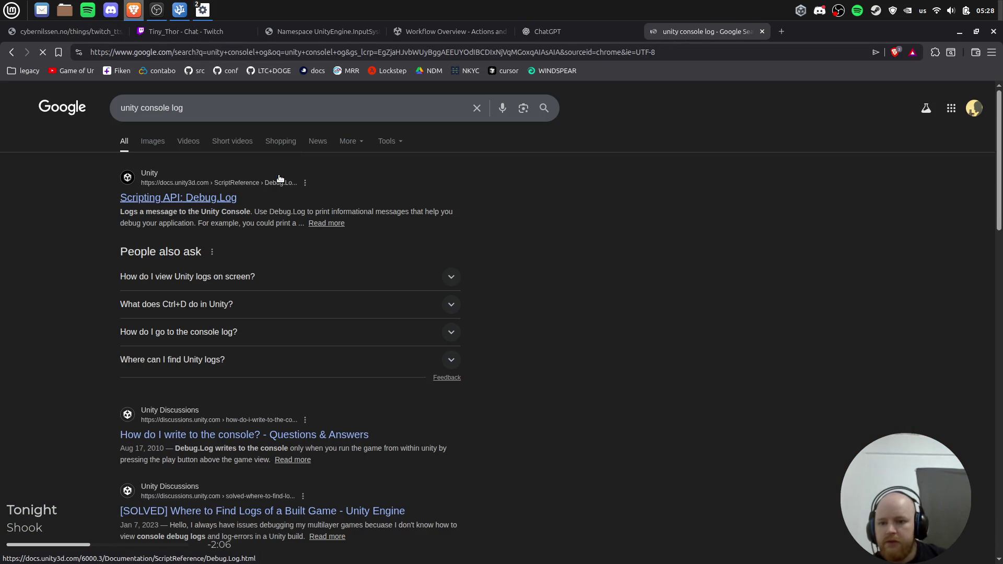
# Capitalise the call to Debug.Log in Character.cs, checking the Debug.Log documentation.
pyautogui.hotkey('alt', 'Tab')
pyautogui.write('D')
pyautogui.press('Return')
pyautogui.press('Right')
pyautogui.hotkey('alt', 'Tab')
pyautogui.hotkey('alt', 'Tab')
pyautogui.write('L')
pyautogui.hotkey('alt', 'Tab')
pyautogui.hotkey('ctrl', 'shift', 'Tab')
pyautogui.hotkey('alt', 'Tab')
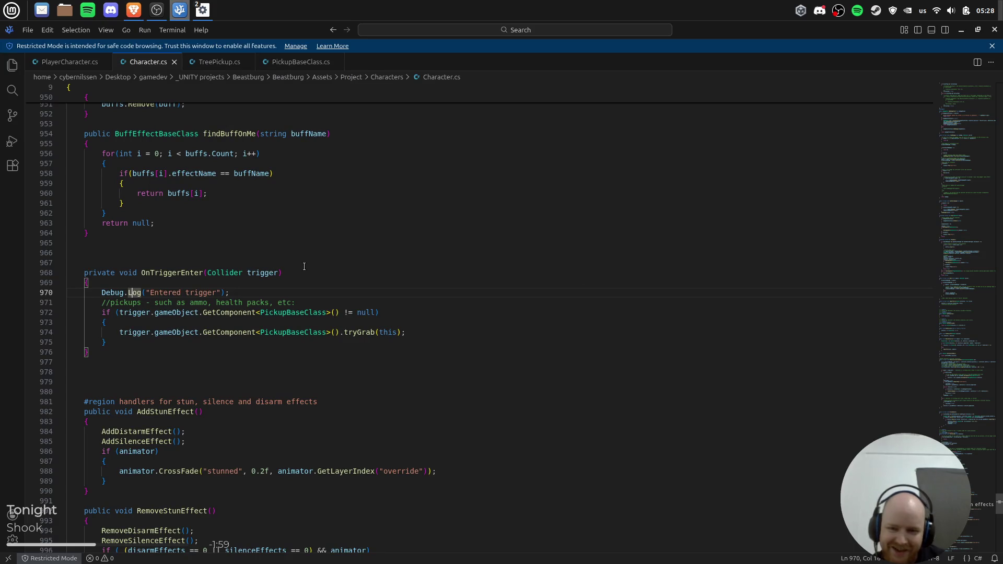
pyautogui.moveTo(203, 10)
pyautogui.click(139, 65)
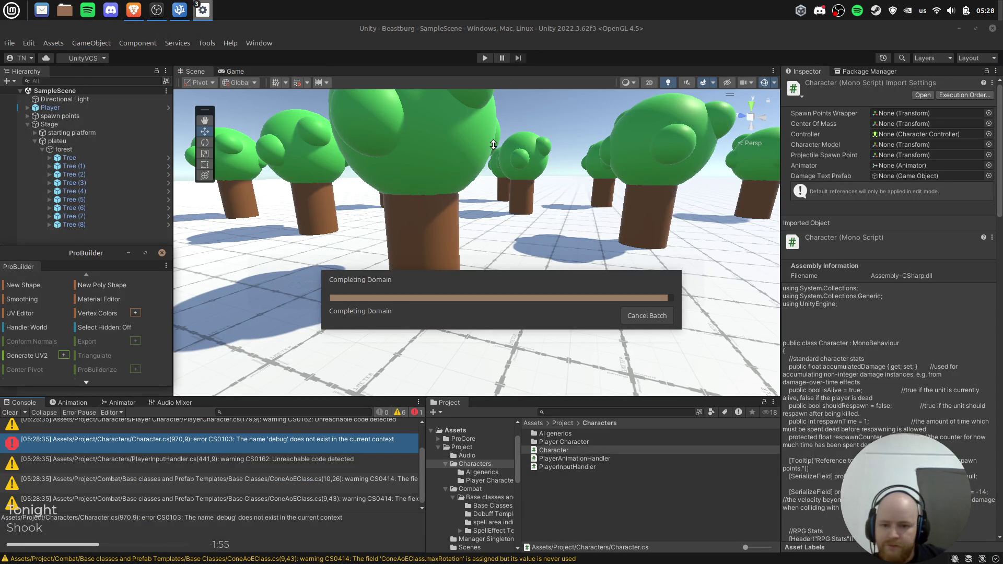
# Start Play mode and walk the character into the trees until 'Entered trigger' is logged.
pyautogui.click(485, 58)
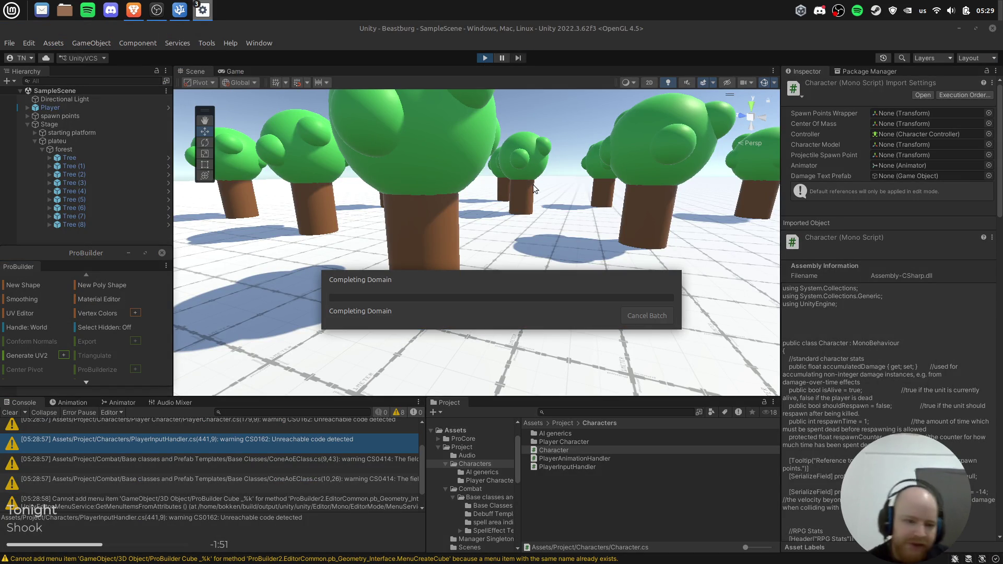
pyautogui.press('w')
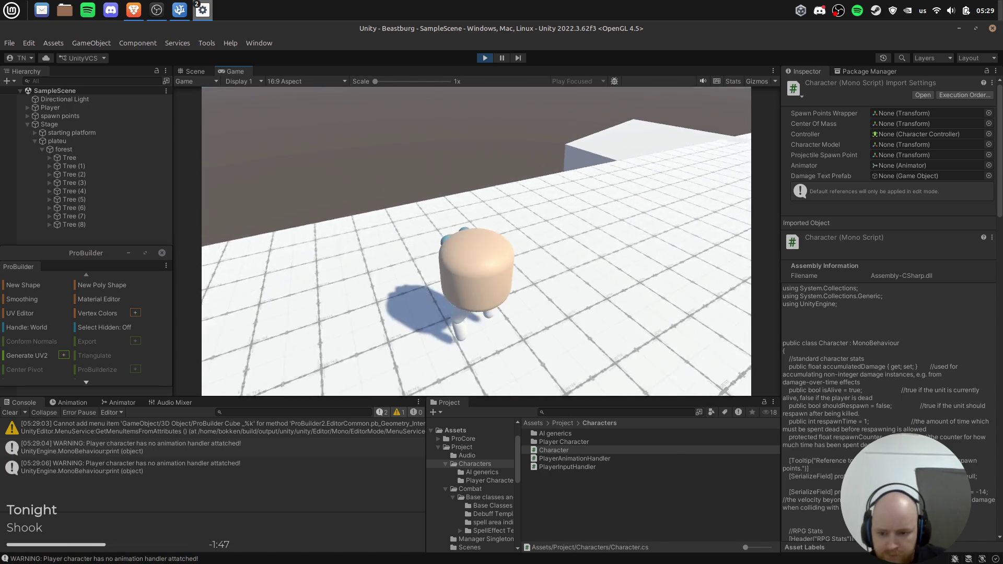
pyautogui.press('space')
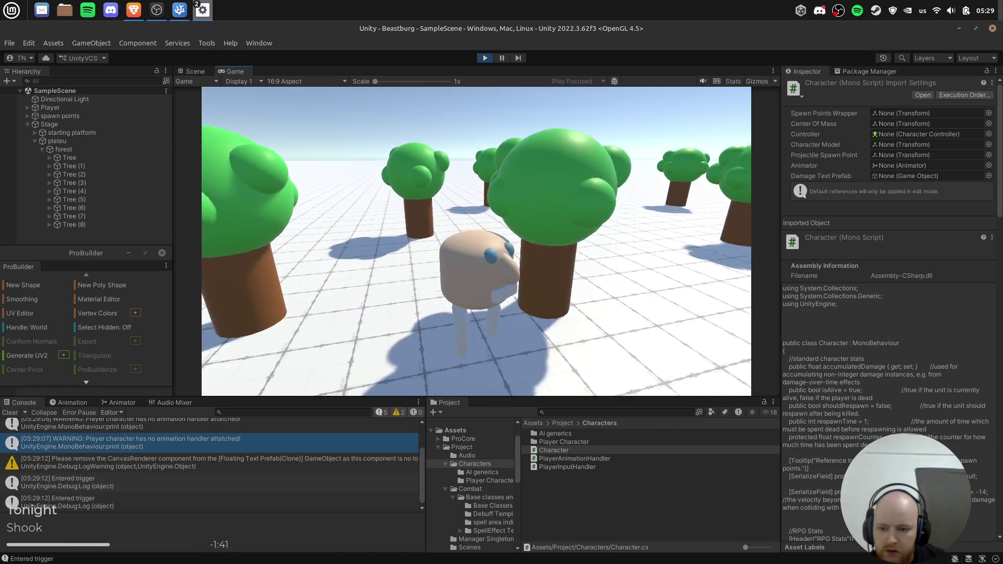
pyautogui.hotkey('alt', 'Tab')
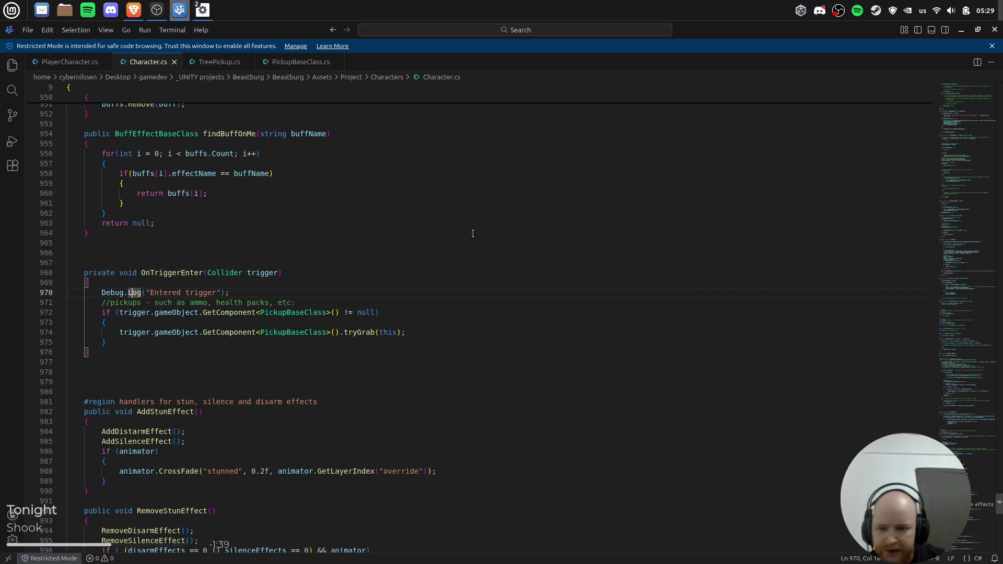
# Read the activeSelf checks in PickupBaseClass.cs tryGrab and Grab, where Grab deactivates the model.
pyautogui.click(220, 63)
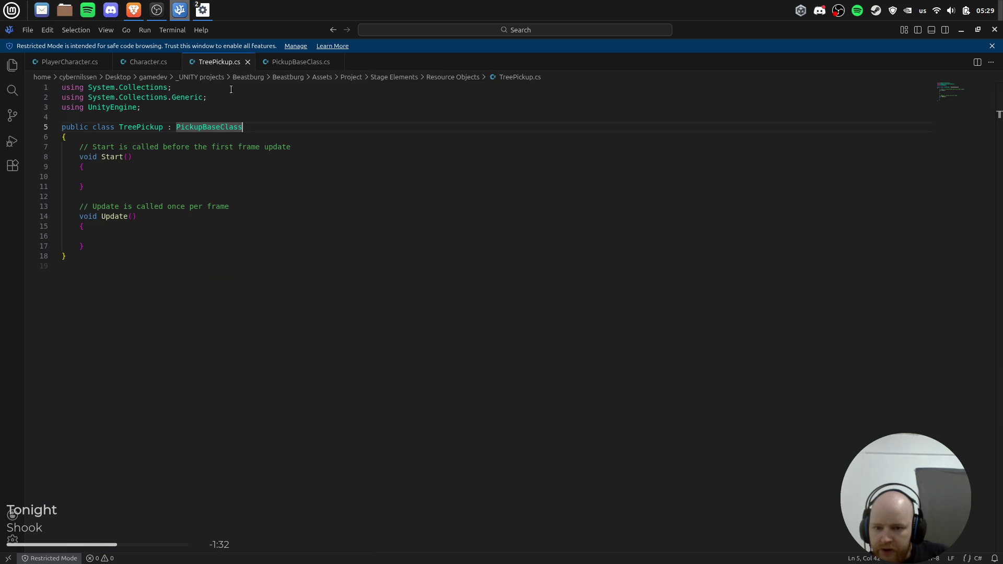
pyautogui.click(301, 62)
pyautogui.click(130, 181)
pyautogui.click(157, 179)
pyautogui.click(251, 198)
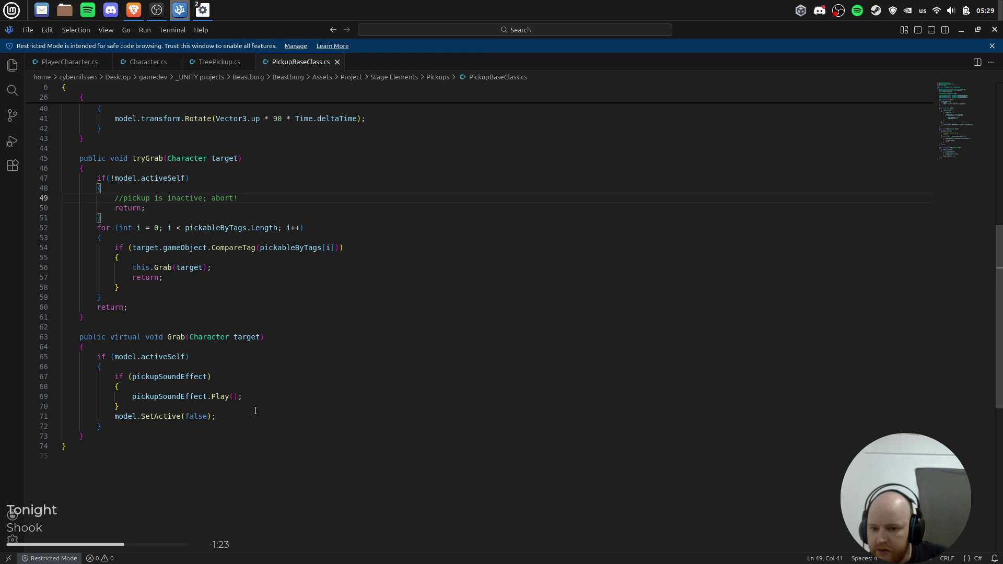
pyautogui.click(158, 358)
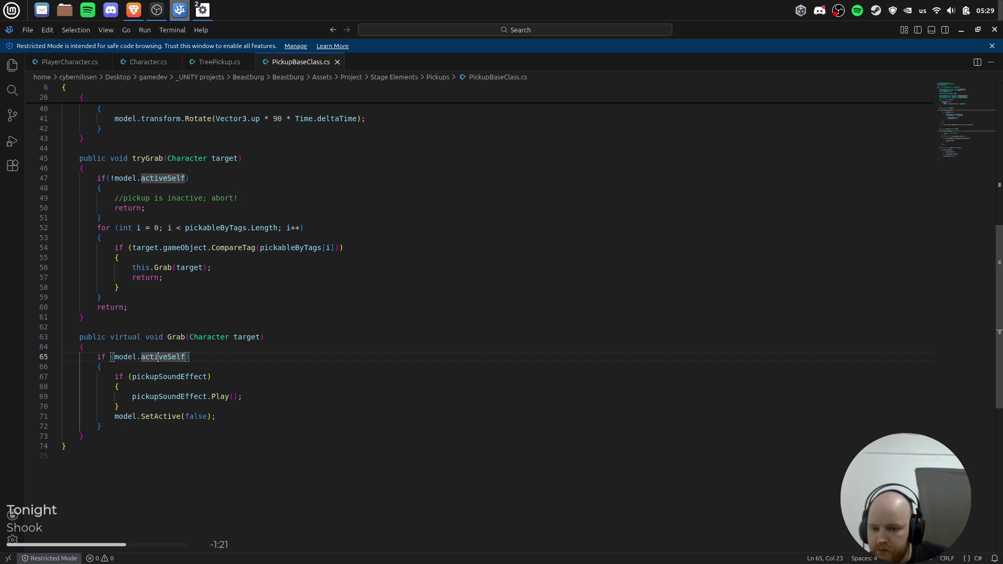
pyautogui.click(159, 416)
pyautogui.click(238, 413)
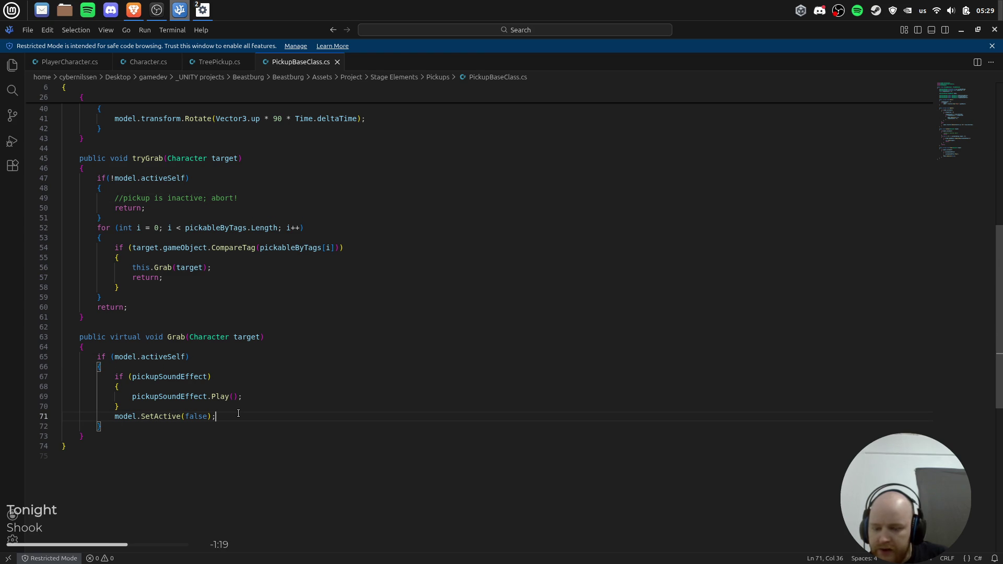
pyautogui.hotkey('alt', 'Tab')
pyautogui.click(73, 158)
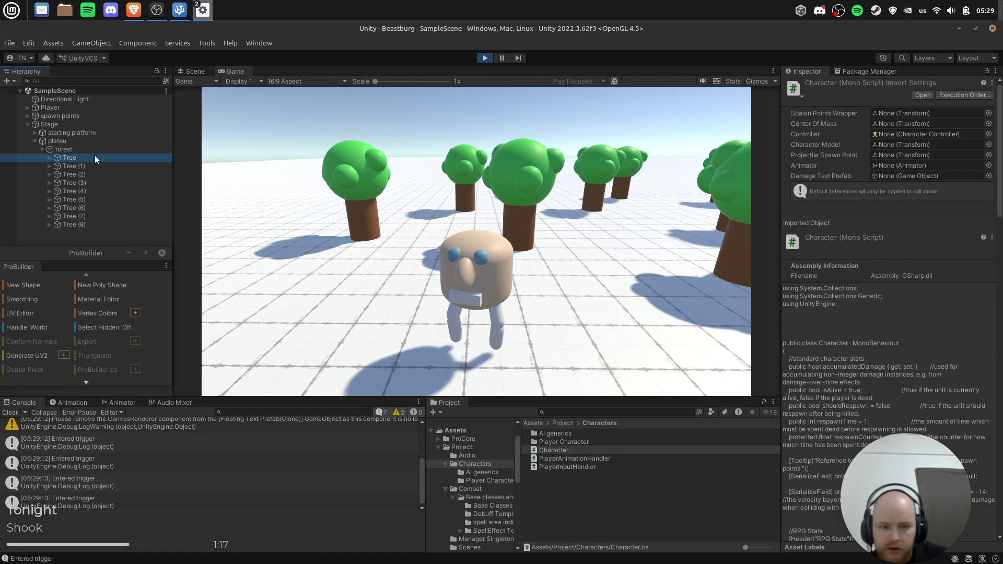
# Check the Tree's Model reference, walk the character into and away from the trees, then stop Play mode.
pyautogui.click(893, 230)
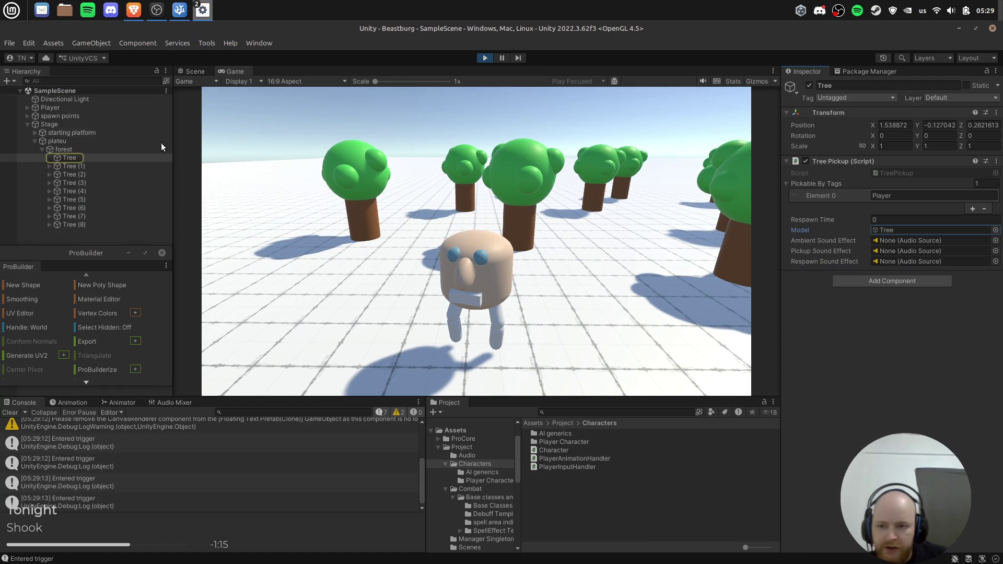
pyautogui.click(209, 181)
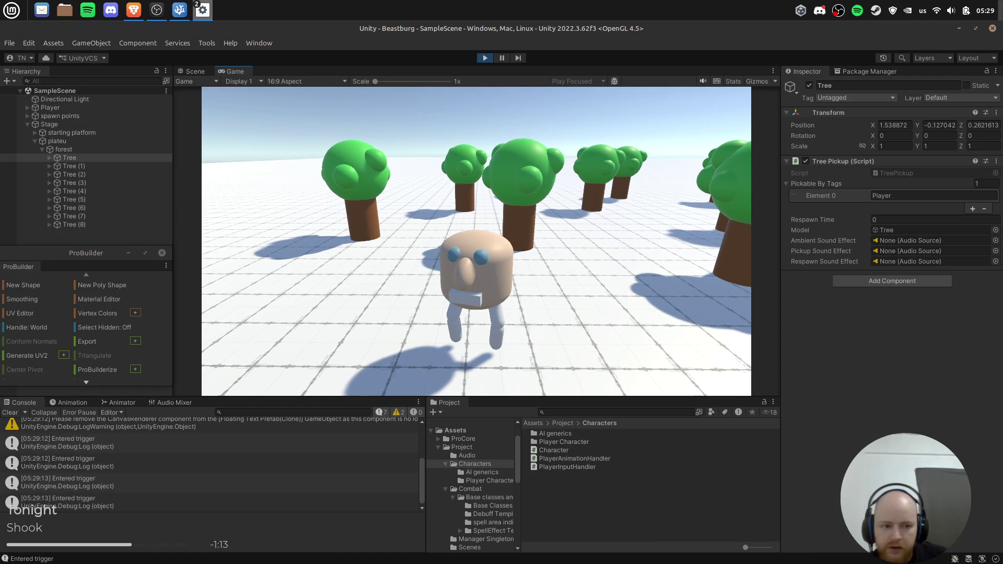
pyautogui.press('w')
pyautogui.press('s')
pyautogui.press('w')
pyautogui.press('w')
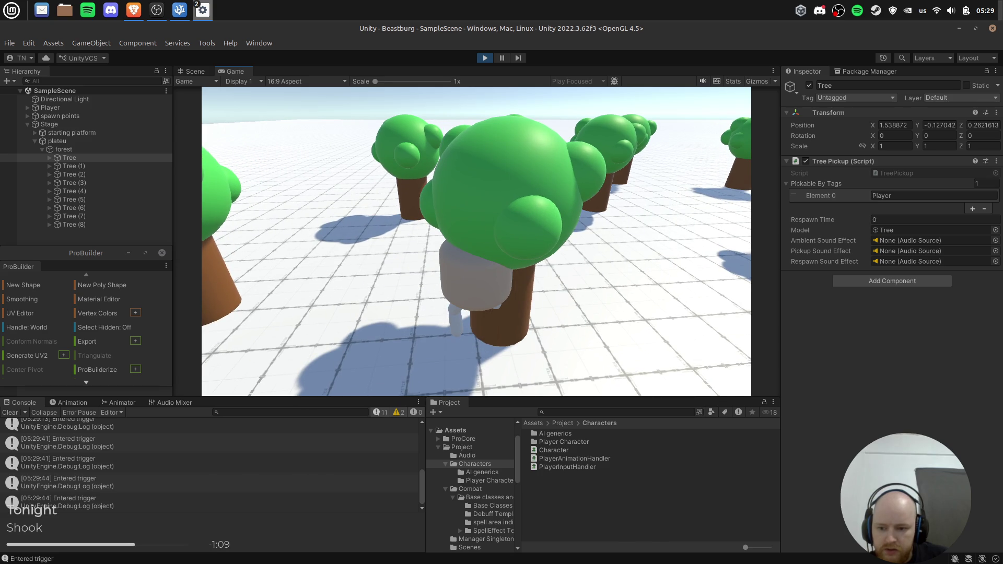
pyautogui.press('s')
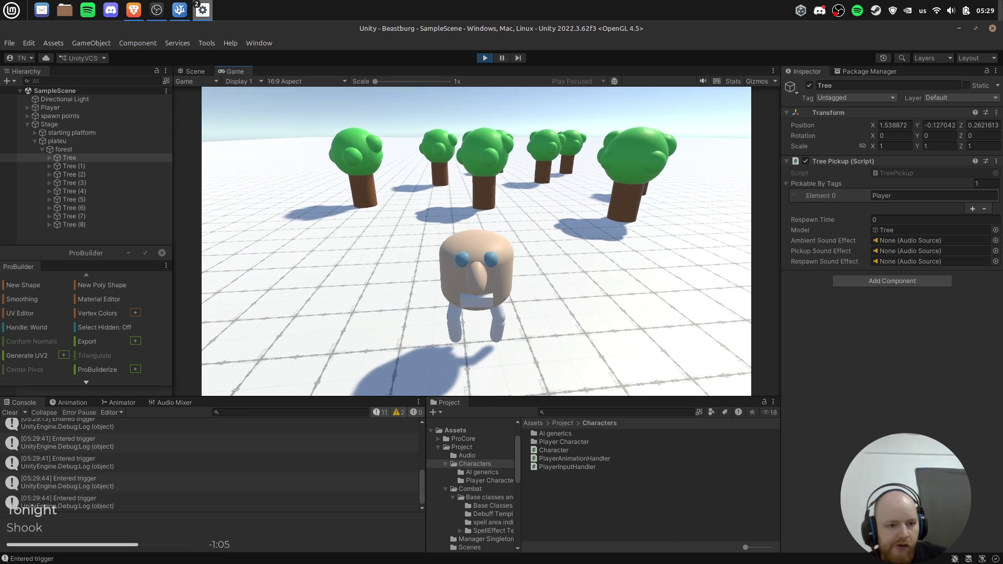
pyautogui.hotkey('ctrl', 'p')
pyautogui.hotkey('alt', 'Tab')
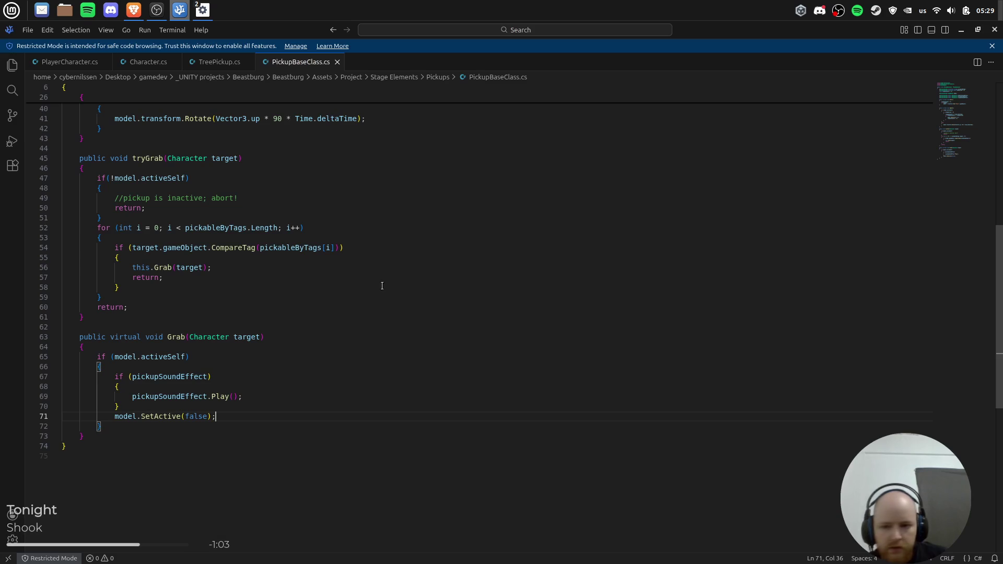
# Insert Debug.log(""); on a new line above the for loop in tryGrab.
pyautogui.scroll(10, 340, 298)
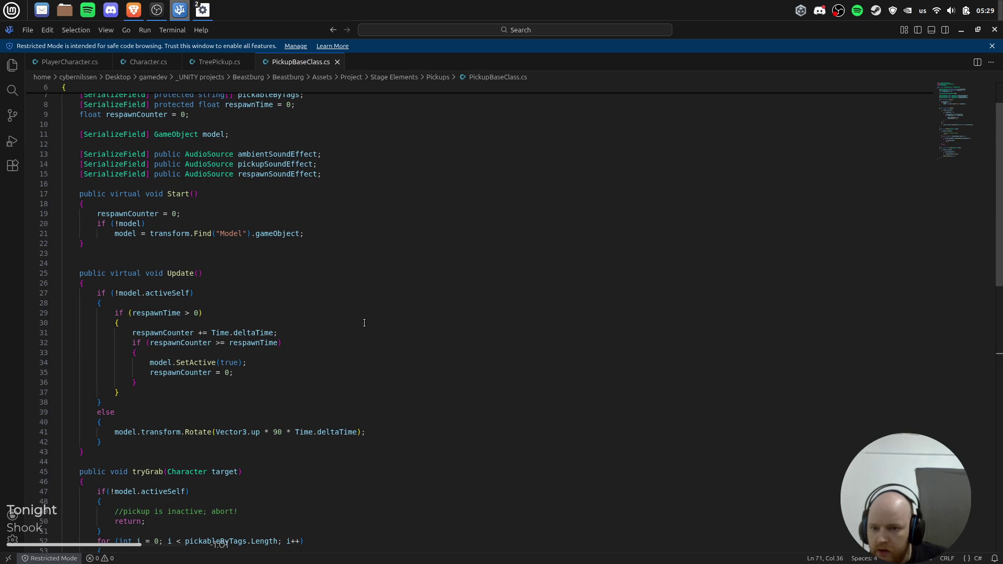
pyautogui.scroll(-5, 328, 256)
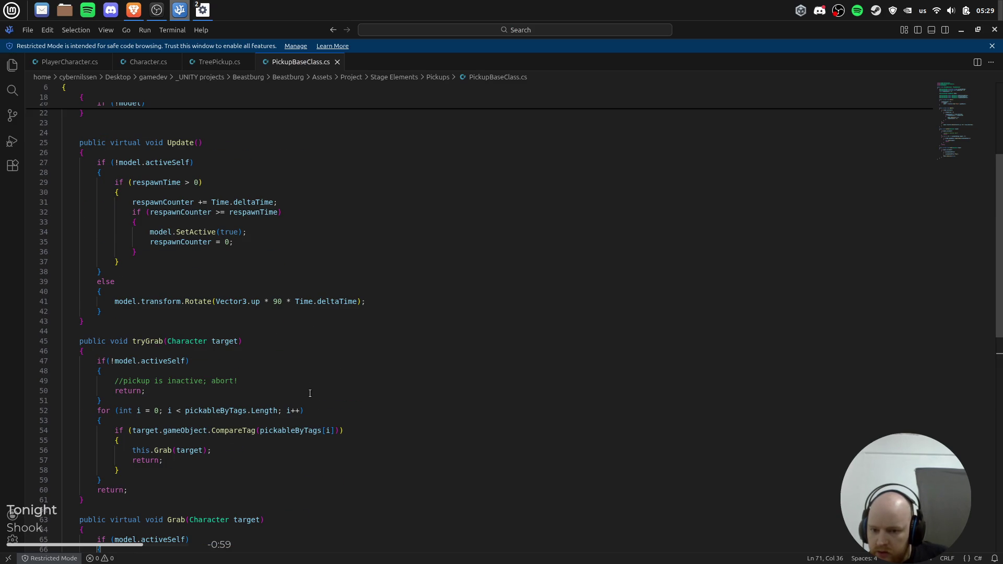
pyautogui.scroll(-1, 311, 393)
pyautogui.click(373, 401)
pyautogui.scroll(-3, 401, 381)
pyautogui.press('Down')
pyautogui.press('Down')
pyautogui.press('Down')
pyautogui.press('Up')
pyautogui.press('Up')
pyautogui.press('Up')
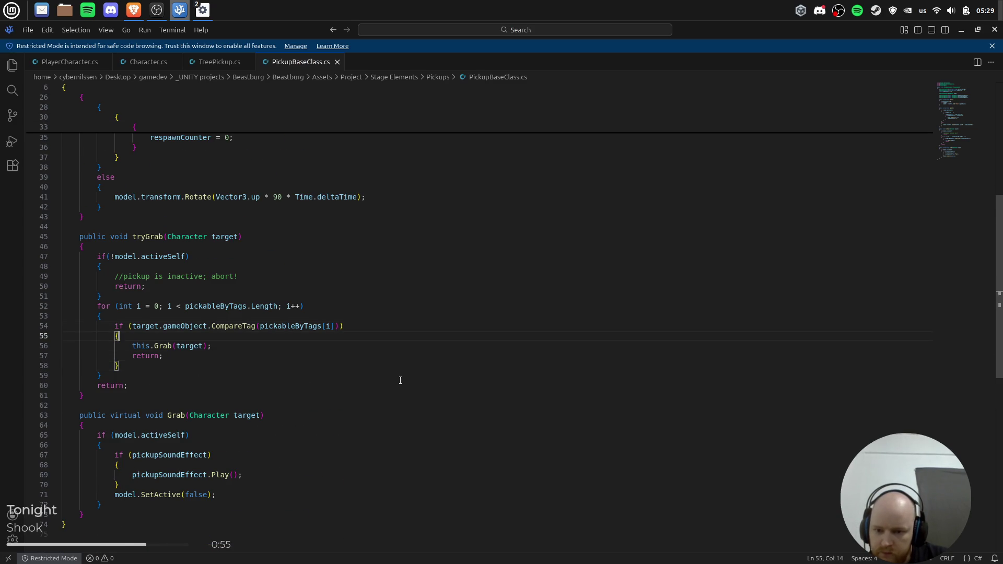
pyautogui.press('Up')
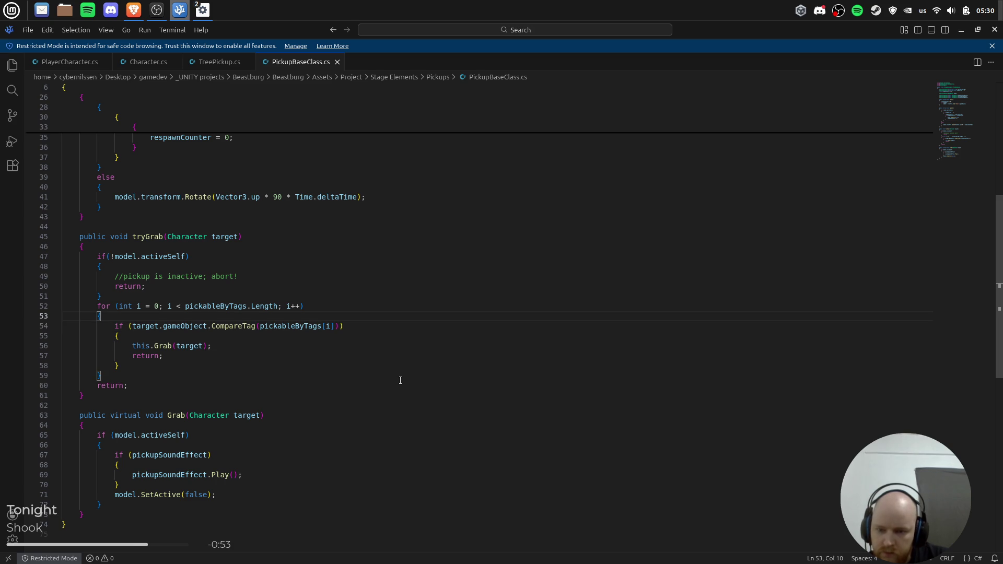
pyautogui.press('Up')
pyautogui.press('Up')
pyautogui.press('Return')
pyautogui.write('Debug.log("")')
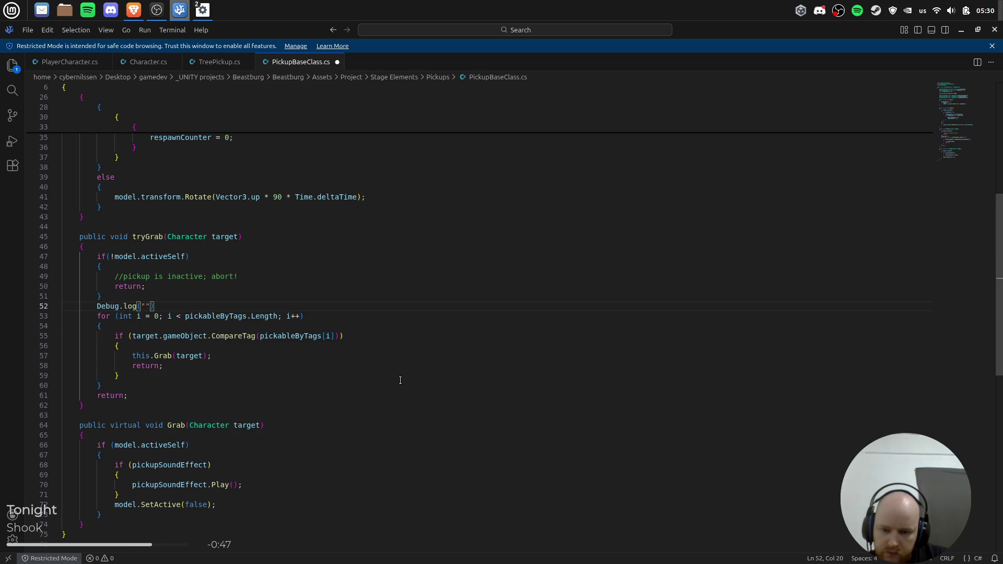
pyautogui.write(';')
pyautogui.press('Escape')
pyautogui.press('Left')
pyautogui.press('Left')
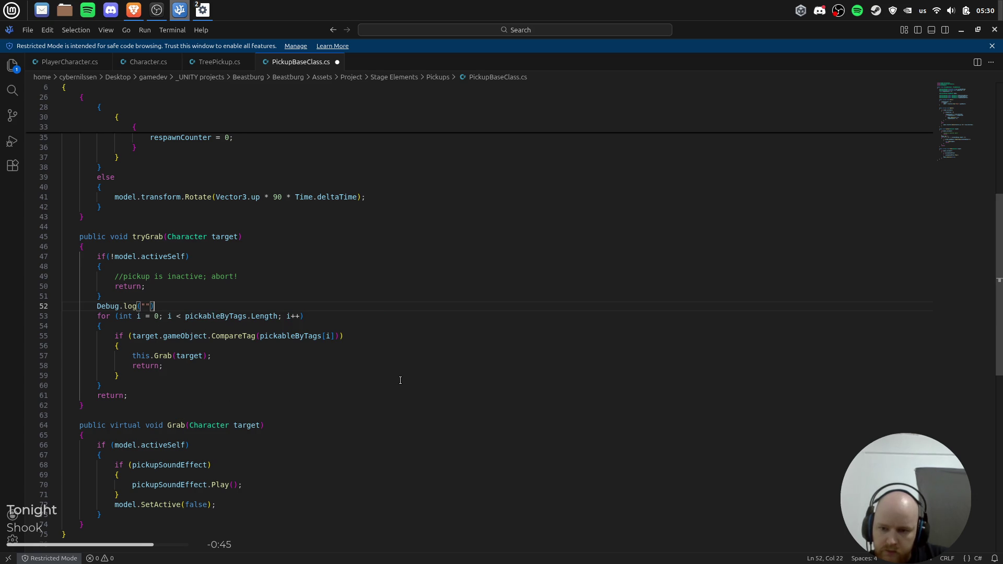
# Add target.gameObject.tag as the log's argument.
pyautogui.write('target.game')
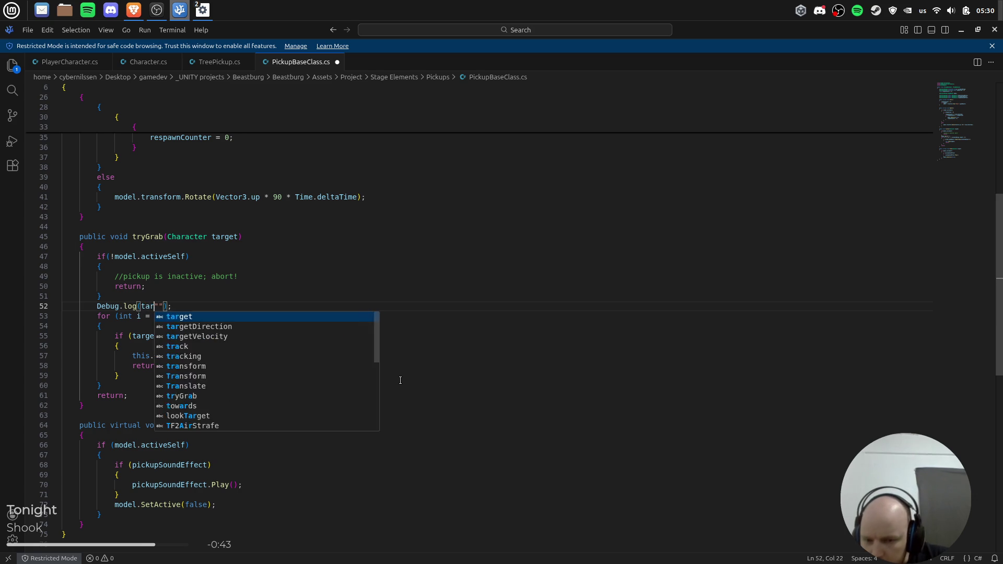
pyautogui.press('Escape')
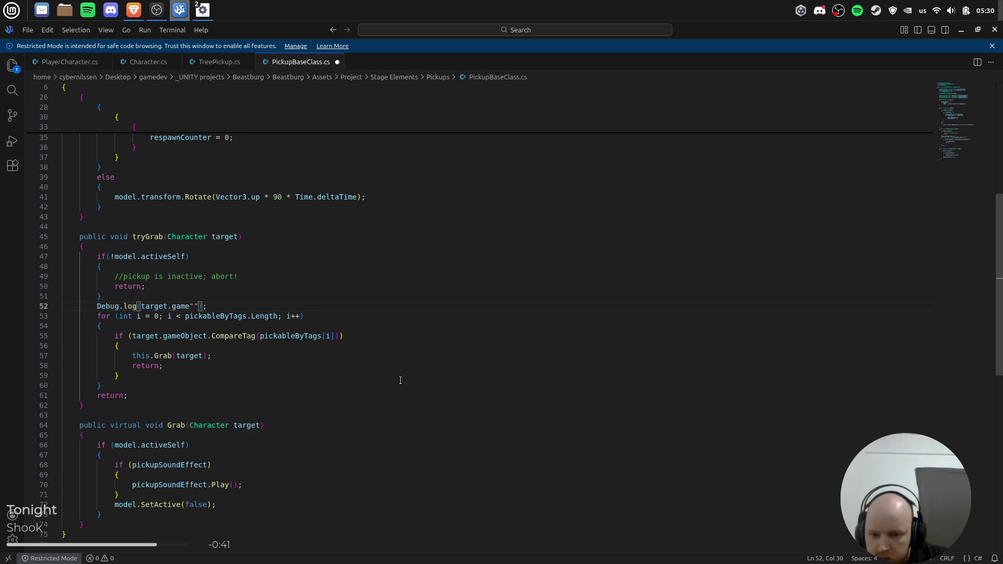
pyautogui.write('Object')
pyautogui.press('Escape')
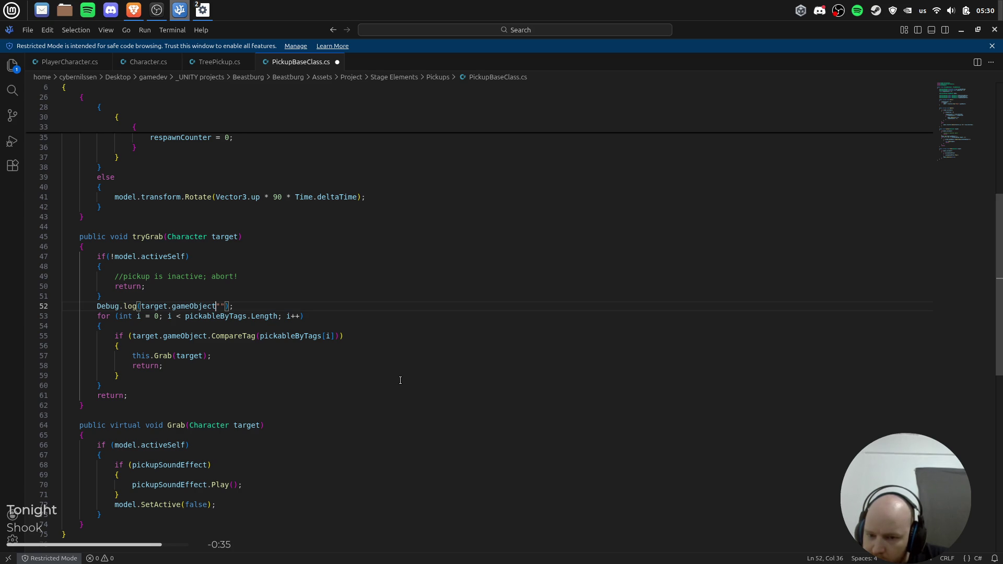
pyautogui.write('.tag')
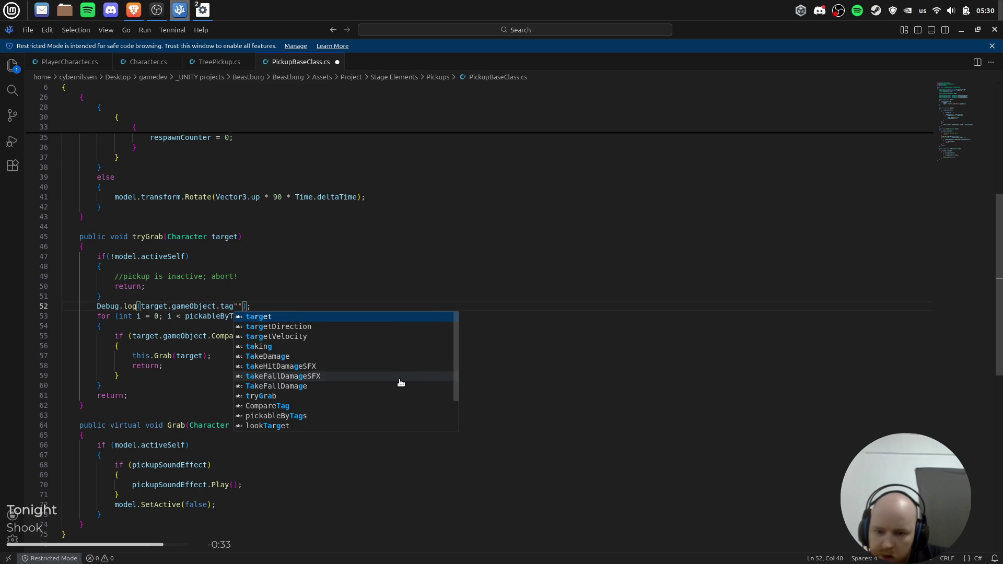
pyautogui.hotkey('alt', 'Tab')
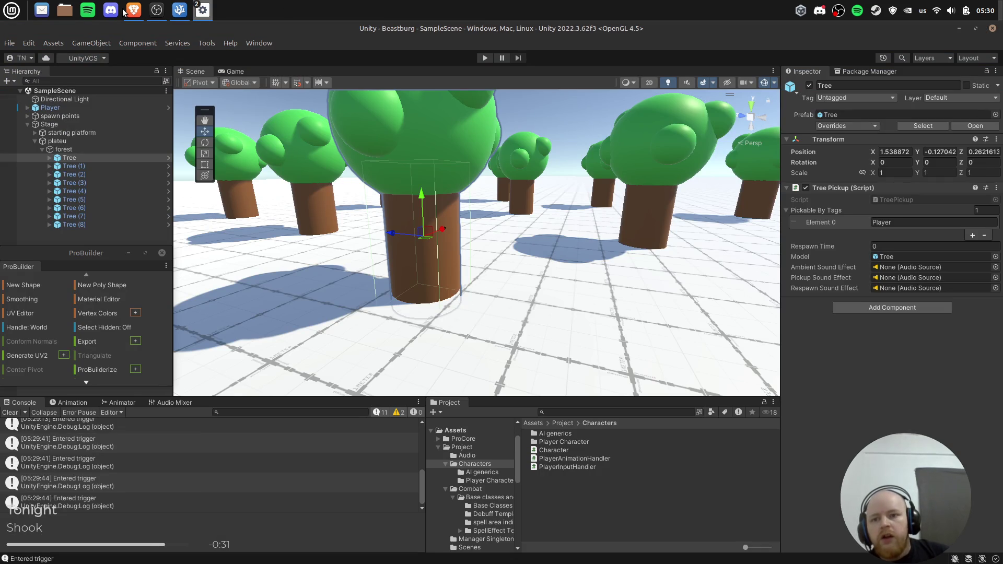
pyautogui.click(132, 11)
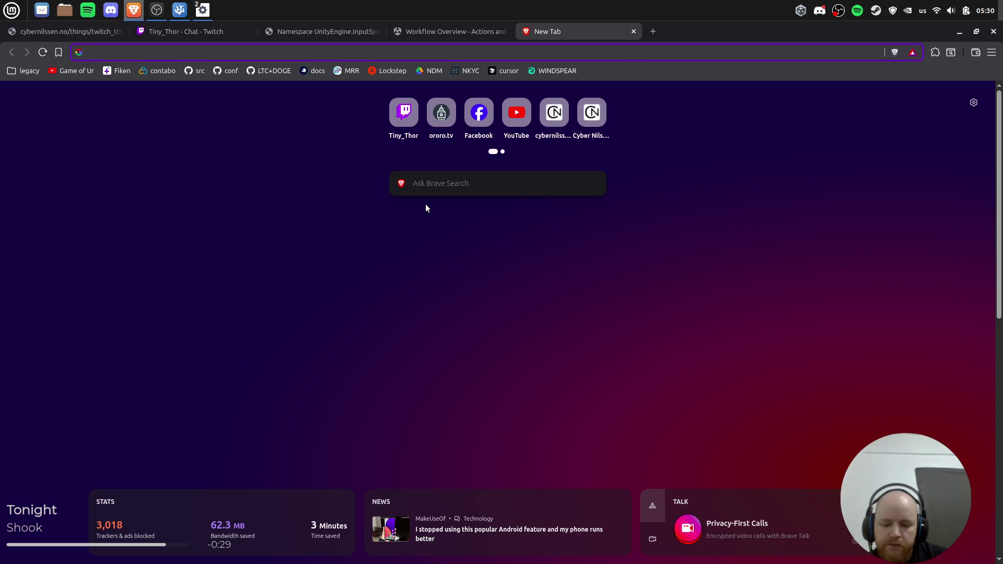
# Search Google for 'unity check gameobject tag in code'.
pyautogui.write('unity check o')
pyautogui.press('BackSpace')
pyautogui.write('gameobject tag in code')
pyautogui.press('Return')
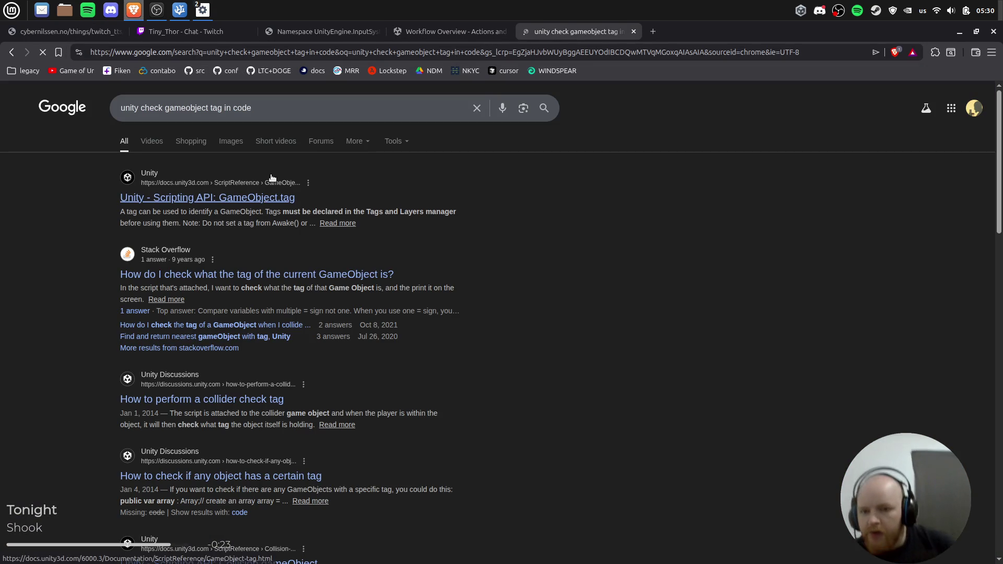
pyautogui.hotkey('alt', 'Tab')
pyautogui.hotkey('alt', 'Tab')
pyautogui.hotkey('alt', 'Tab')
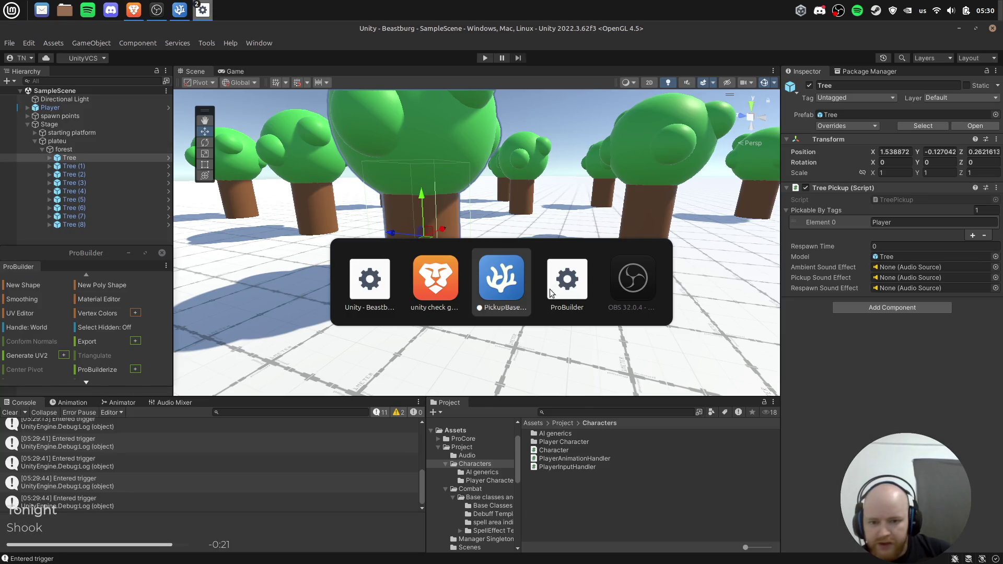
# Prefix the log argument with "Object with tag" + before target.gameObject.tag.
pyautogui.press('Delete')
pyautogui.press('Delete')
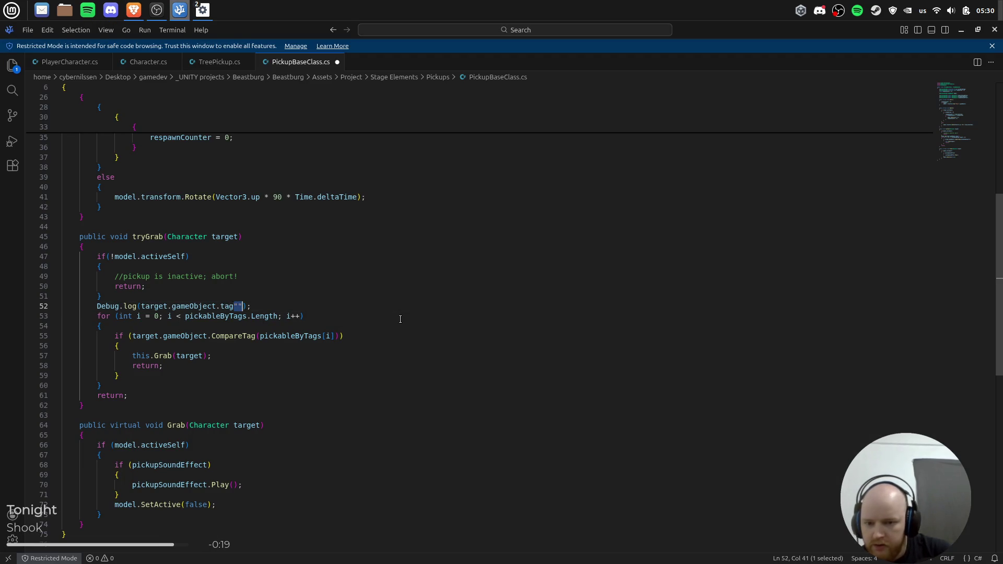
pyautogui.hotkey('ctrl', 'Left')
pyautogui.hotkey('ctrl', 'Left')
pyautogui.hotkey('ctrl', 'Left')
pyautogui.write('"" ')
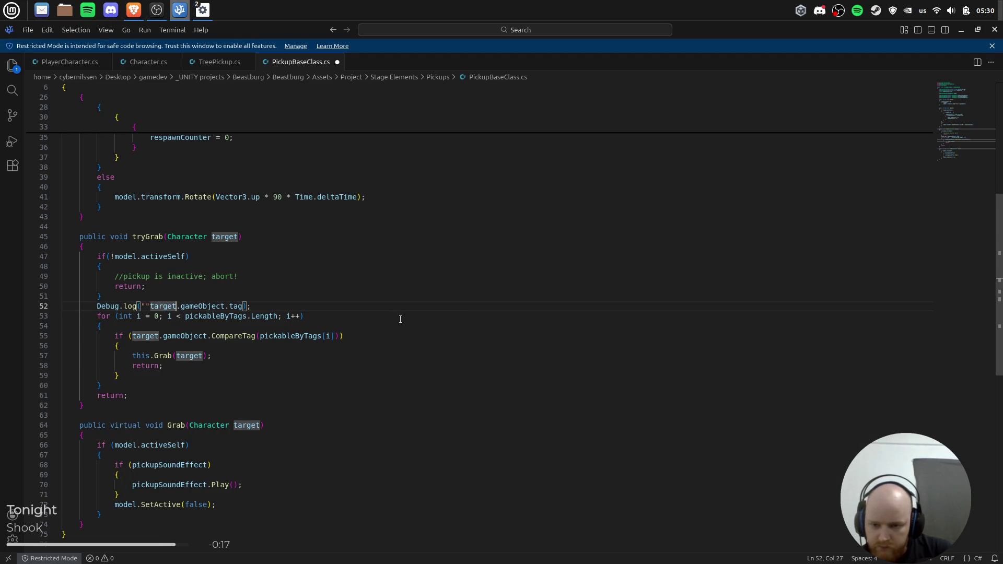
pyautogui.write('+')
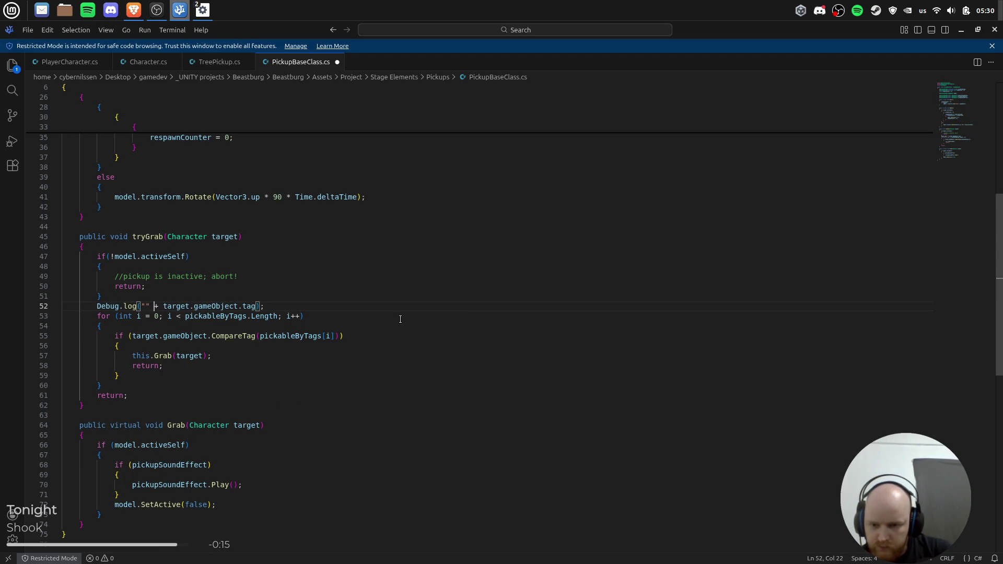
pyautogui.press('Right')
pyautogui.write('Object with tag')
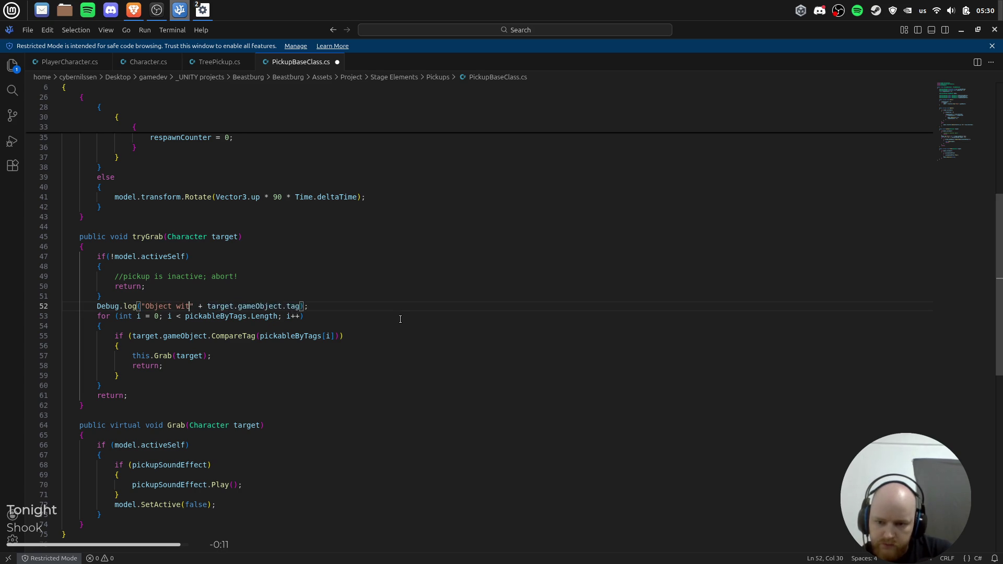
# Append + " tried to pick up " + this.name to the tryGrab log line.
pyautogui.press('End')
pyautogui.write('+ " tried to pick')
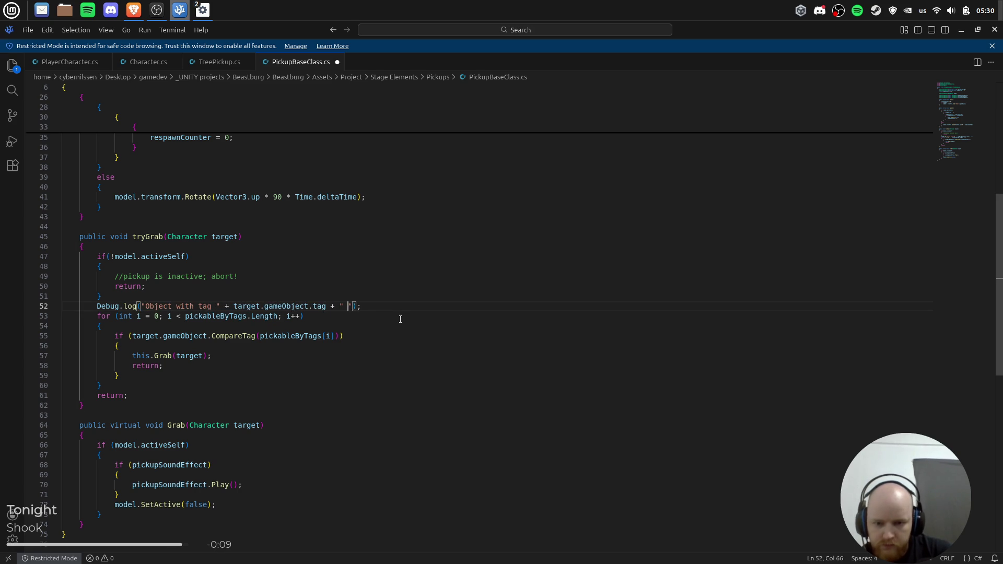
pyautogui.write(' up tree')
pyautogui.hotkey('ctrl', 'shift', 'Left')
pyautogui.write('this o')
pyautogui.press('BackSpace')
pyautogui.press('BackSpace')
pyautogui.press('BackSpace')
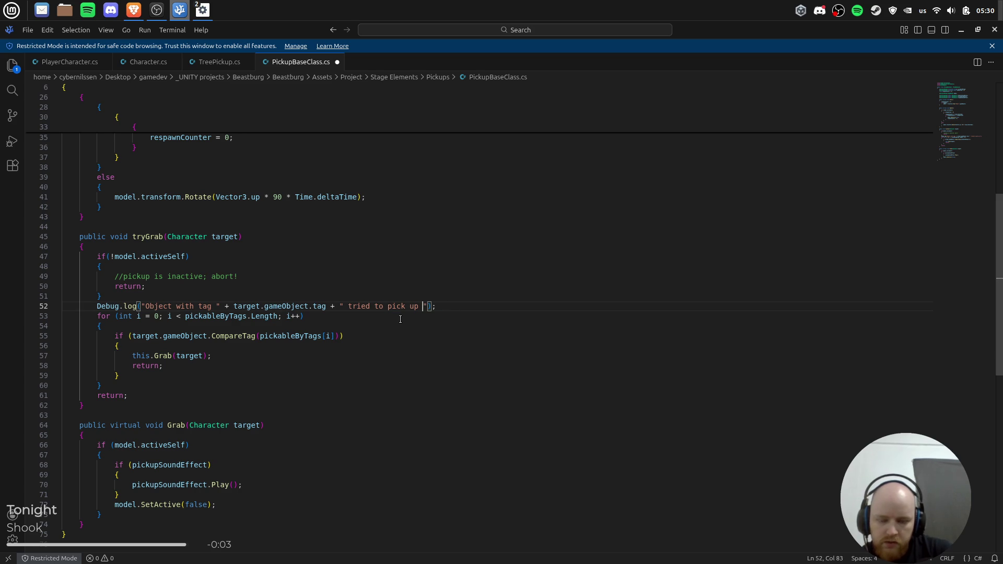
pyautogui.write('+ this.name')
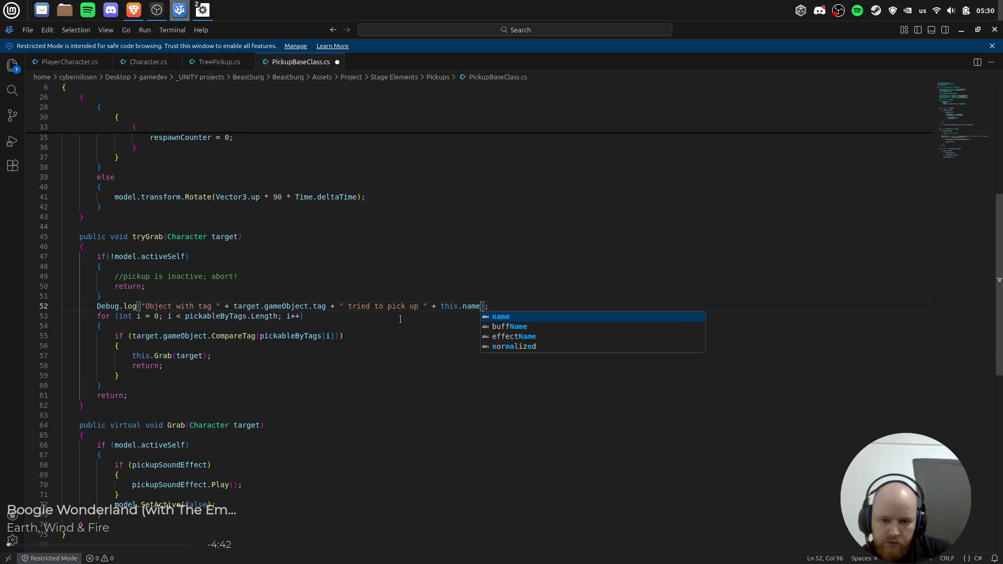
pyautogui.press('Escape')
pyautogui.hotkey('alt', 'Tab')
pyautogui.press('Tab')
pyautogui.hotkey('alt', 'Tab')
pyautogui.press('Tab')
pyautogui.click(584, 266)
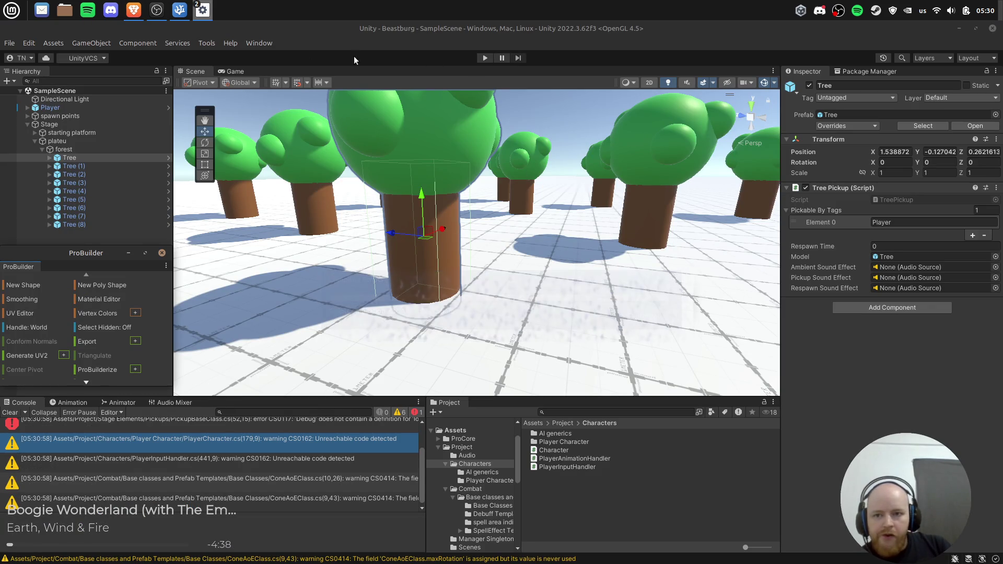
# Open the CS0117 error line and change Debug.log to Debug.Log in PickupBaseClass.cs.
pyautogui.click(170, 435)
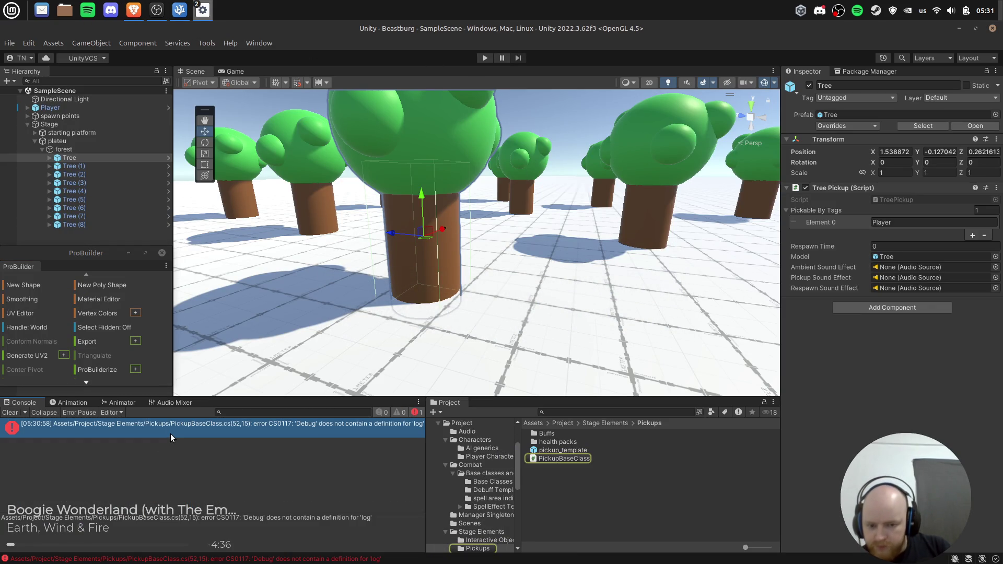
pyautogui.doubleClick(171, 433)
pyautogui.hotkey('alt', 'Tab')
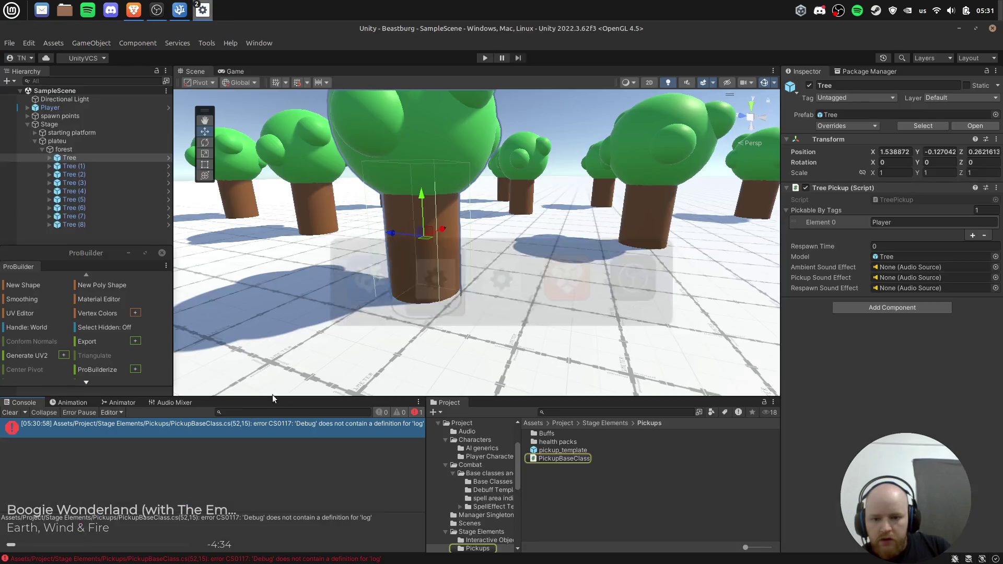
pyautogui.click(123, 306)
pyautogui.press('Delete')
pyautogui.write('L')
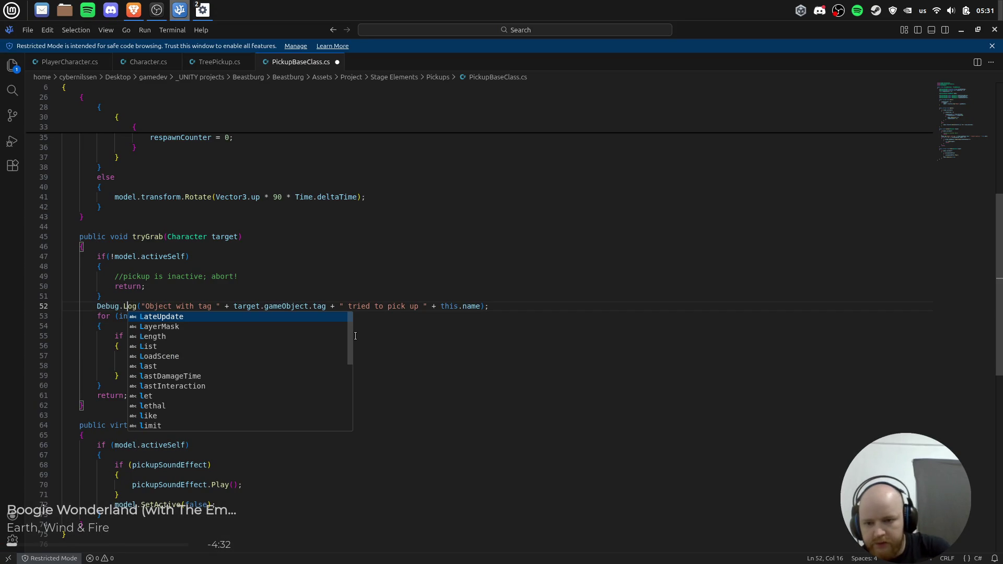
pyautogui.press('Escape')
pyautogui.hotkey('alt', 'Tab')
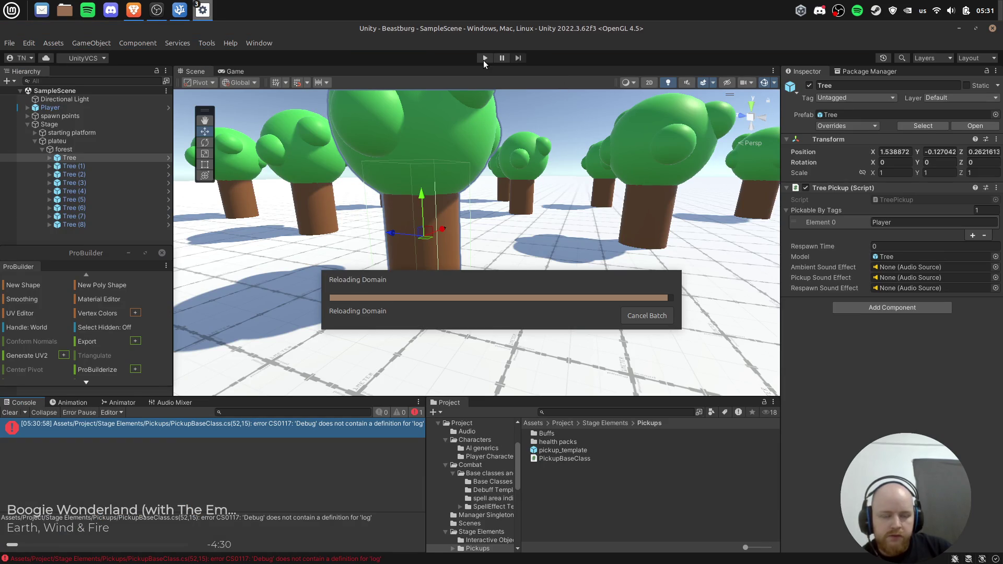
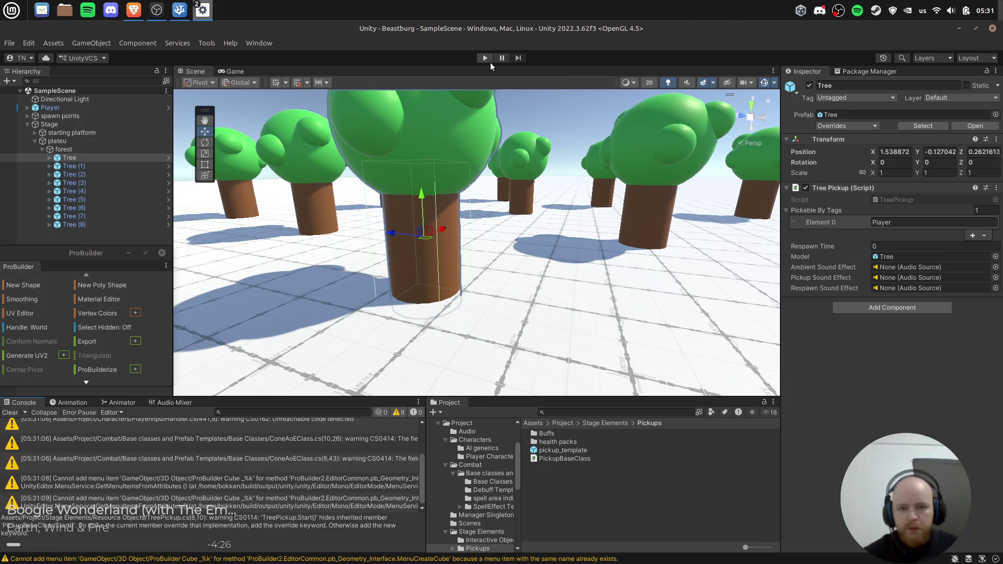
# Play-test the scene, walking the character into the tree pickups until 'Entered trigger' logs.
pyautogui.click(487, 59)
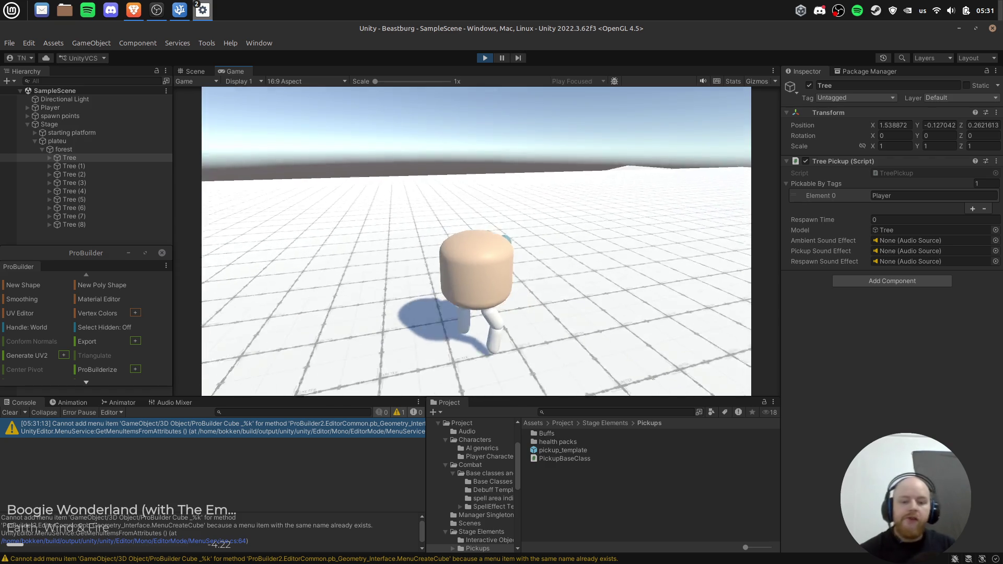
pyautogui.press('w')
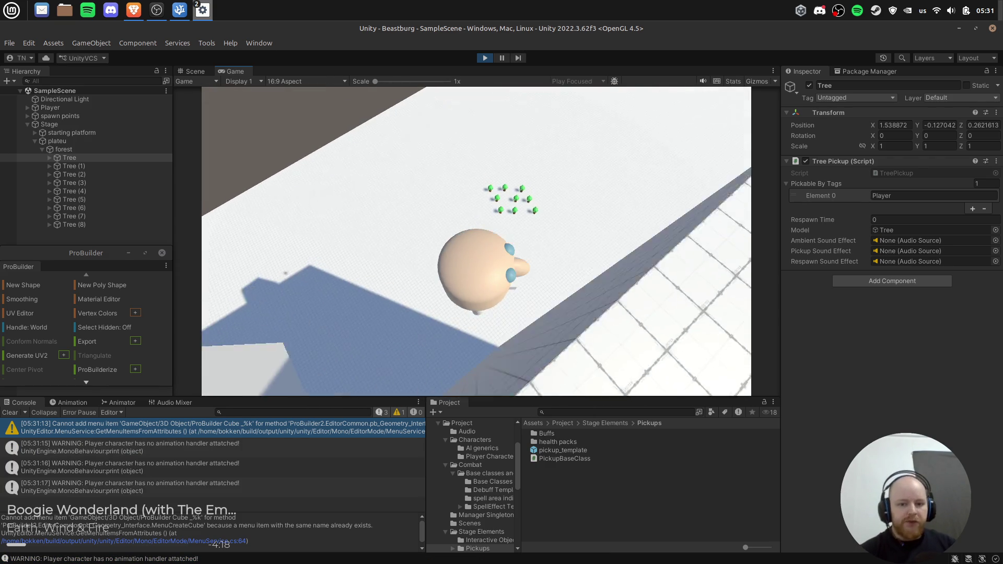
pyautogui.press('w')
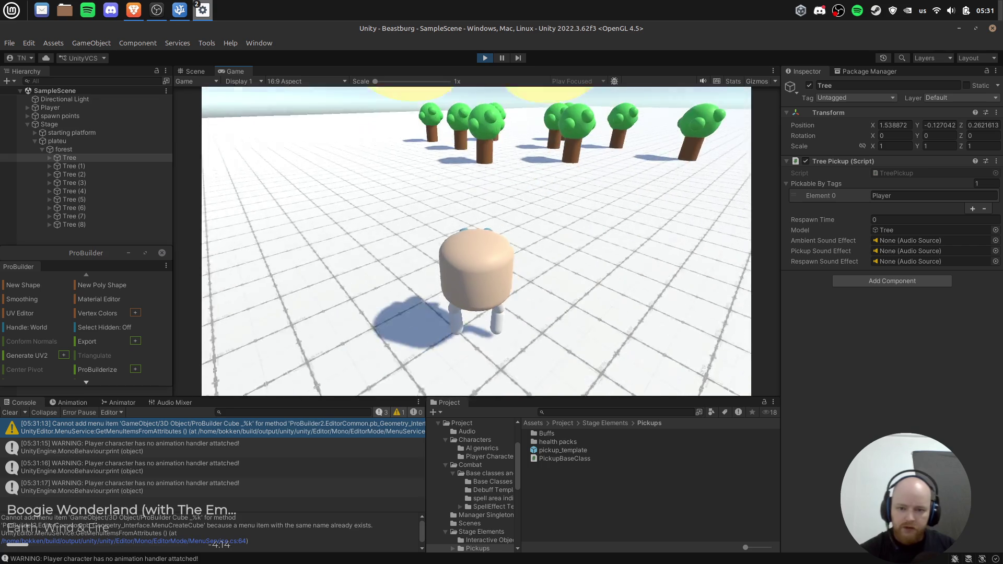
pyautogui.press('w')
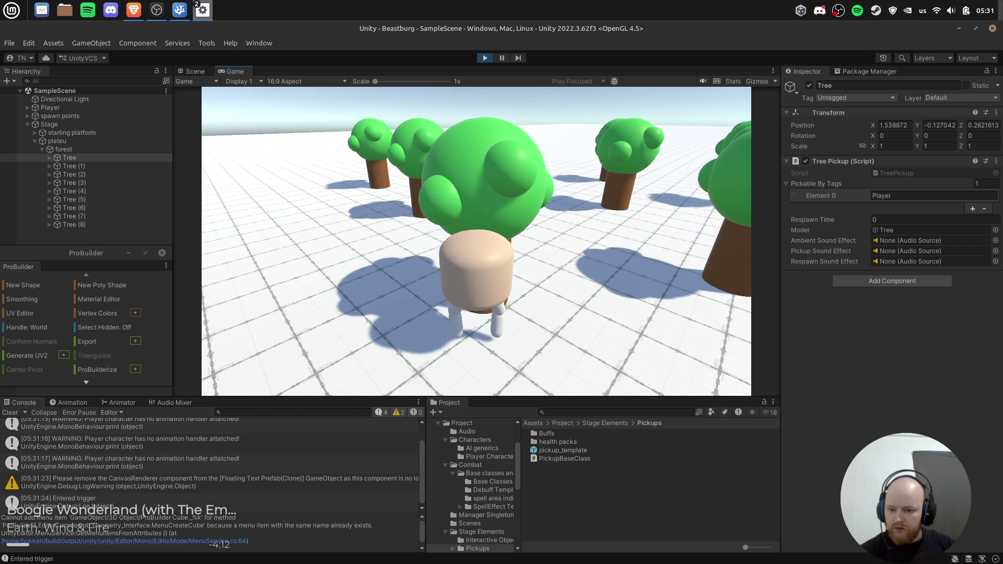
pyautogui.press('w')
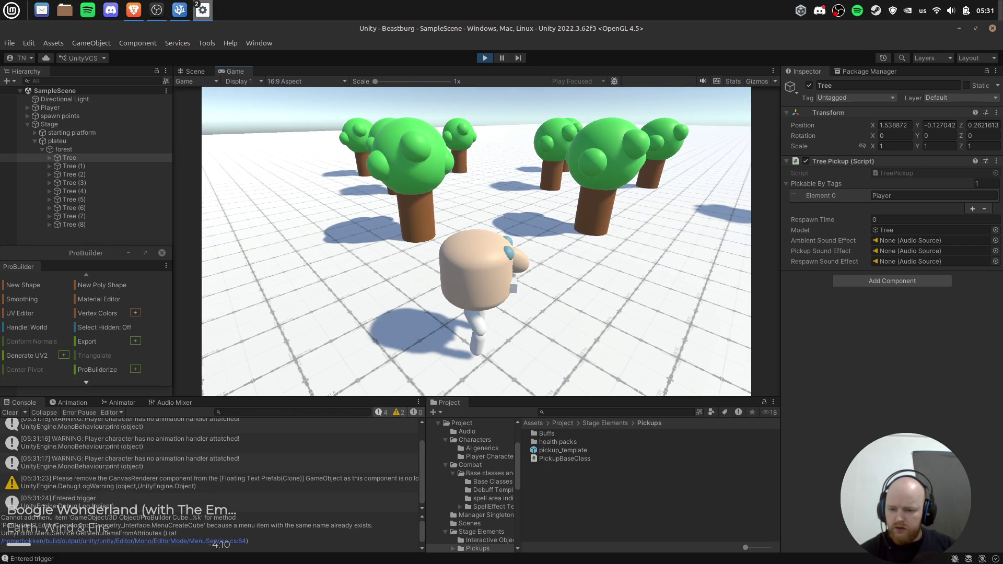
pyautogui.press('w')
pyautogui.press('s')
pyautogui.hotkey('alt', 'Tab')
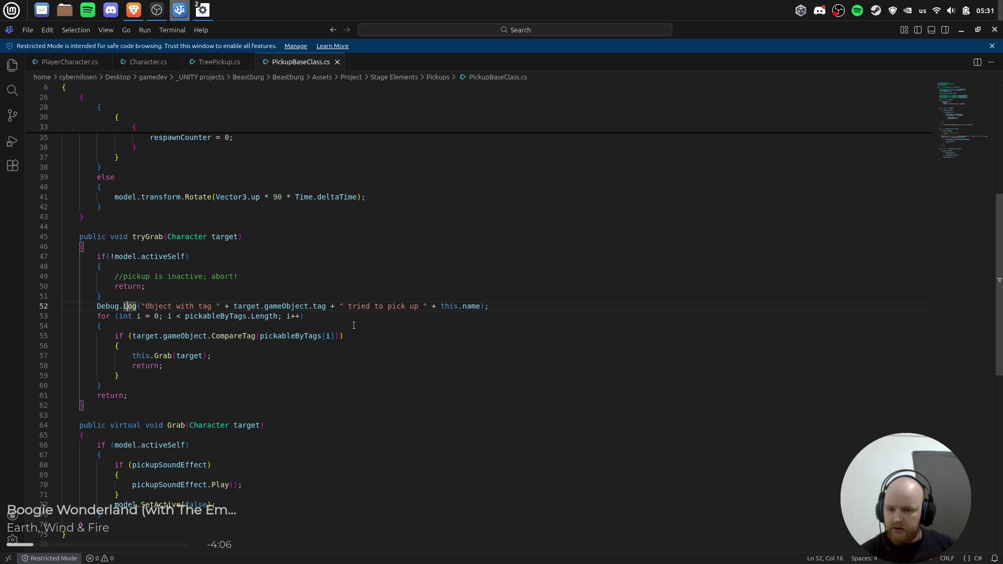
# Review the trigger code across Character.cs, PickupBaseClass.cs and TreePickup.cs.
pyautogui.click(147, 62)
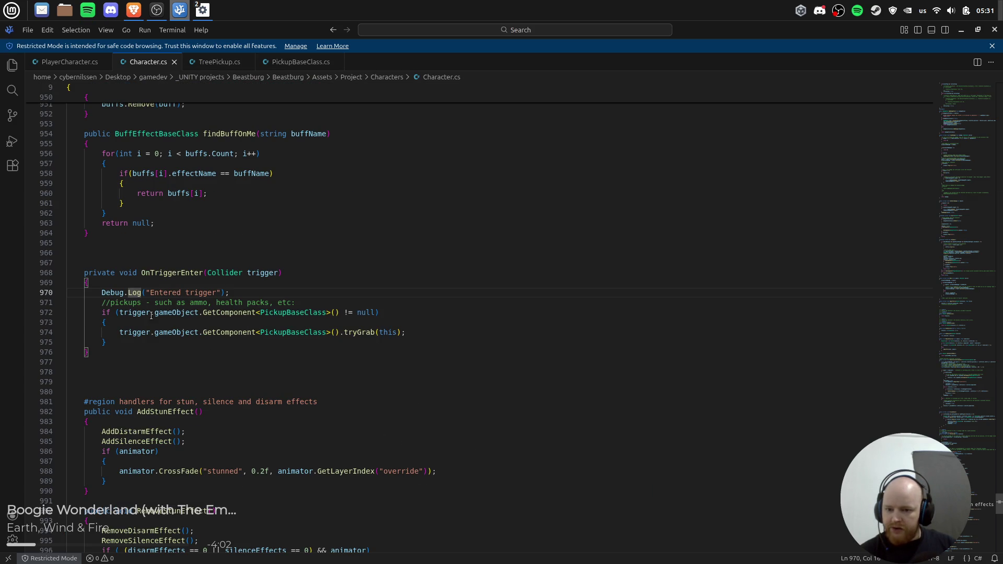
pyautogui.click(293, 313)
pyautogui.click(416, 332)
pyautogui.hotkey('ctrl', 'Tab')
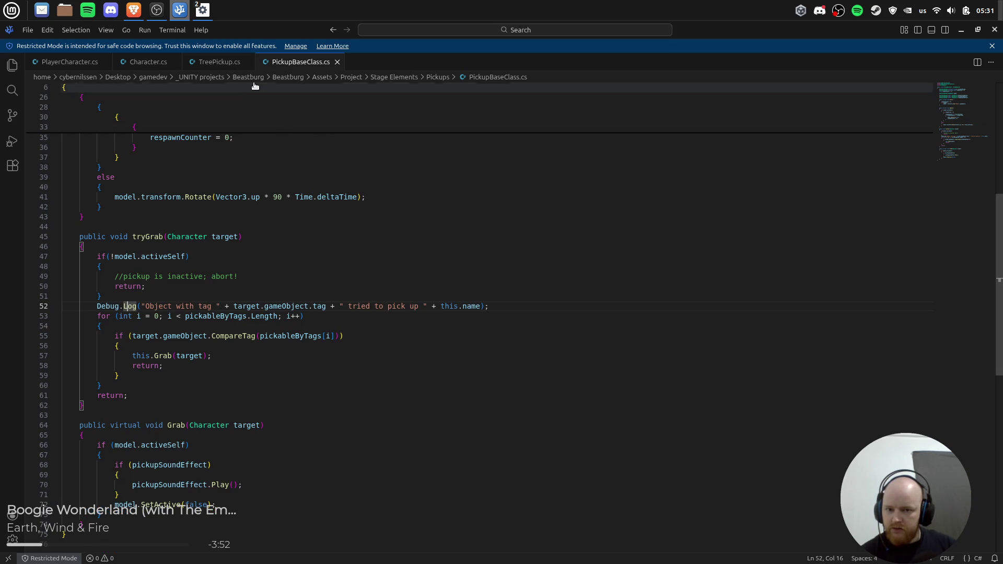
pyautogui.click(219, 61)
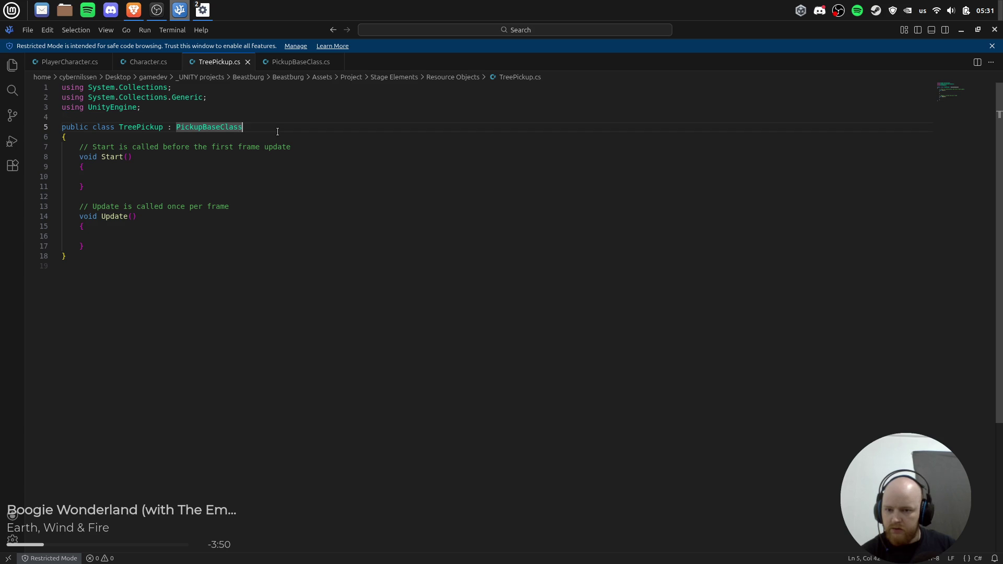
pyautogui.click(122, 237)
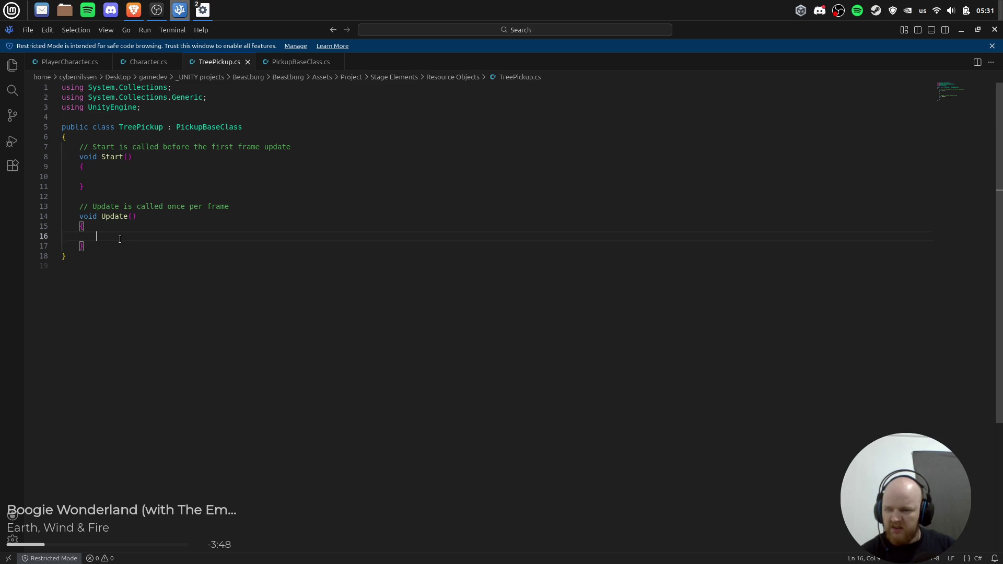
# Glance at Unity, then return to Character.cs's OnTriggerEnter pickup check.
pyautogui.hotkey('alt', 'Tab')
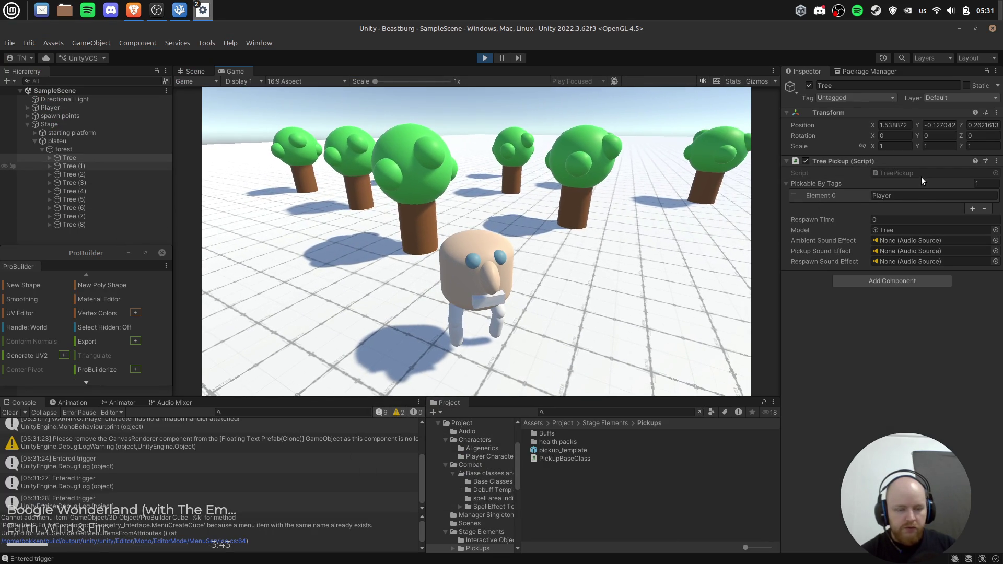
pyautogui.hotkey('alt', 'Tab')
pyautogui.hotkey('alt', 'Tab')
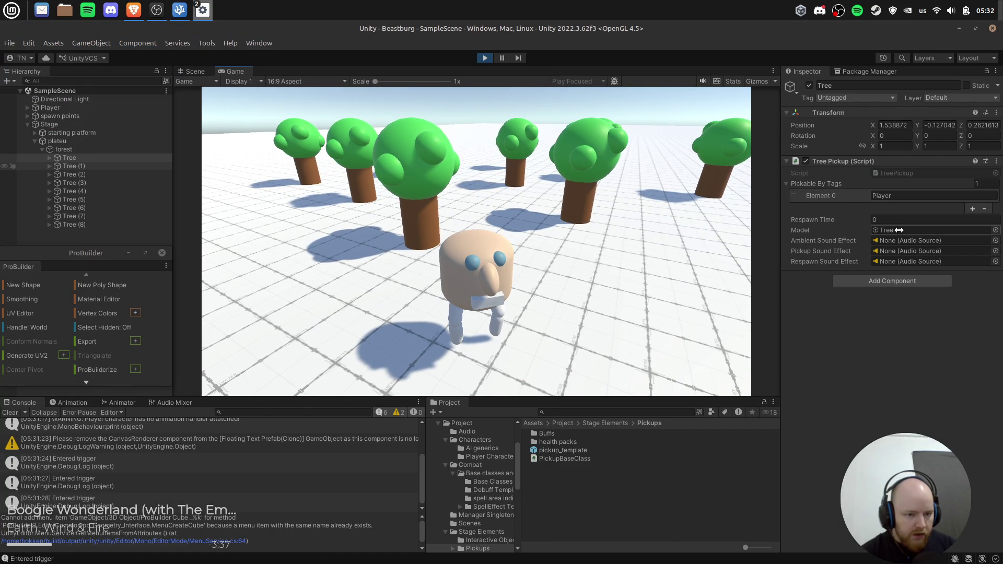
pyautogui.hotkey('alt', 'Tab')
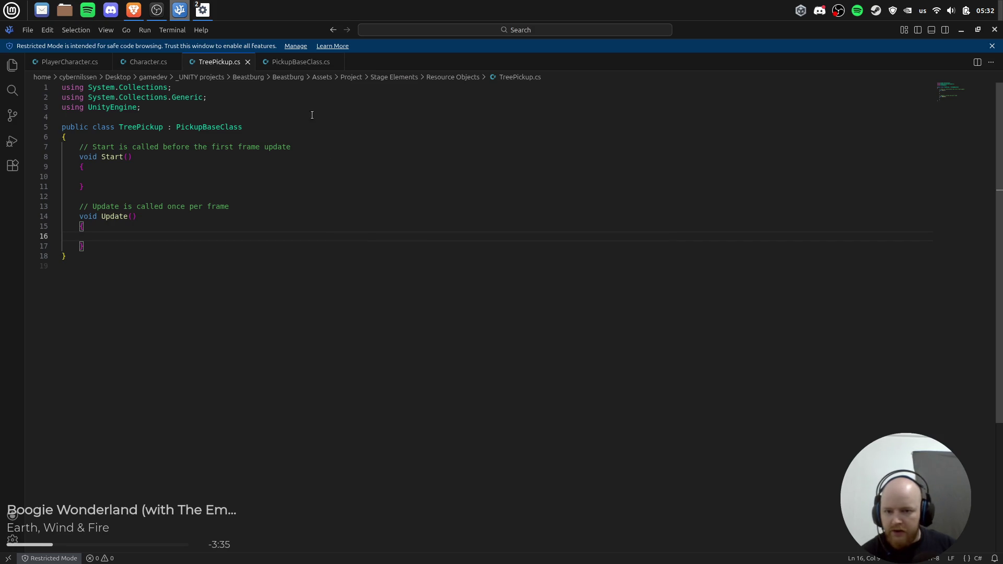
pyautogui.click(292, 63)
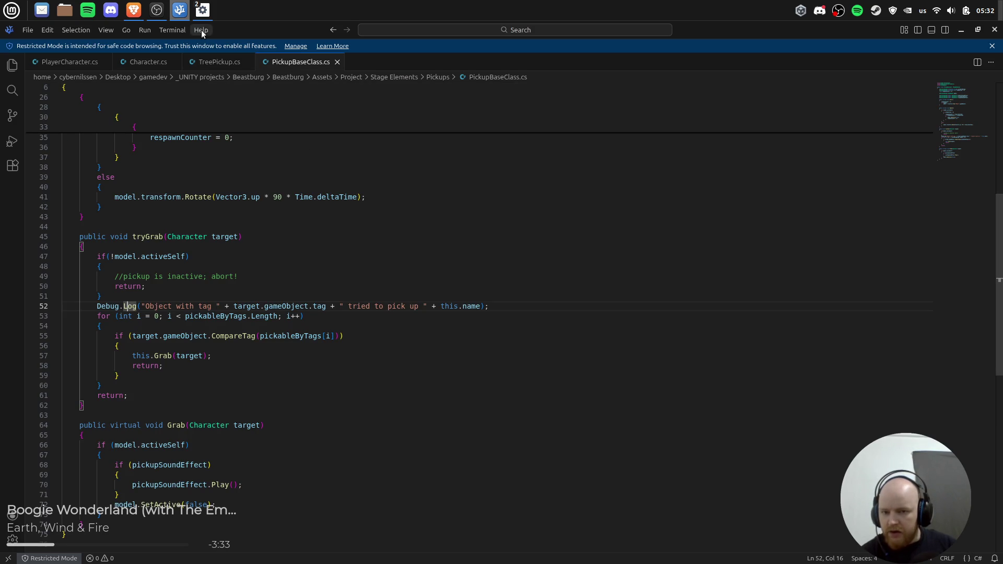
pyautogui.click(146, 63)
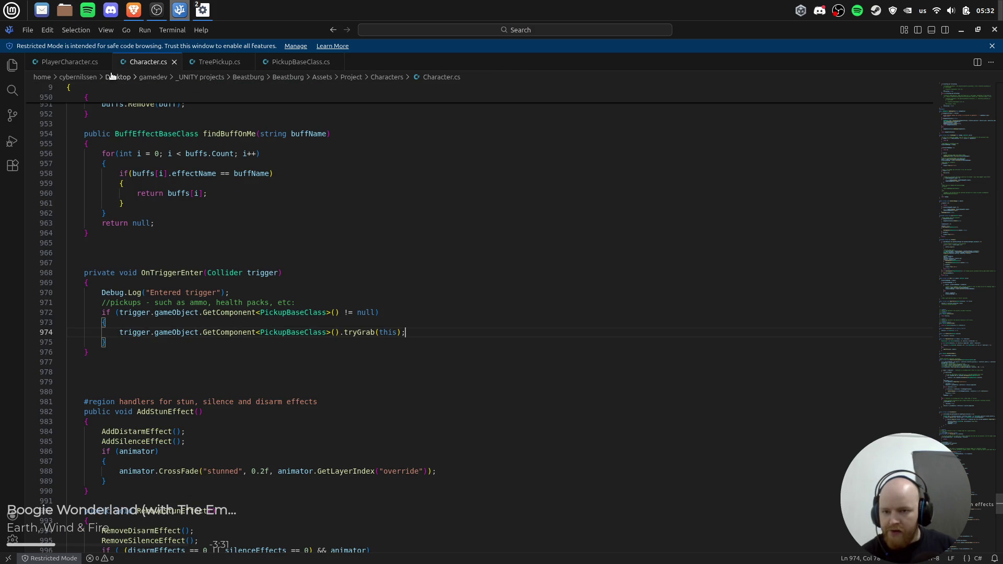
pyautogui.click(76, 65)
pyautogui.click(142, 64)
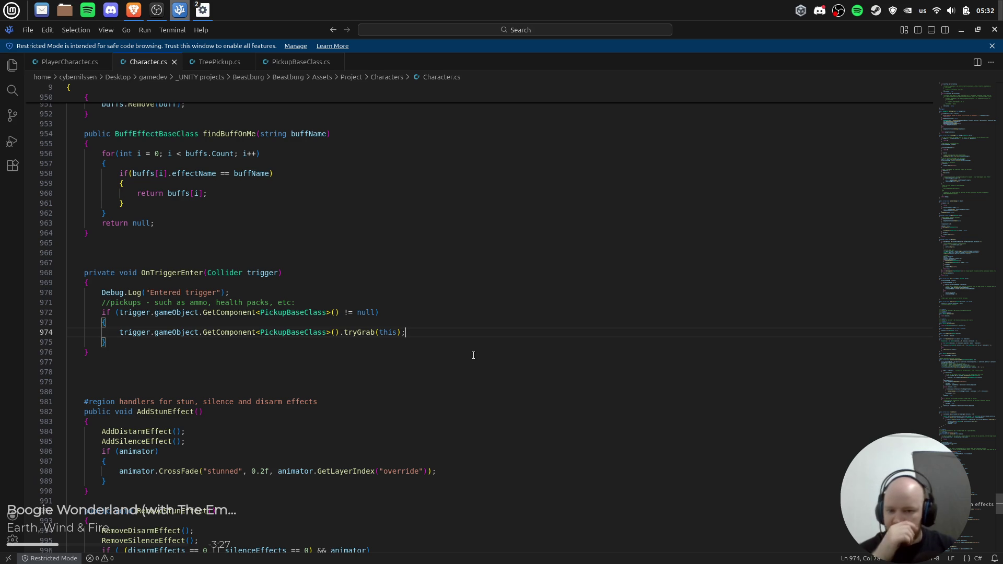
# Add Debug.Log(trigger.gameObject.GetComponent<PickupBaseClass>()); above the pickup check and save Character.cs.
pyautogui.press('Up')
pyautogui.press('Up')
pyautogui.hotkey('ctrl', 'shift', 'Left')
pyautogui.hotkey('ctrl', 'shift', 'Left')
pyautogui.hotkey('ctrl', 'shift', 'Left')
pyautogui.hotkey('ctrl', 'c')
pyautogui.press('Home')
pyautogui.press('Return')
pyautogui.press('Up')
pyautogui.write('Debug.log(')
pyautogui.hotkey('ctrl', 'v')
pyautogui.write(');')
pyautogui.hotkey('ctrl', 's')
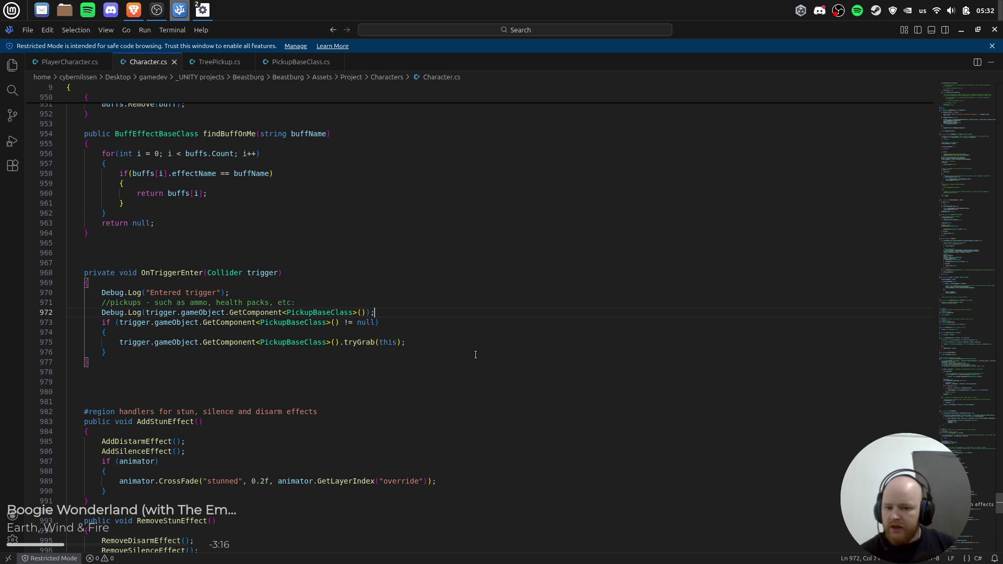
pyautogui.hotkey('alt', 'Tab')
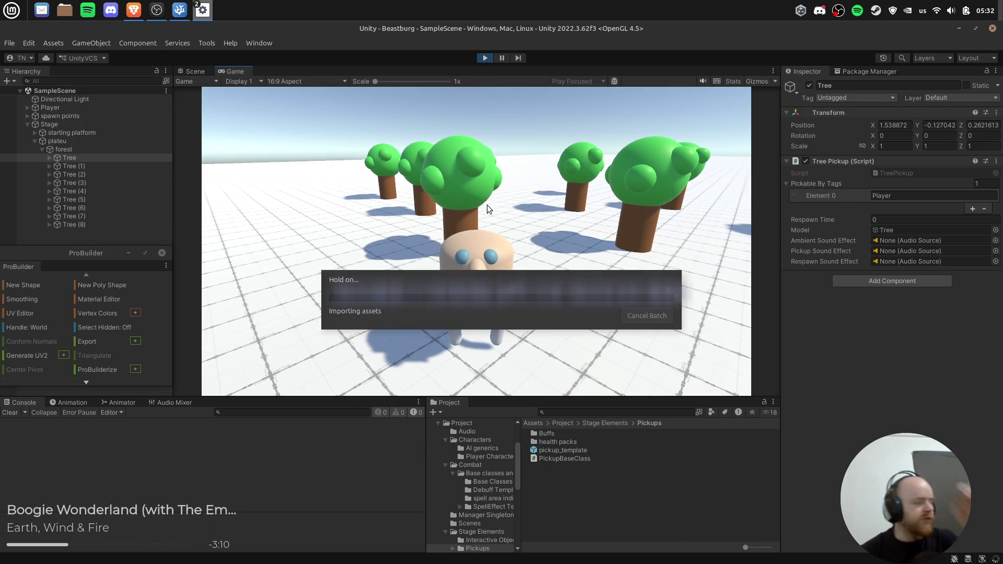
# Stop play and duplicate a tree into Tree (9), moved away from the cluster.
pyautogui.click(484, 59)
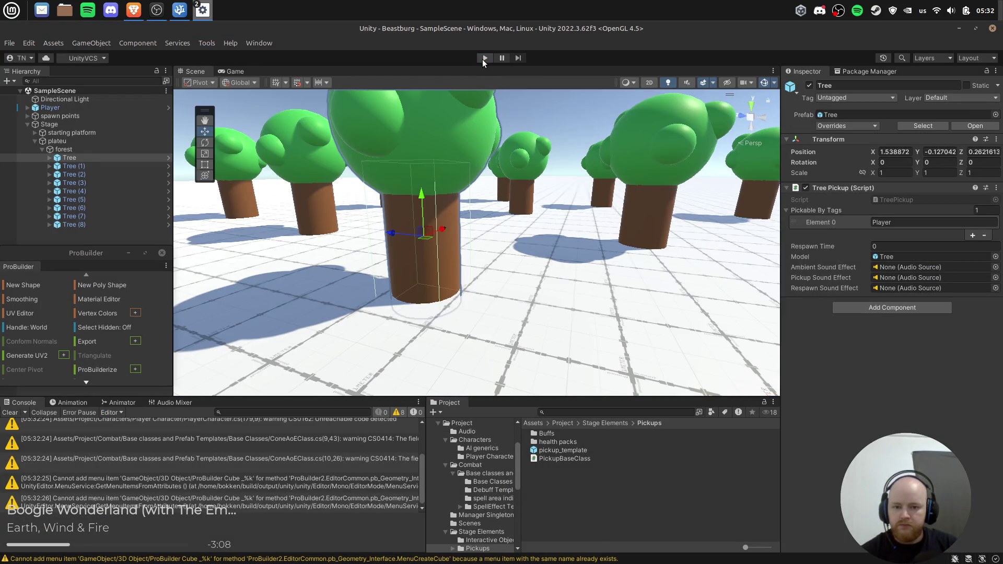
pyautogui.scroll(-5, 476, 196)
pyautogui.moveTo(493, 232)
pyautogui.mouseDown()
pyautogui.moveTo(358, 242)
pyautogui.moveTo(351, 274)
pyautogui.mouseUp()
pyautogui.hotkey('ctrl', 'd')
pyautogui.moveTo(270, 181)
pyautogui.mouseDown()
pyautogui.moveTo(598, 304)
pyautogui.moveTo(606, 319)
pyautogui.mouseUp()
pyautogui.click(74, 233)
# Raise Tree (9) to Y 86.07, save the scene and start playing.
pyautogui.moveTo(630, 307); pyautogui.dragTo(646, 246)
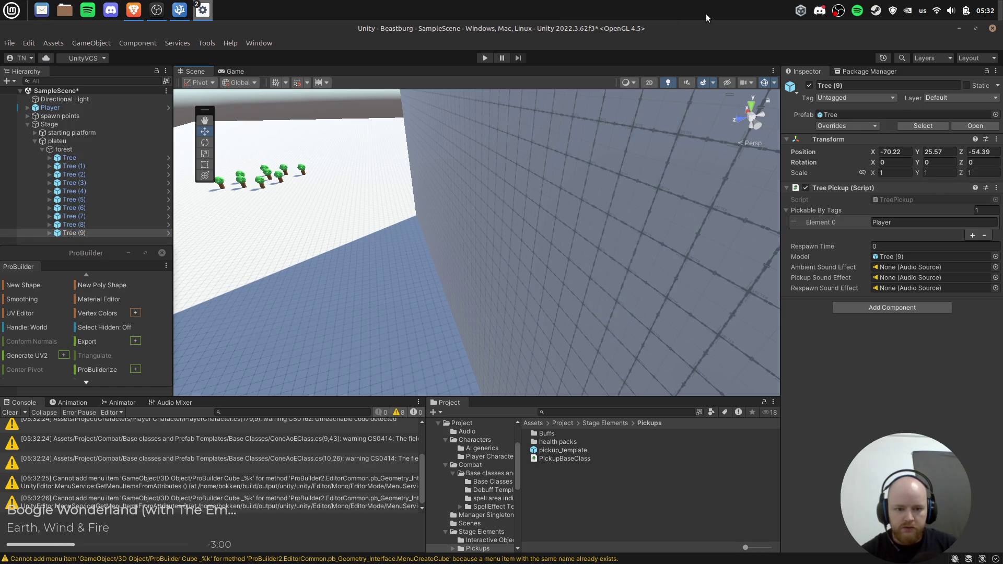
pyautogui.press('f')
pyautogui.moveTo(479, 231); pyautogui.dragTo(481, 173)
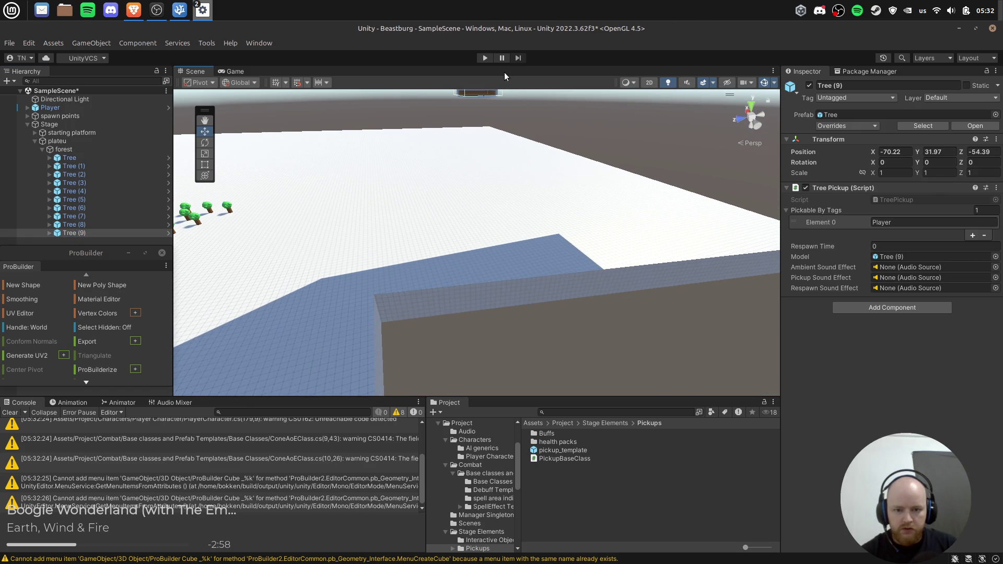
pyautogui.press('f')
pyautogui.moveTo(487, 258)
pyautogui.mouseDown()
pyautogui.moveTo(601, 199)
pyautogui.moveTo(712, 119)
pyautogui.moveTo(712, 253)
pyautogui.mouseUp()
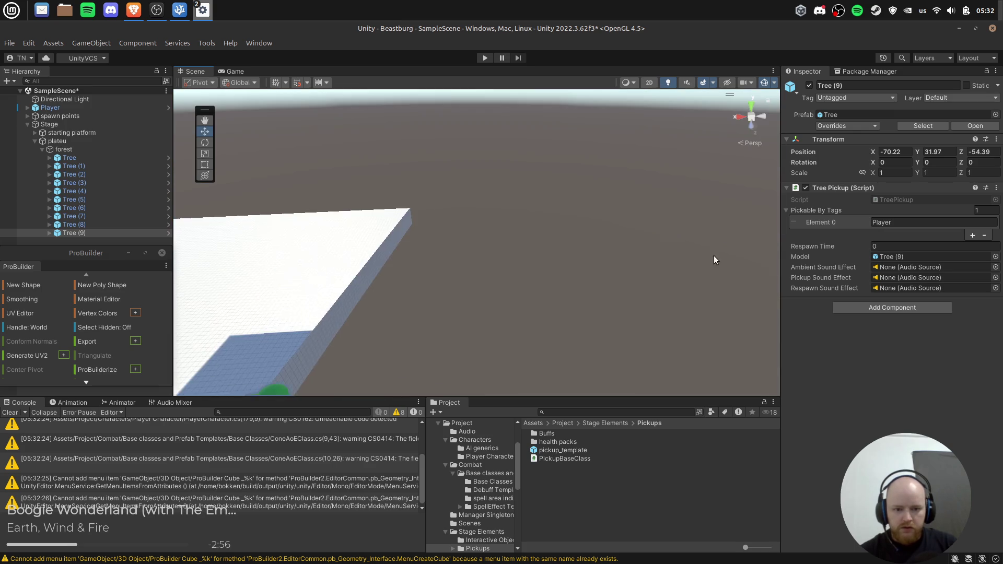
pyautogui.press('f')
pyautogui.moveTo(452, 278); pyautogui.dragTo(428, 49)
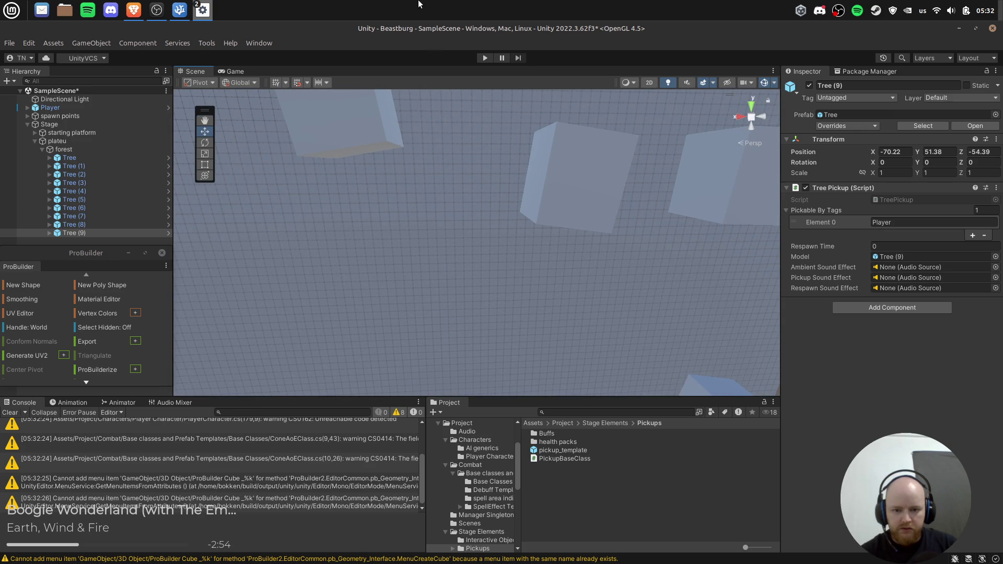
pyautogui.press('f')
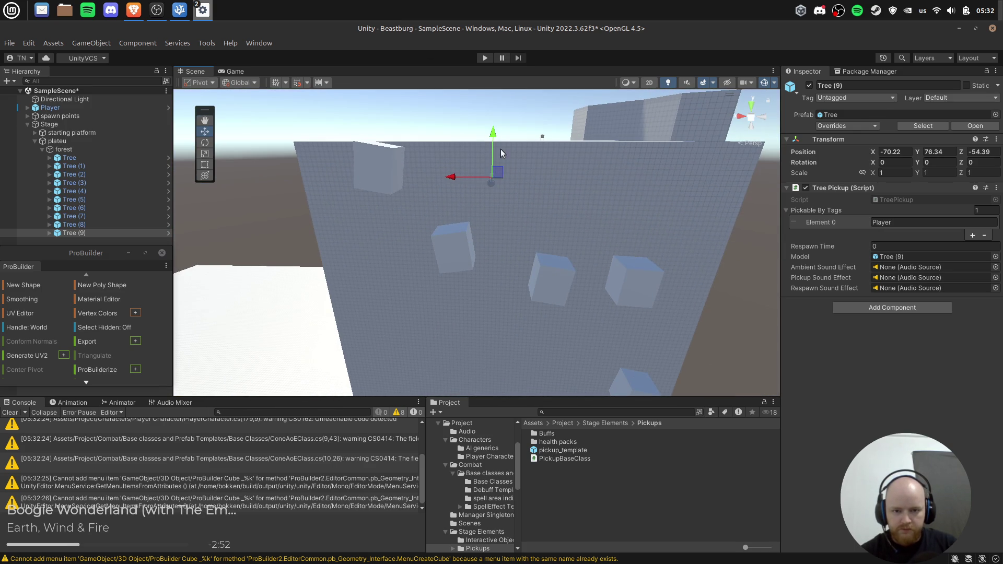
pyautogui.moveTo(491, 119); pyautogui.dragTo(494, 97)
pyautogui.press('f')
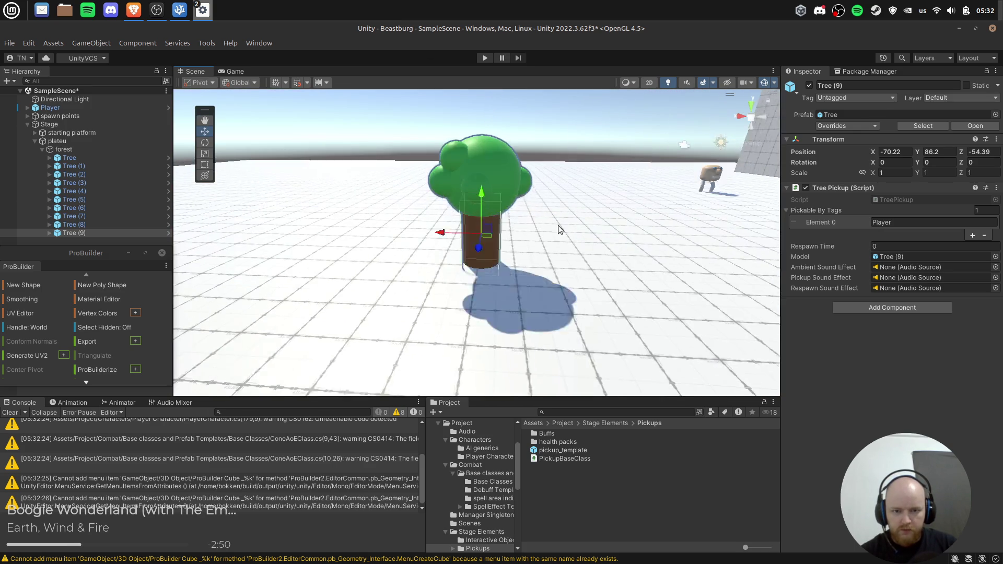
pyautogui.moveTo(475, 240); pyautogui.dragTo(476, 246)
pyautogui.hotkey('ctrl', 's')
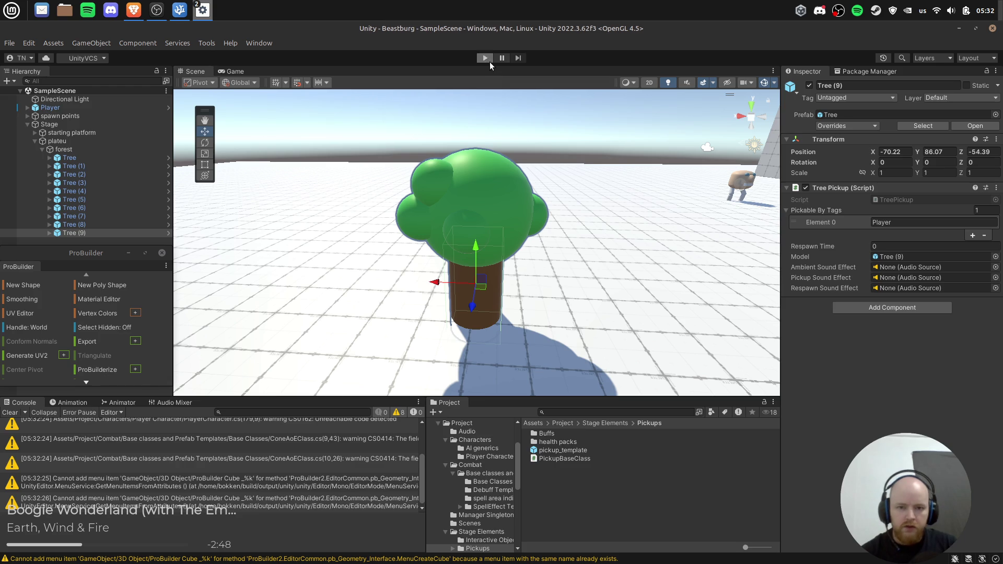
pyautogui.click(485, 58)
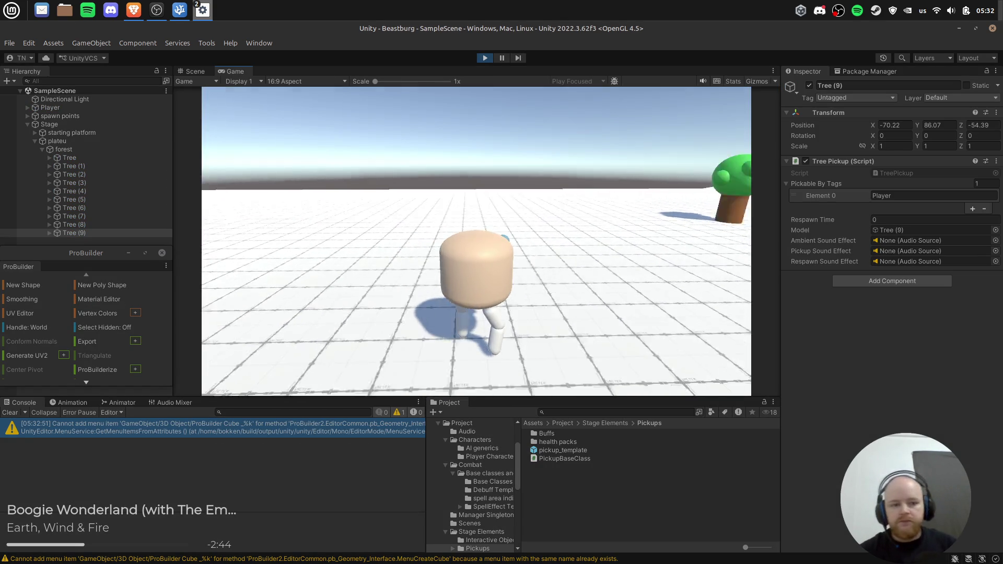
# Check Character.cs, then select the first Tree and expand it to select its Trunk.
pyautogui.press('w')
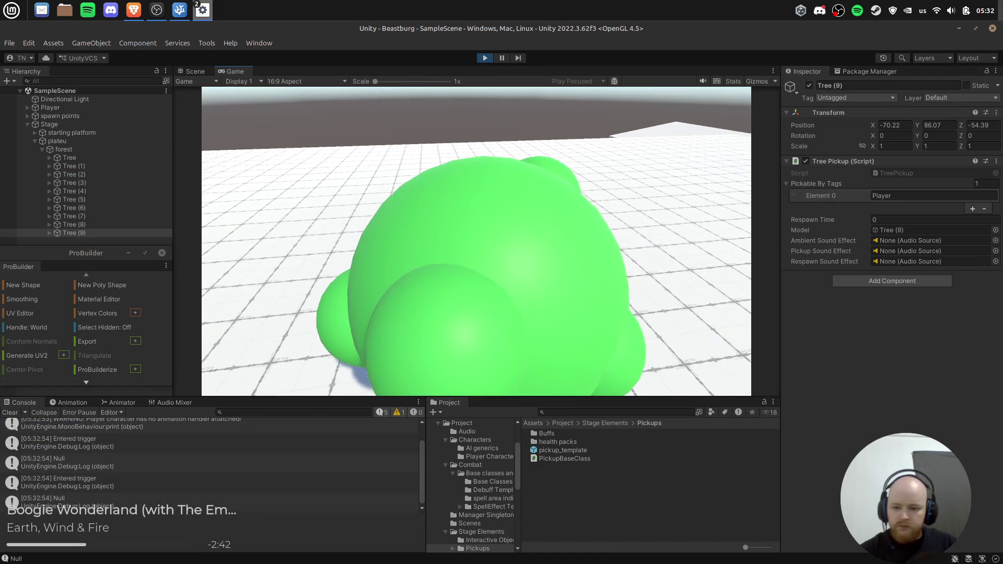
pyautogui.hotkey('alt', 'Tab')
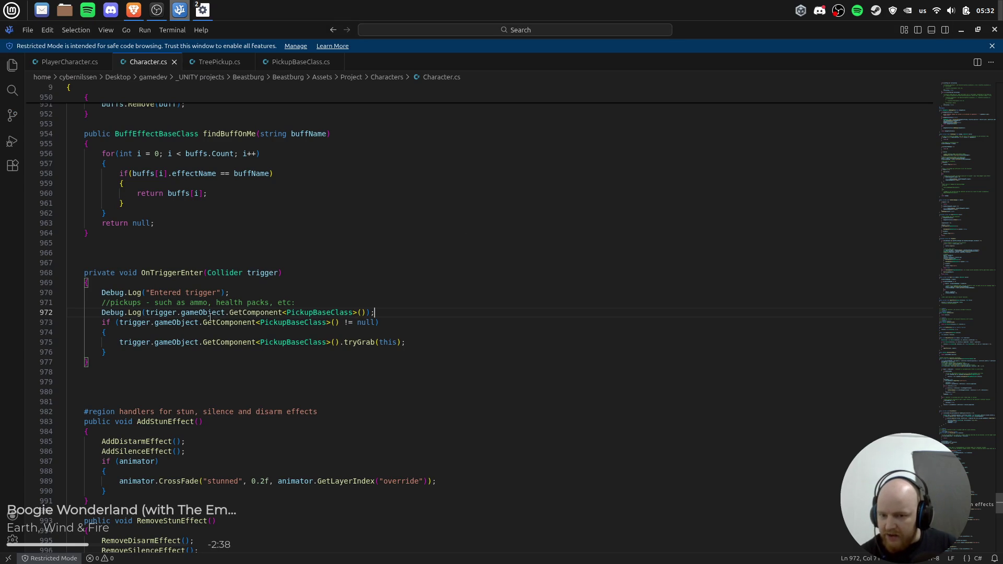
pyautogui.hotkey('alt', 'Tab')
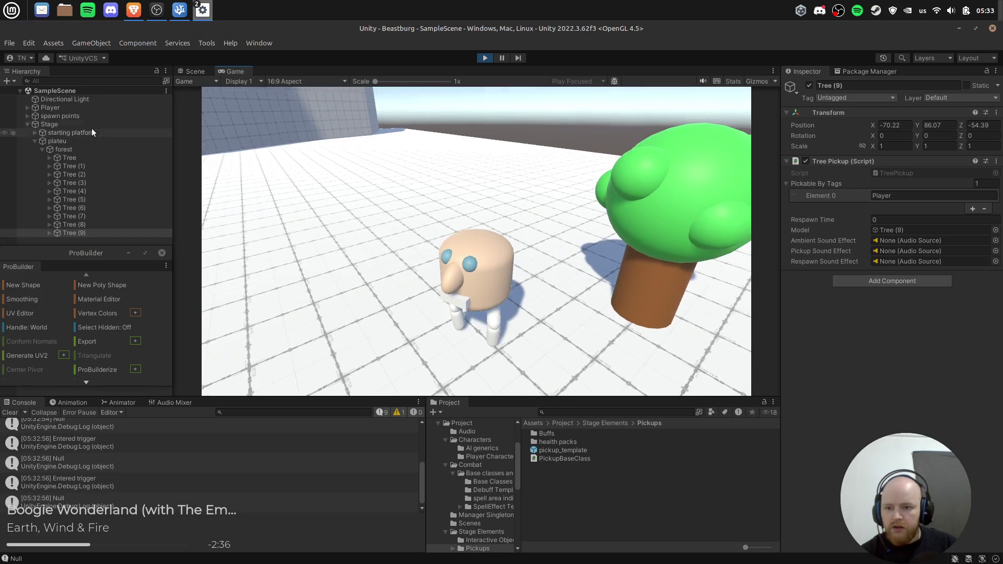
pyautogui.click(83, 156)
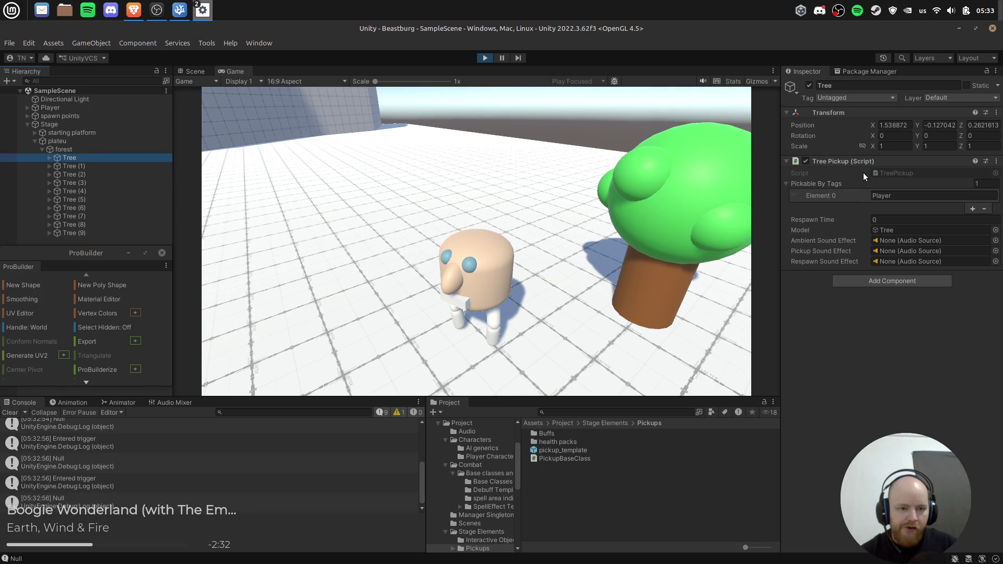
pyautogui.hotkey('alt', 'Tab')
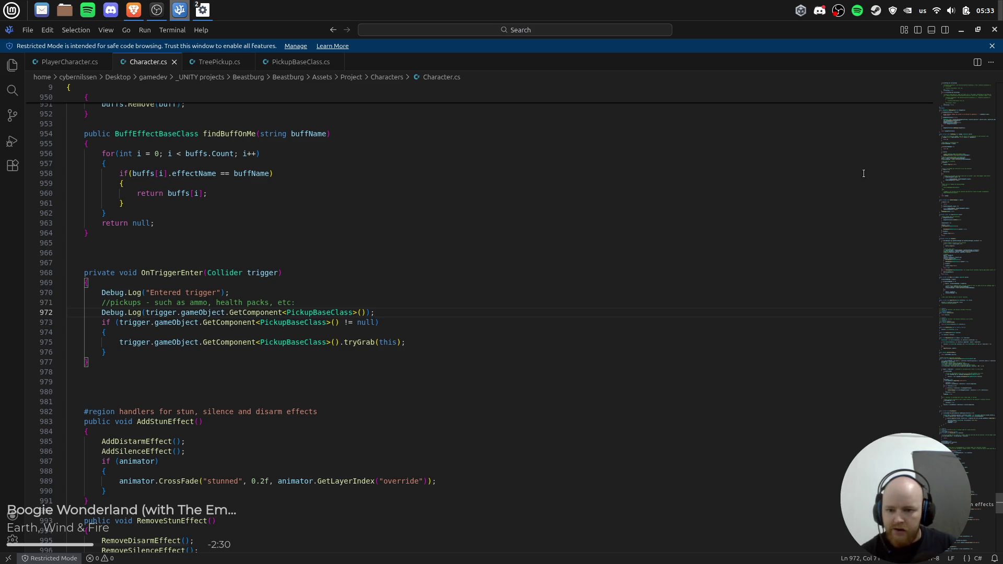
pyautogui.hotkey('alt', 'Tab')
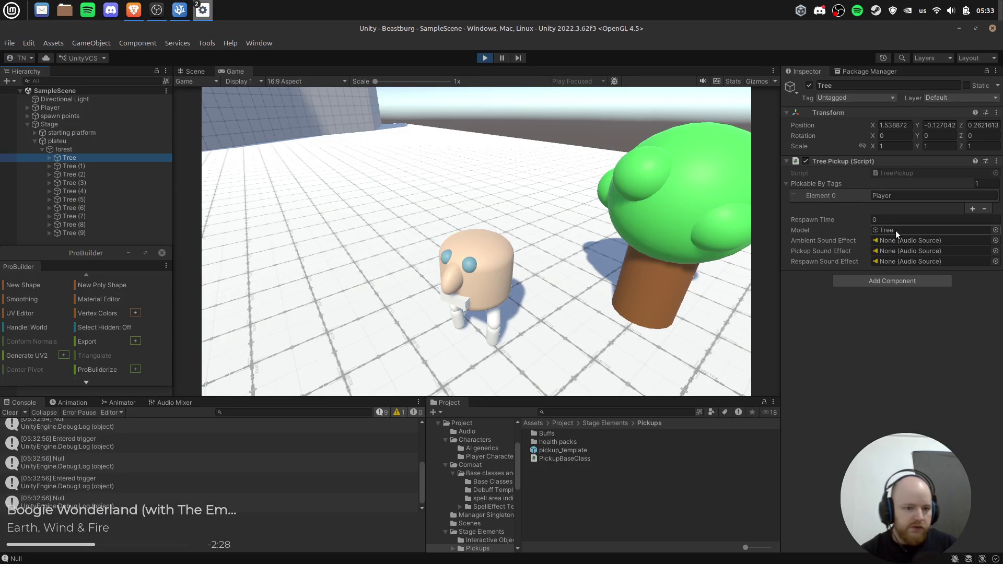
pyautogui.press('Right')
pyautogui.click(96, 166)
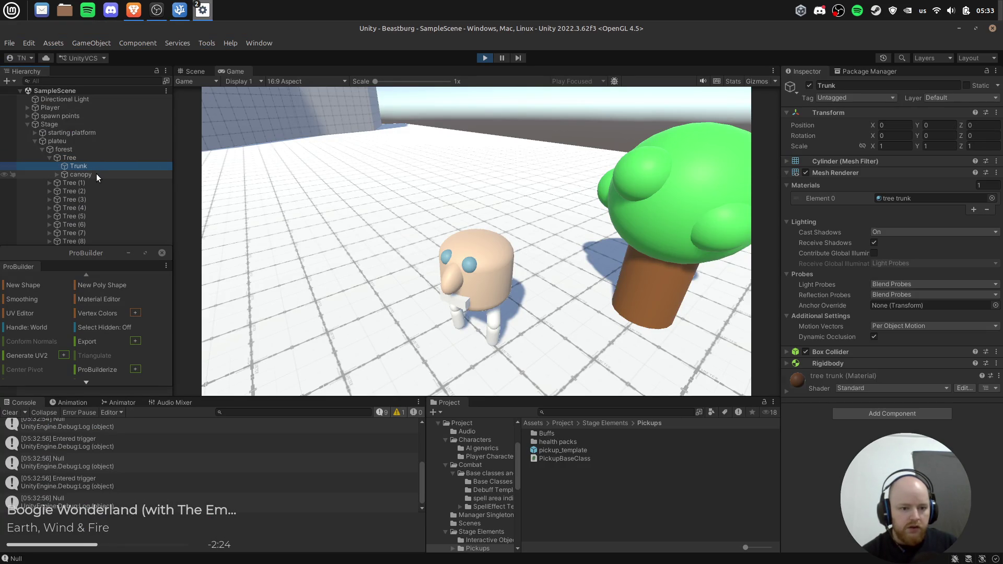
# Stop play, open the Tree prefab and inspect the Trunk's components.
pyautogui.click(484, 60)
pyautogui.click(93, 156)
pyautogui.click(168, 156)
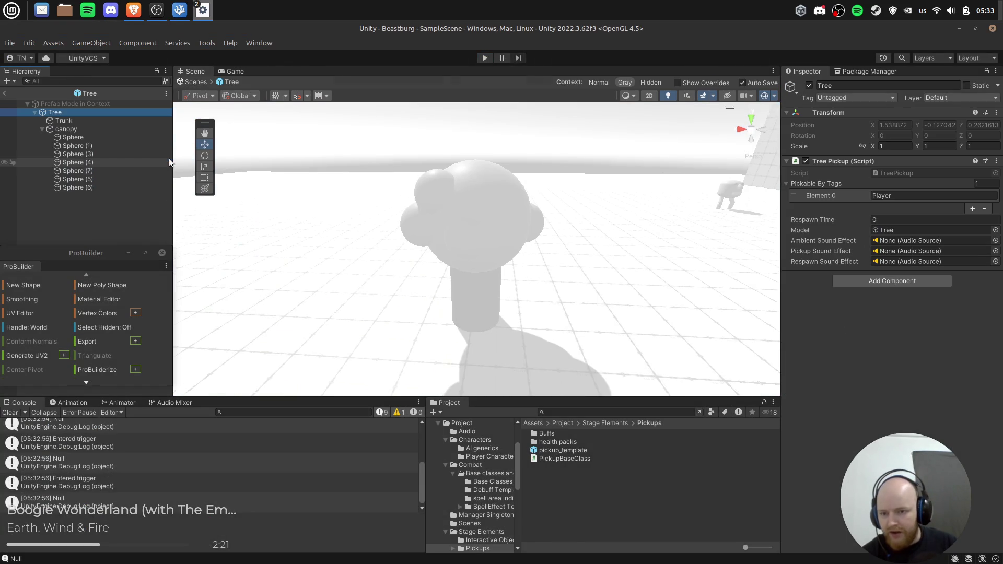
pyautogui.click(94, 119)
pyautogui.click(61, 114)
pyautogui.click(81, 120)
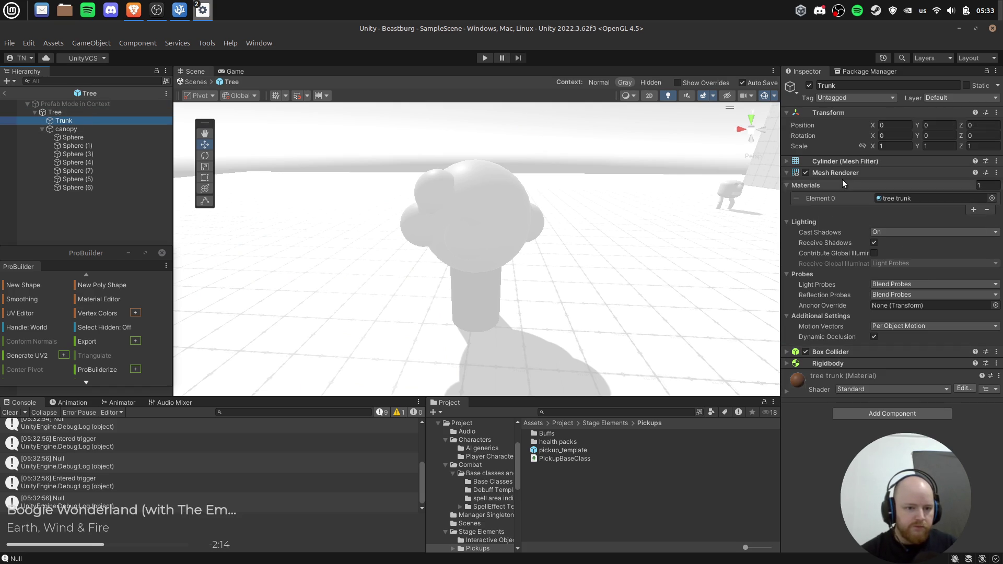
pyautogui.rightClick(829, 352)
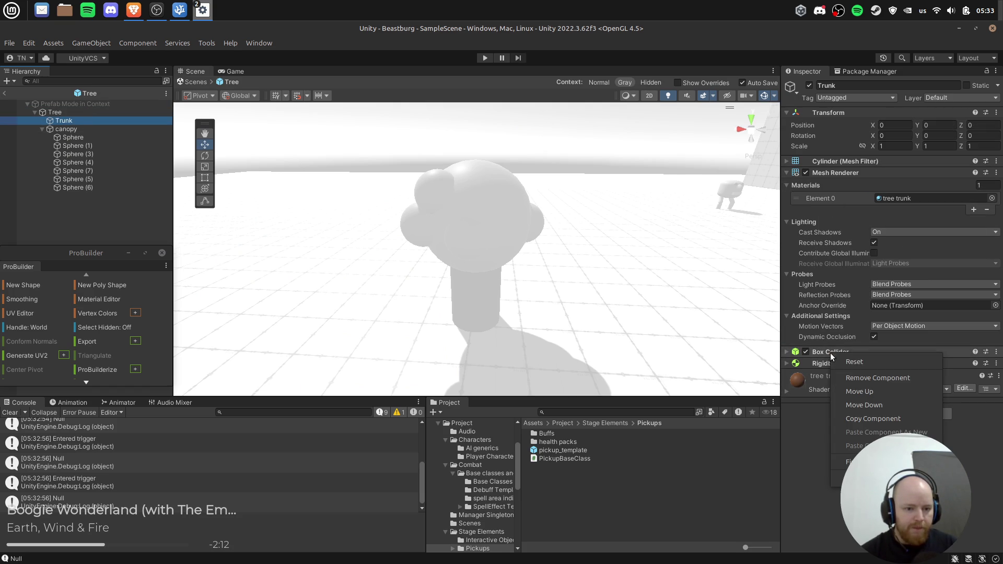
pyautogui.click(888, 422)
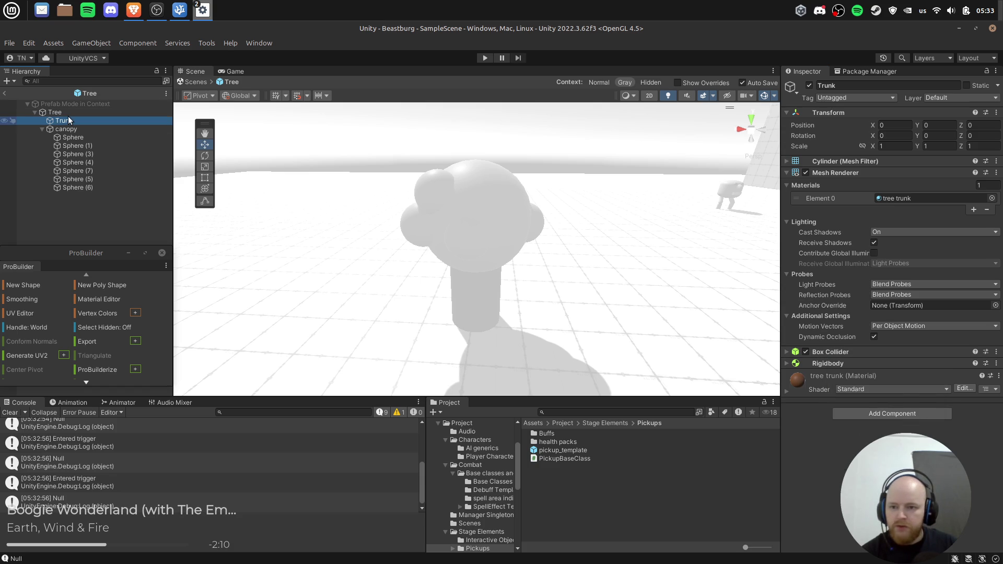
# Move the Rigidbody from Trunk to the Tree root, kinematic with Use Gravity off.
pyautogui.click(74, 112)
pyautogui.click(70, 129)
pyautogui.click(64, 121)
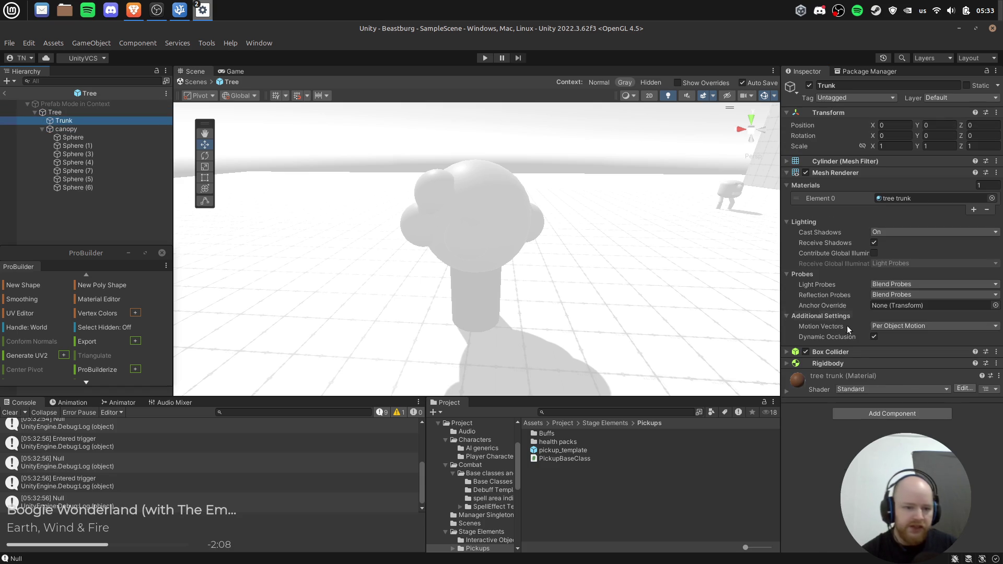
pyautogui.rightClick(845, 362)
pyautogui.click(863, 386)
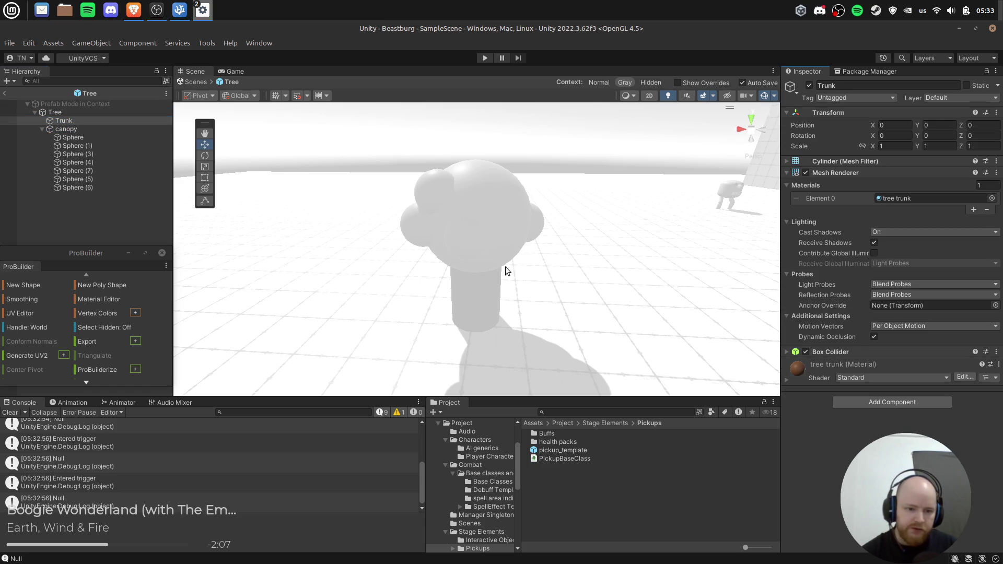
pyautogui.click(73, 113)
pyautogui.click(883, 281)
pyautogui.write('rigidbody')
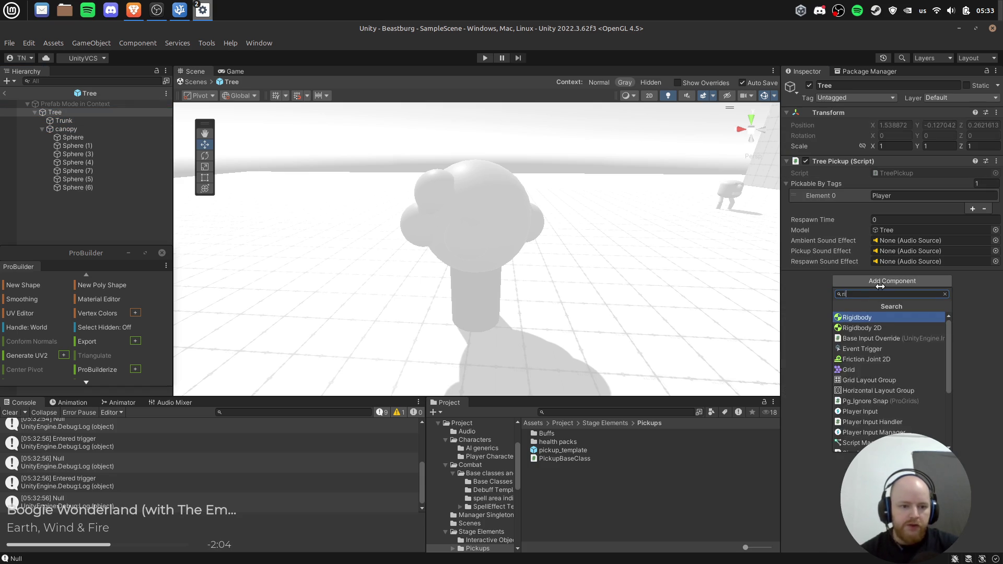
pyautogui.press('Return')
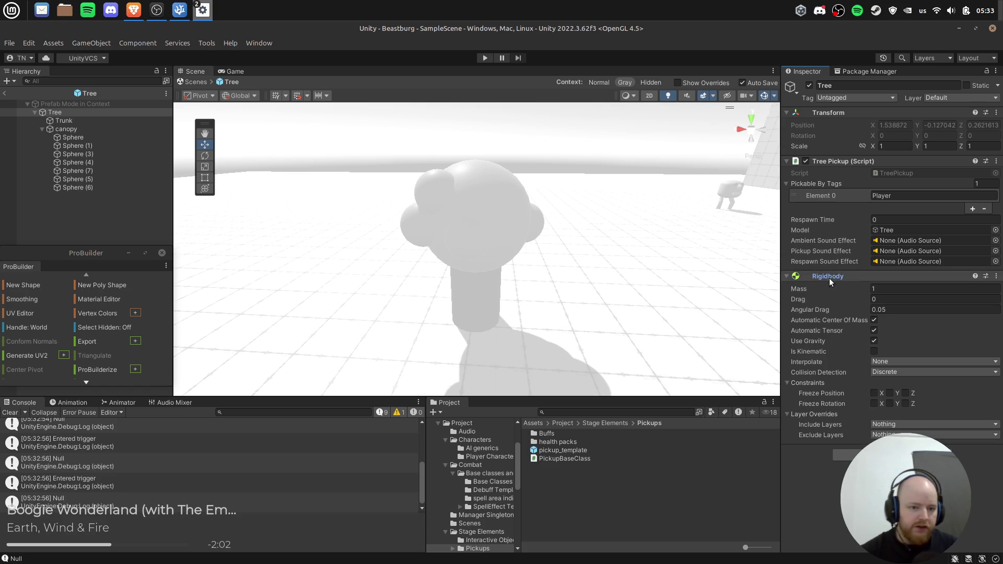
pyautogui.click(874, 352)
pyautogui.click(874, 341)
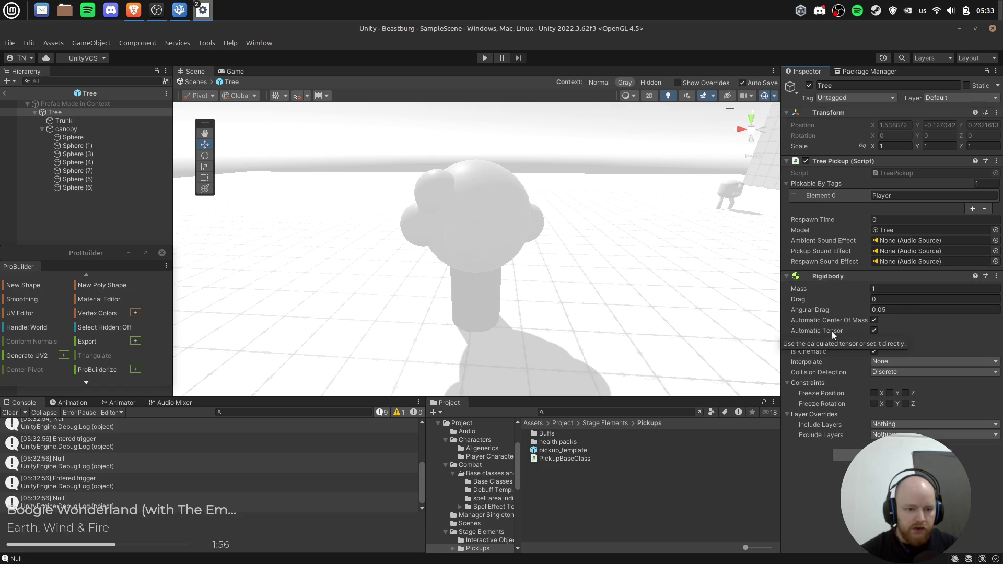
# Play-test walking into the tree, then stop and reselect the Trunk.
pyautogui.click(485, 58)
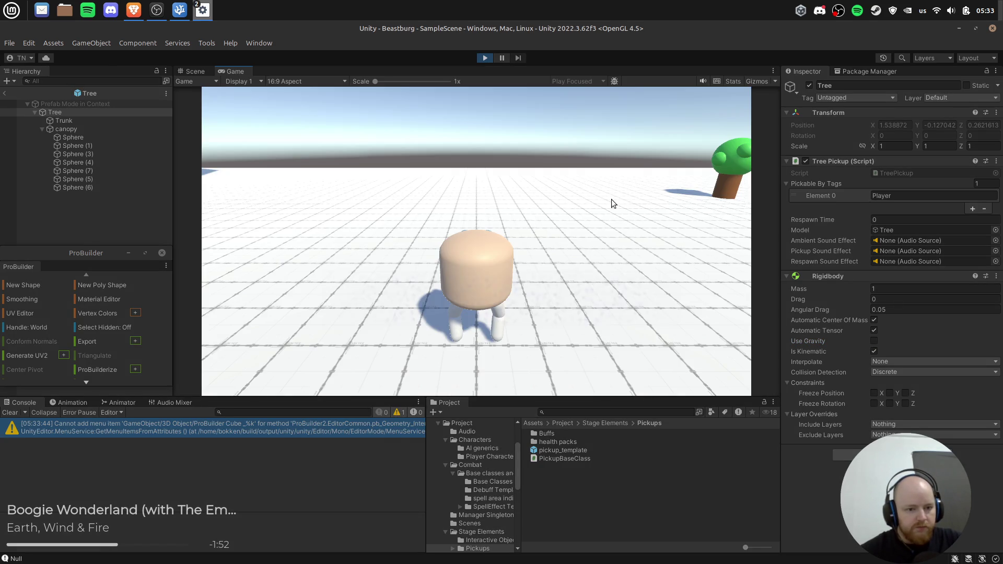
pyautogui.click(611, 199)
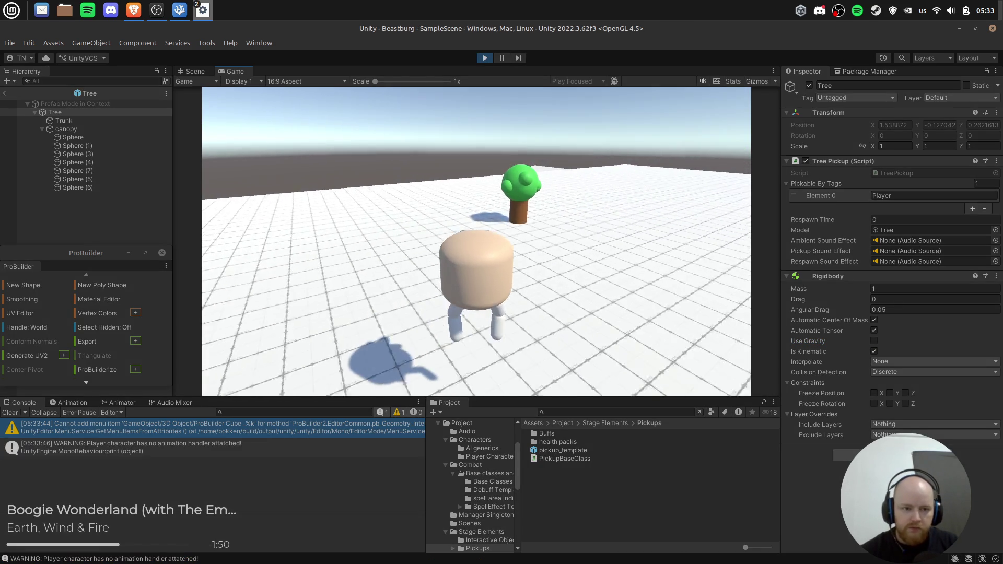
pyautogui.press('w')
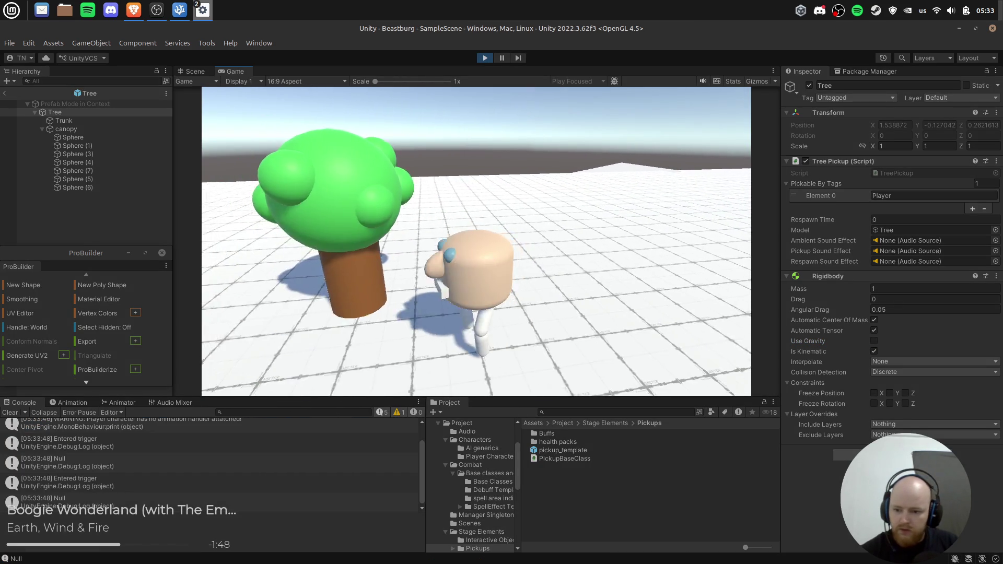
pyautogui.click(485, 58)
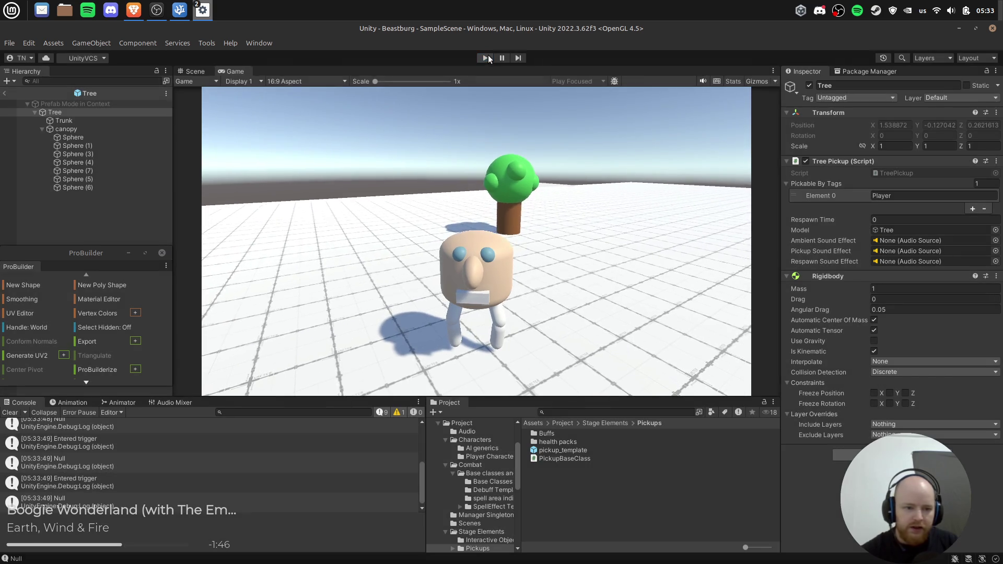
pyautogui.click(114, 121)
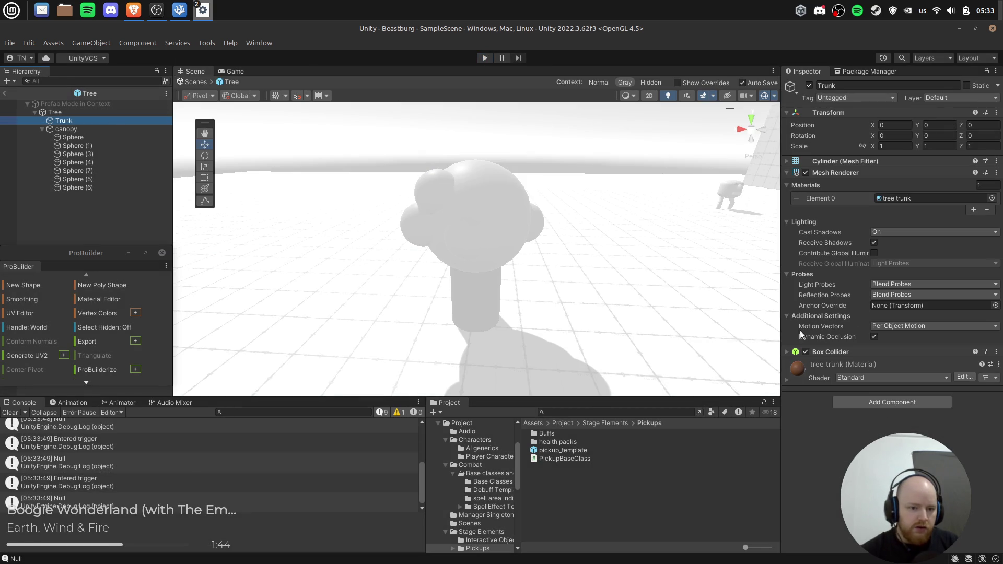
# Remove the Trunk's Box Collider and add a Box Collider to the Tree root.
pyautogui.click(865, 351)
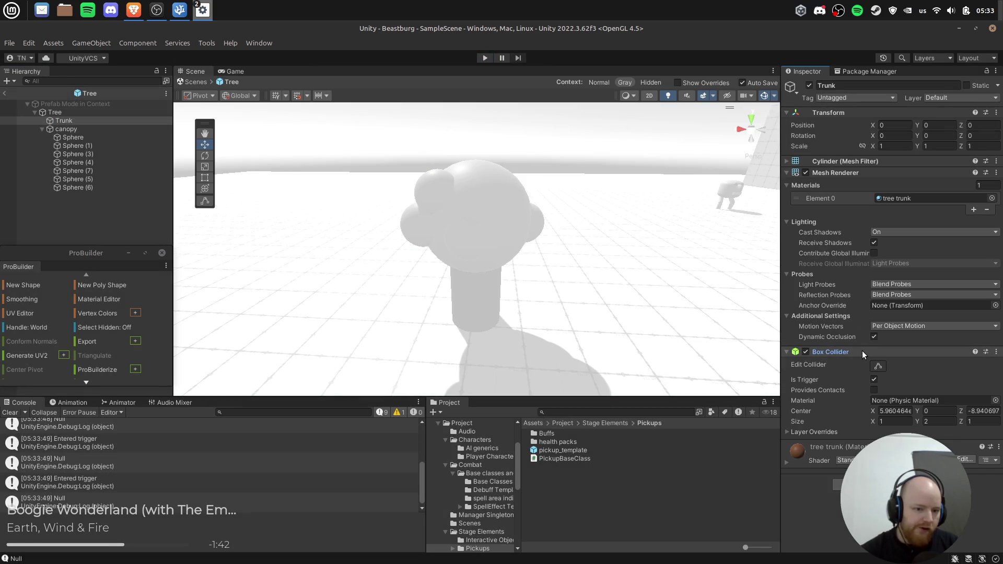
pyautogui.rightClick(862, 350)
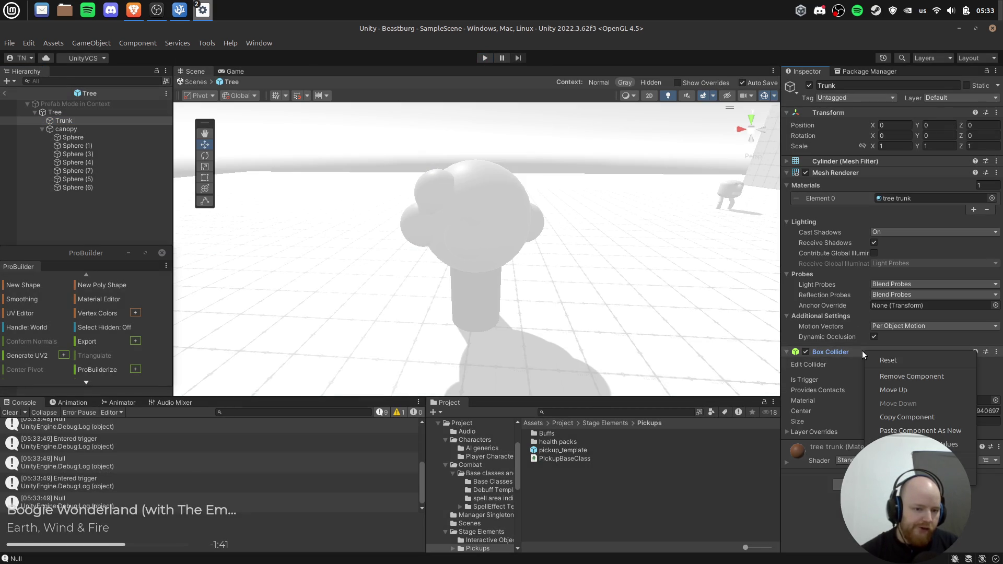
pyautogui.click(908, 373)
pyautogui.click(97, 113)
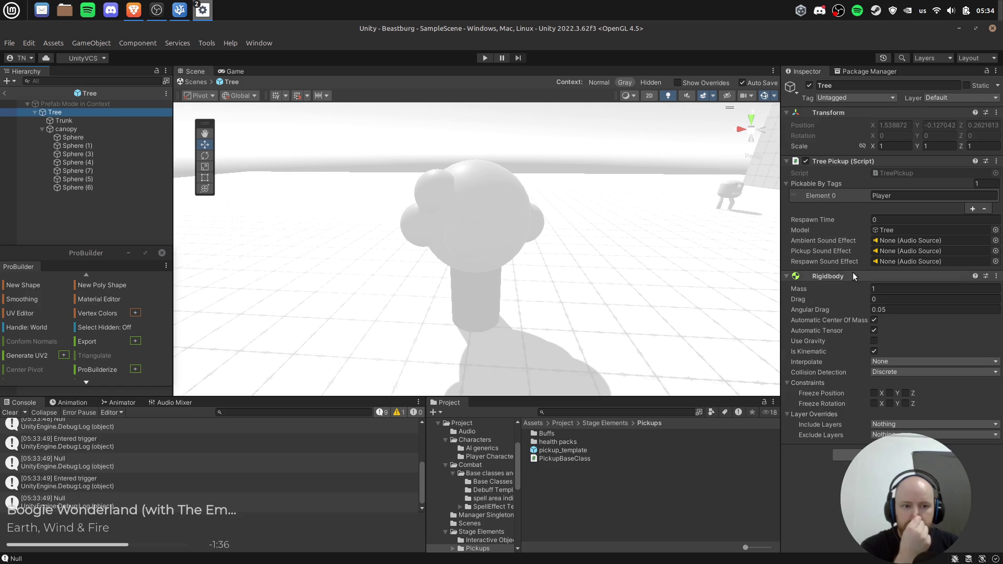
pyautogui.click(894, 455)
pyautogui.write('rigid')
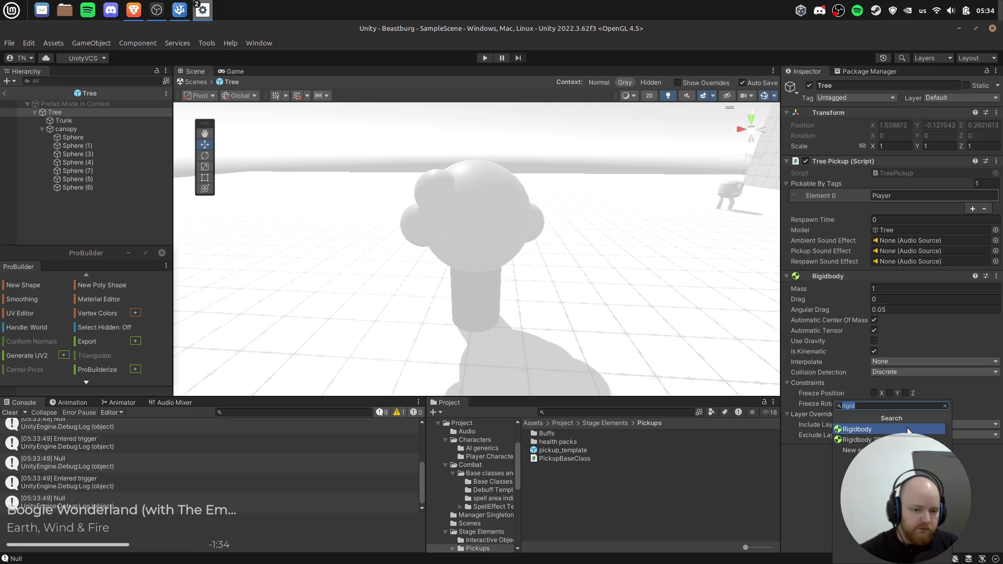
pyautogui.write('collider')
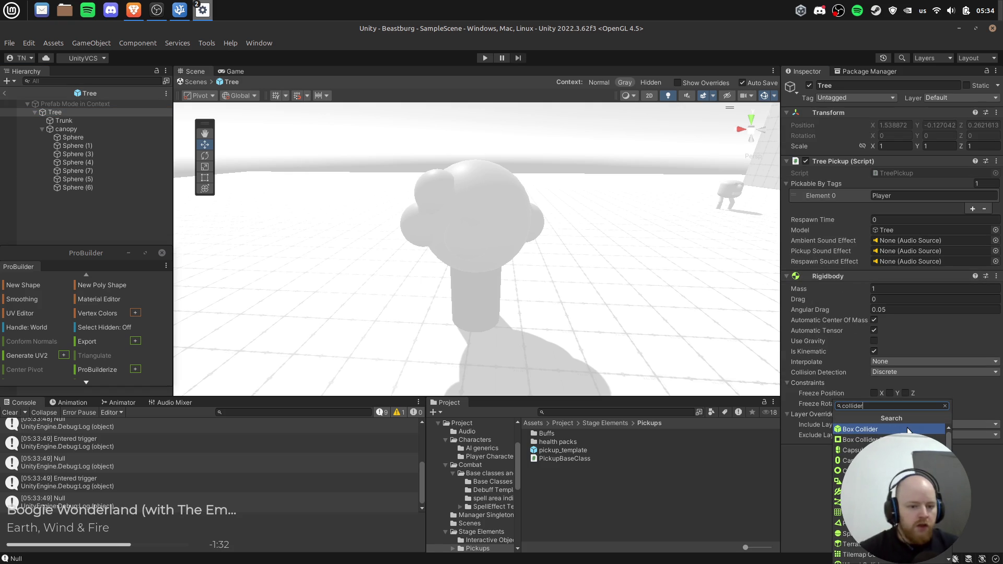
pyautogui.click(908, 429)
# Stretch the Tree's Box Collider bottom down to the trunk base, exit Prefab Mode and play.
pyautogui.scroll(5, 447, 235)
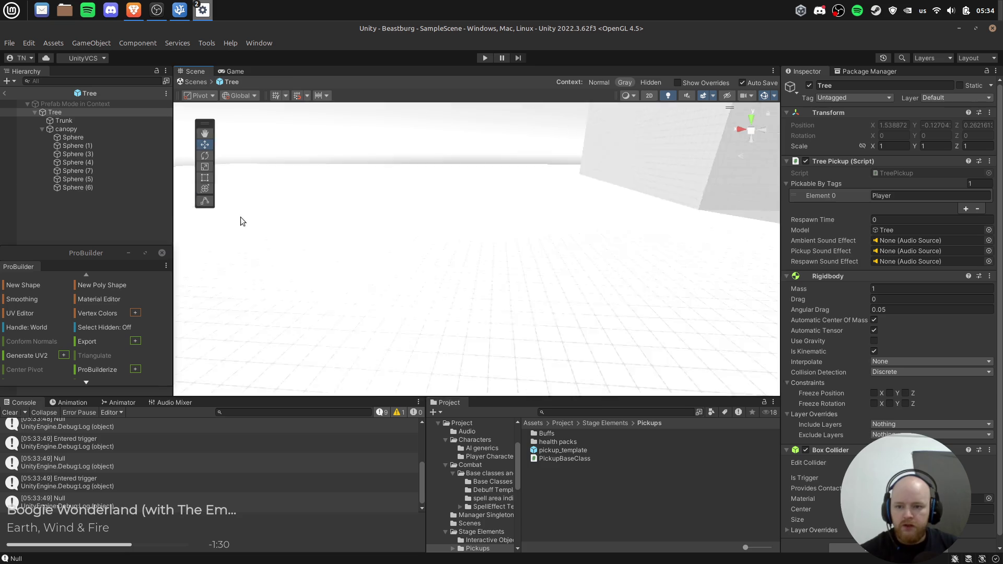
pyautogui.scroll(-6, 458, 235)
pyautogui.moveTo(521, 251); pyautogui.dragTo(391, 215)
pyautogui.scroll(5, 391, 215)
pyautogui.scroll(-6, 390, 215)
pyautogui.scroll(2, 391, 215)
pyautogui.scroll(-1, 888, 313)
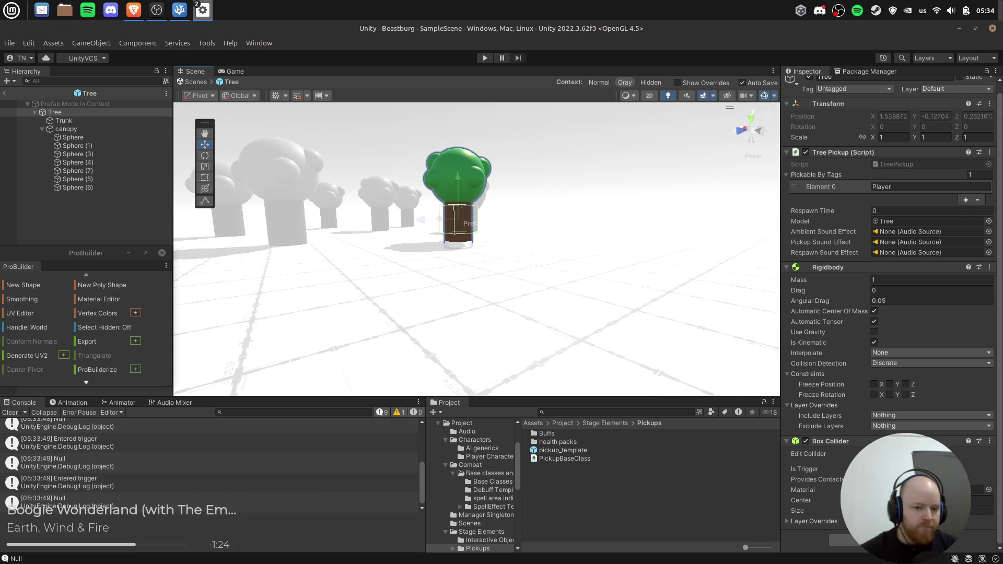
pyautogui.press('c')
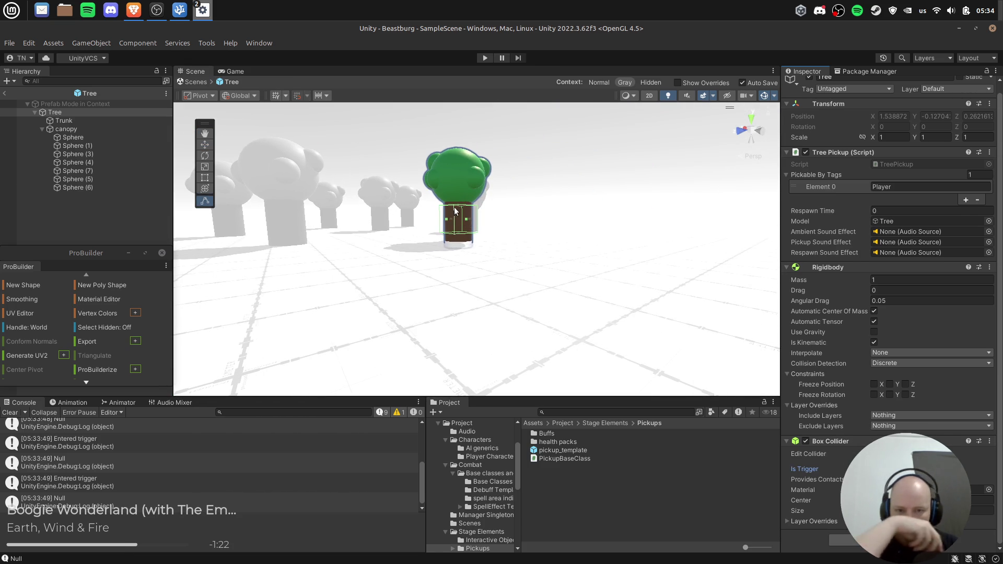
pyautogui.click(453, 186)
pyautogui.click(118, 187)
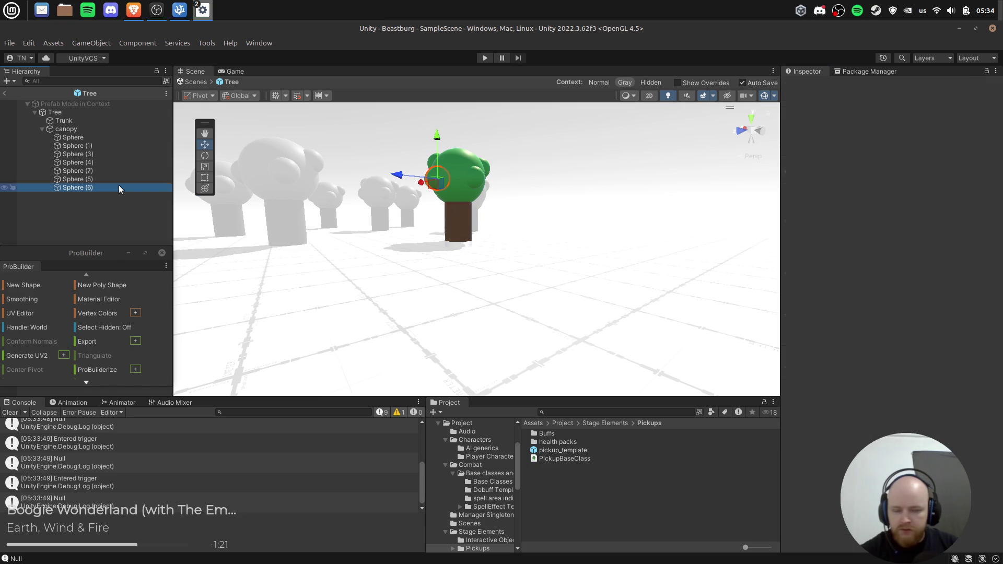
pyautogui.click(84, 113)
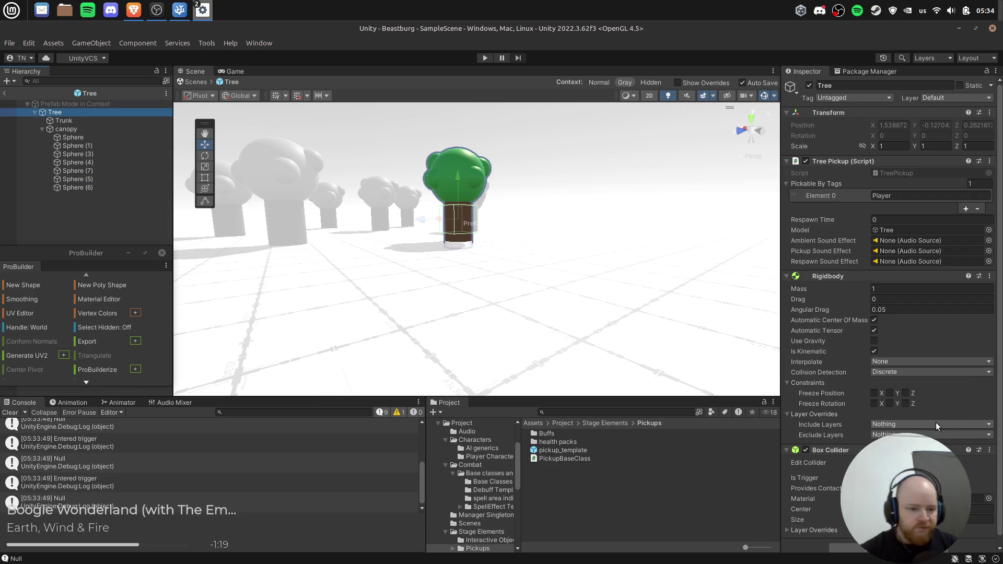
pyautogui.press('c')
pyautogui.moveTo(454, 224)
pyautogui.mouseDown()
pyautogui.moveTo(459, 268)
pyautogui.moveTo(485, 198)
pyautogui.moveTo(485, 116)
pyautogui.mouseUp()
pyautogui.moveTo(482, 226); pyautogui.dragTo(482, 242)
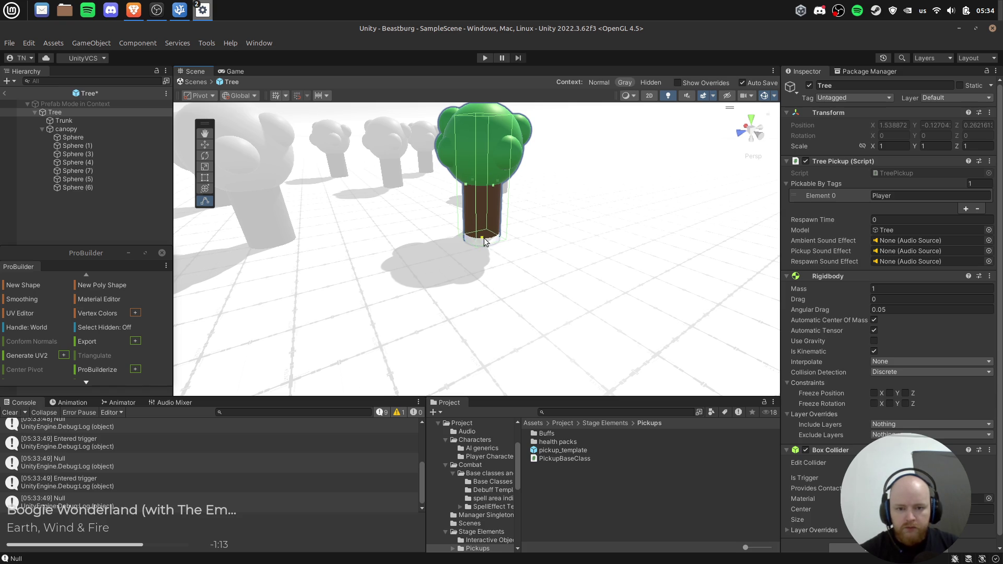
pyautogui.click(3, 93)
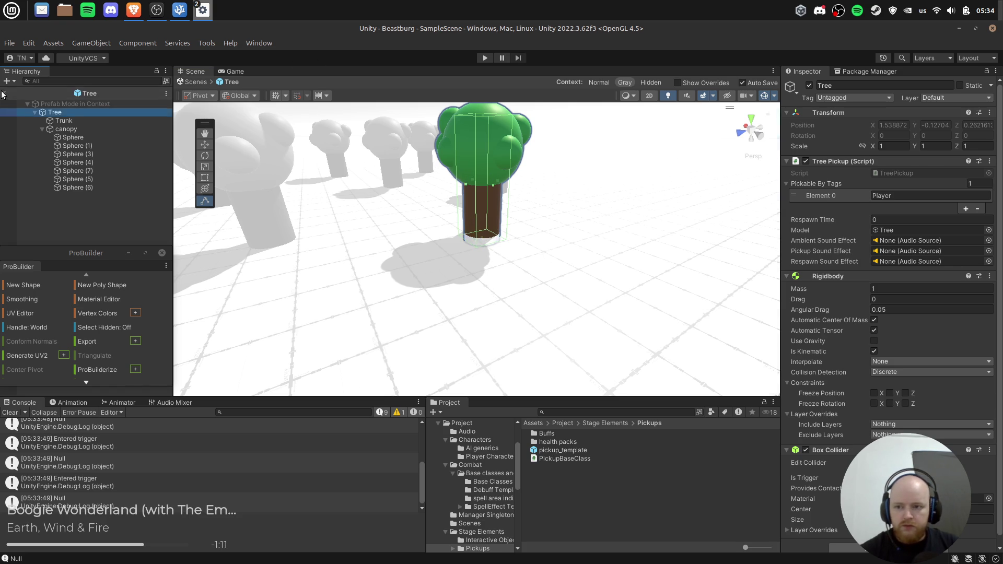
pyautogui.click(485, 58)
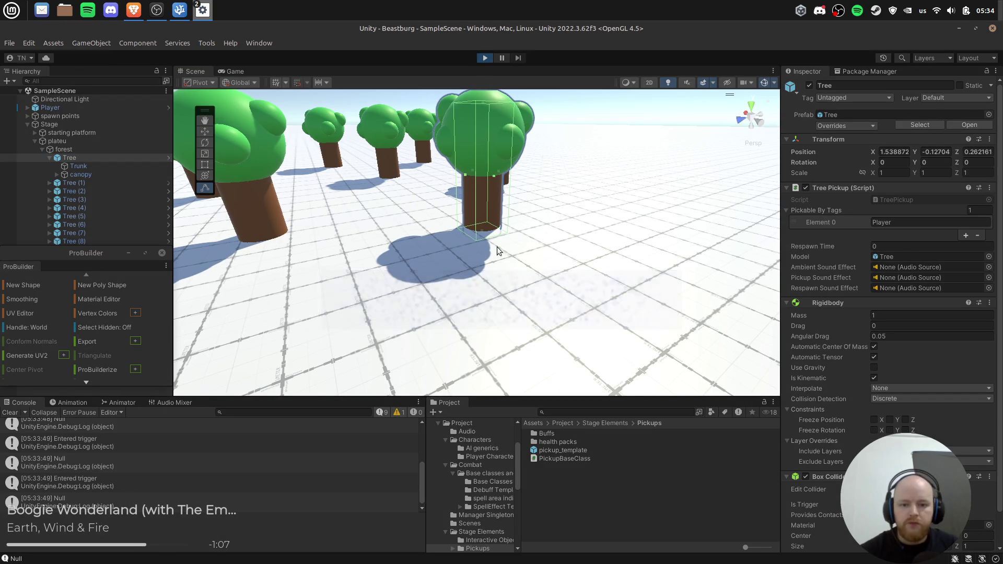
# Walk the player into Tree (9) to confirm the pickup, then stop and reopen the Tree prefab.
pyautogui.press('w')
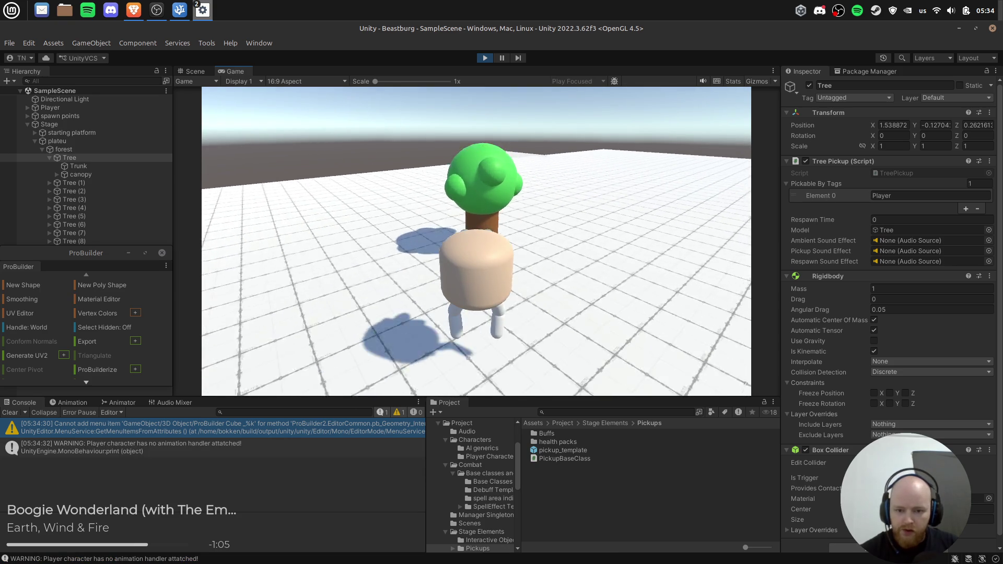
pyautogui.press('a')
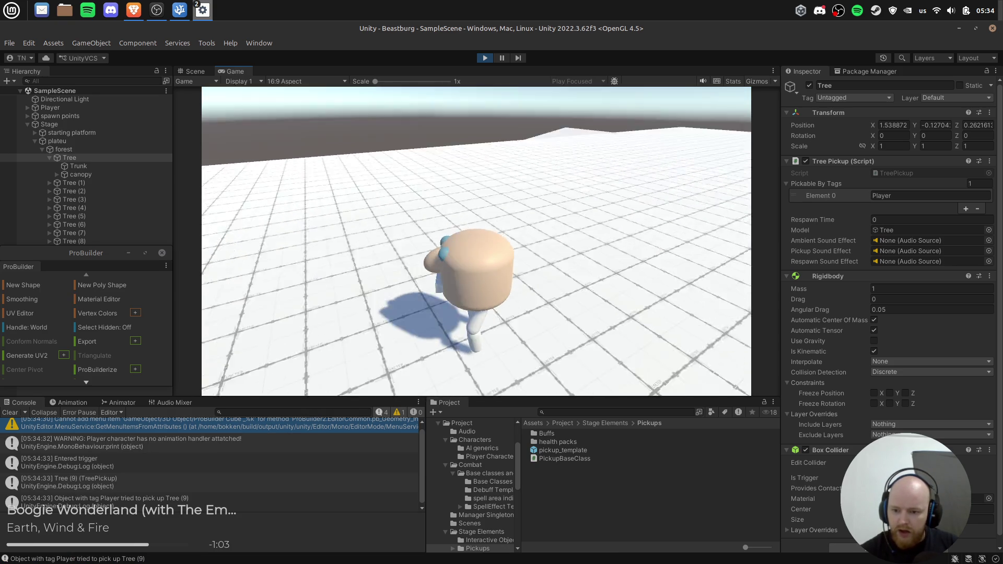
pyautogui.click(486, 57)
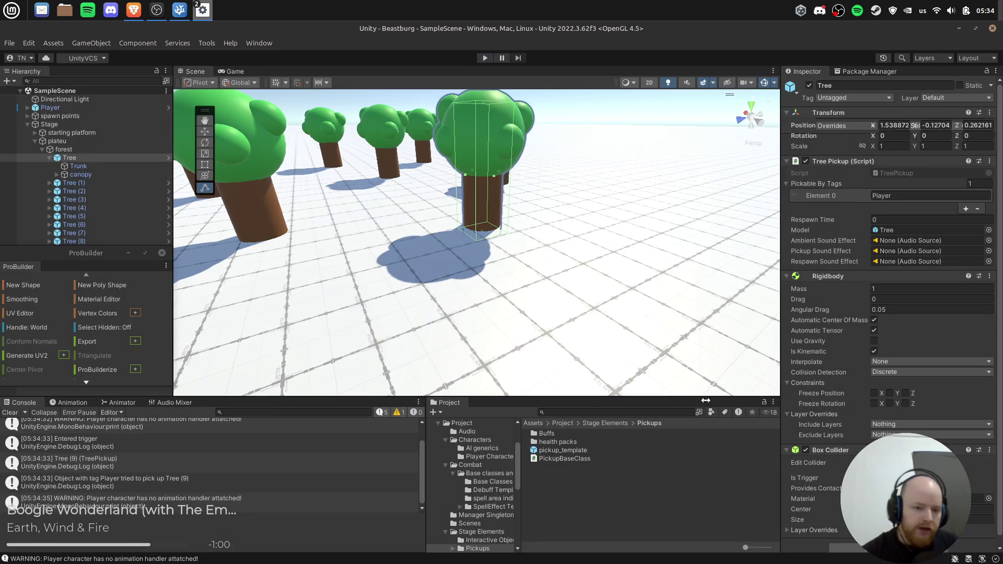
pyautogui.scroll(-1, 966, 391)
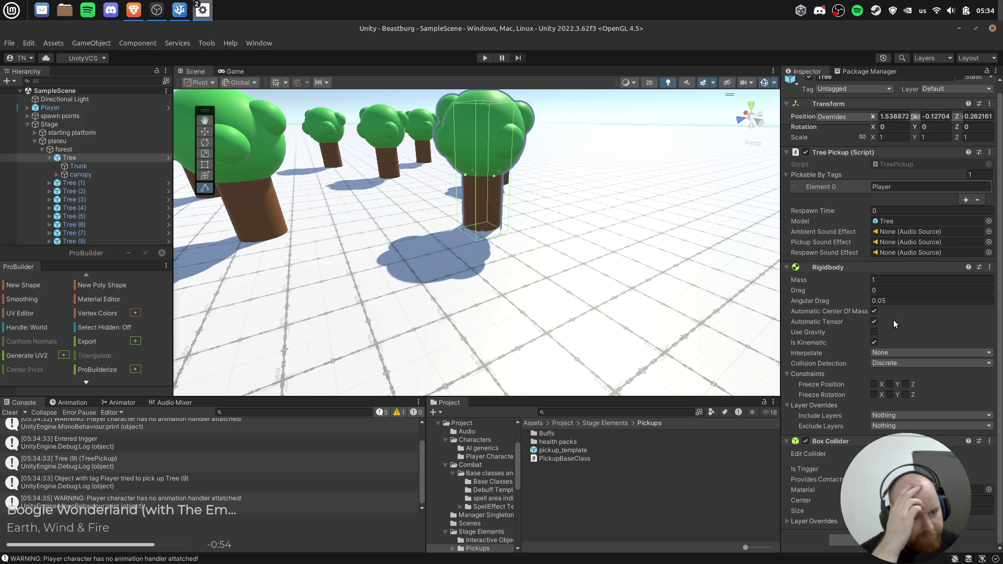
pyautogui.moveTo(173, 15)
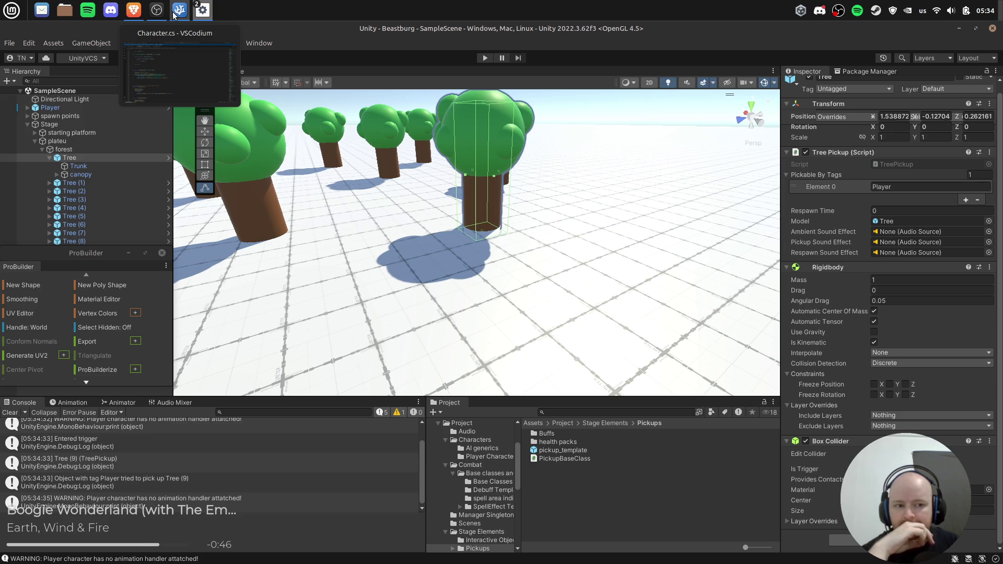
pyautogui.click(162, 159)
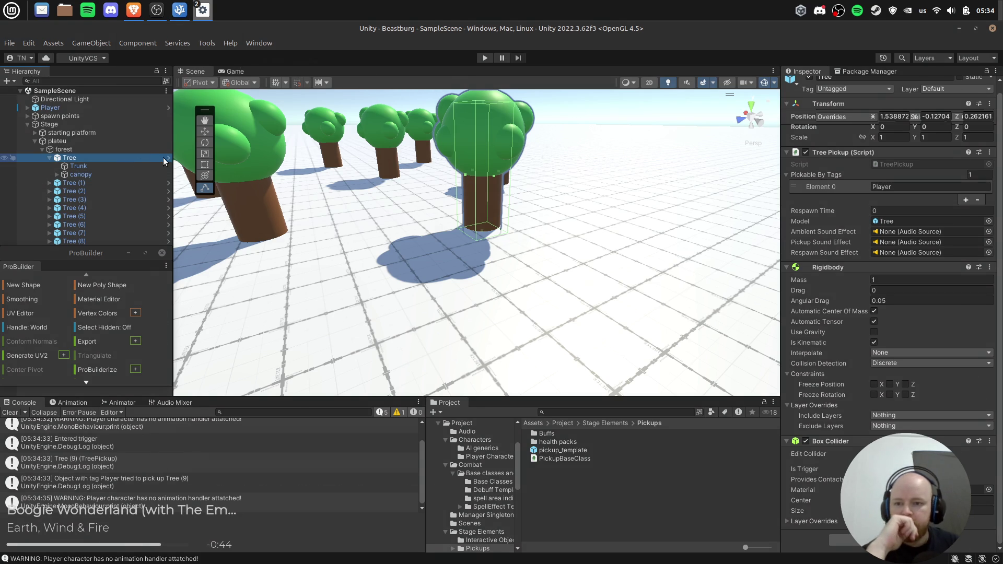
pyautogui.click(167, 158)
pyautogui.rightClick(86, 114)
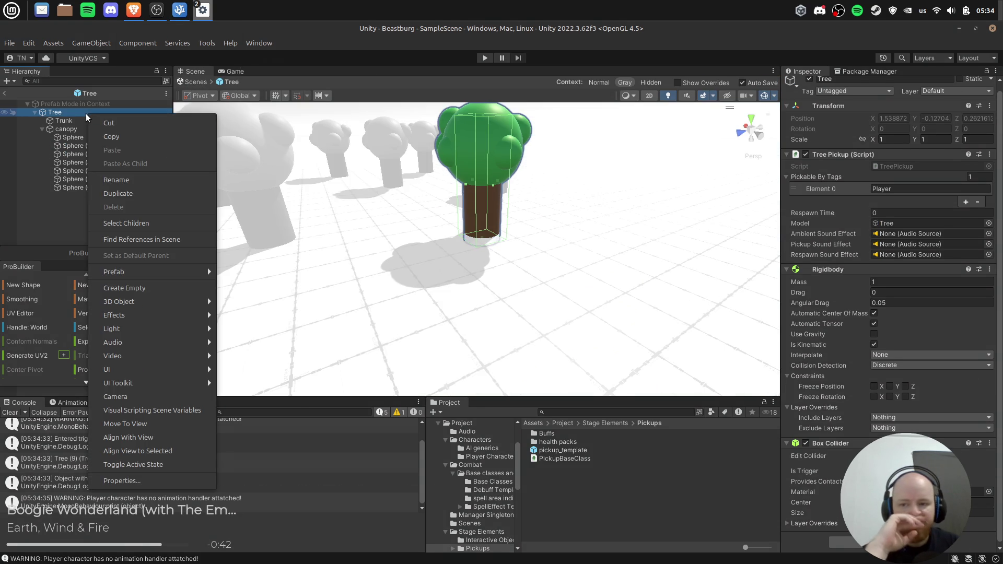
# Create a 'model' child holding Trunk and canopy, and assign it as Tree Pickup's Model.
pyautogui.click(149, 291)
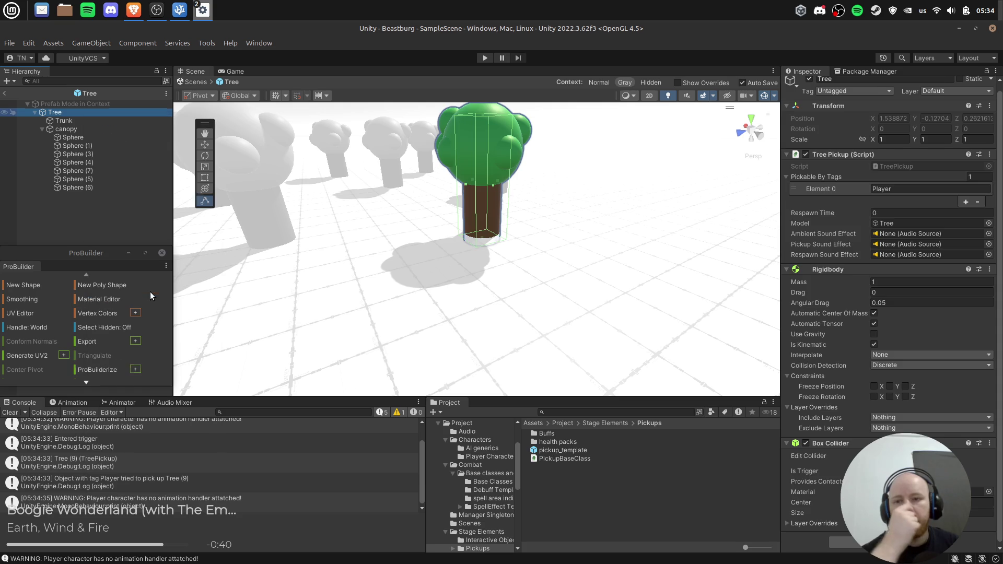
pyautogui.write('model')
pyautogui.press('Return')
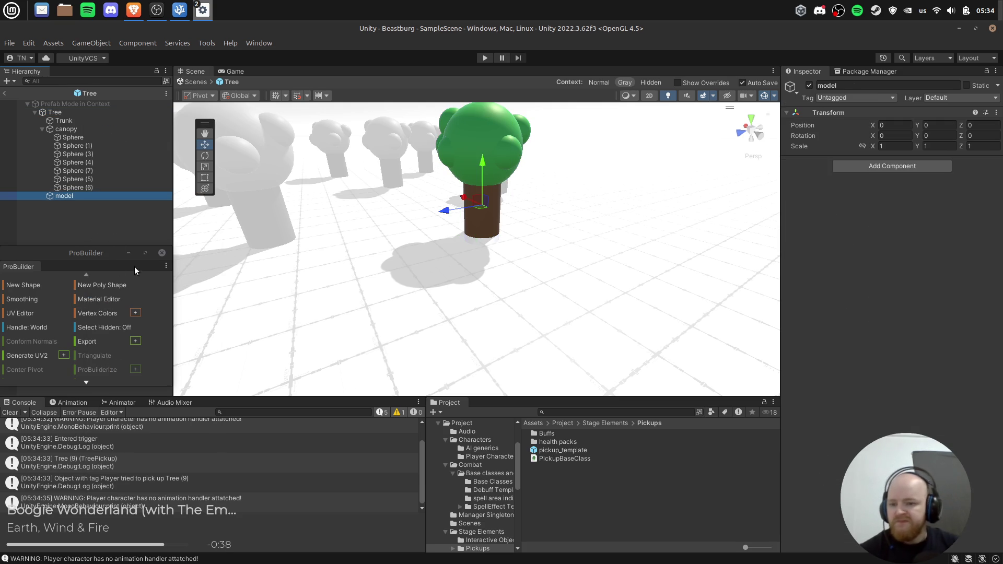
pyautogui.moveTo(60, 195)
pyautogui.mouseDown()
pyautogui.moveTo(71, 119)
pyautogui.moveTo(63, 121)
pyautogui.mouseUp()
pyautogui.click(77, 131)
pyautogui.click(42, 136)
pyautogui.keyDown('shift'); pyautogui.click(59, 136); pyautogui.keyUp('shift')
pyautogui.click(51, 112)
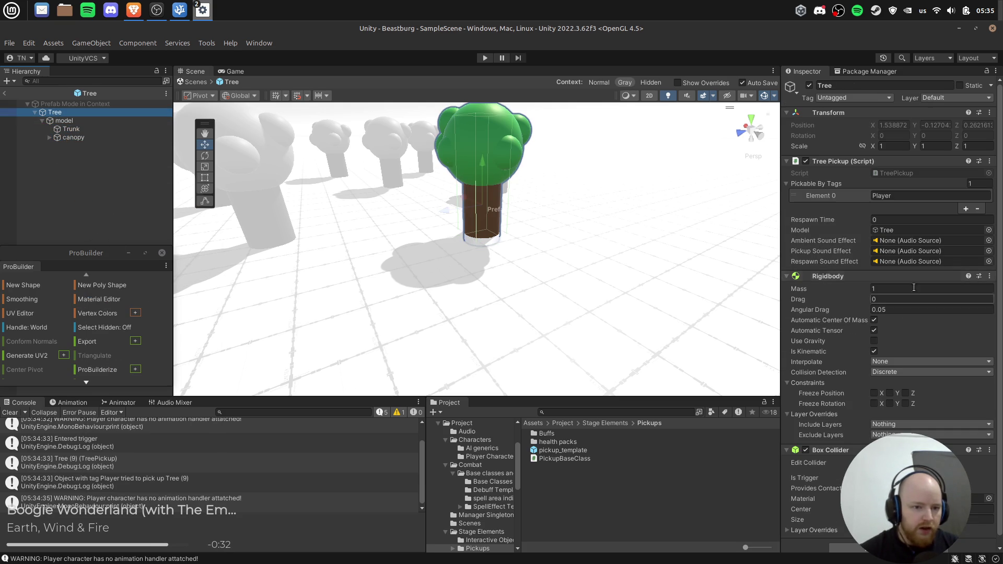
pyautogui.moveTo(71, 115)
pyautogui.mouseDown()
pyautogui.moveTo(902, 300)
pyautogui.moveTo(892, 220)
pyautogui.moveTo(892, 233)
pyautogui.mouseUp()
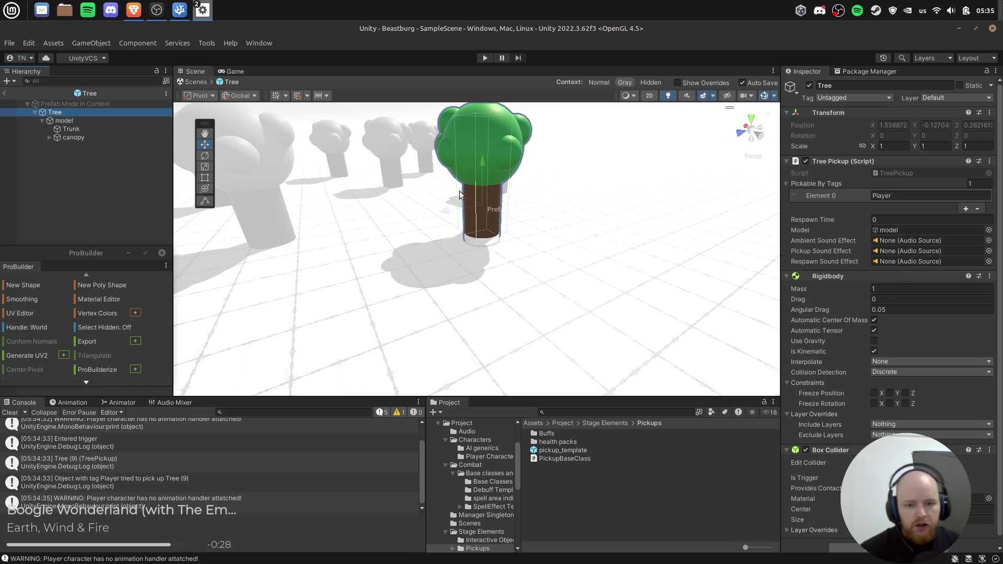
# Play-test walking the player into the tree, then stop and view Character.cs.
pyautogui.click(430, 106)
pyautogui.click(478, 61)
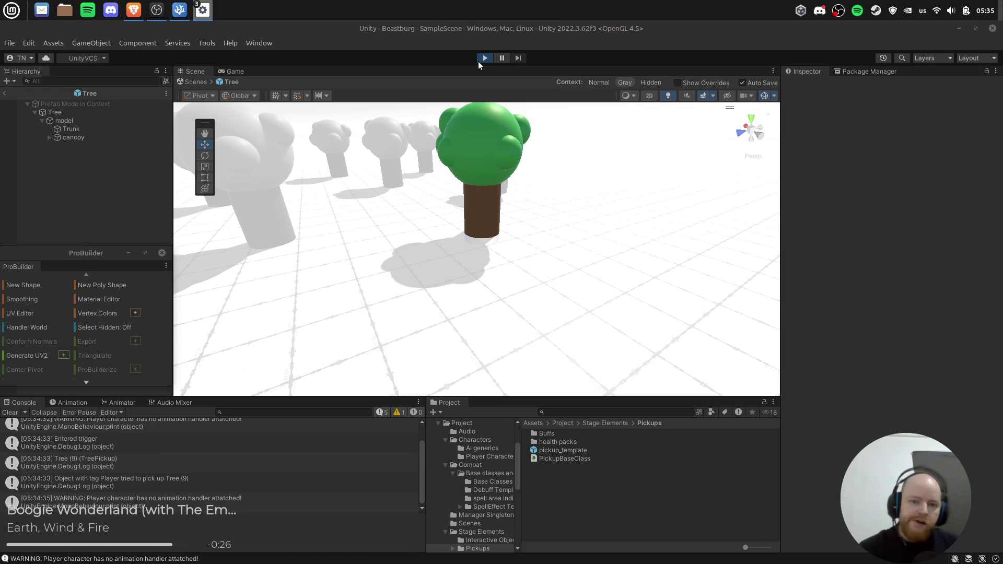
pyautogui.hotkey('alt', 'Tab')
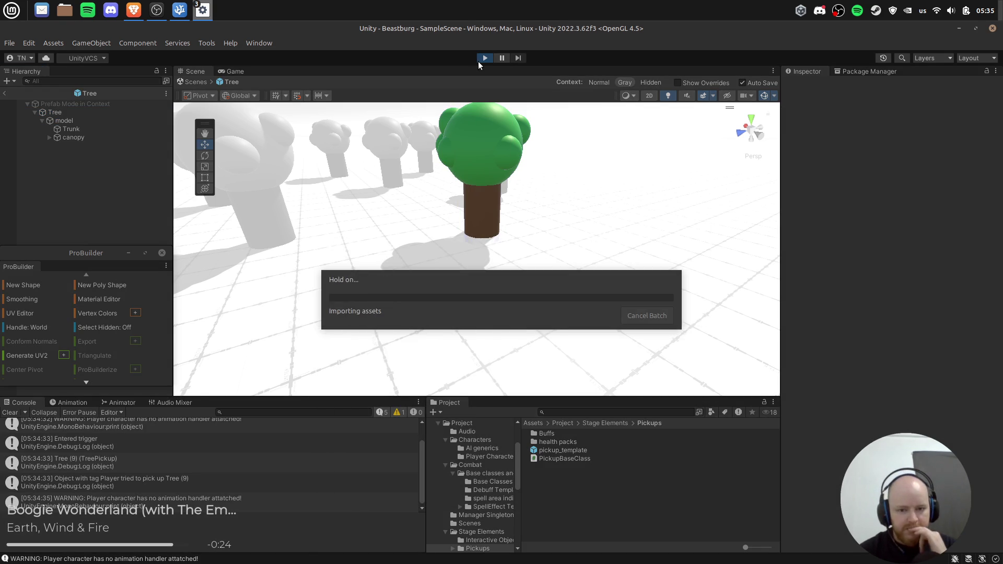
pyautogui.press('w')
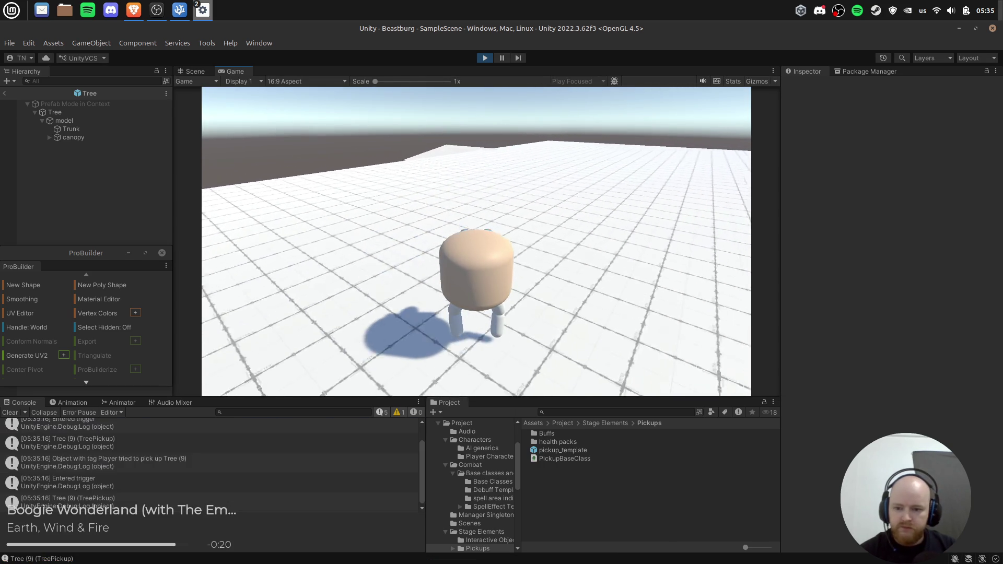
pyautogui.press('s')
pyautogui.press('a')
pyautogui.press('d')
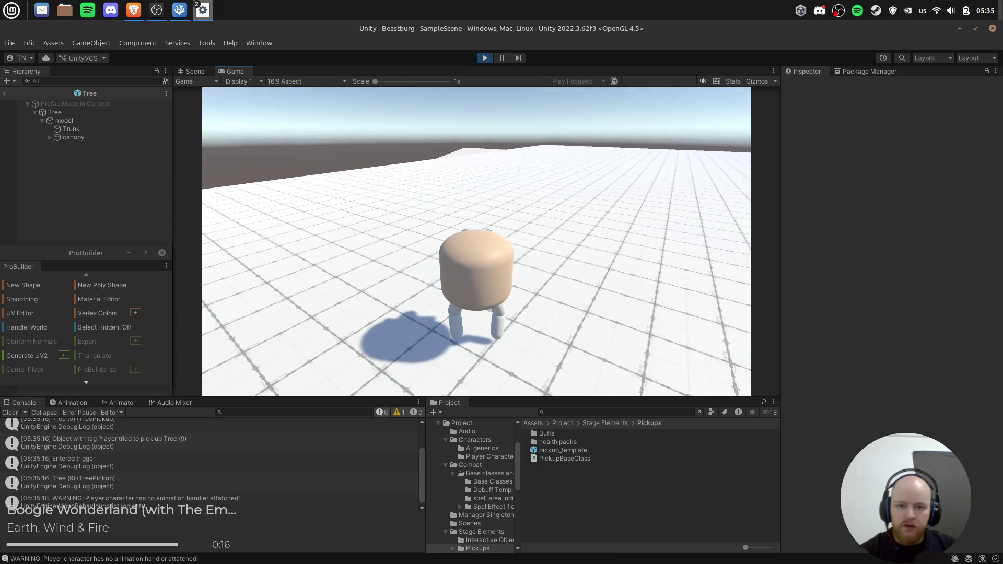
pyautogui.click(483, 58)
pyautogui.click(179, 10)
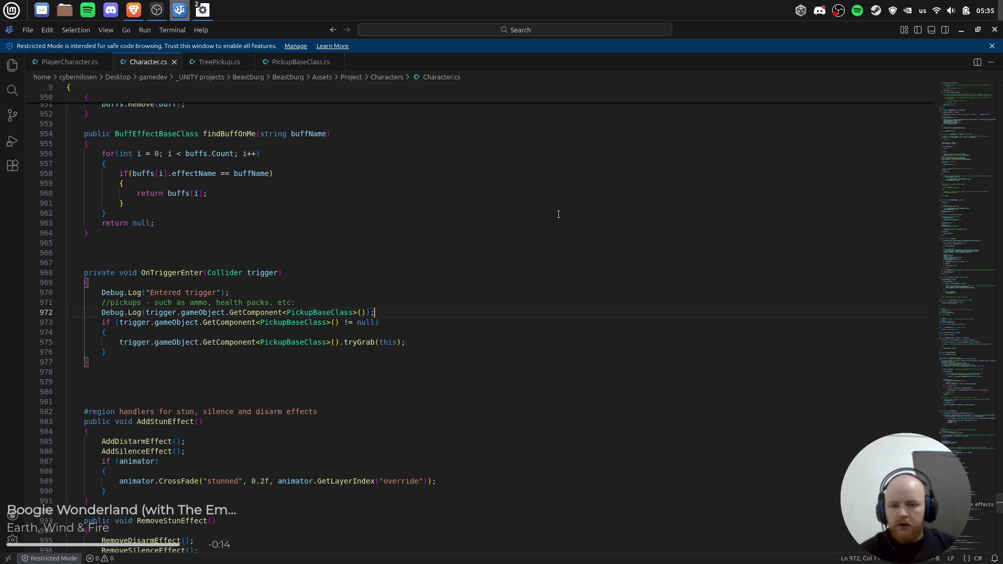
# Delete the Debug.Log lines from OnTriggerEnter, keeping the pickups comment and tryGrab check.
pyautogui.click(424, 319)
pyautogui.click(453, 347)
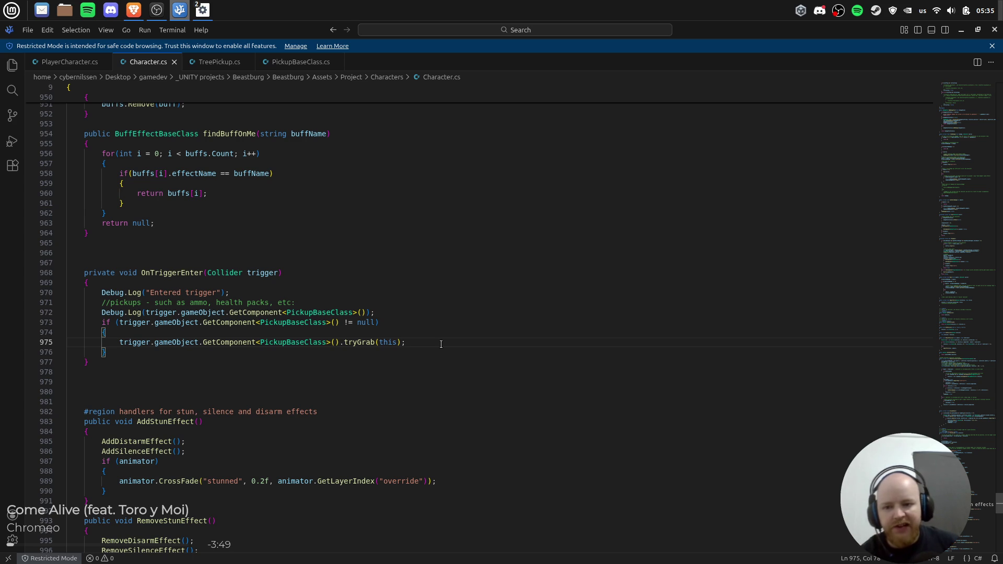
pyautogui.click(251, 291)
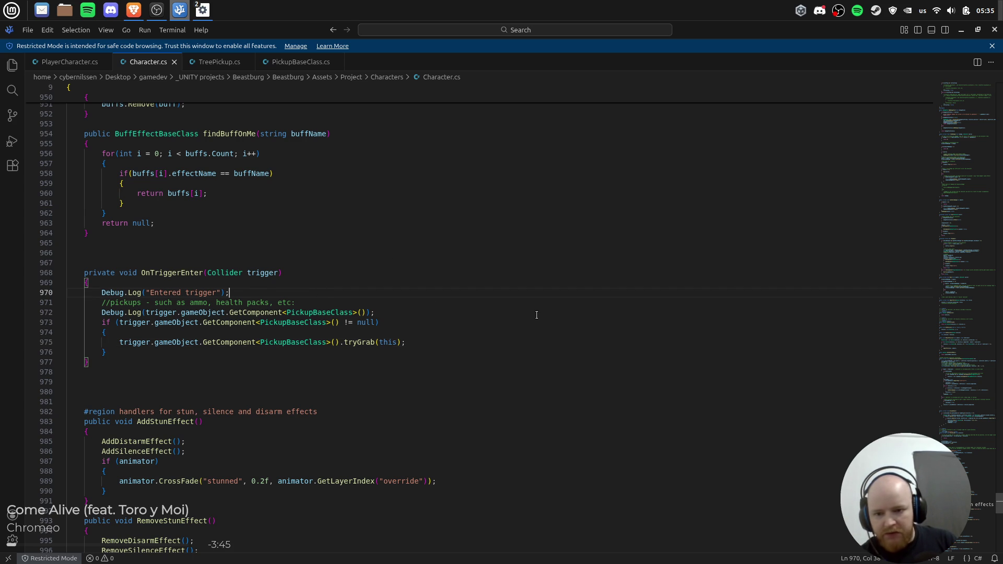
pyautogui.press('Down')
pyautogui.press('Down')
pyautogui.press('End')
pyautogui.hotkey('shift', 'Home')
pyautogui.hotkey('shift', 'Up')
pyautogui.hotkey('shift', 'Up')
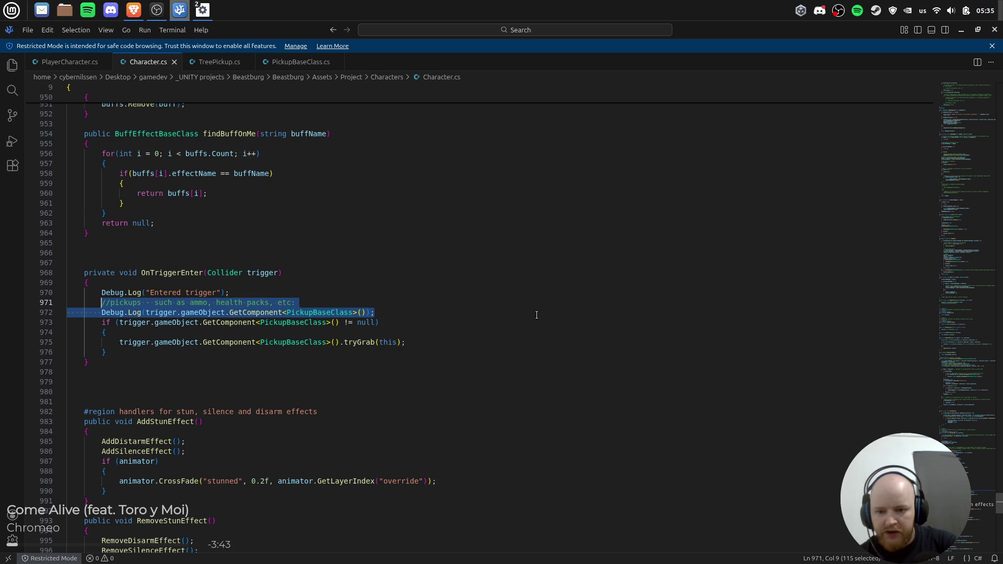
pyautogui.press('BackSpace')
pyautogui.hotkey('ctrl', 'shift', 'k')
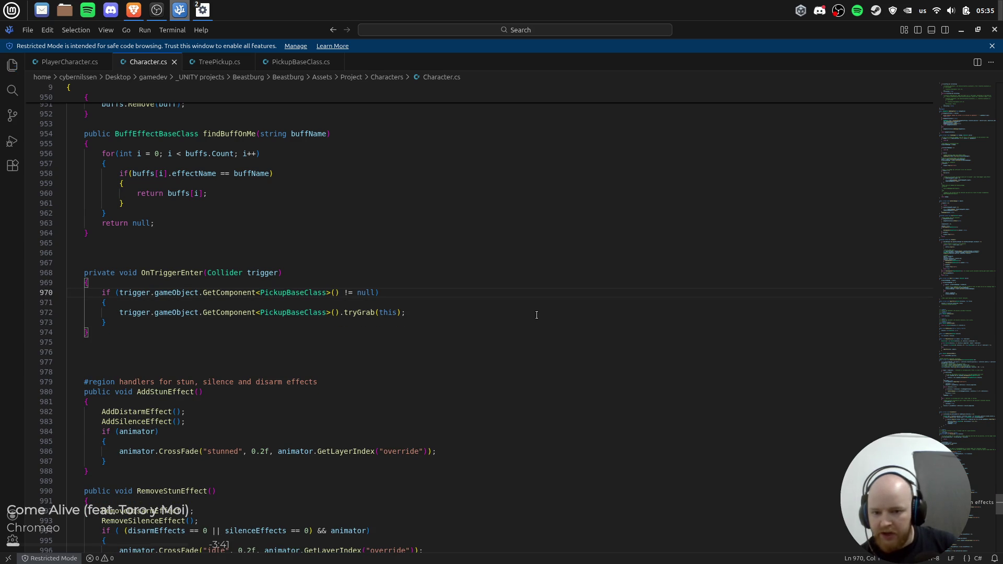
pyautogui.hotkey('ctrl', 'z')
pyautogui.hotkey('ctrl', 'z')
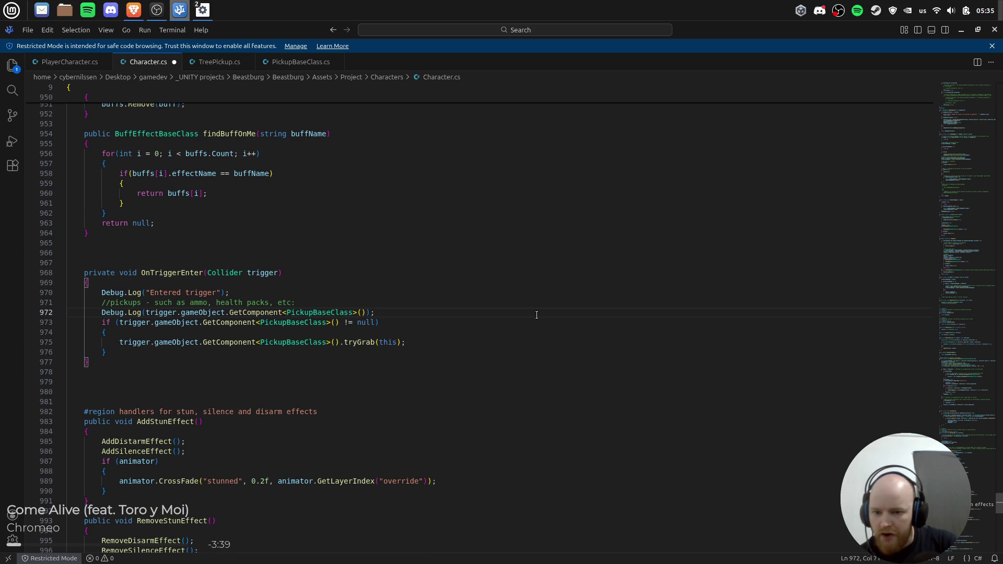
pyautogui.hotkey('ctrl', 'shift', 'k')
pyautogui.press('Up')
pyautogui.press('Up')
pyautogui.hotkey('ctrl', 'shift', 'k')
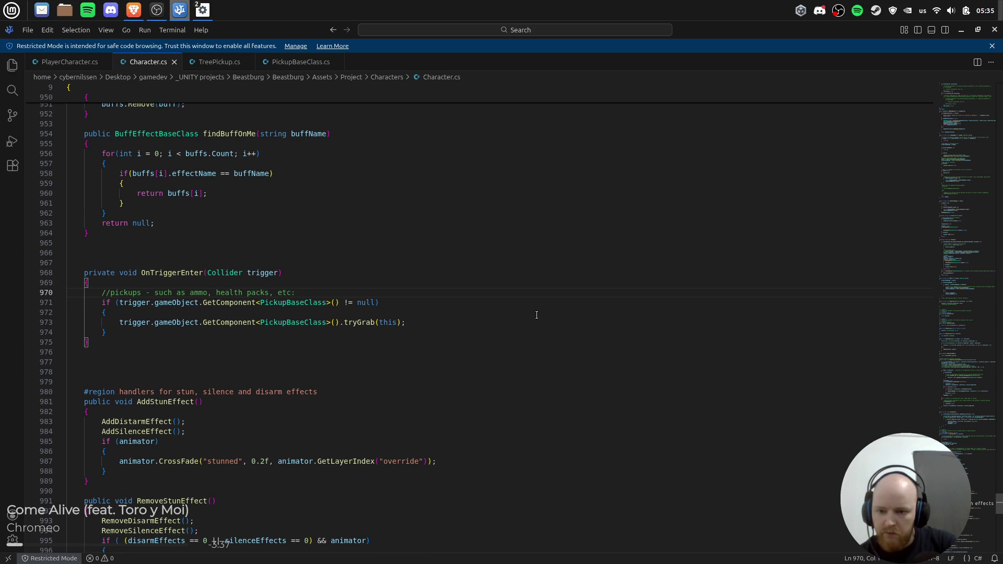
# Let Unity recompile the scripts, then put the caret on gameObject in line 971's pickup check.
pyautogui.hotkey('alt', 'Tab')
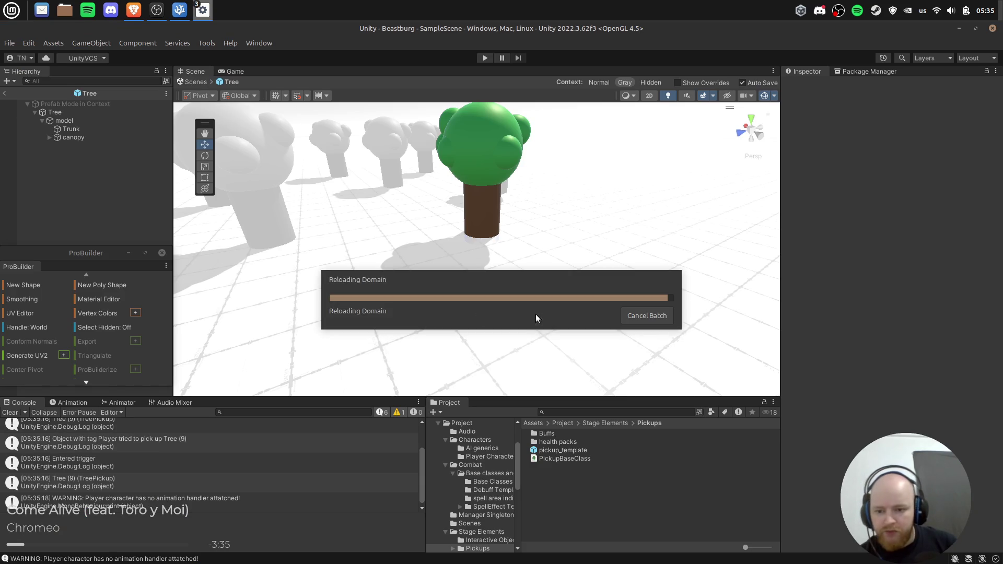
pyautogui.hotkey('alt', 'Tab')
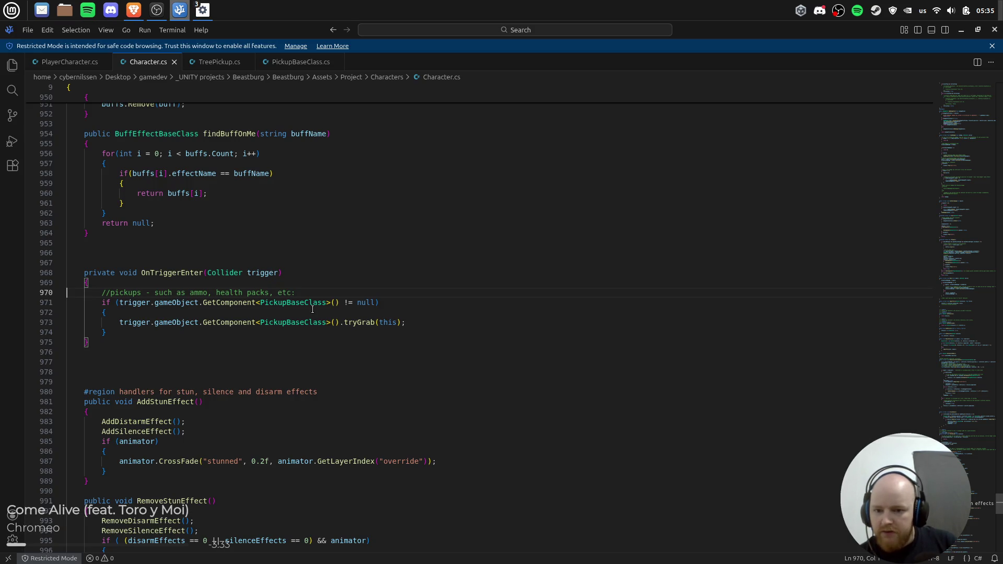
pyautogui.click(202, 303)
pyautogui.press('Right')
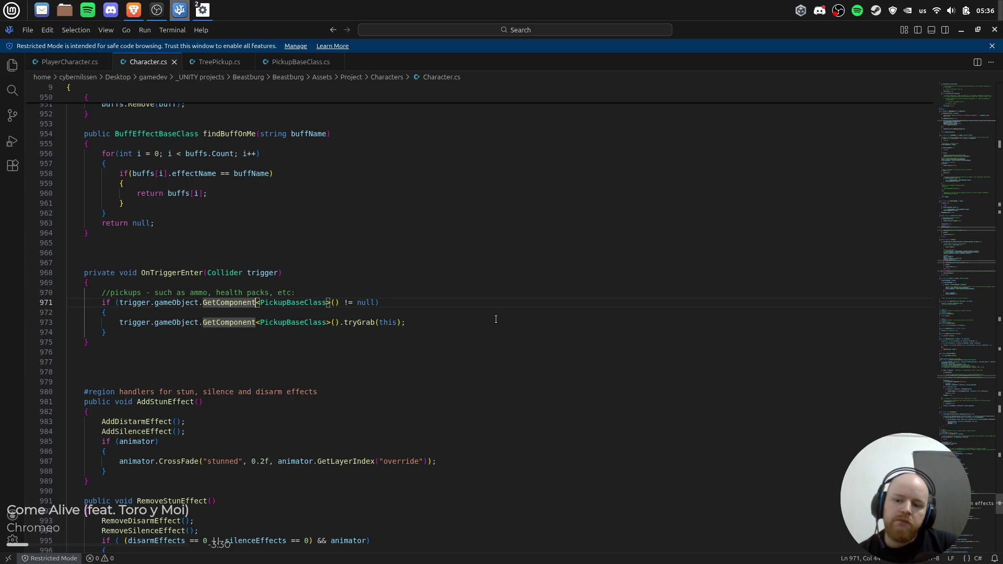
pyautogui.hotkey('ctrl', 'Left')
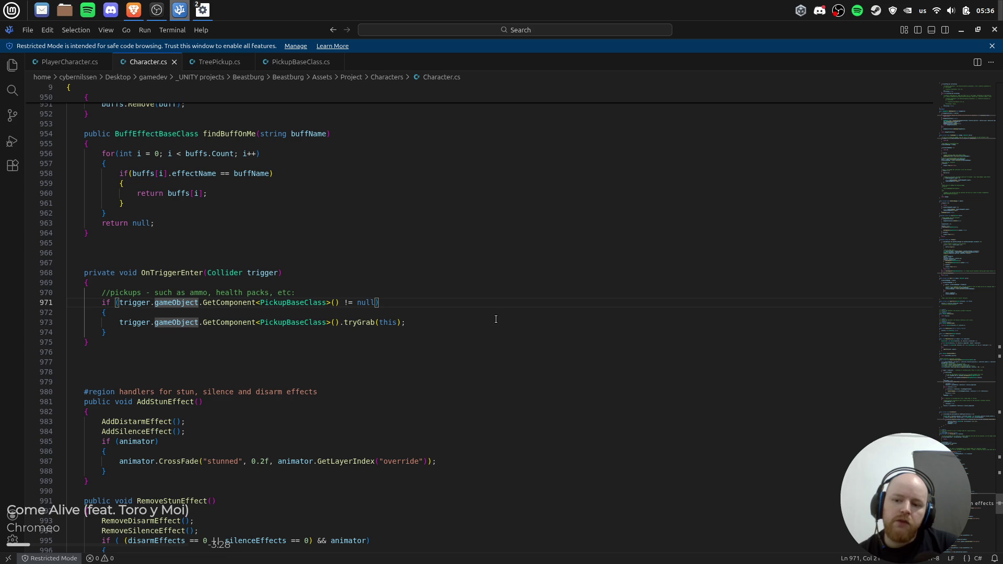
pyautogui.write('r')
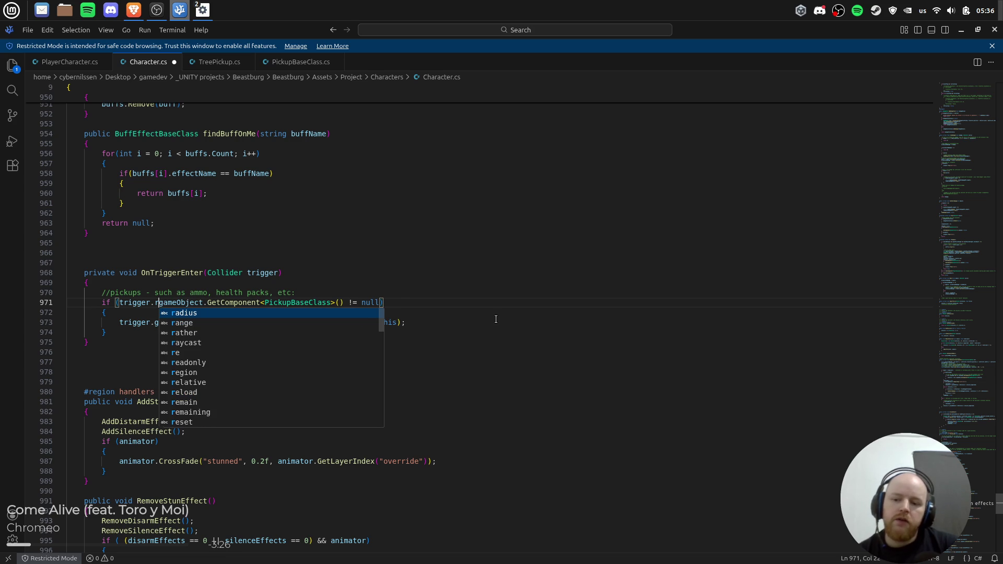
pyautogui.write('igidbody.')
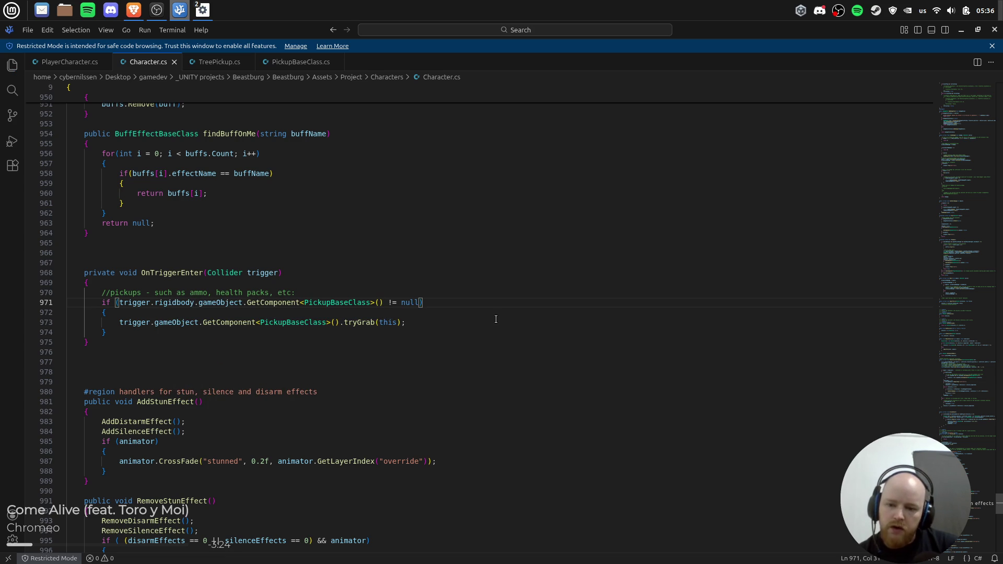
pyautogui.hotkey('alt', 'Tab')
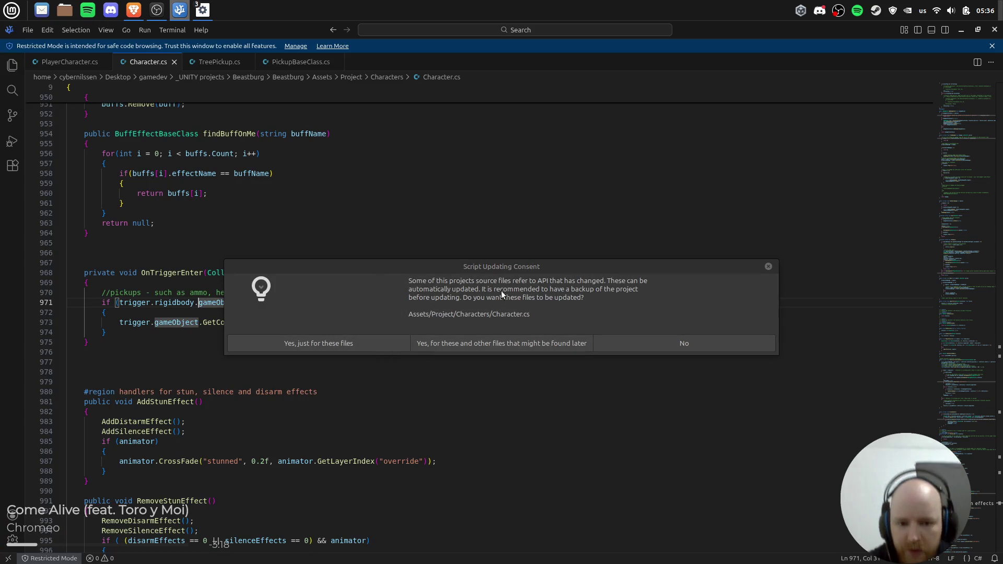
pyautogui.click(470, 269)
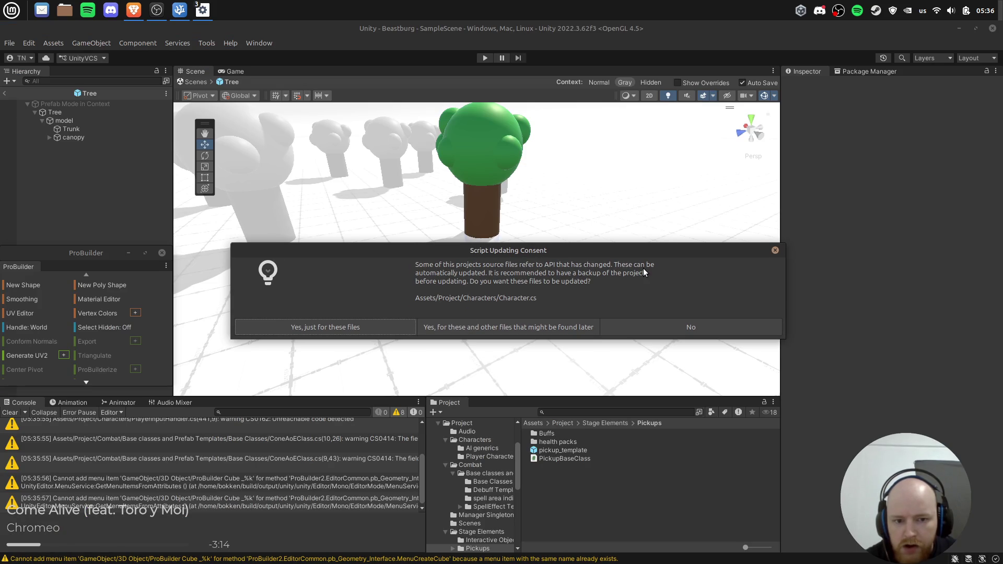
pyautogui.click(312, 329)
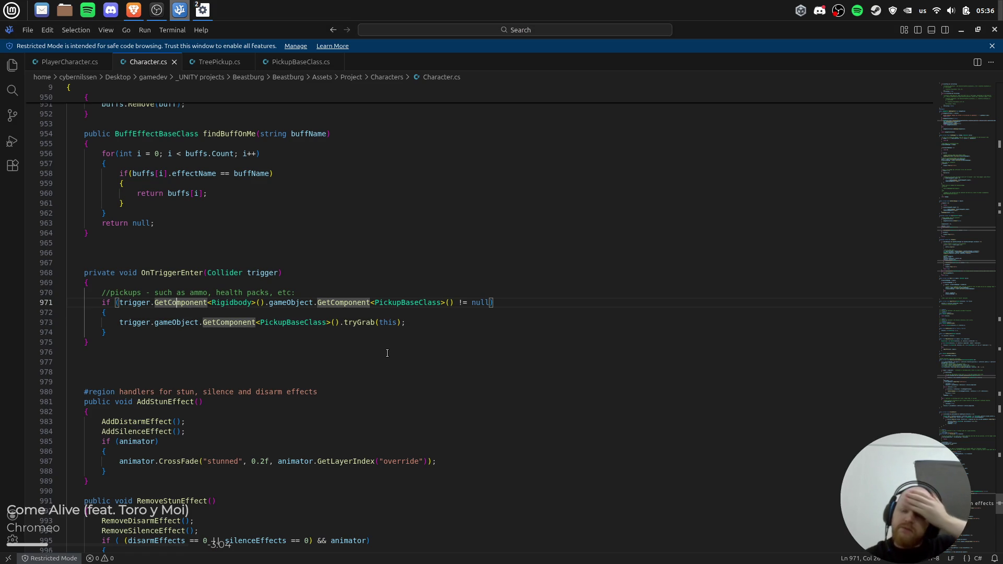
pyautogui.hotkey('ctrl', 'shift', 'Right')
pyautogui.hotkey('ctrl', 'shift', 'Right')
pyautogui.hotkey('ctrl', 'shift', 'Right')
pyautogui.write('getr')
pyautogui.press('BackSpace')
pyautogui.press('BackSpace')
pyautogui.press('BackSpace')
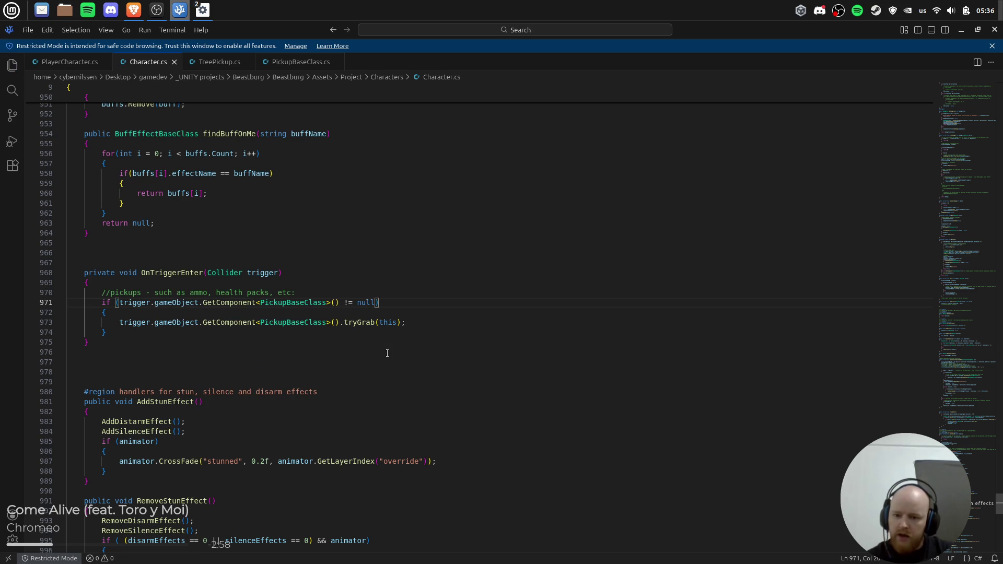
pyautogui.click(448, 313)
pyautogui.click(443, 324)
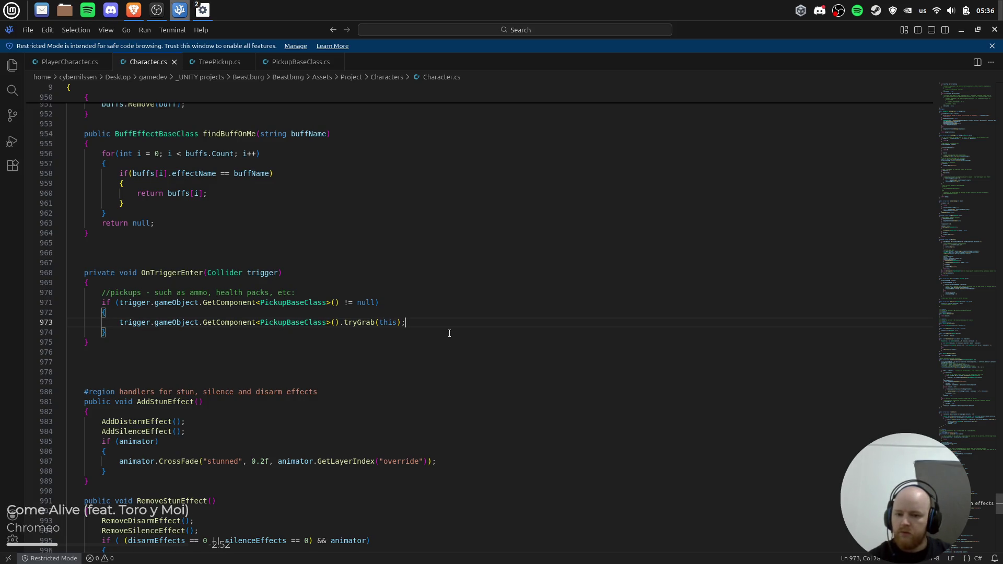
pyautogui.click(134, 10)
# Close the search results and Unity documentation tabs in Brave.
pyautogui.hotkey('ctrl', 'w')
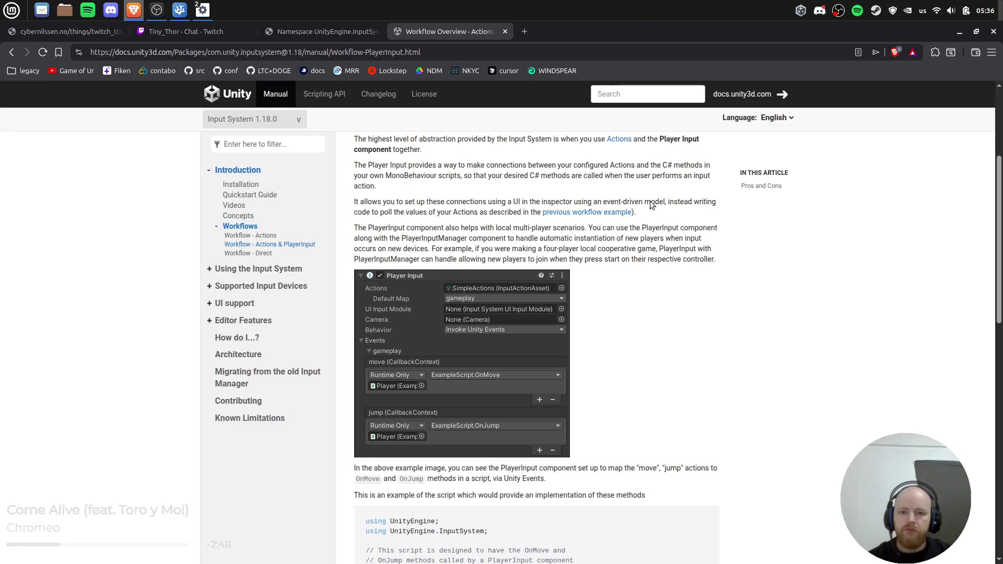
pyautogui.scroll(-5, 677, 280)
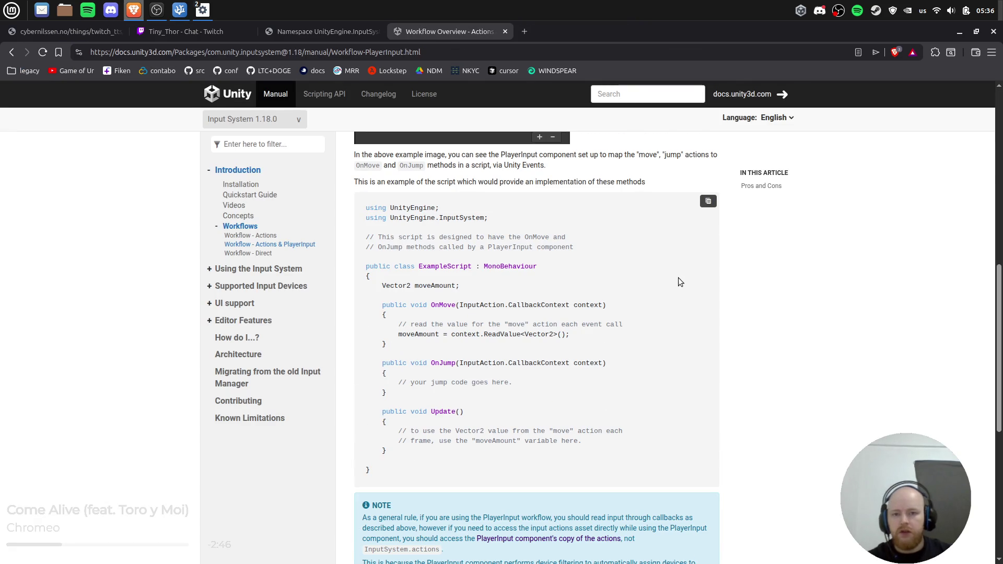
pyautogui.hotkey('ctrl', 'w')
pyautogui.hotkey('ctrl', 'w')
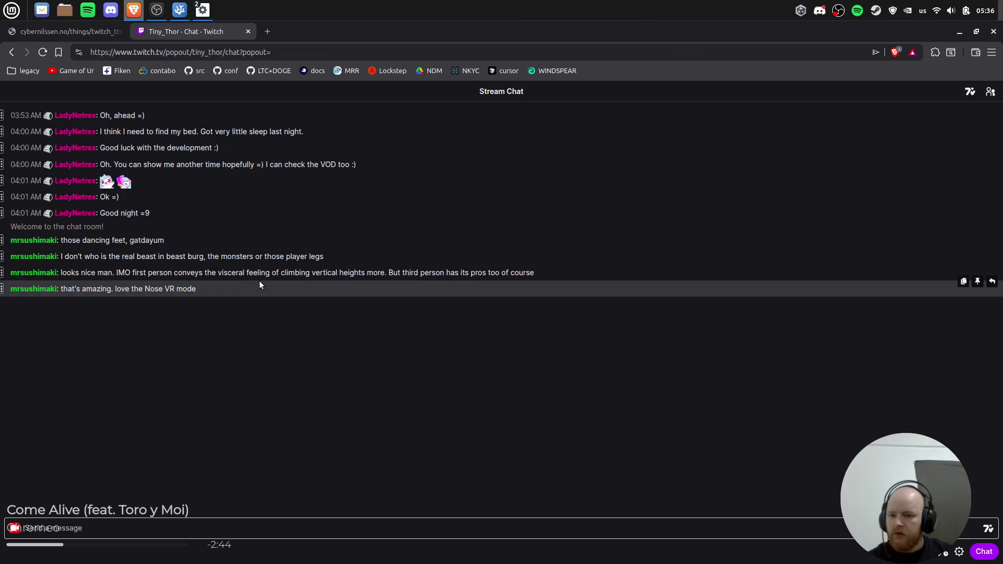
# Return through Character.cs line 972 to the Unity editor.
pyautogui.hotkey('alt', 'Tab')
pyautogui.click(515, 312)
pyautogui.hotkey('alt', 'Tab')
pyautogui.hotkey('alt', 'Tab')
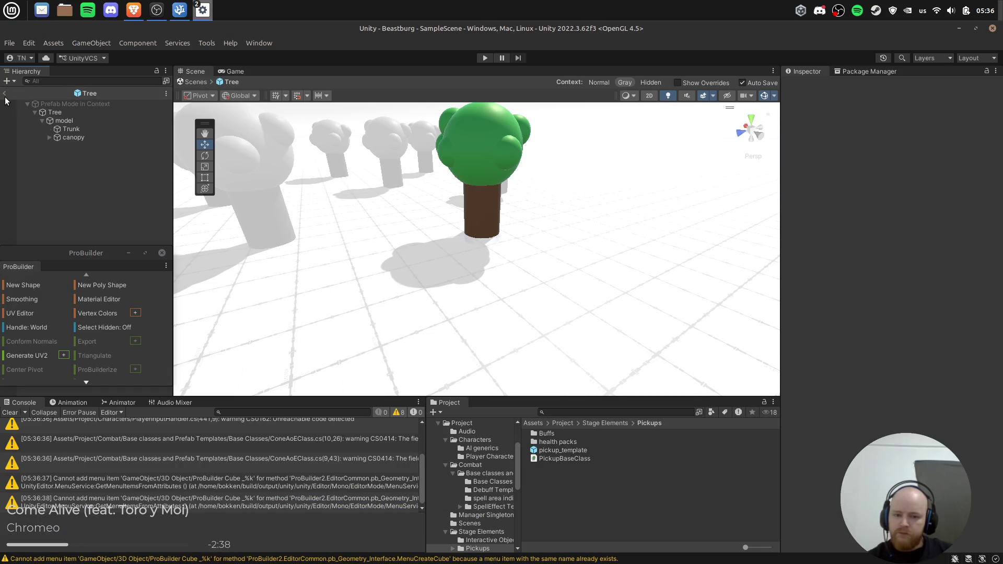
# Leave Tree prefab mode, open the Player prefab and select its Camera.
pyautogui.click(5, 93)
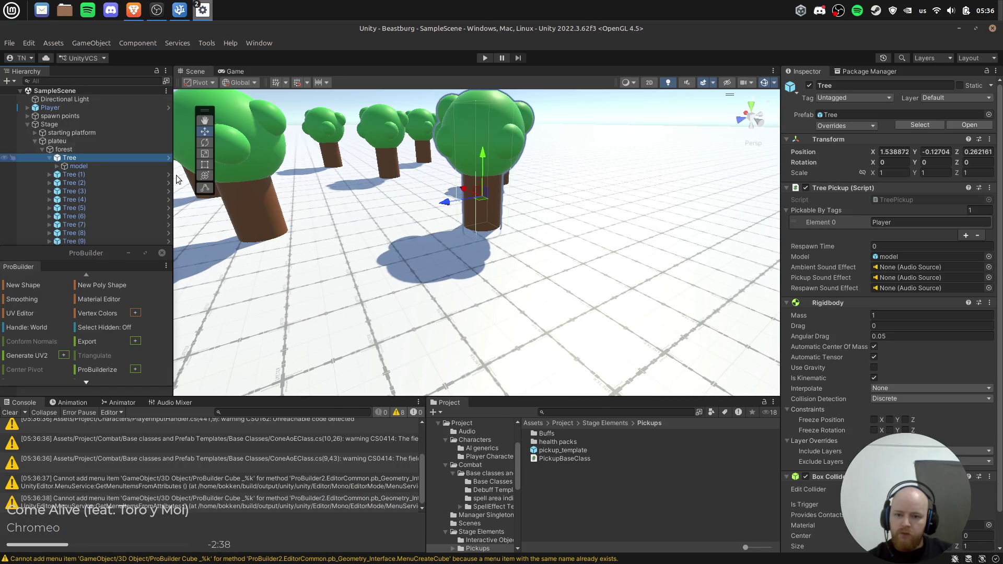
pyautogui.click(27, 125)
pyautogui.click(98, 108)
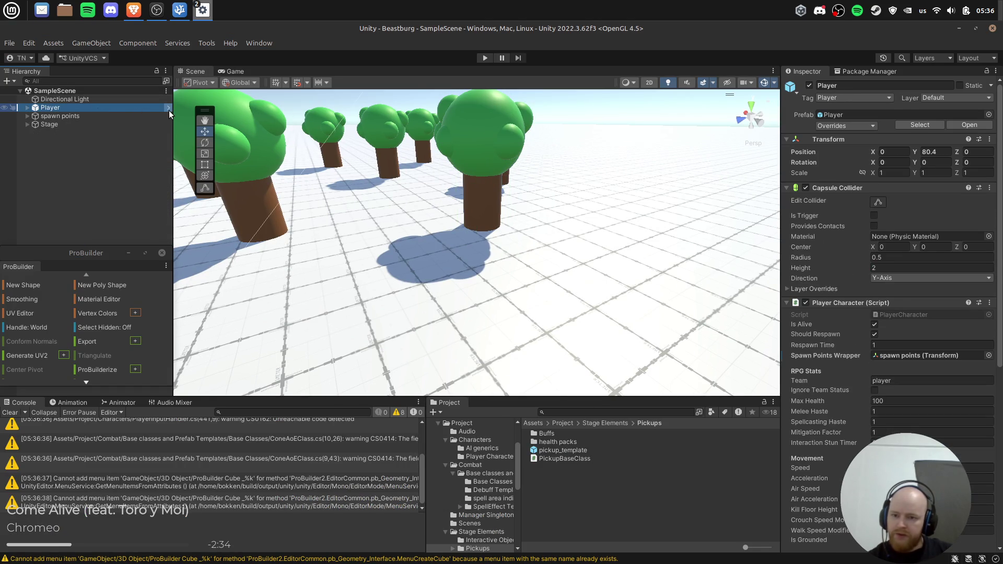
pyautogui.click(167, 107)
pyautogui.click(33, 112)
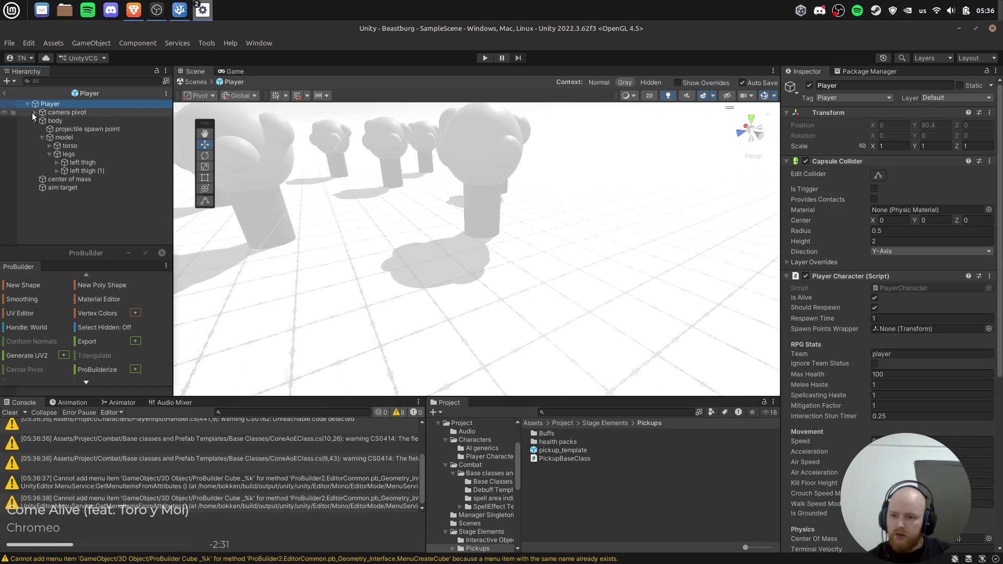
pyautogui.click(35, 118)
pyautogui.click(34, 112)
pyautogui.click(69, 129)
# Create an empty child named HUD under the Camera.
pyautogui.rightClick(72, 129)
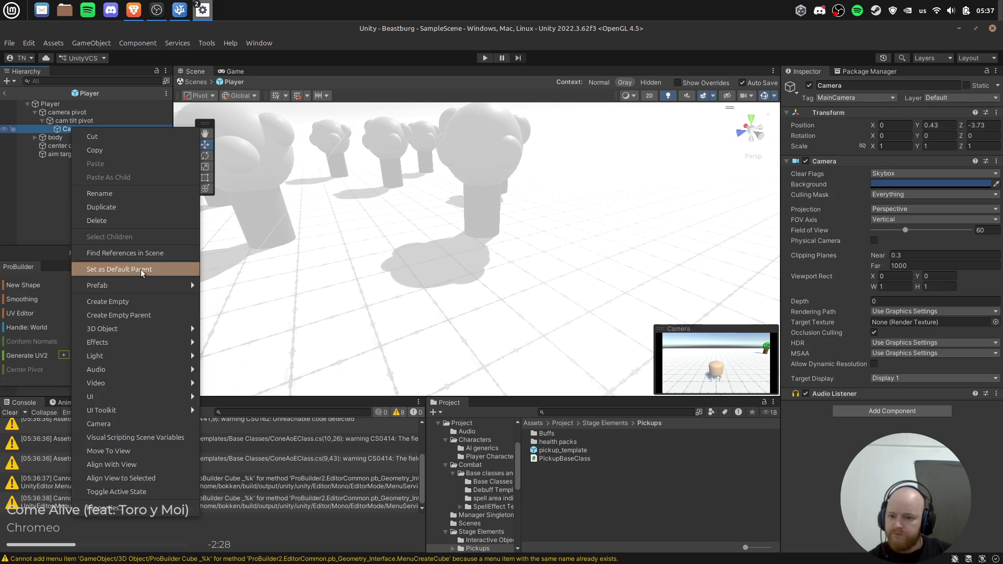
pyautogui.click(135, 302)
pyautogui.write('HUD')
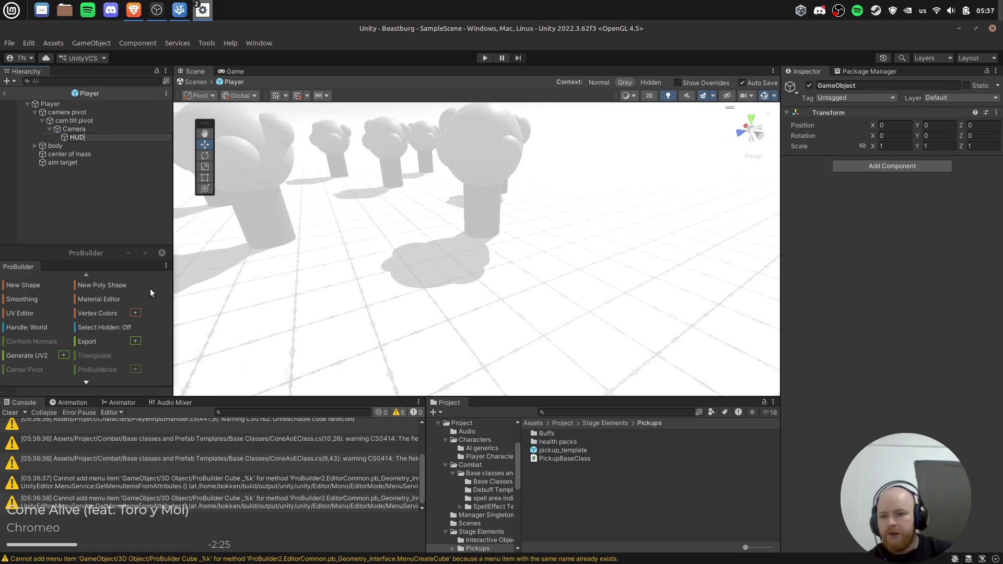
pyautogui.press('Return')
# Add a UI Canvas as a child of HUD.
pyautogui.rightClick(80, 130)
pyautogui.click(74, 138)
pyautogui.rightClick(74, 137)
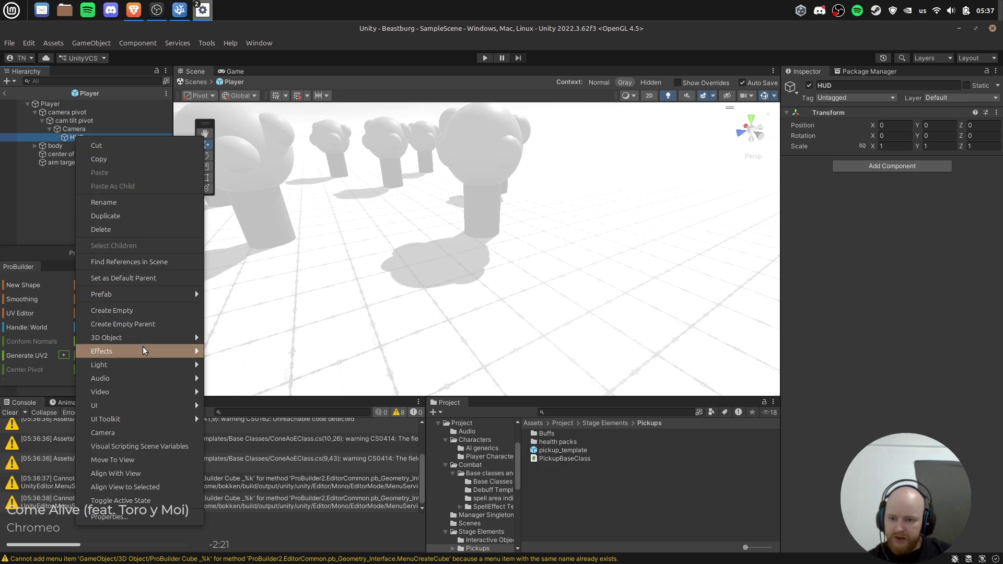
pyautogui.moveTo(152, 407)
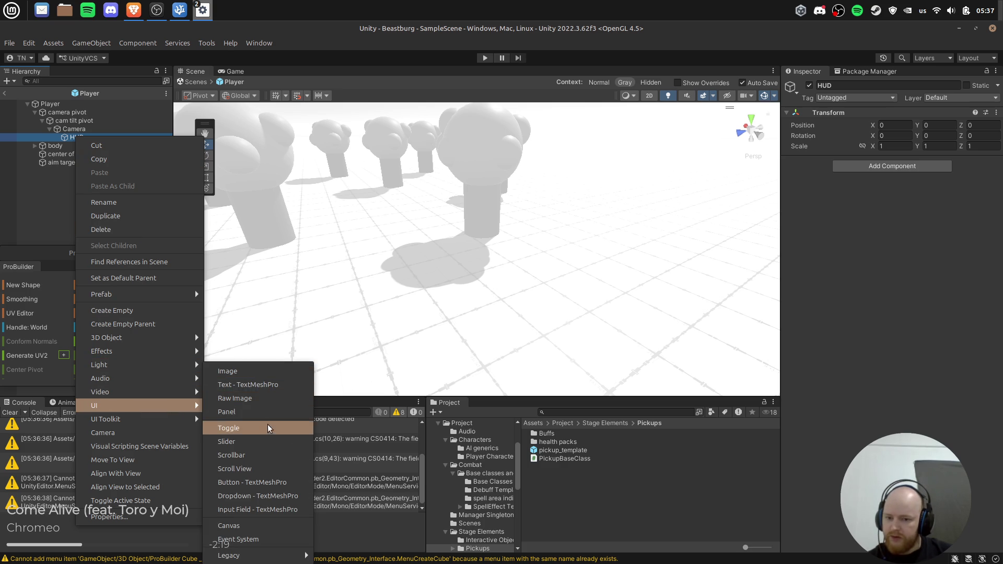
pyautogui.click(278, 534)
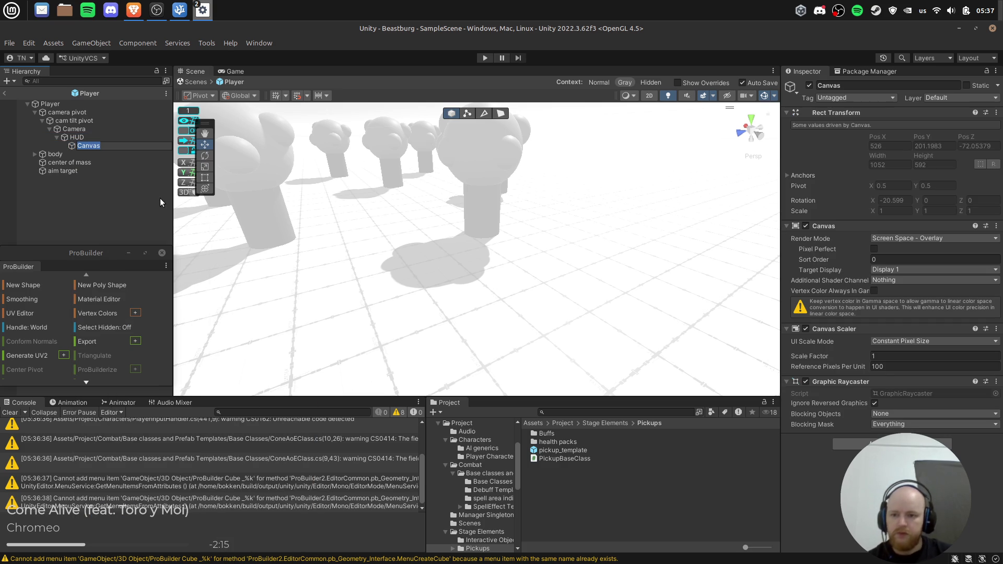
# Switch the Canvas to Screen Space - Camera with the Player's Camera as render camera.
pyautogui.press('Return')
pyautogui.press('f')
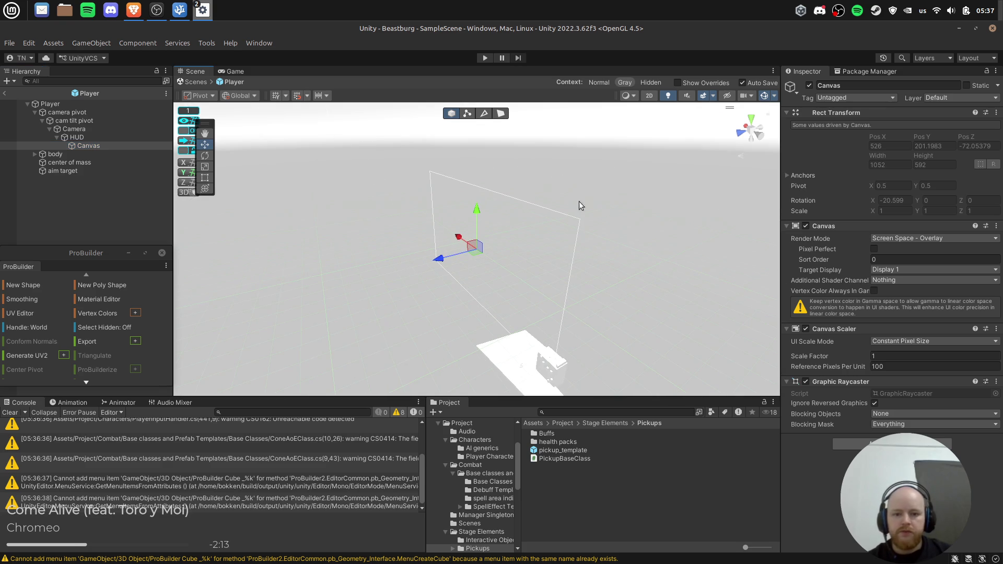
pyautogui.moveTo(370, 200); pyautogui.dragTo(537, 271)
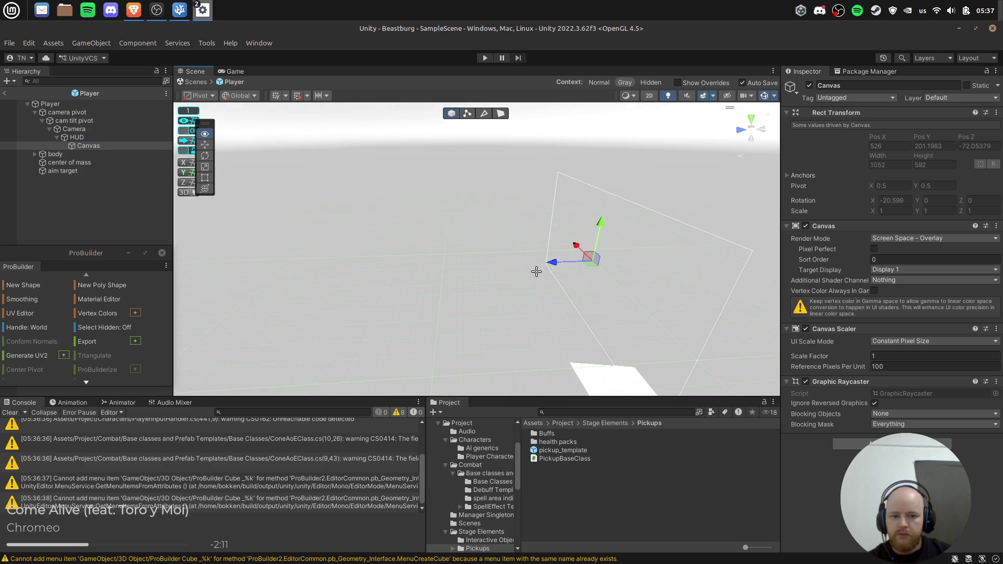
pyautogui.click(915, 240)
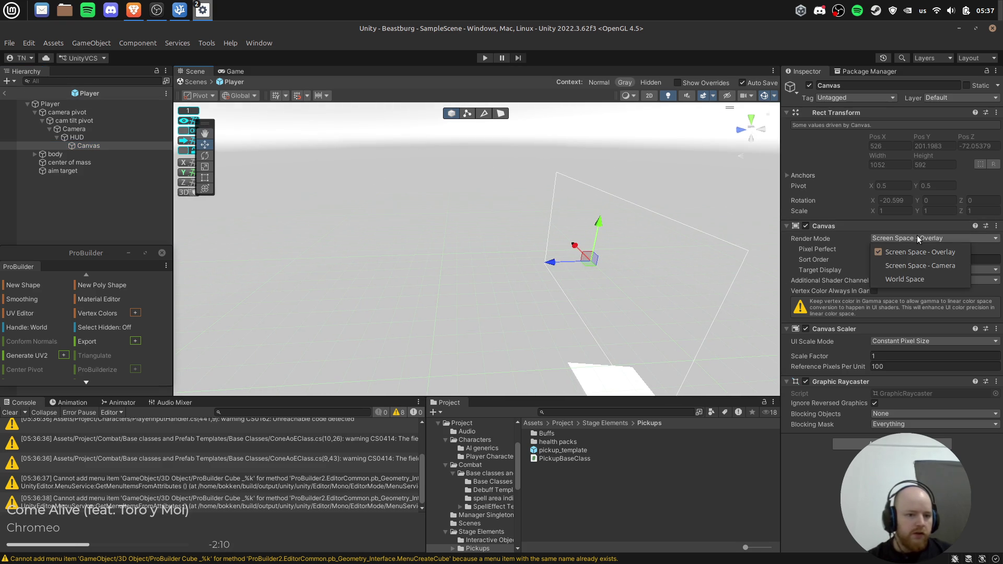
pyautogui.click(958, 268)
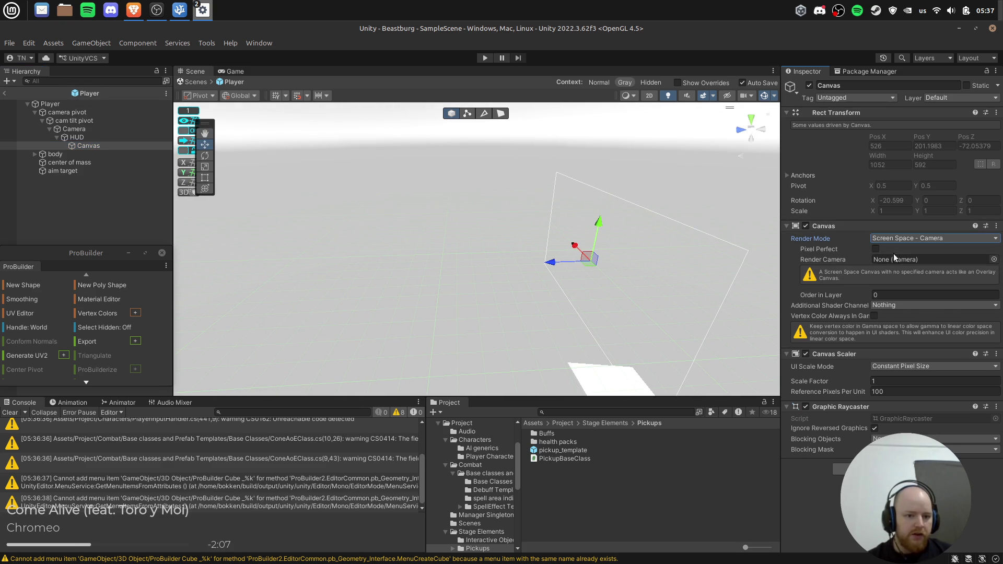
pyautogui.moveTo(73, 130); pyautogui.dragTo(881, 257)
pyautogui.moveTo(672, 254); pyautogui.dragTo(516, 224)
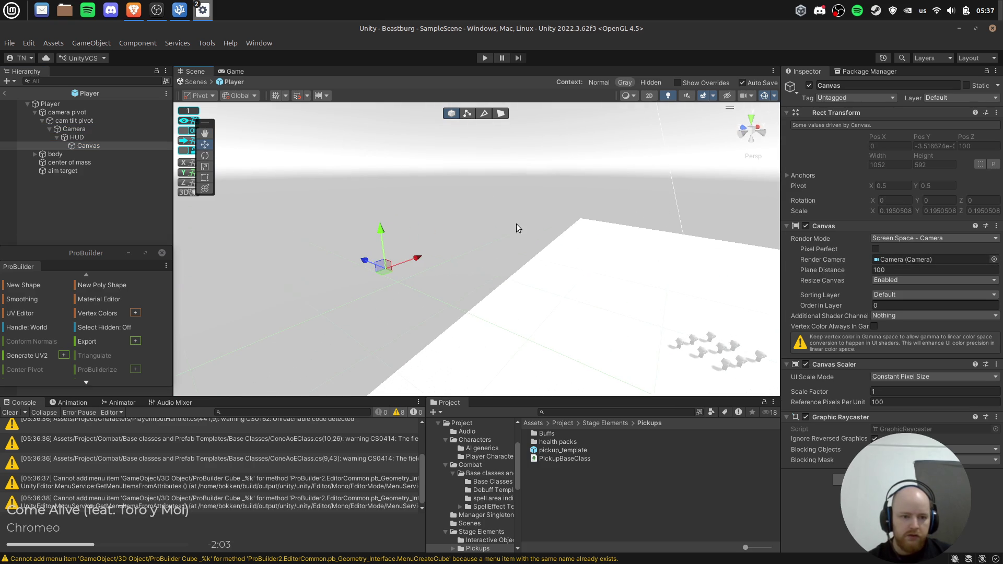
# Frame the Camera in the scene, reselect the HUD Canvas and edit its plane distance of 100.
pyautogui.click(104, 137)
pyautogui.click(101, 129)
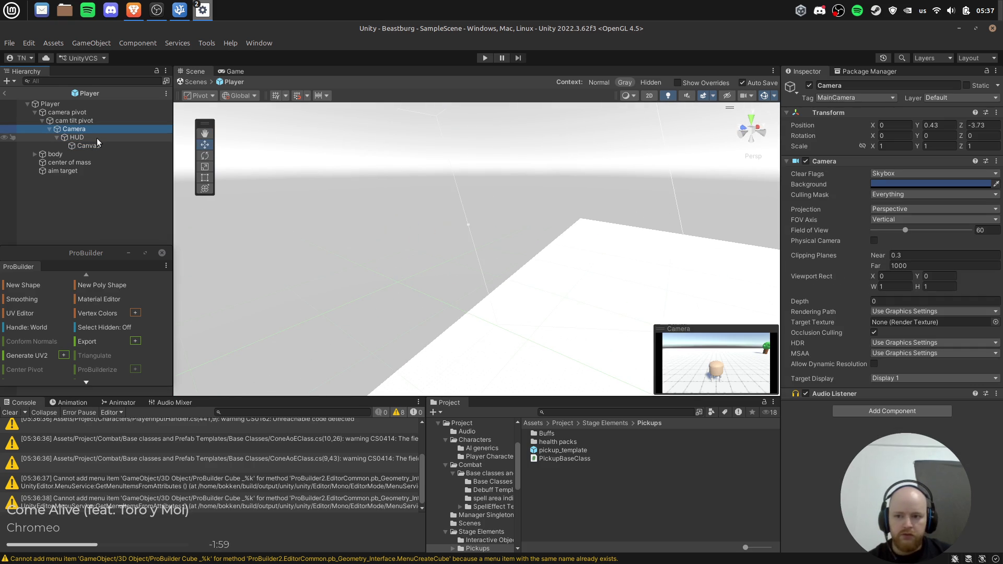
pyautogui.press('f')
pyautogui.click(96, 147)
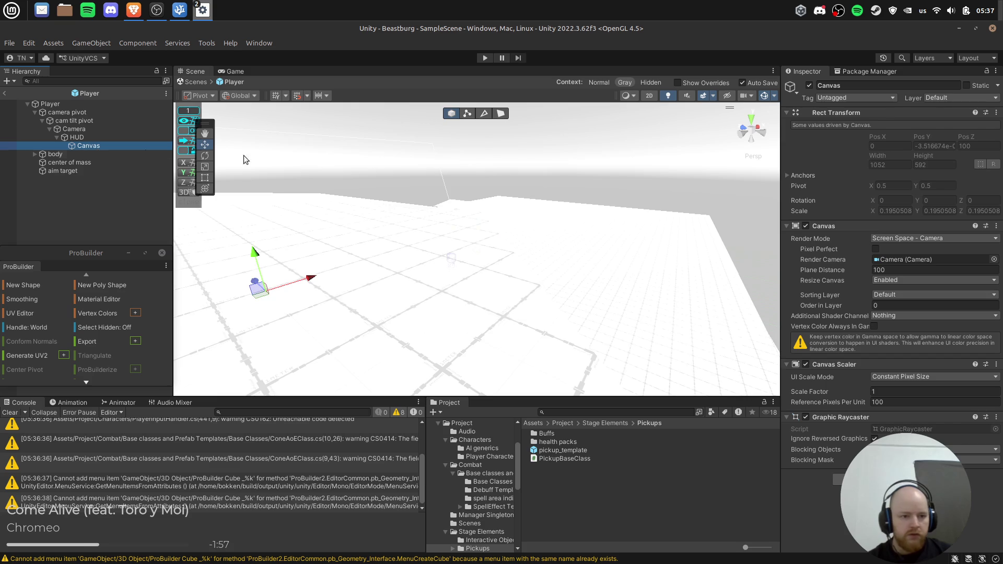
pyautogui.click(914, 269)
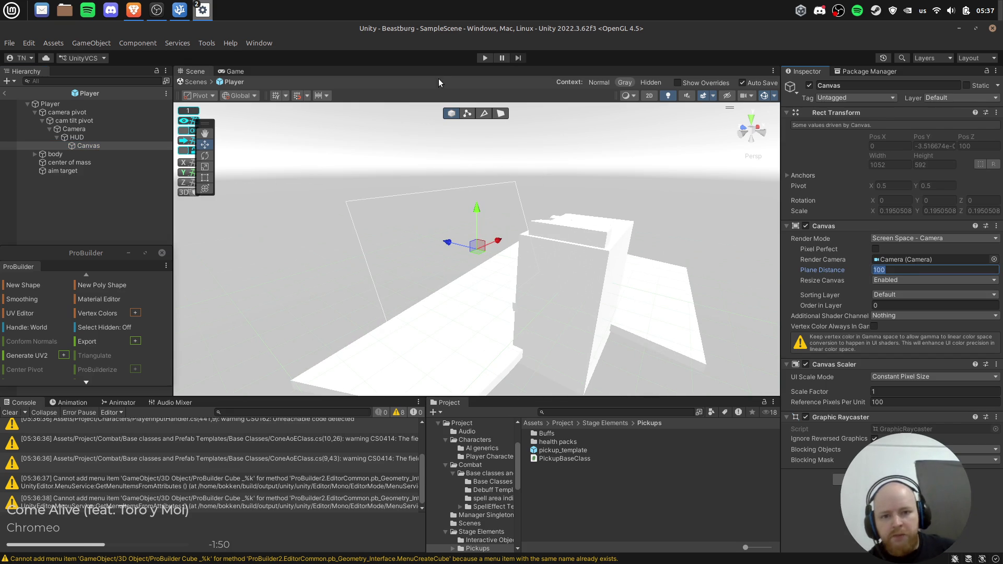
pyautogui.moveTo(454, 208); pyautogui.dragTo(342, 251)
# Set the Canvas render mode back to Screen Space - Overlay on Display 1.
pyautogui.click(936, 238)
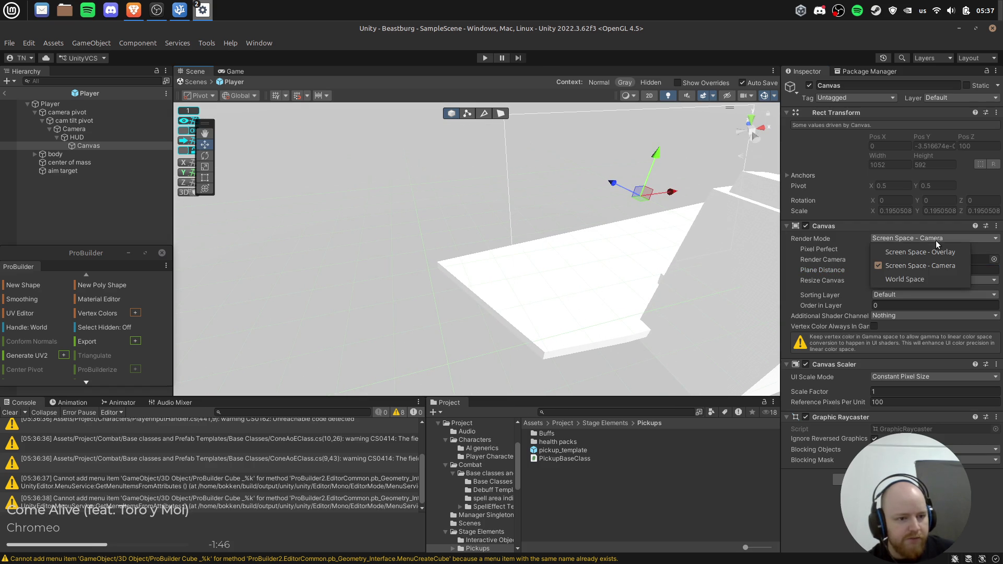
pyautogui.click(929, 254)
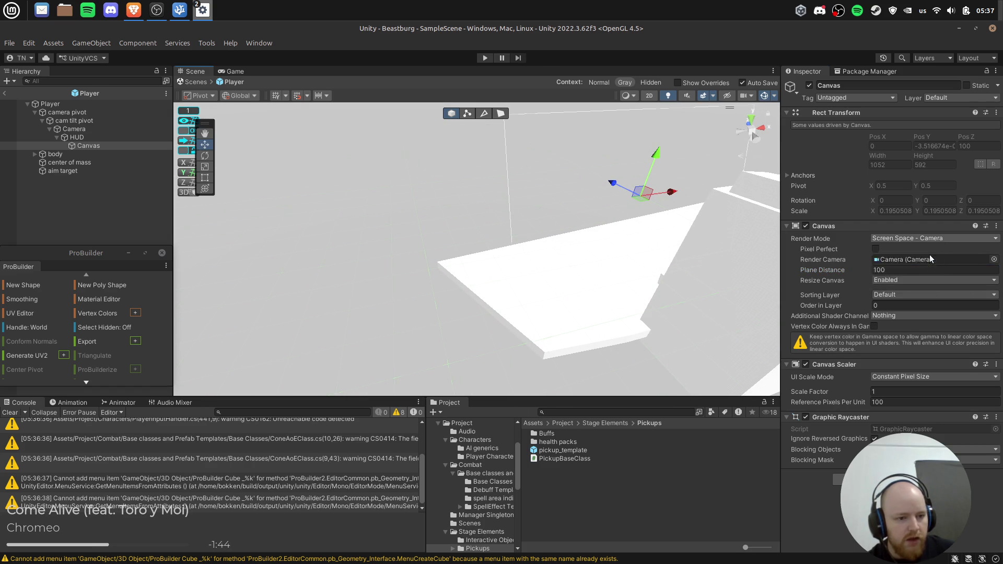
pyautogui.moveTo(531, 224)
pyautogui.mouseDown()
pyautogui.moveTo(681, 161)
pyautogui.moveTo(657, 231)
pyautogui.moveTo(593, 203)
pyautogui.moveTo(585, 110)
pyautogui.moveTo(567, 93)
pyautogui.moveTo(417, 294)
pyautogui.moveTo(406, 293)
pyautogui.moveTo(661, 226)
pyautogui.mouseUp()
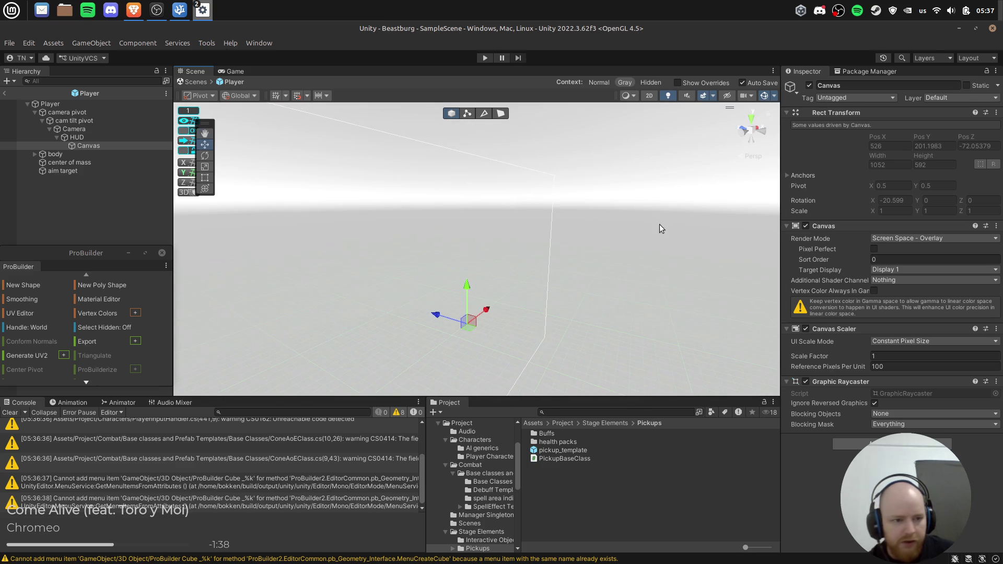
pyautogui.click(903, 272)
pyautogui.click(929, 274)
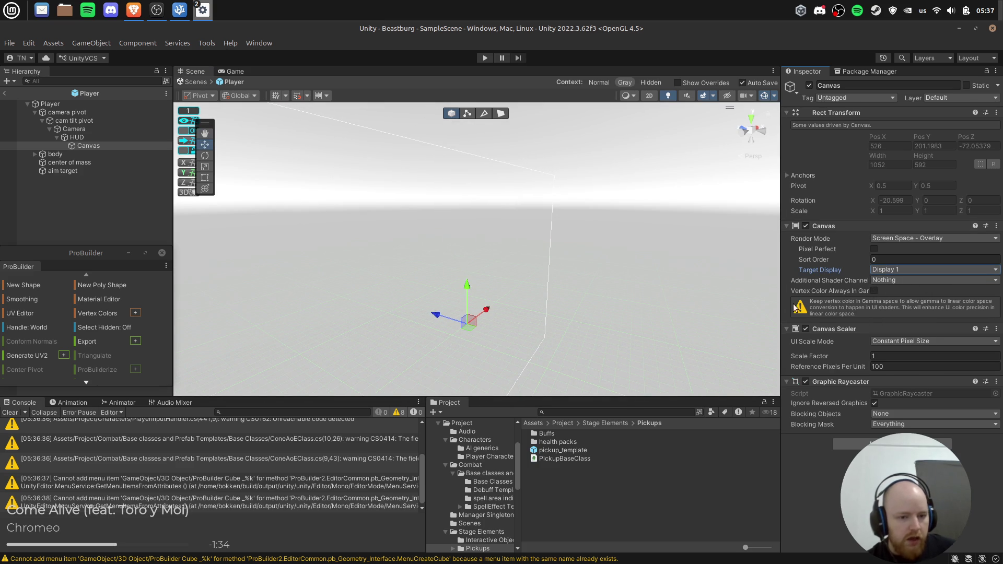
pyautogui.moveTo(782, 307); pyautogui.dragTo(644, 309)
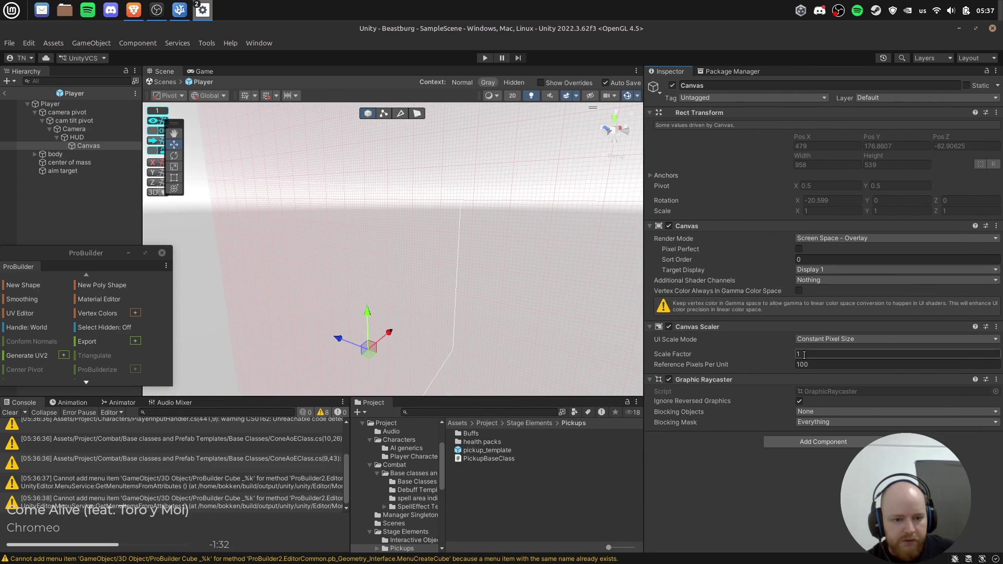
# Try other pixels-per-unit and scale factor values, ending with reference pixels per unit at 100.
pyautogui.click(824, 366)
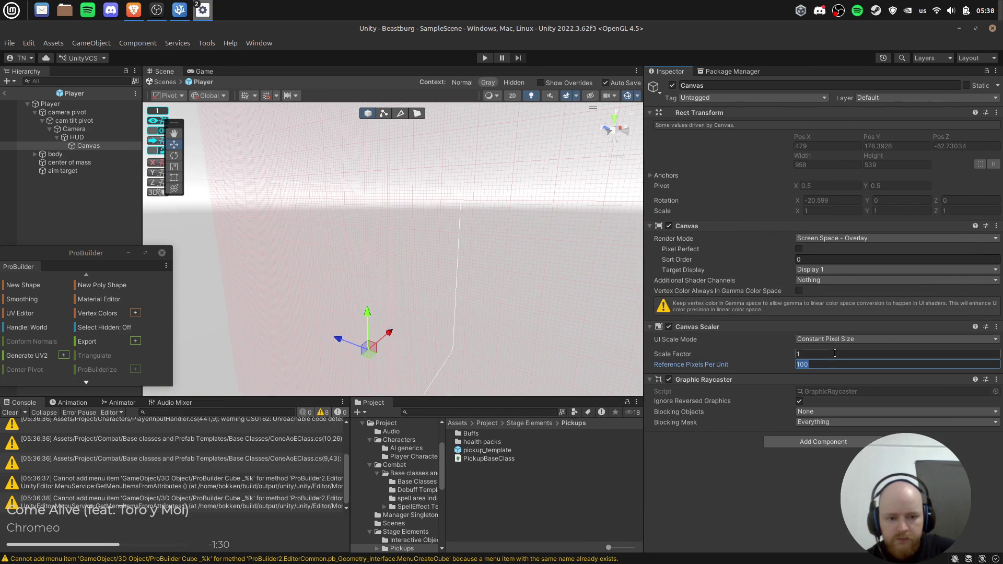
pyautogui.write('1')
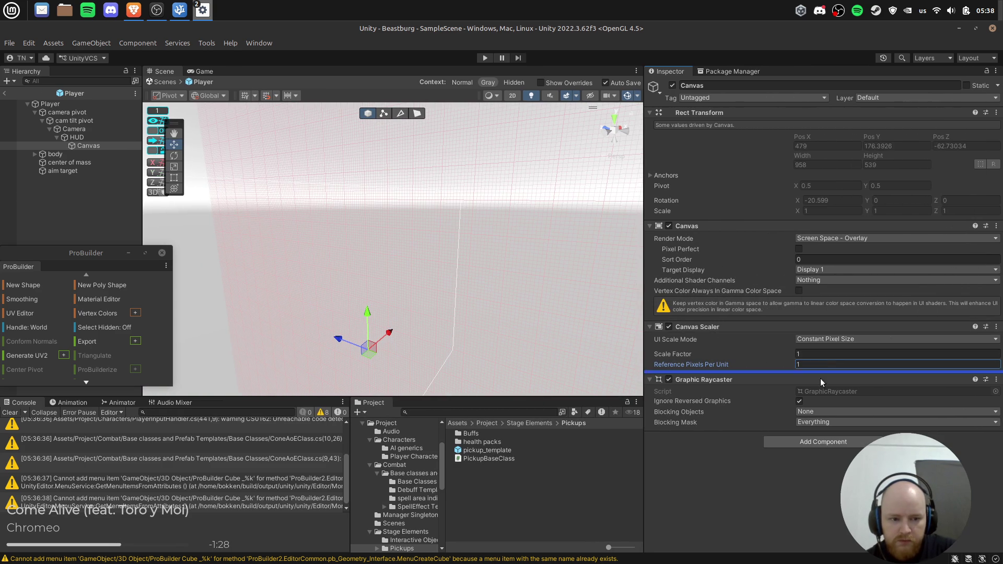
pyautogui.click(810, 367)
pyautogui.write('1920')
pyautogui.press('Return')
pyautogui.press('f')
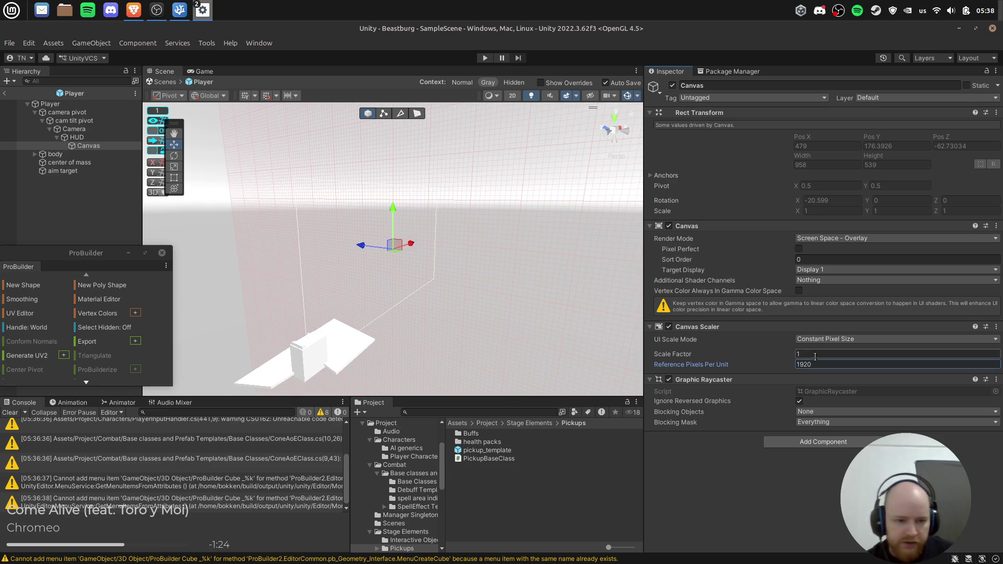
pyautogui.click(817, 354)
pyautogui.write('0.1')
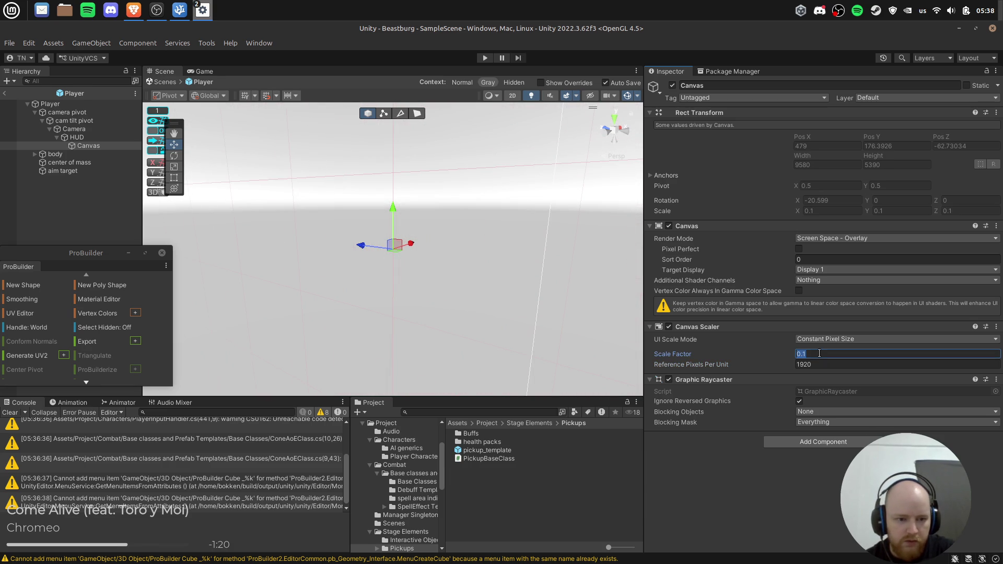
pyautogui.write('1')
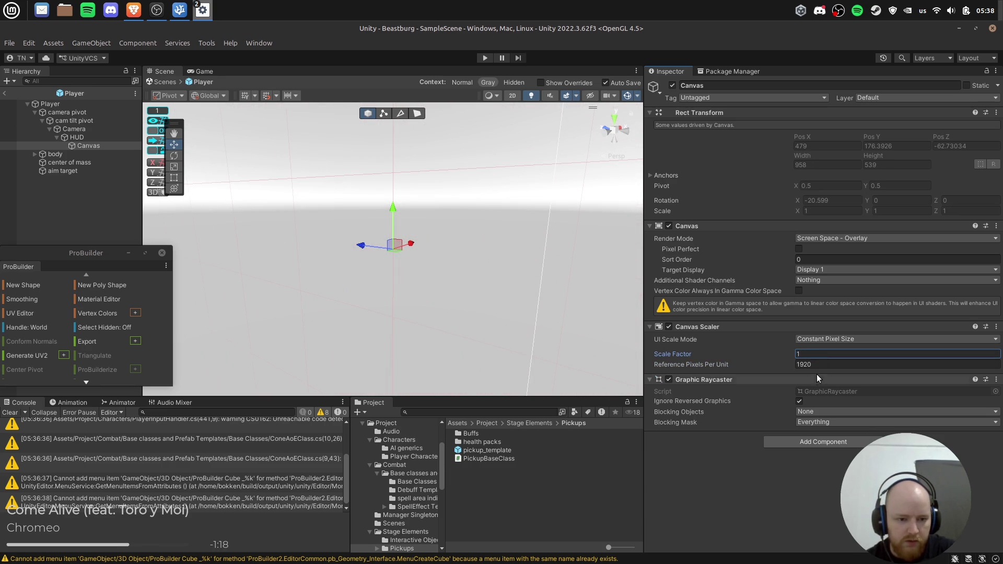
pyautogui.click(817, 367)
pyautogui.write('100')
pyautogui.press('Return')
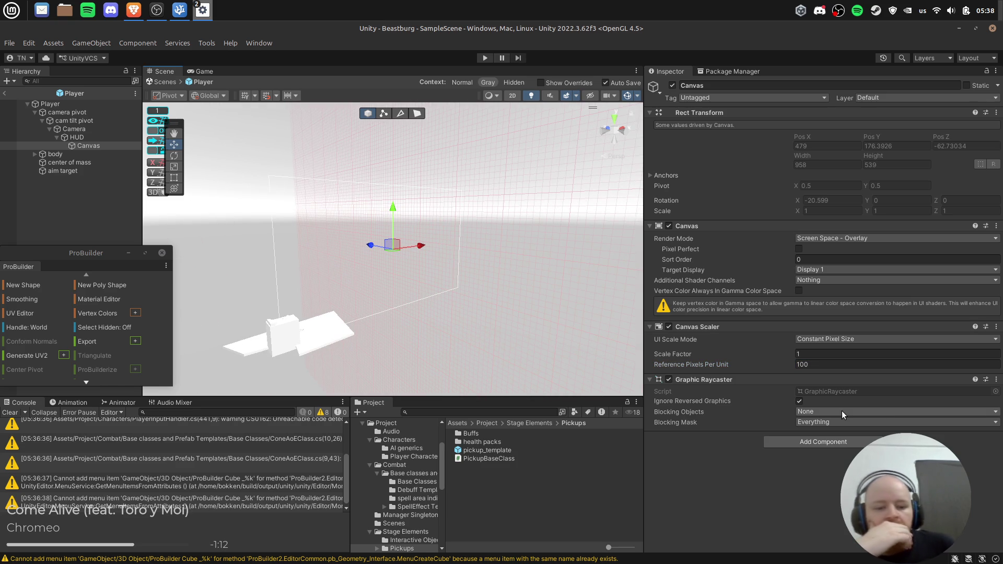
# Set the Canvas Scaler to Scale With Screen Size with Screen Match Mode Expand.
pyautogui.click(838, 339)
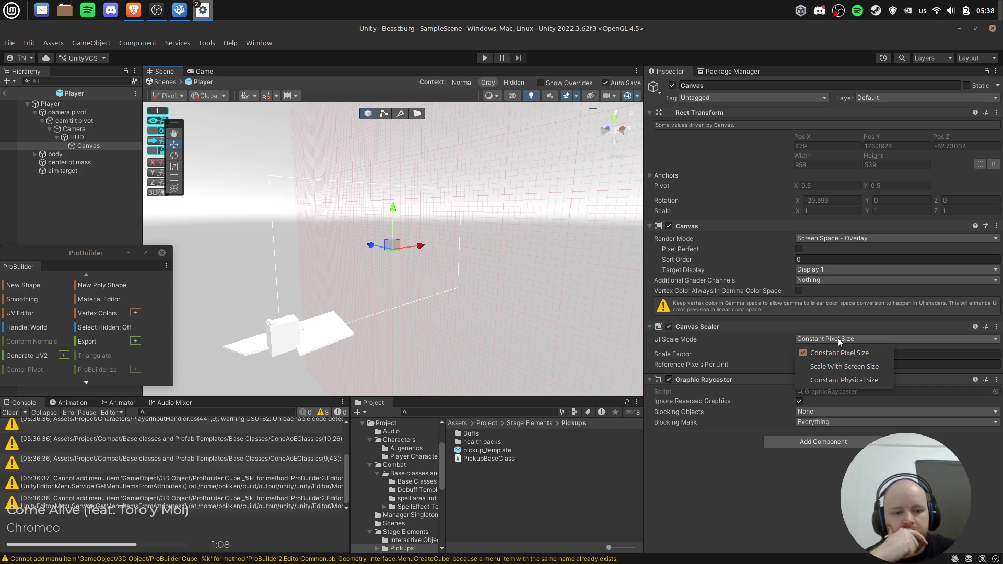
pyautogui.click(887, 368)
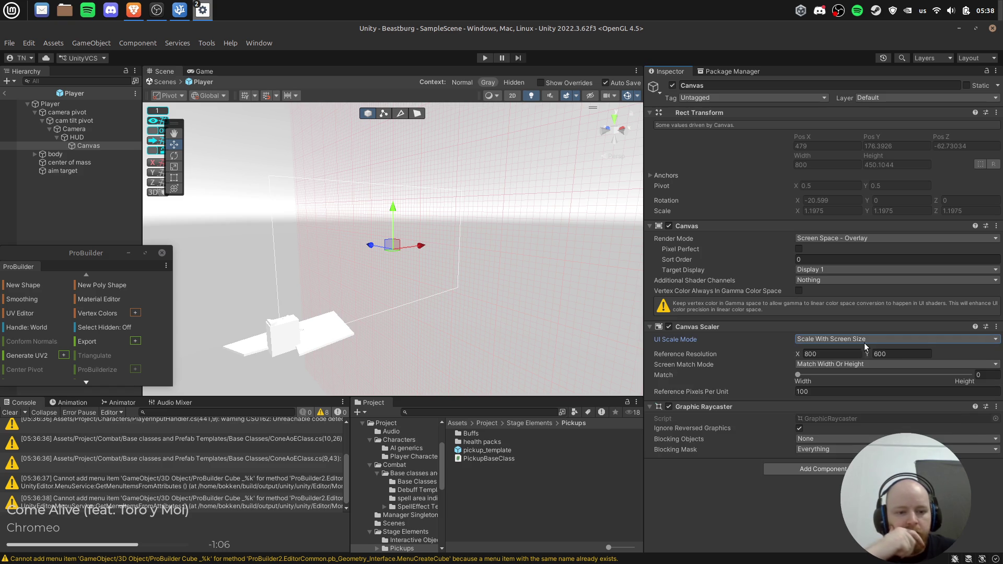
pyautogui.click(855, 339)
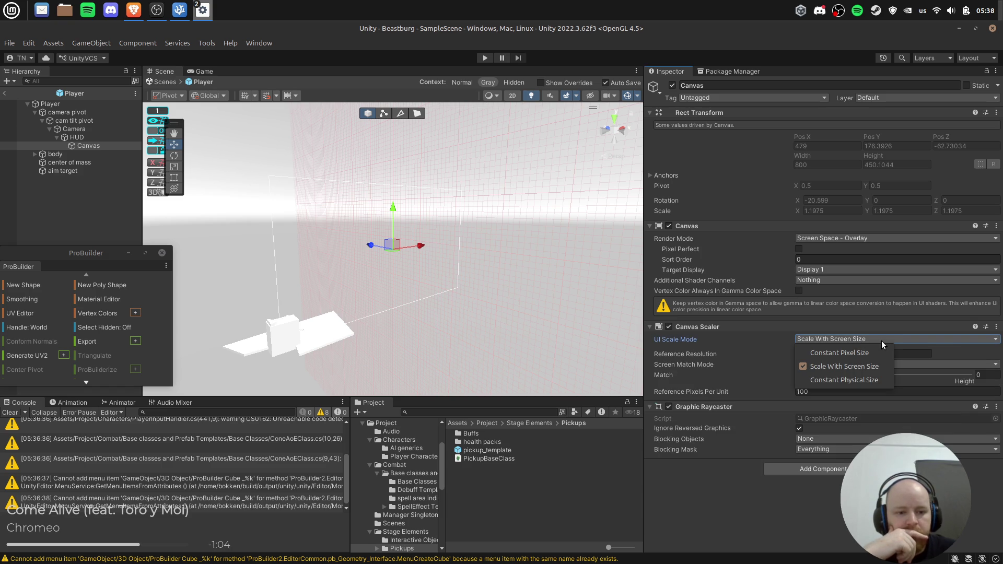
pyautogui.click(941, 344)
pyautogui.click(823, 364)
pyautogui.click(824, 405)
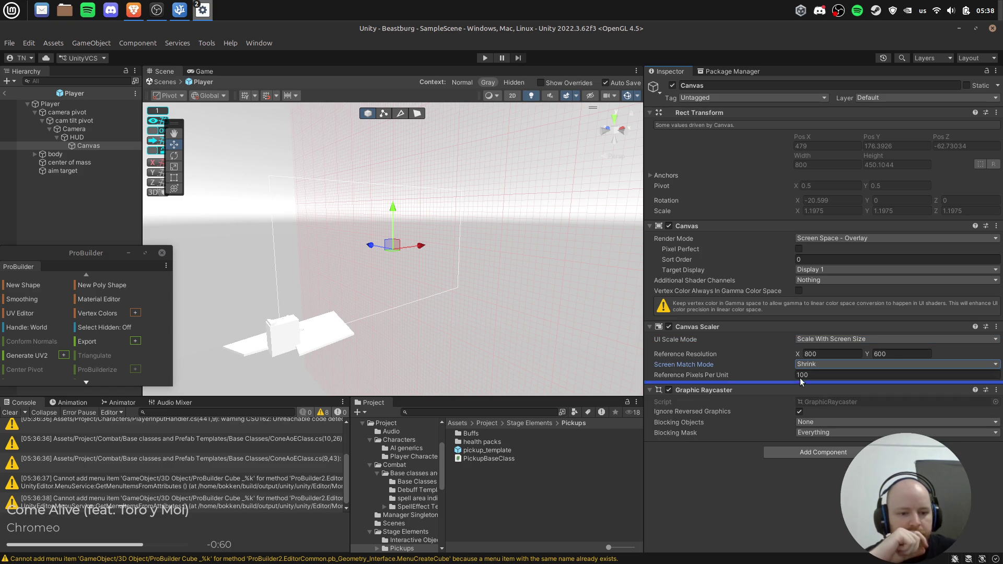
pyautogui.click(825, 366)
pyautogui.click(825, 388)
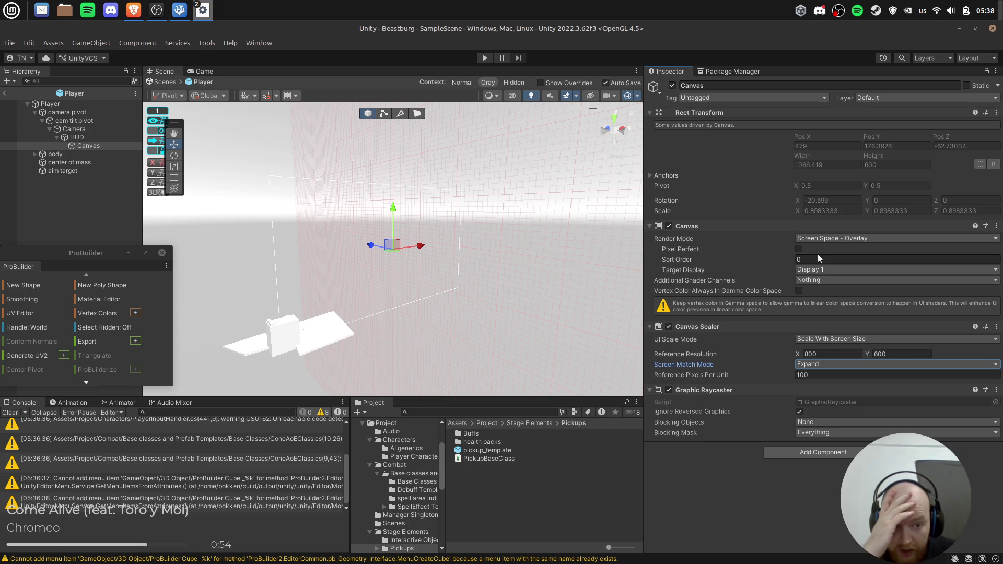
# Snap the scene view to an orthographic axis view, close the ProBuilder window and reselect the Canvas.
pyautogui.click(625, 131)
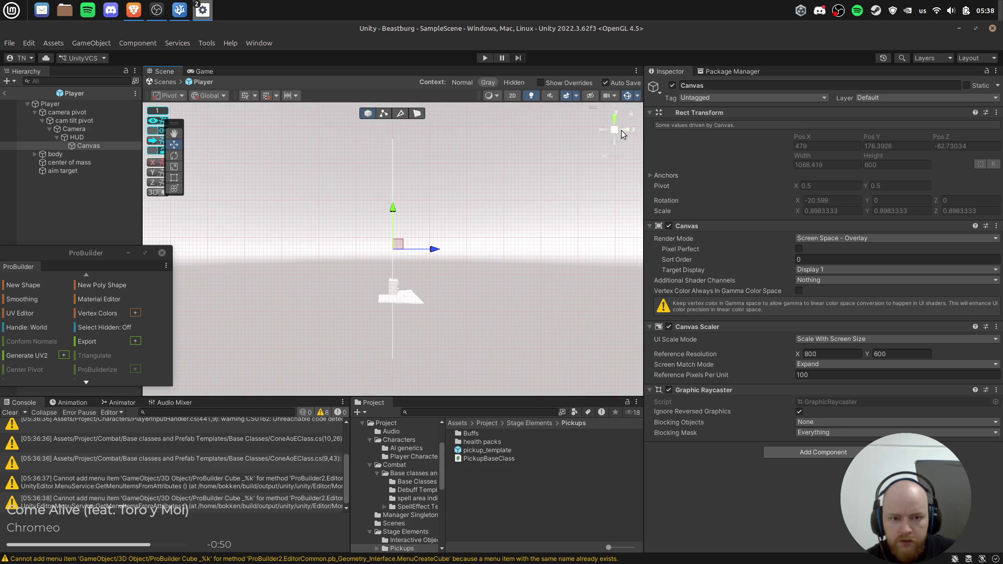
pyautogui.click(620, 131)
pyautogui.click(615, 129)
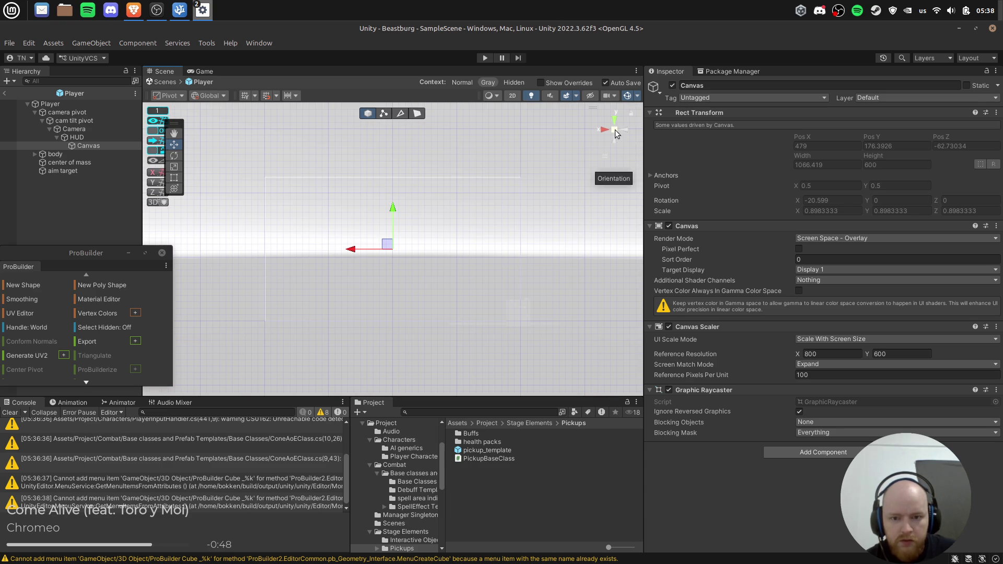
pyautogui.click(162, 253)
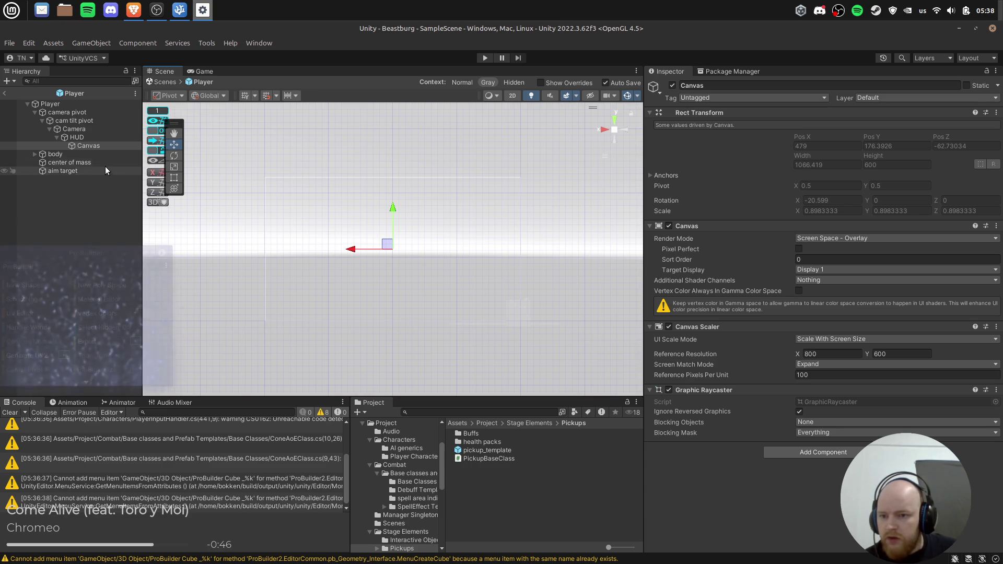
pyautogui.click(104, 145)
pyautogui.rightClick(104, 145)
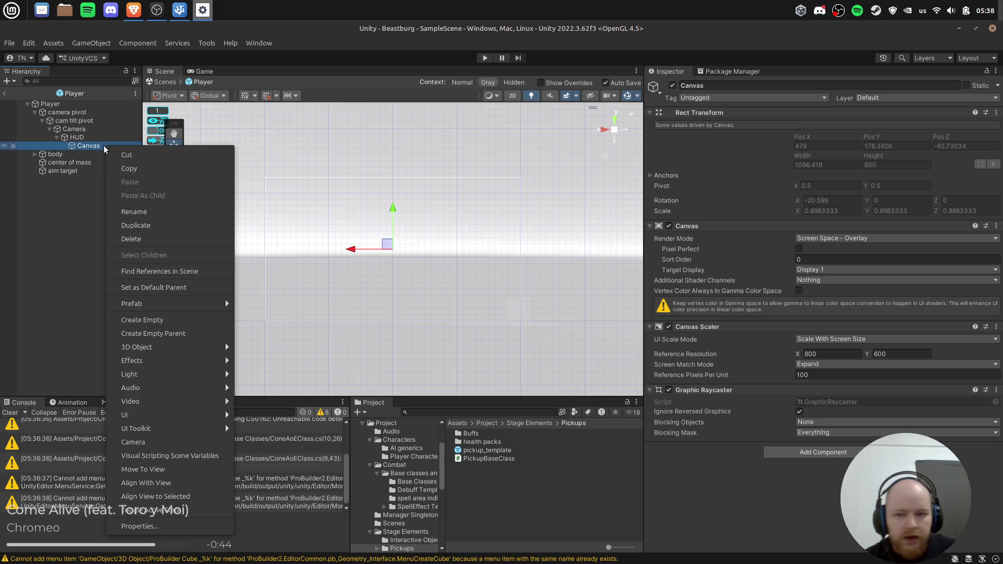
# Create an empty Canvas child named 'health widget', discarding an accidentally added Image.
pyautogui.moveTo(178, 417)
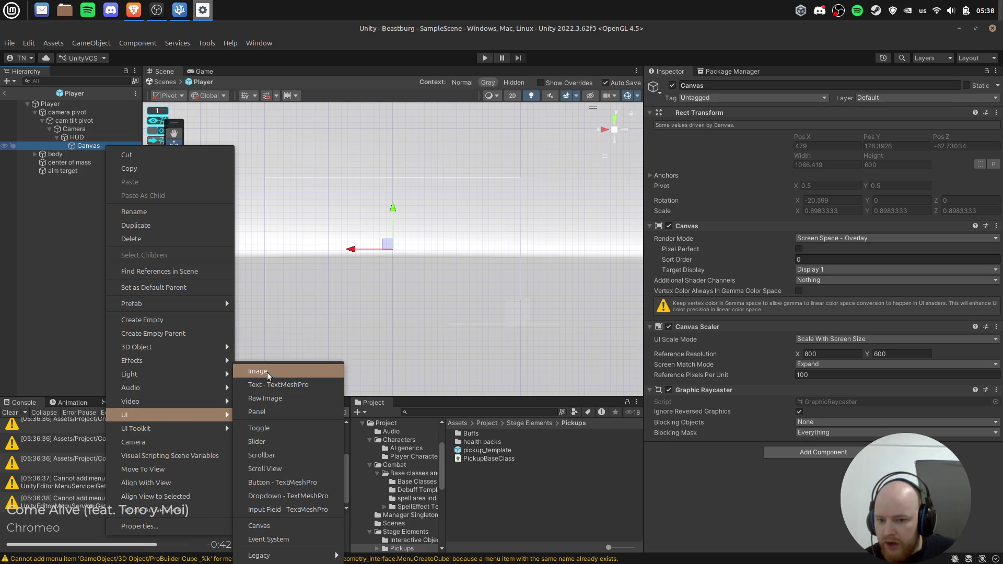
pyautogui.click(306, 374)
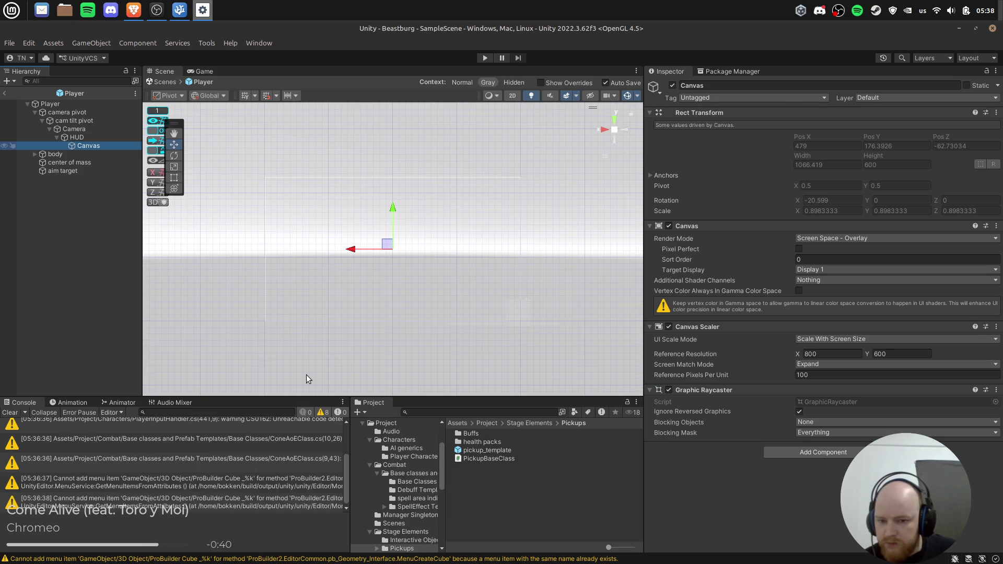
pyautogui.scroll(6, 357, 327)
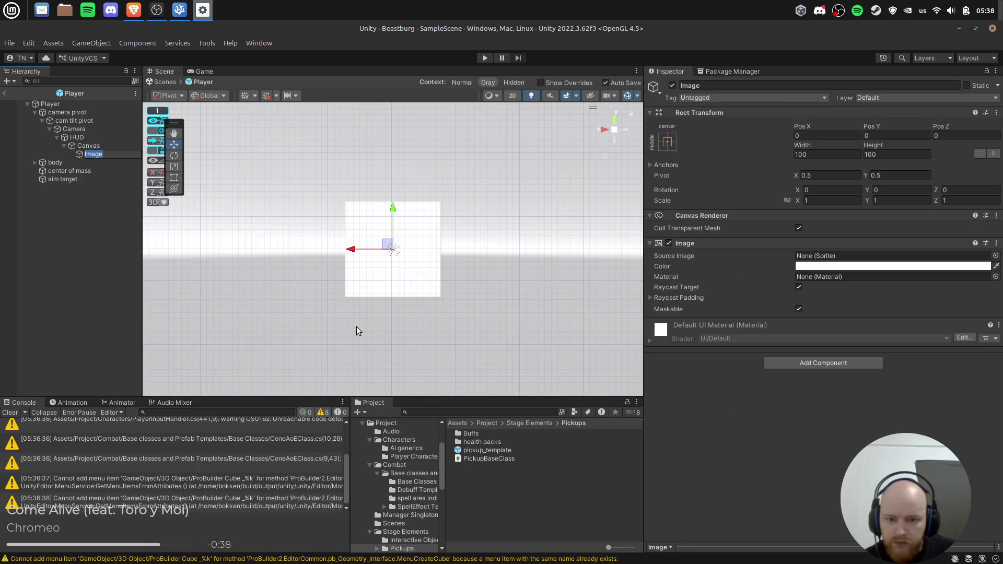
pyautogui.press('Delete')
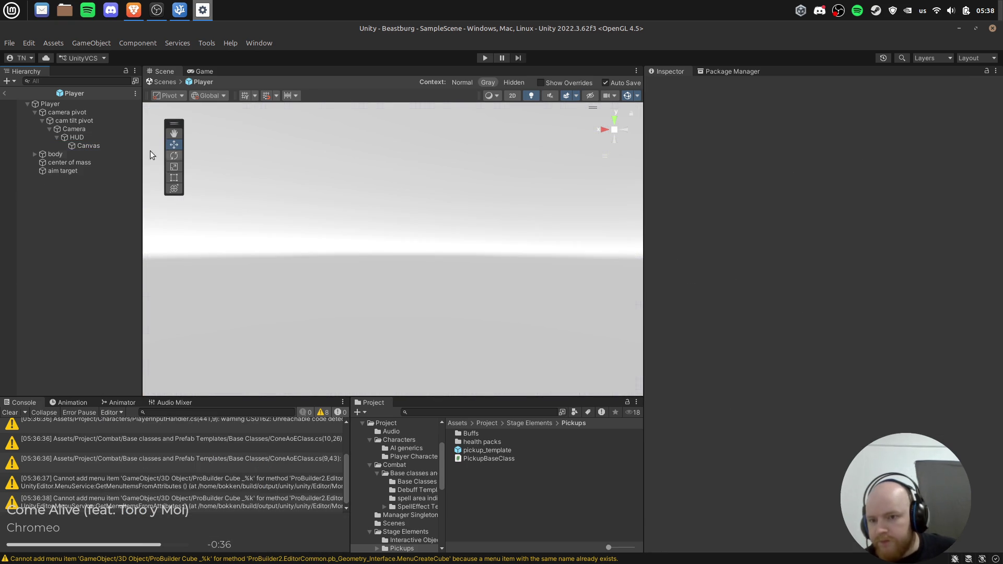
pyautogui.click(89, 146)
pyautogui.rightClick(89, 146)
pyautogui.click(175, 316)
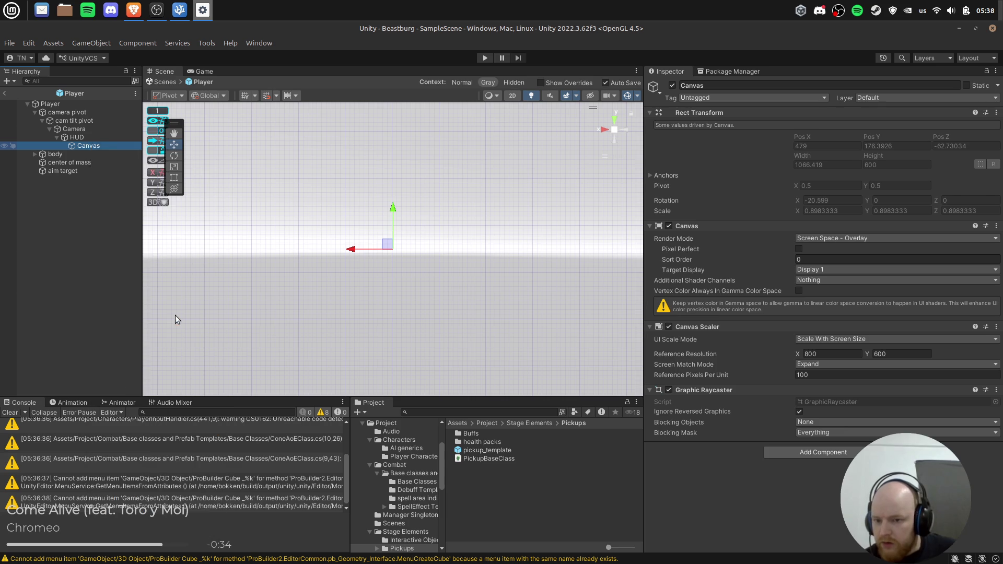
pyautogui.write('health')
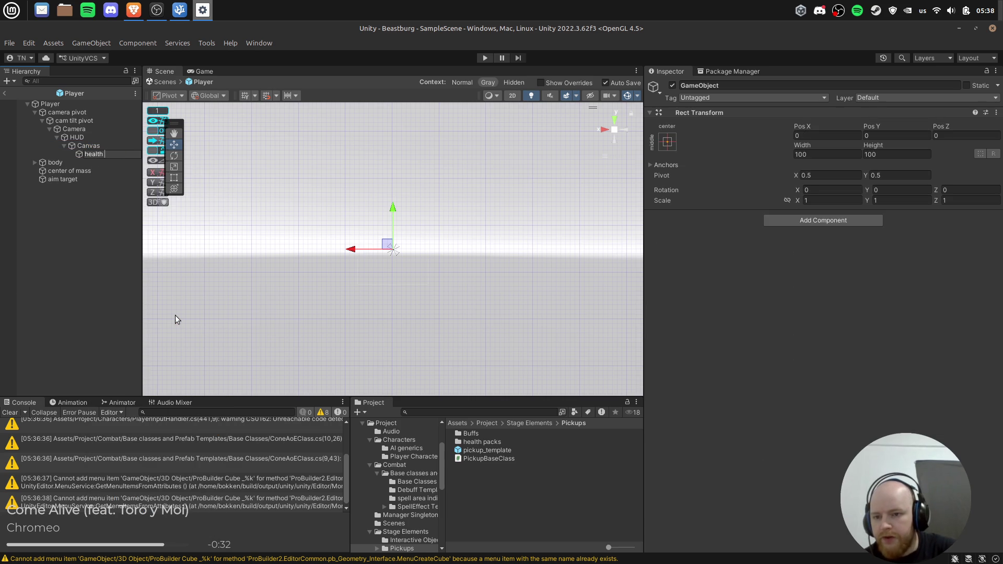
pyautogui.write(' widget')
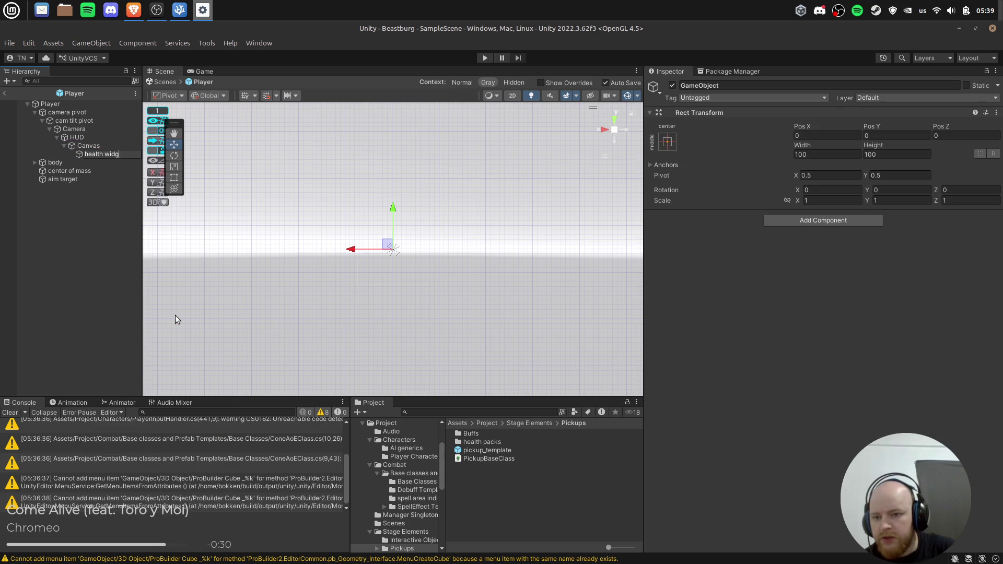
pyautogui.press('Return')
# Add a TextMeshPro text 'HP Max' under health widget and duplicate it as 'HP Current'.
pyautogui.rightClick(89, 153)
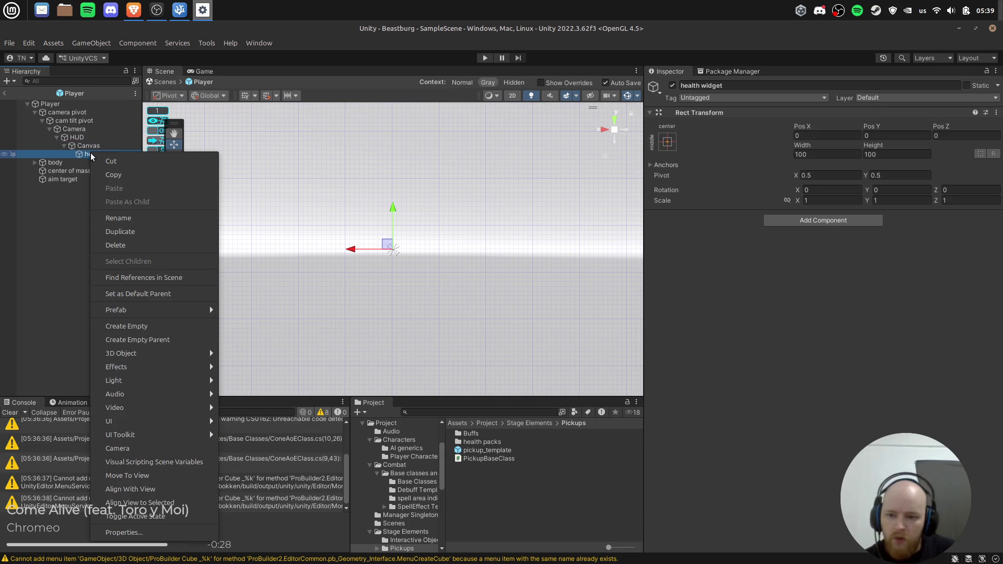
pyautogui.moveTo(162, 421)
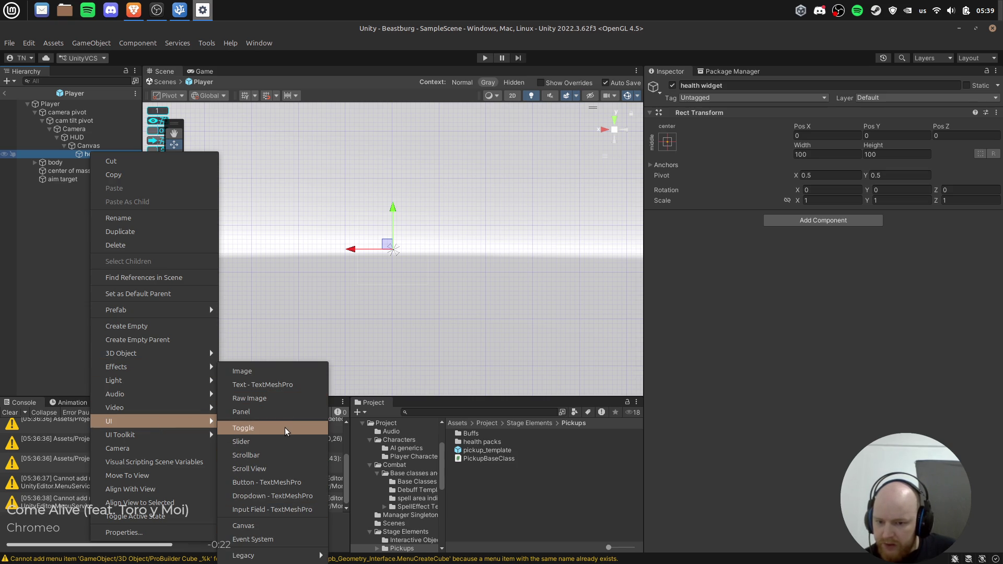
pyautogui.click(289, 386)
pyautogui.press('BackSpace')
pyautogui.write('HP Max')
pyautogui.press('Return')
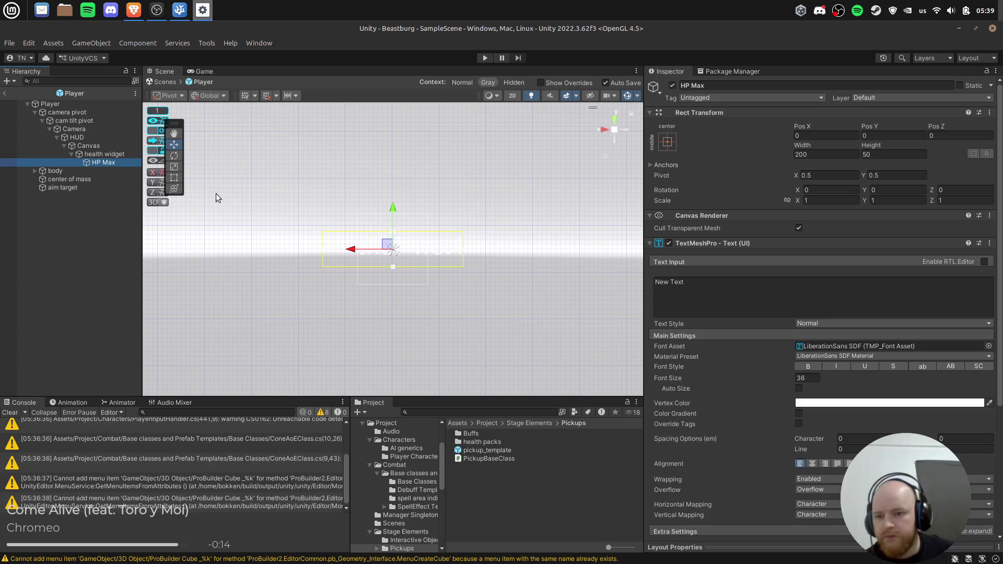
pyautogui.hotkey('ctrl', 'd')
pyautogui.click(106, 168)
pyautogui.write('HP Current')
pyautogui.press('Return')
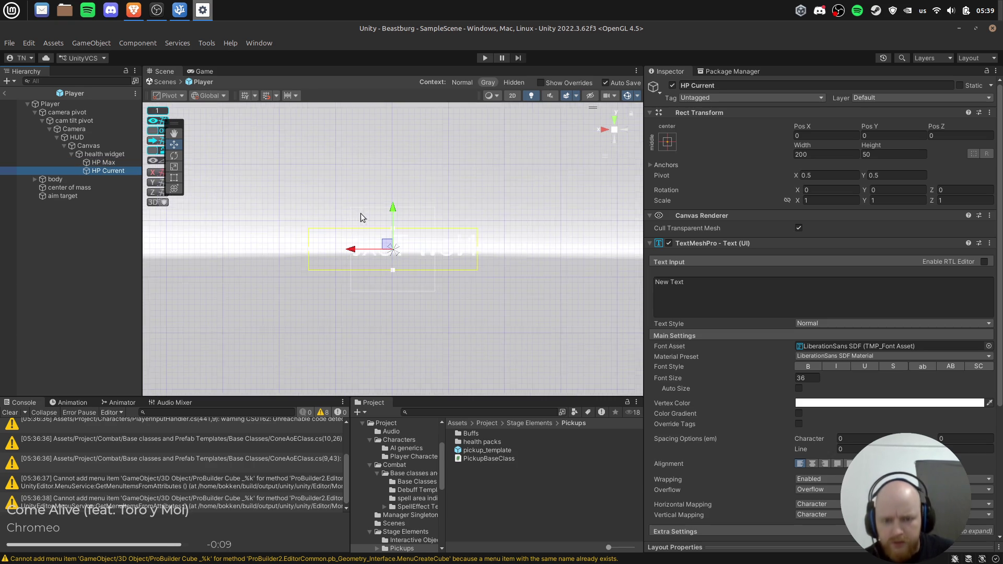
# Turn the scene view to face the canvas text and open HP Max's context options.
pyautogui.click(626, 139)
pyautogui.click(625, 131)
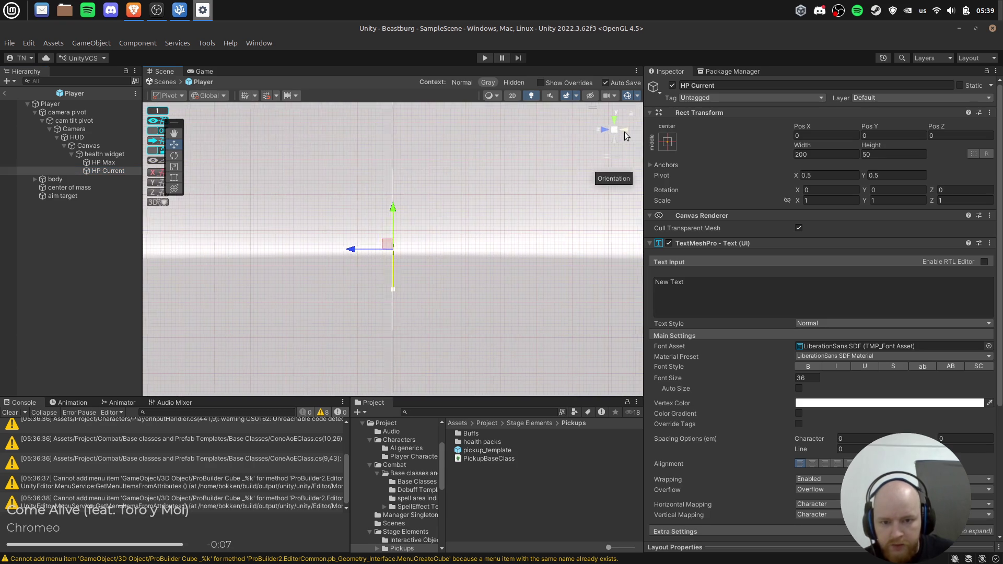
pyautogui.click(625, 132)
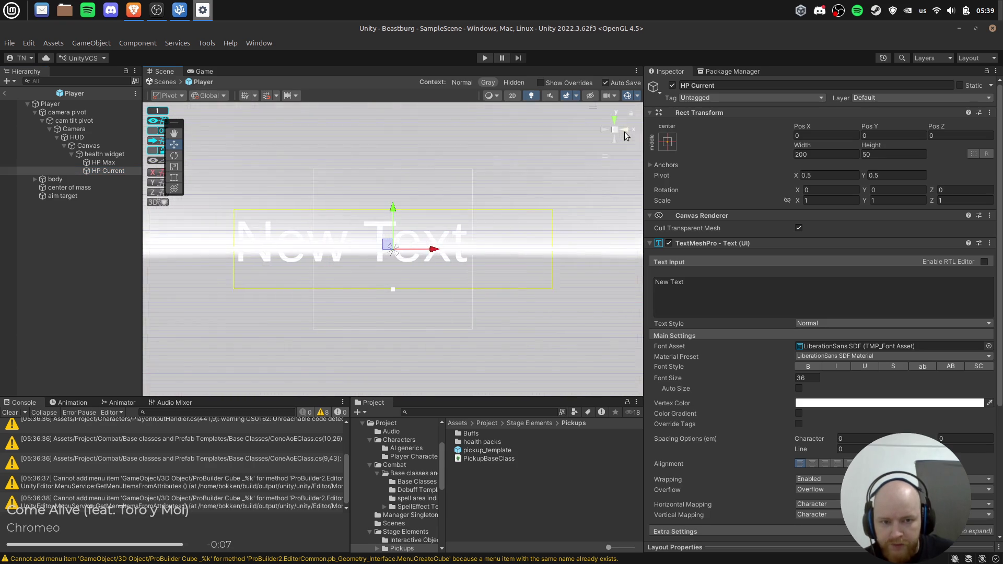
pyautogui.click(112, 161)
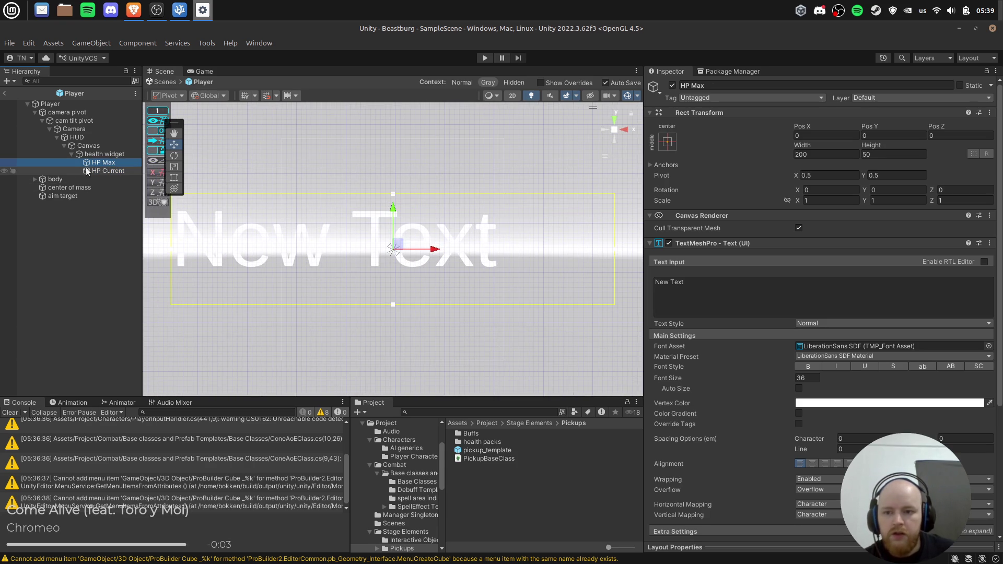
pyautogui.rightClick(101, 162)
pyautogui.click(161, 280)
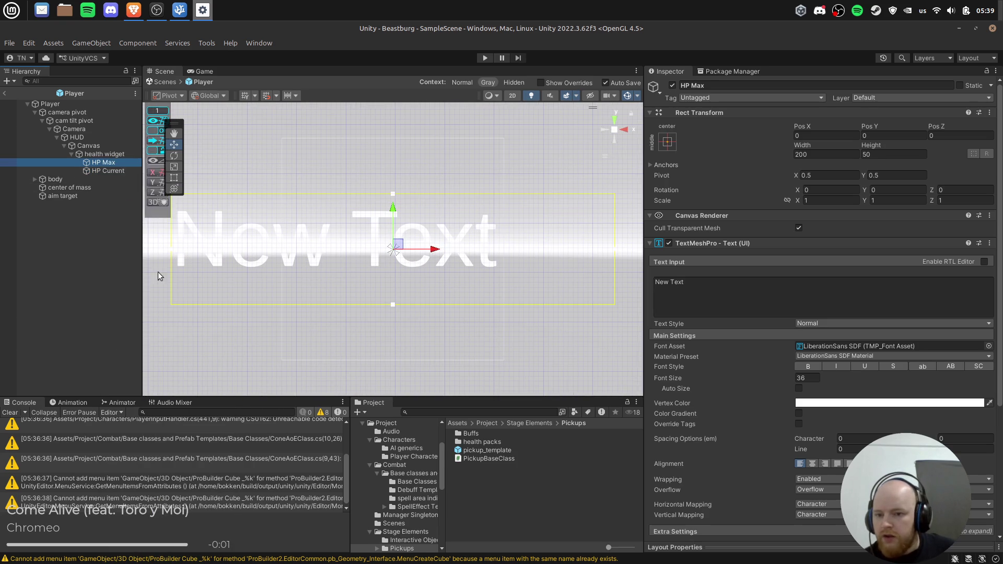
# Duplicate HP Max, nest the copy under it, and rename it value_maxHP.
pyautogui.hotkey('ctrl', 'd')
pyautogui.moveTo(107, 171); pyautogui.dragTo(107, 163)
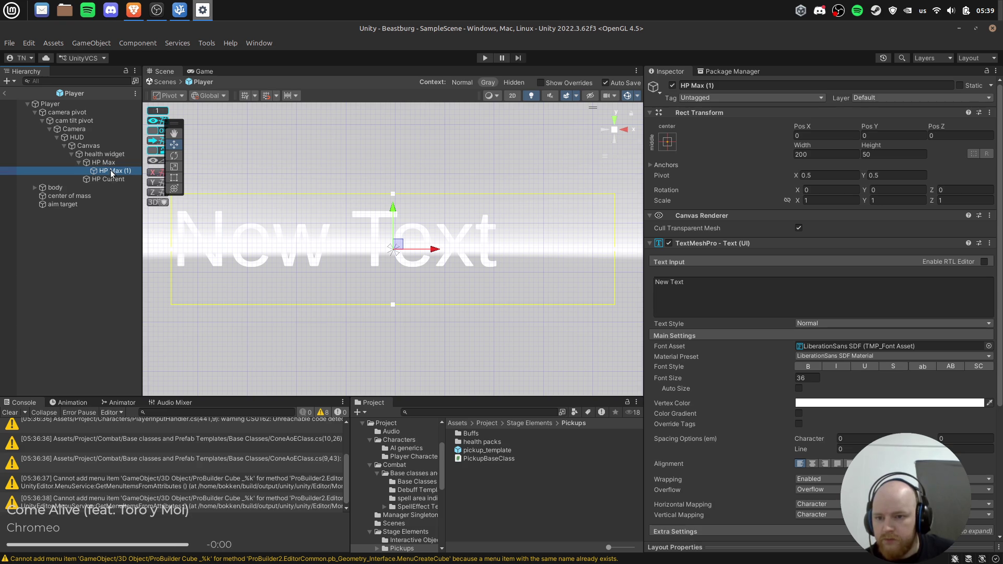
pyautogui.press('F2')
pyautogui.write('value')
pyautogui.press('Return')
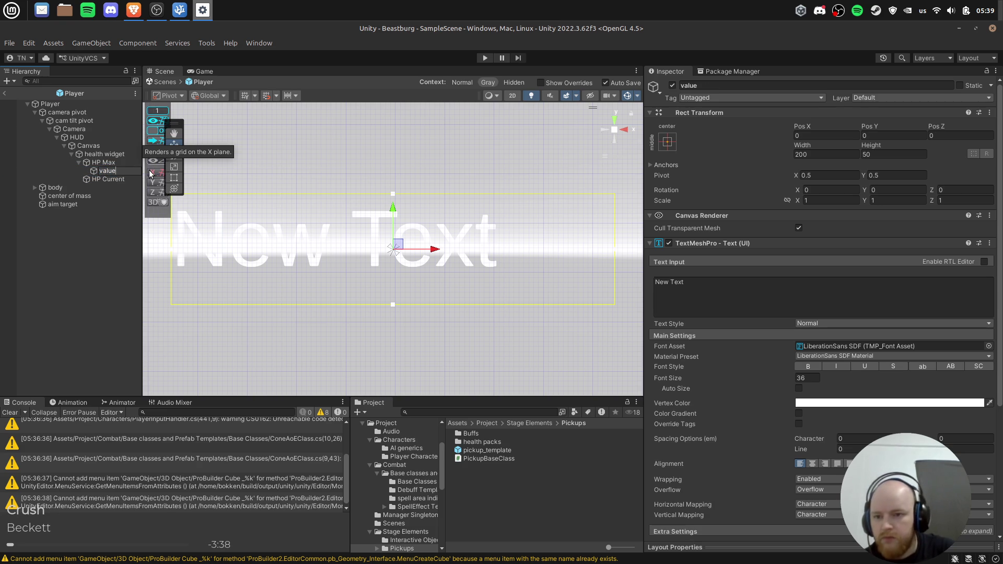
pyautogui.press('Return')
# Duplicate HP Current as value_curHP and nest it under HP Current.
pyautogui.press('Down')
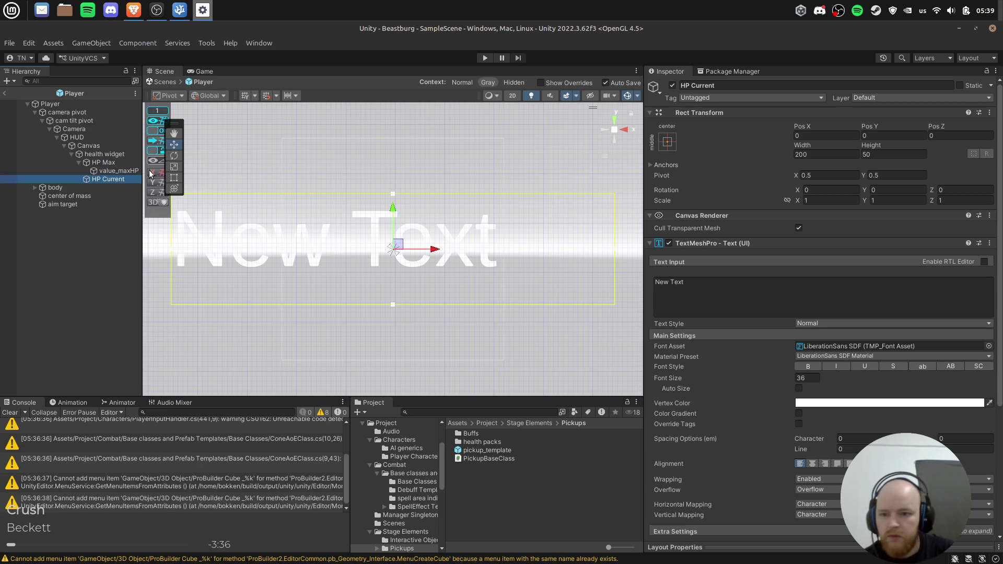
pyautogui.hotkey('ctrl', 'd')
pyautogui.press('F2')
pyautogui.write('value_c')
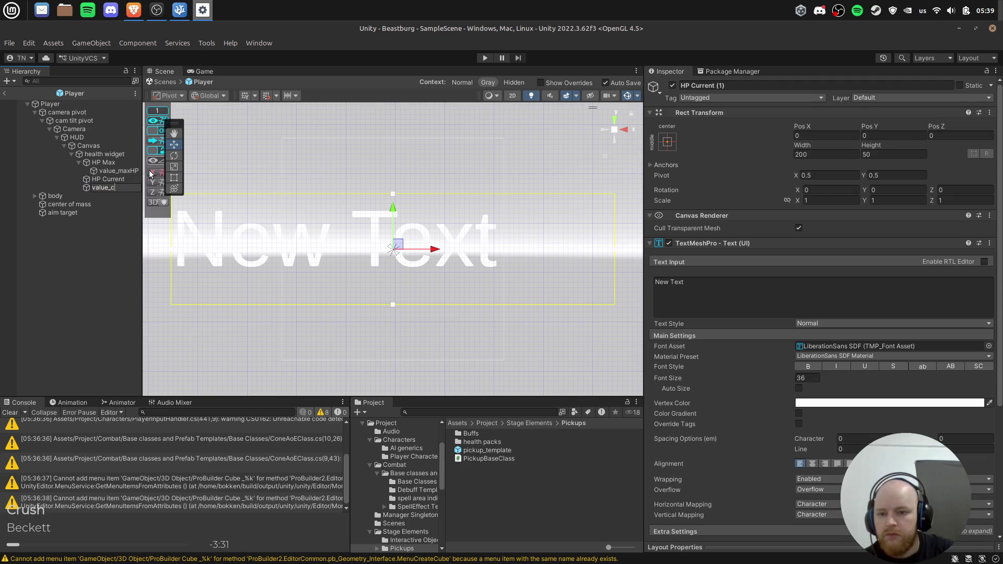
pyautogui.write('P')
pyautogui.press('Return')
pyautogui.moveTo(112, 188); pyautogui.dragTo(120, 184)
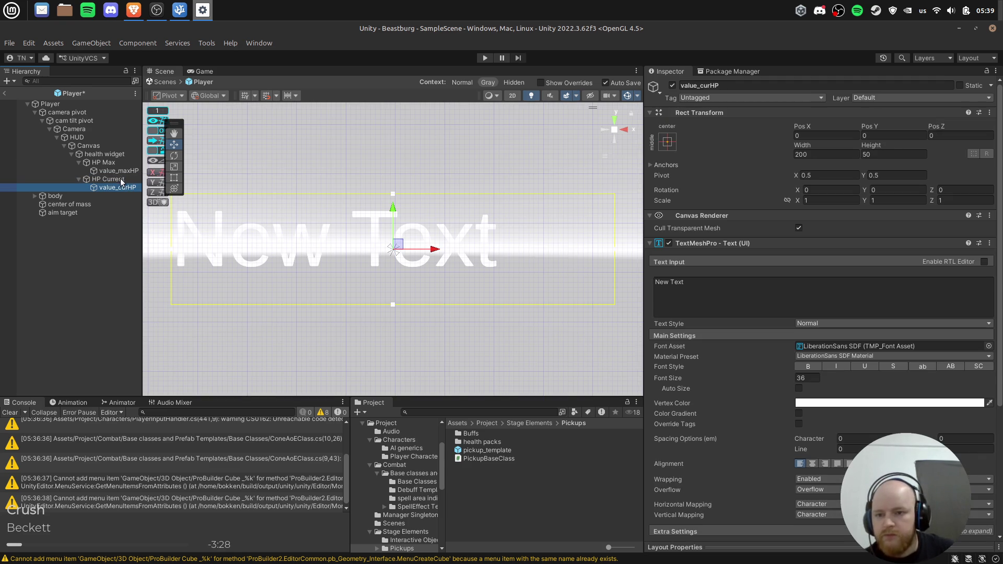
# Centre-align all four health texts and set their font size to 24.
pyautogui.click(93, 162)
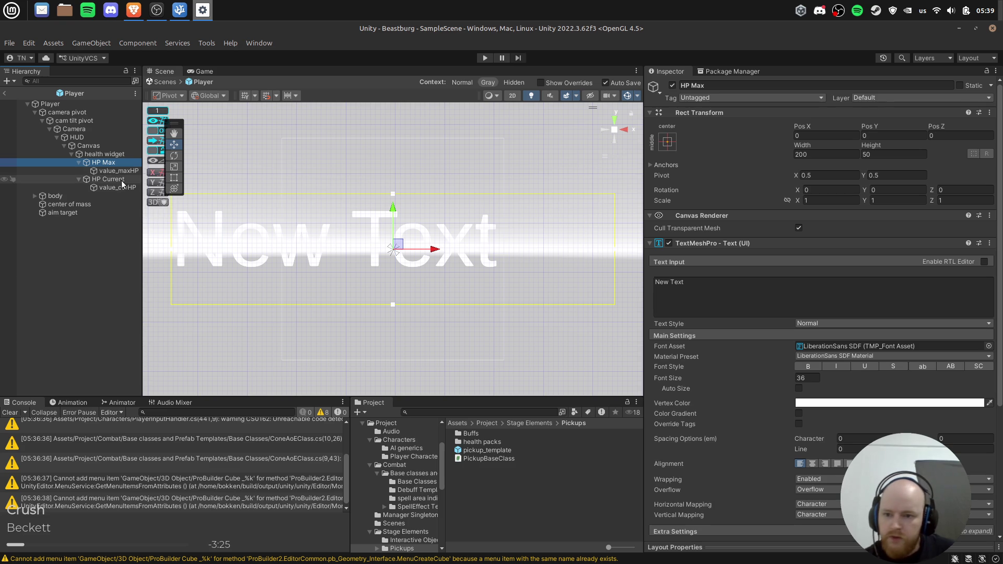
pyautogui.keyDown('shift'); pyautogui.click(137, 187); pyautogui.keyUp('shift')
pyautogui.click(811, 464)
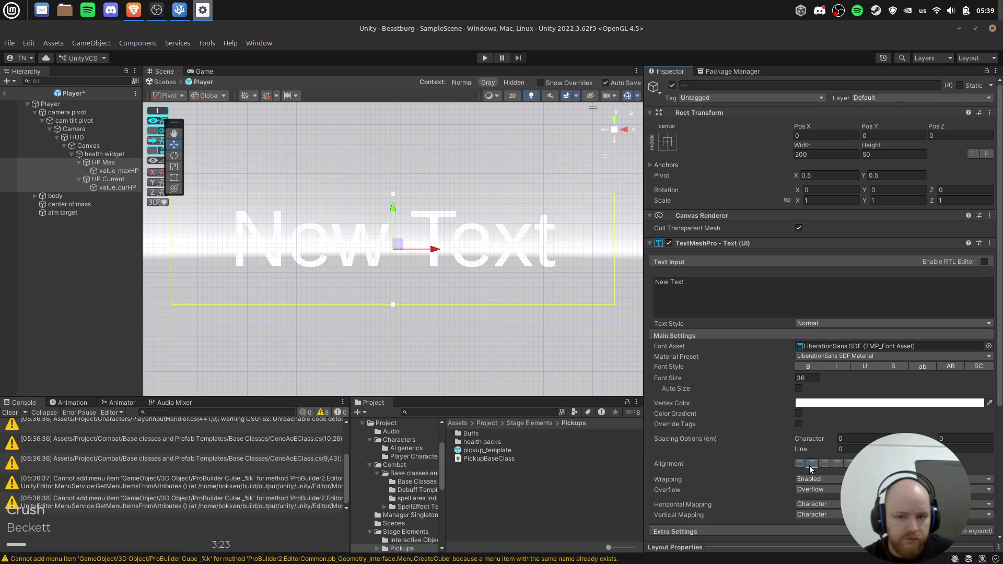
pyautogui.click(811, 380)
pyautogui.click(799, 390)
pyautogui.click(799, 390)
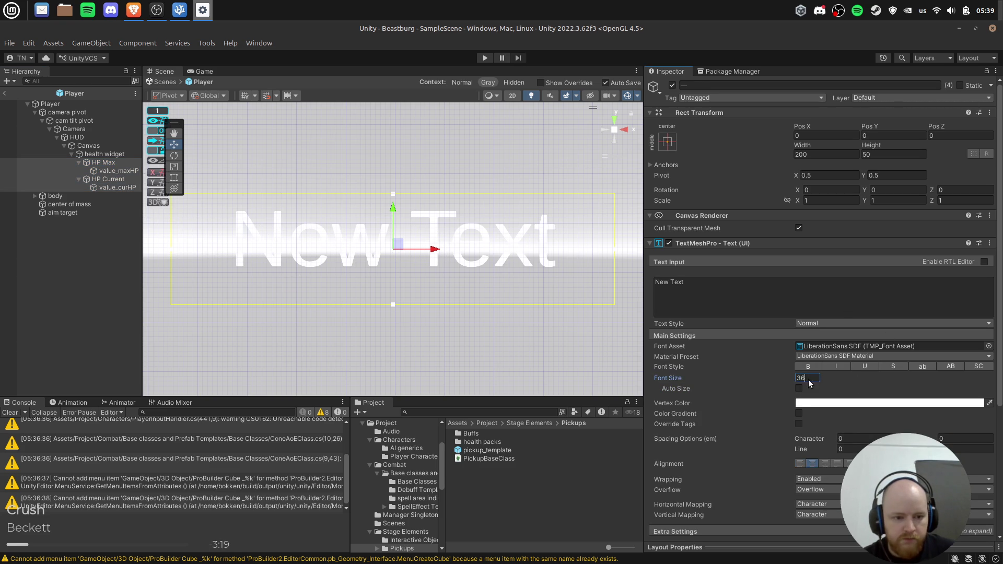
pyautogui.write('24')
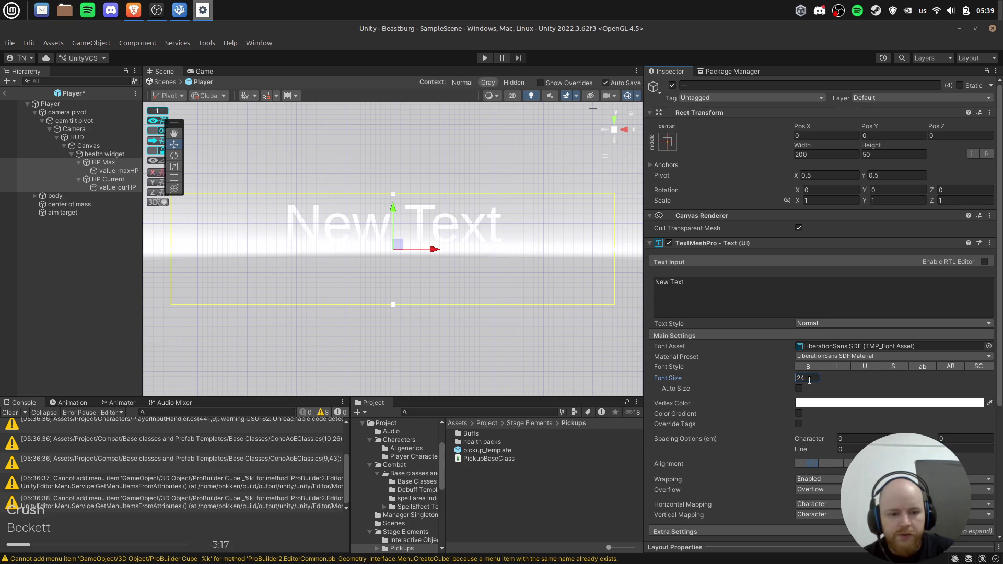
# Shorten the text boxes and move value_maxHP below the HP Max label.
pyautogui.moveTo(393, 305); pyautogui.dragTo(397, 261)
pyautogui.click(119, 171)
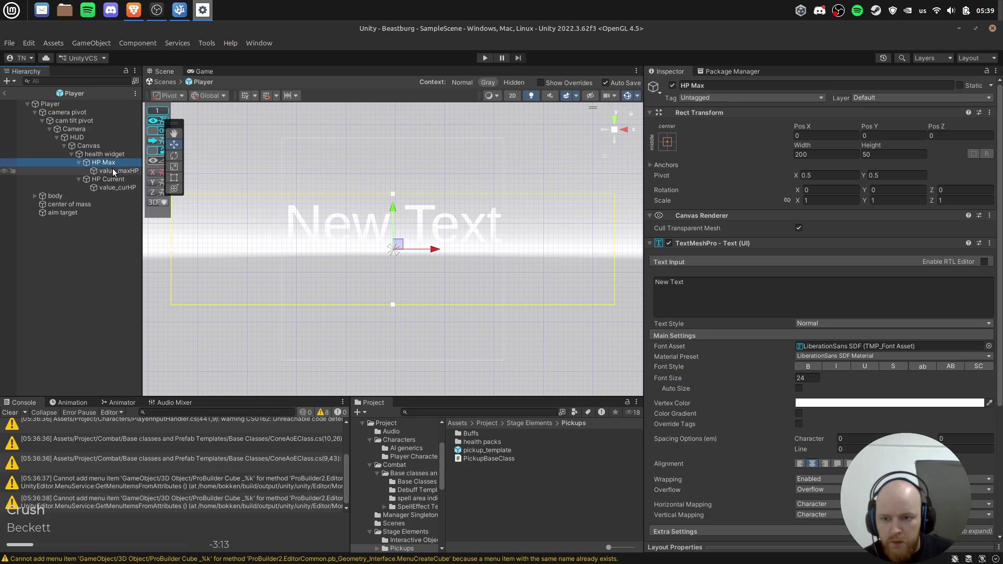
pyautogui.moveTo(390, 211); pyautogui.dragTo(388, 269)
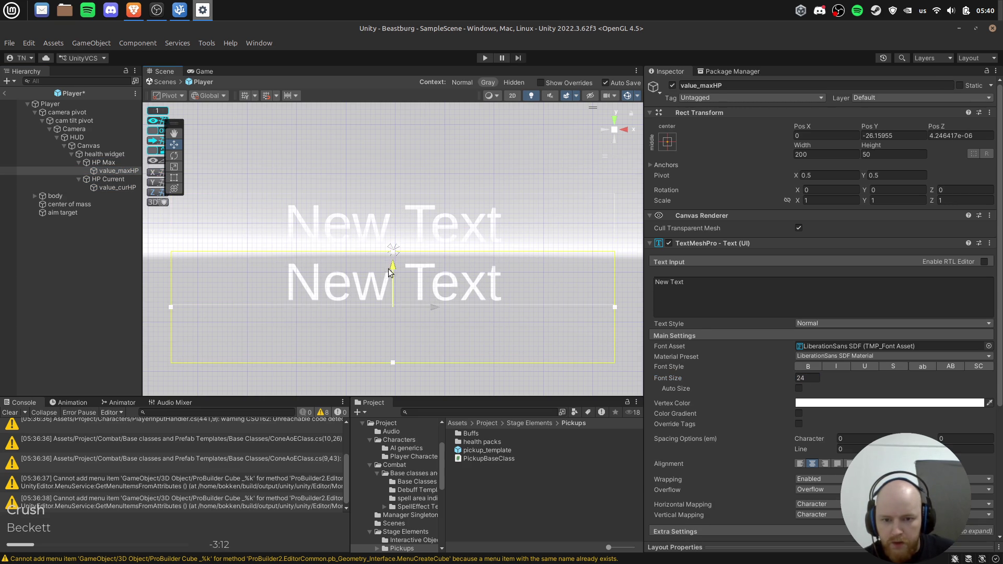
pyautogui.click(127, 164)
pyautogui.moveTo(393, 304); pyautogui.dragTo(392, 281)
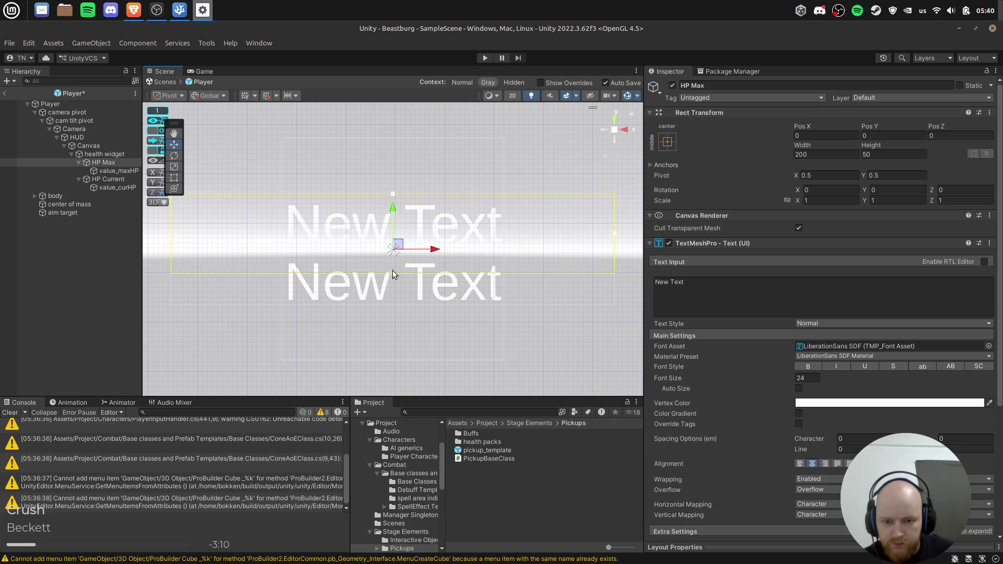
pyautogui.click(322, 280)
pyautogui.moveTo(390, 362); pyautogui.dragTo(405, 309)
# Change HP Max's text to 100, then start replacing it with the word Max.
pyautogui.click(117, 162)
pyautogui.click(758, 308)
pyautogui.write('100')
pyautogui.press('Return')
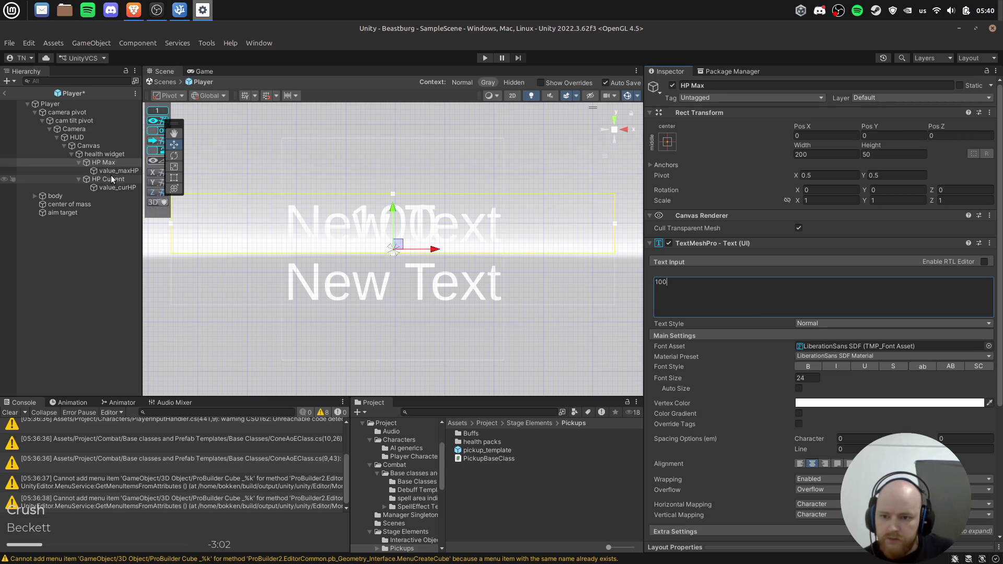
pyautogui.click(743, 299)
pyautogui.press('BackSpace')
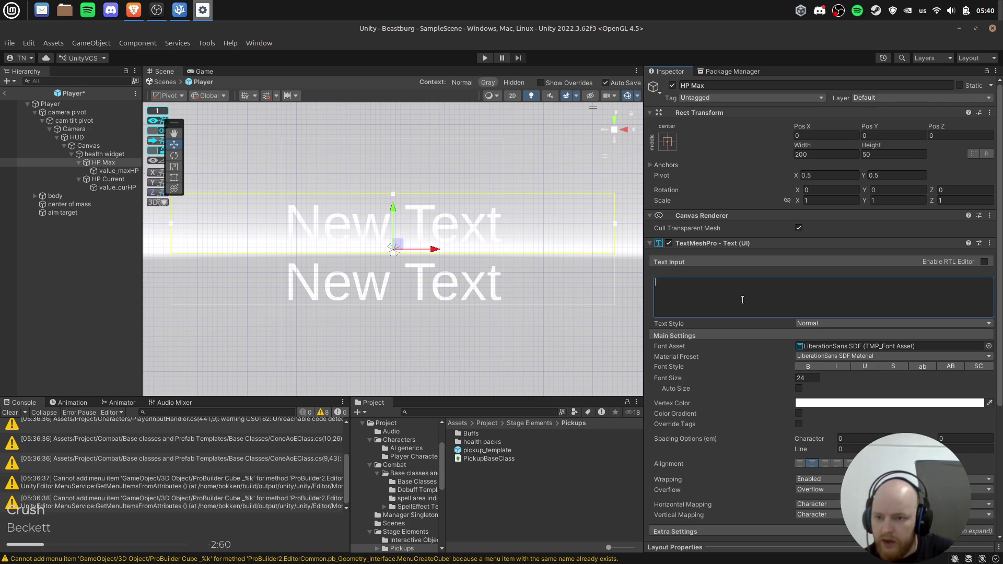